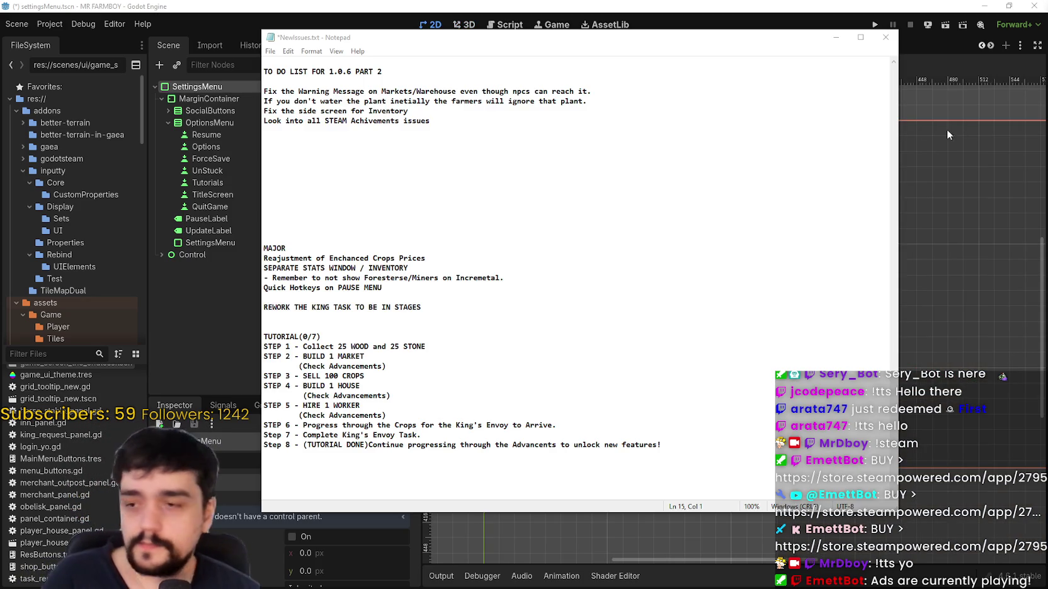
- Leave the Notepad 1.0.6 to-do notes and go back to the Godot editor
{"action": "key", "text": "alt+Tab"}
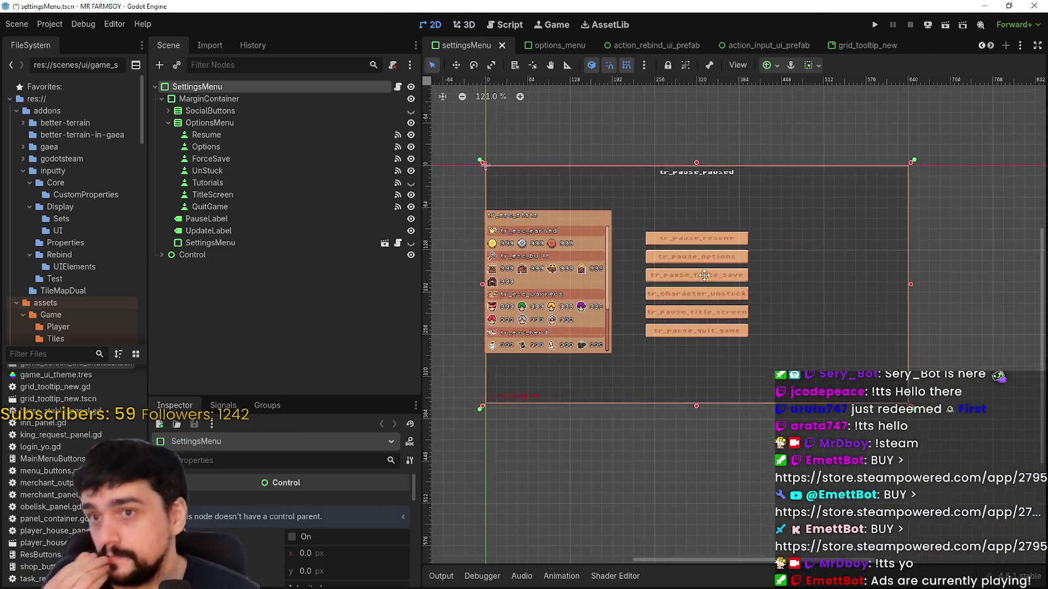
- Filter the FileSystem dock by 'player' and pick player_house_panel.tscn from the results
{"action": "left_click", "coordinate": [79, 355]}
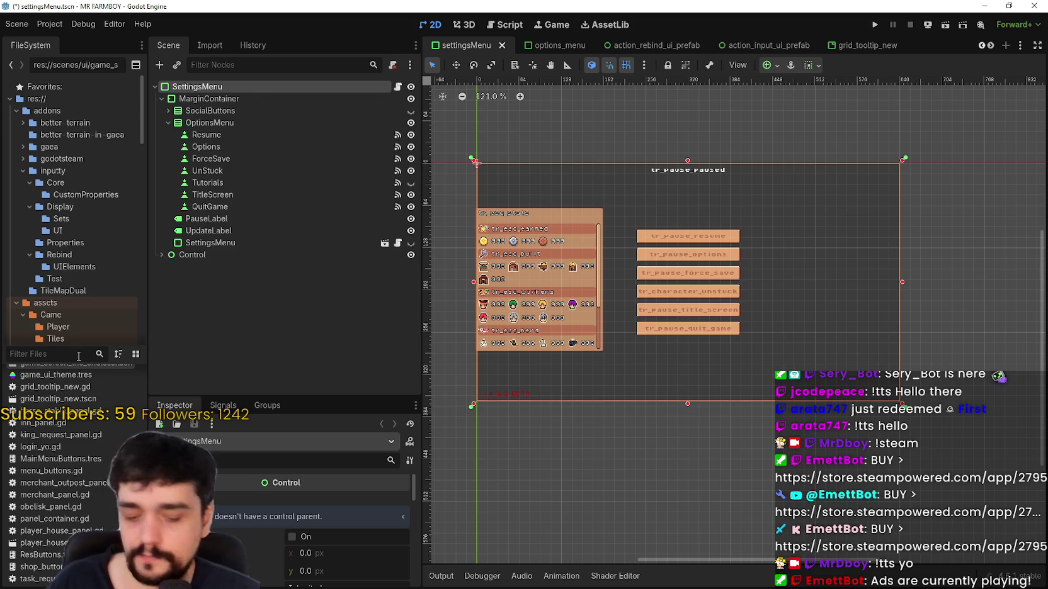
{"action": "type", "text": "advanc"}
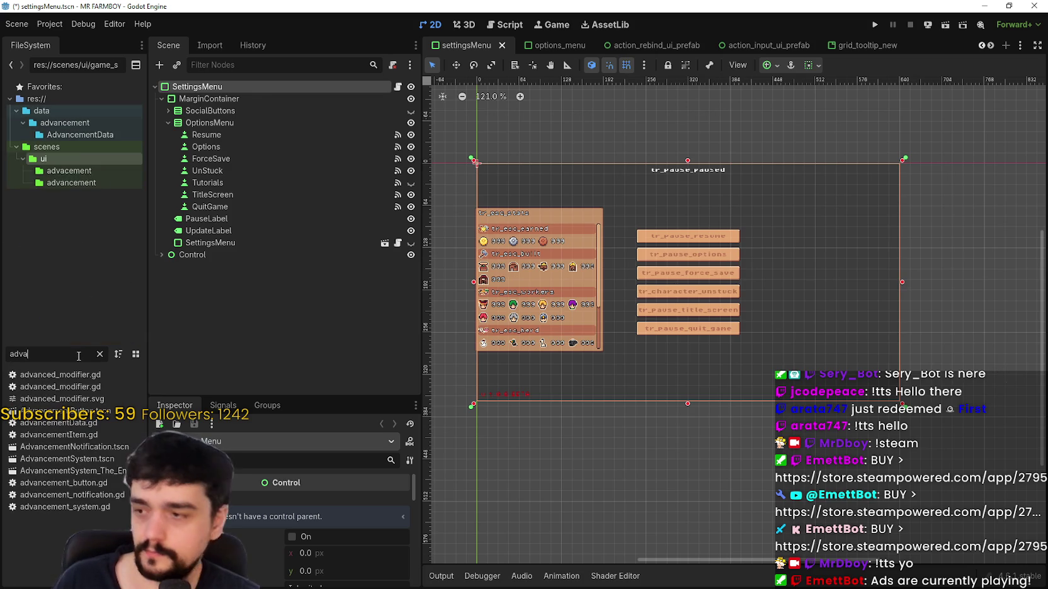
{"action": "key", "text": "BackSpace"}
{"action": "key", "text": "BackSpace"}
{"action": "key", "text": "BackSpace"}
{"action": "type", "text": "player"}
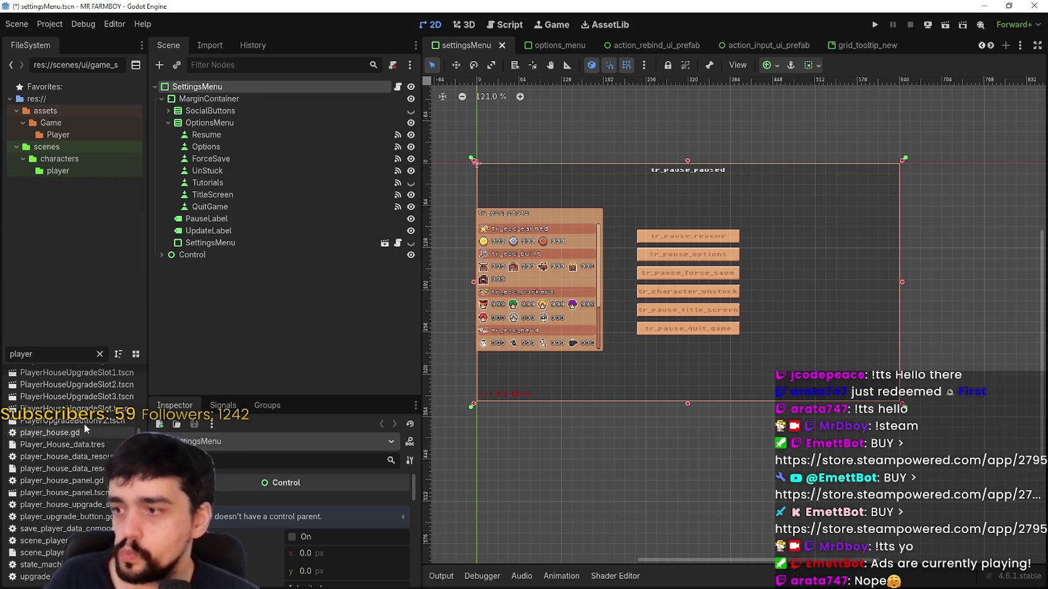
{"action": "scroll", "coordinate": [13, 398], "scroll_direction": "up", "scroll_amount": 3}
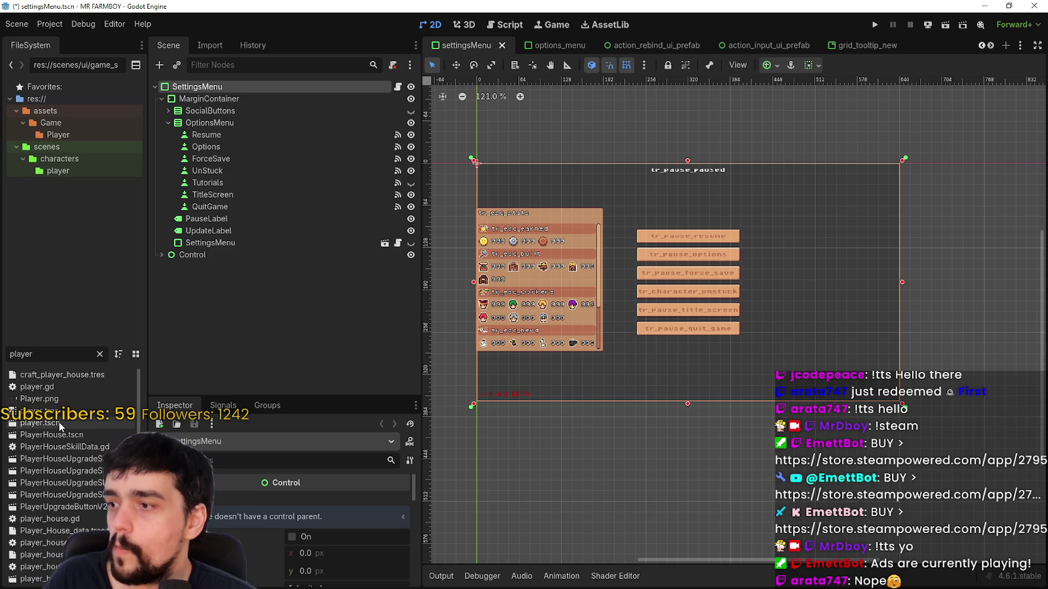
{"action": "scroll", "coordinate": [63, 440], "scroll_direction": "down", "scroll_amount": 3}
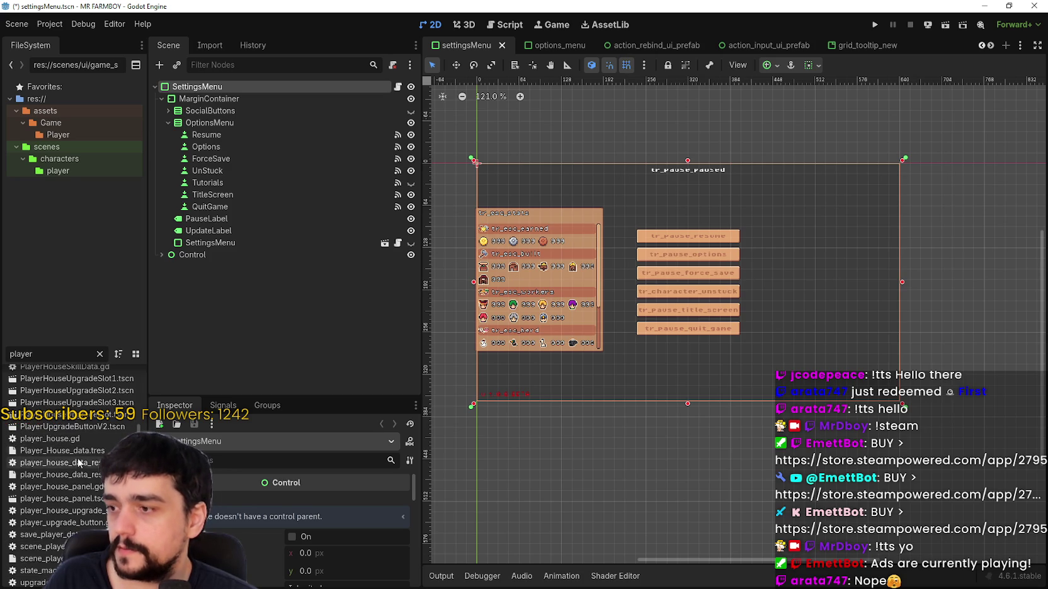
{"action": "left_click", "coordinate": [75, 501]}
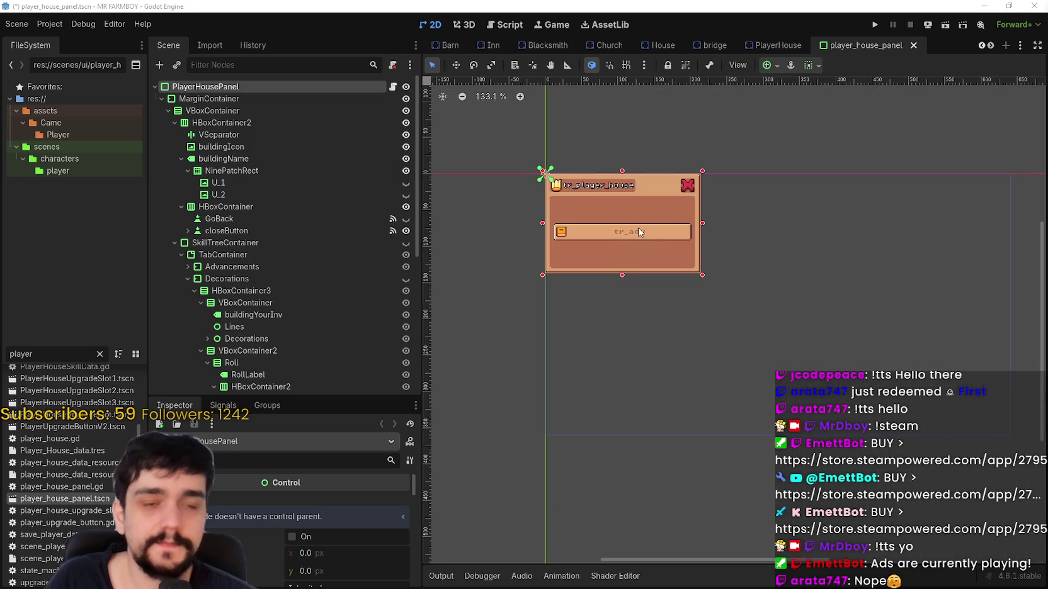
- Expand Decorations, select small_tree_2 and open its player_house_upgrade_slot.gd script
{"action": "scroll", "coordinate": [221, 283], "scroll_direction": "down", "scroll_amount": 5}
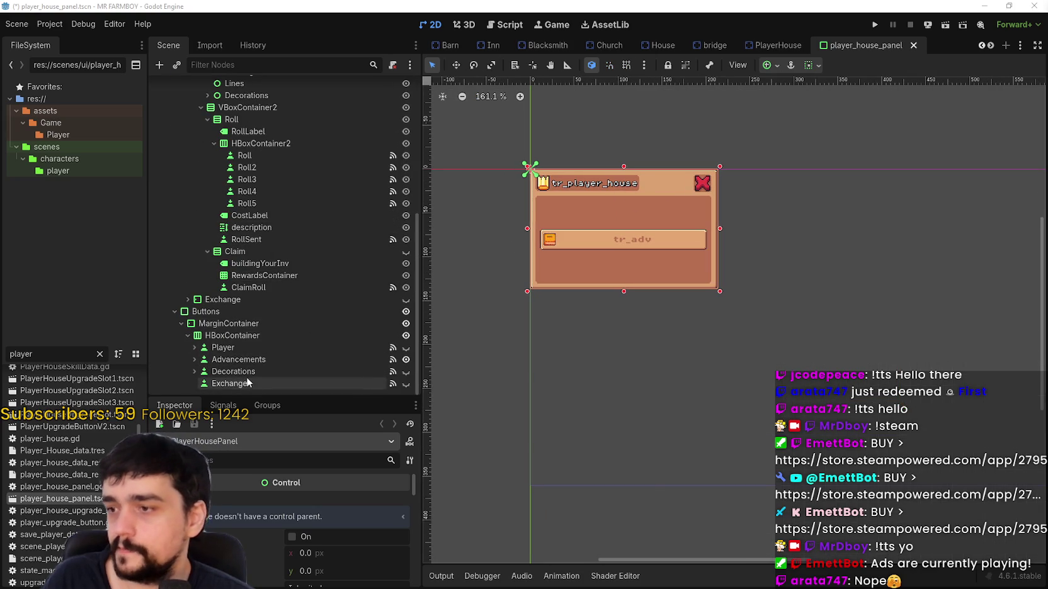
{"action": "left_click", "coordinate": [194, 372]}
{"action": "left_click", "coordinate": [194, 371]}
{"action": "scroll", "coordinate": [202, 362], "scroll_direction": "up", "scroll_amount": 4}
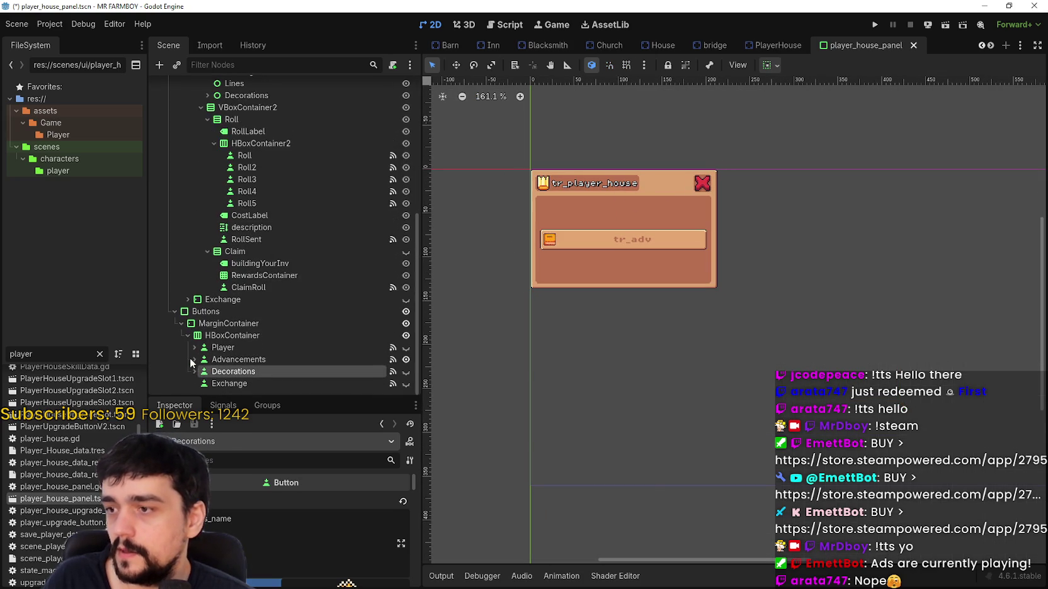
{"action": "left_click", "coordinate": [207, 211]}
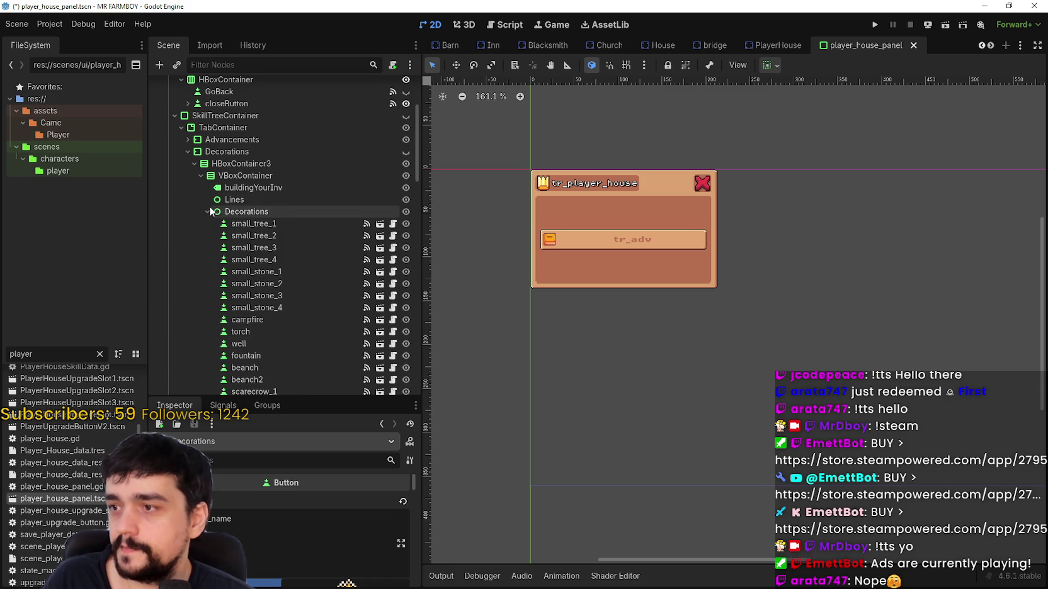
{"action": "left_click", "coordinate": [311, 235]}
{"action": "left_click", "coordinate": [393, 236]}
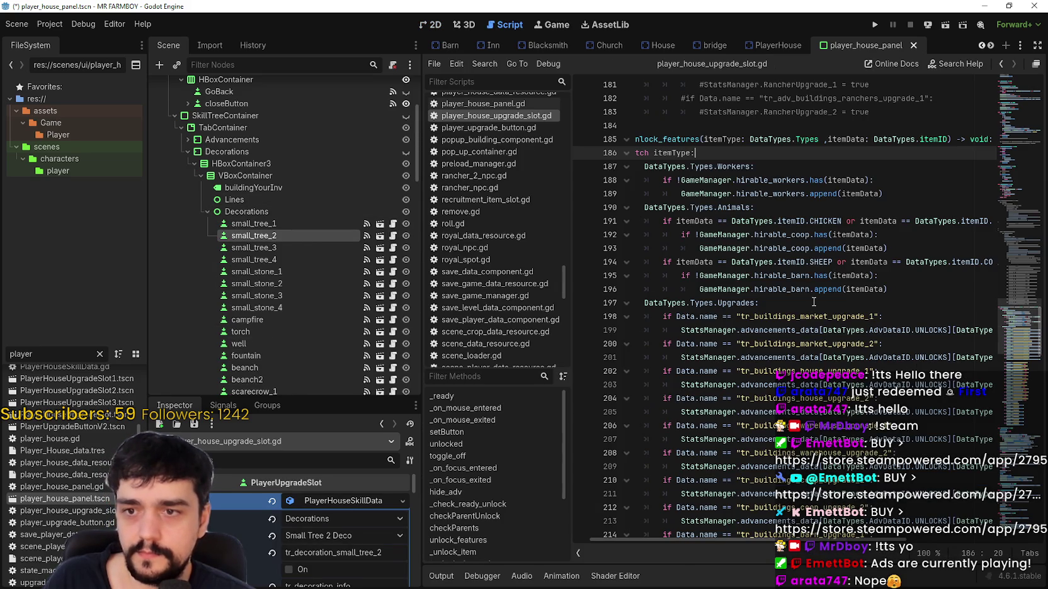
- Indent the upgrade-name checks on lines 197–217 one level under the Upgrades branch
{"action": "left_click", "coordinate": [814, 303]}
{"action": "scroll", "coordinate": [814, 302], "scroll_direction": "down", "scroll_amount": 10}
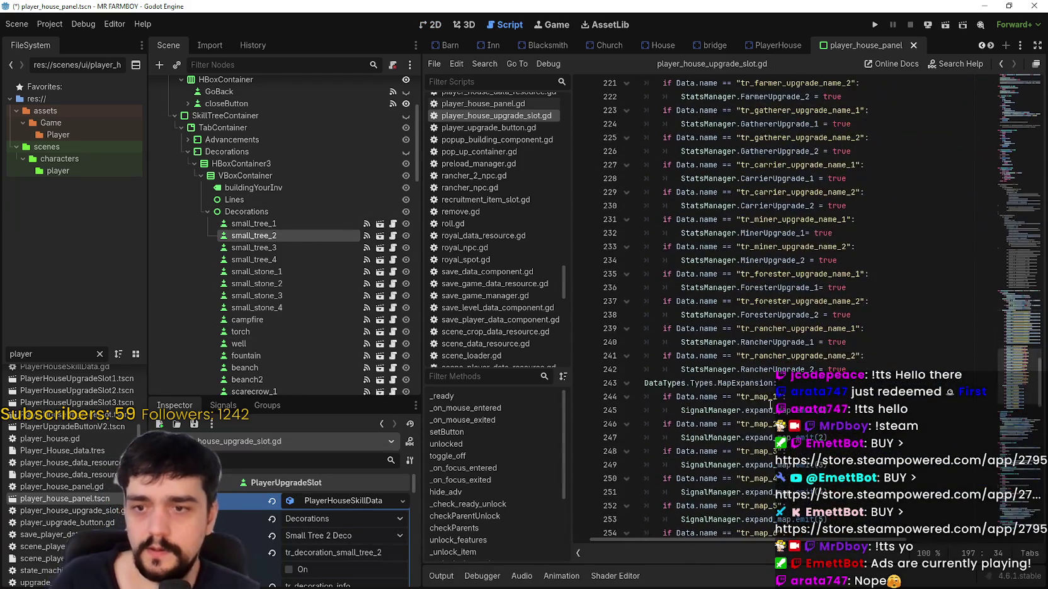
{"action": "scroll", "coordinate": [769, 404], "scroll_direction": "down", "scroll_amount": 3}
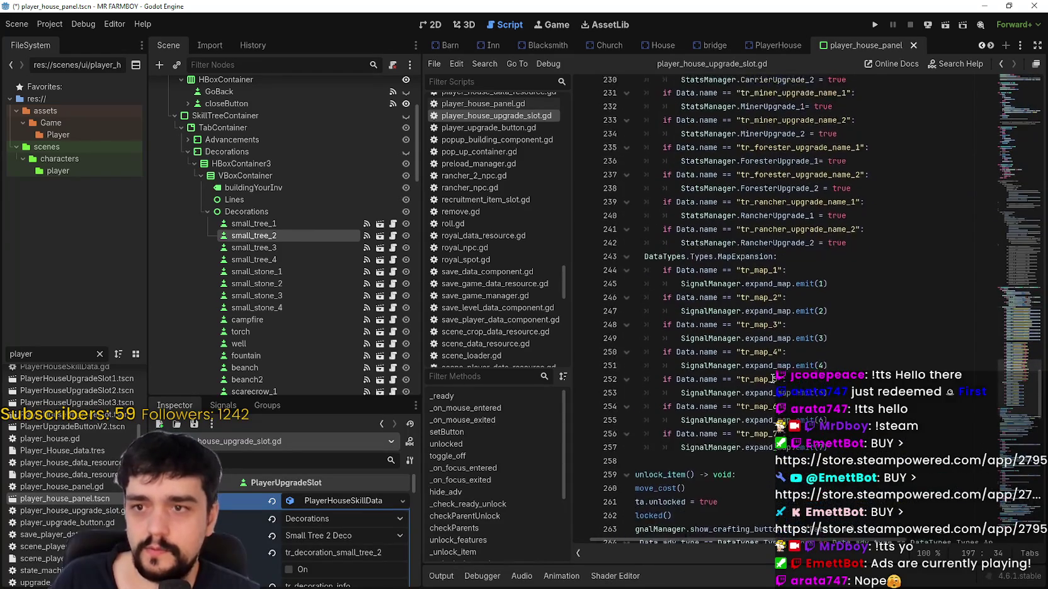
{"action": "scroll", "coordinate": [773, 377], "scroll_direction": "up", "scroll_amount": 10}
{"action": "left_click", "coordinate": [705, 310]}
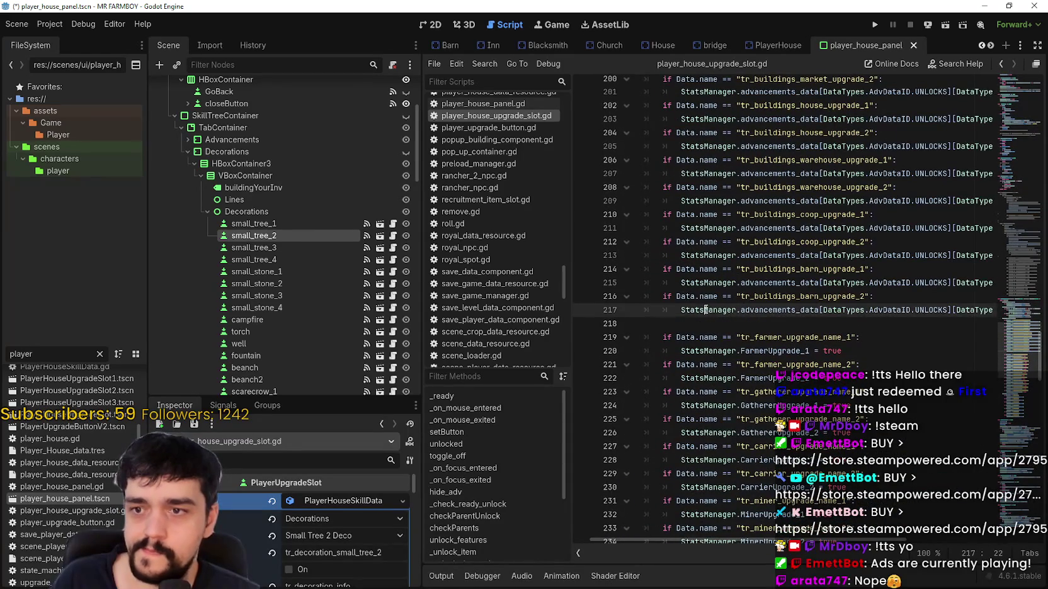
{"action": "key", "text": "ctrl+z"}
{"action": "scroll", "coordinate": [377, 517], "scroll_direction": "down", "scroll_amount": 1}
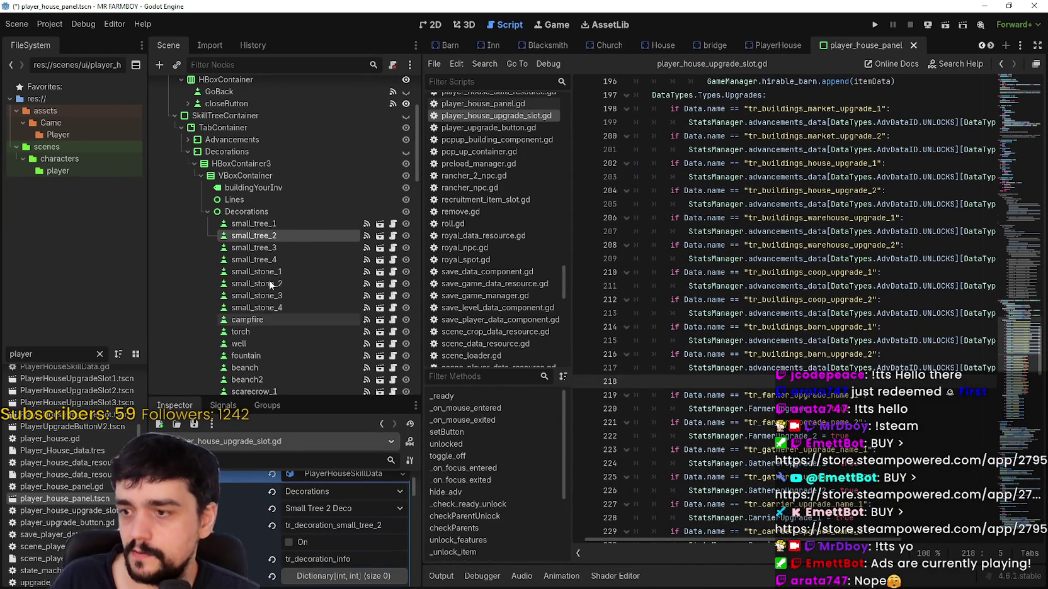
- Inspect the small_tree_3, small_tree_1, small_tree_2 and small_stone_1 decoration nodes
{"action": "left_click", "coordinate": [277, 248]}
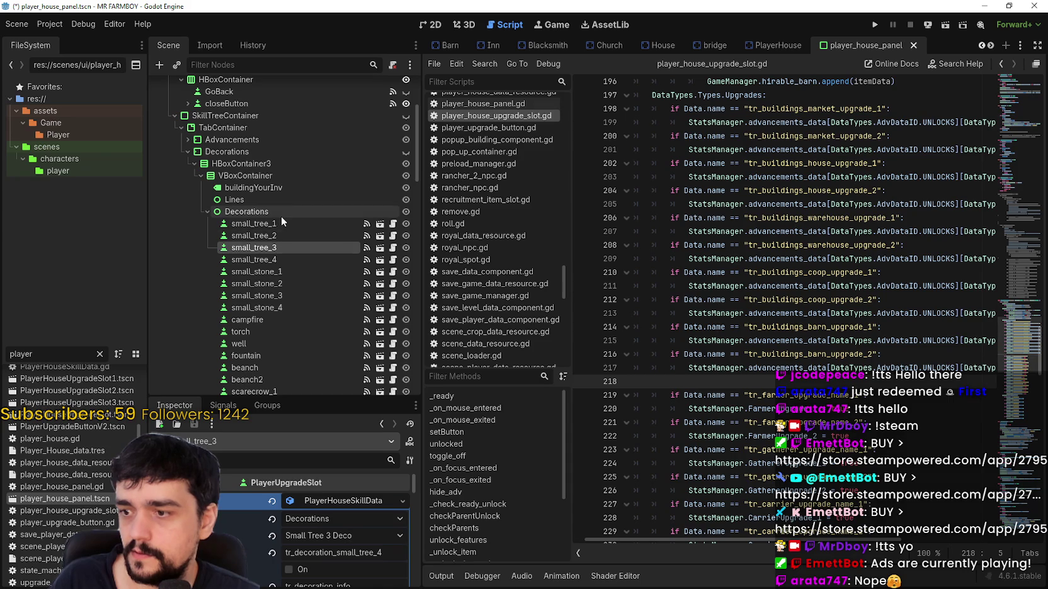
{"action": "left_click", "coordinate": [270, 225]}
{"action": "left_click", "coordinate": [260, 236]}
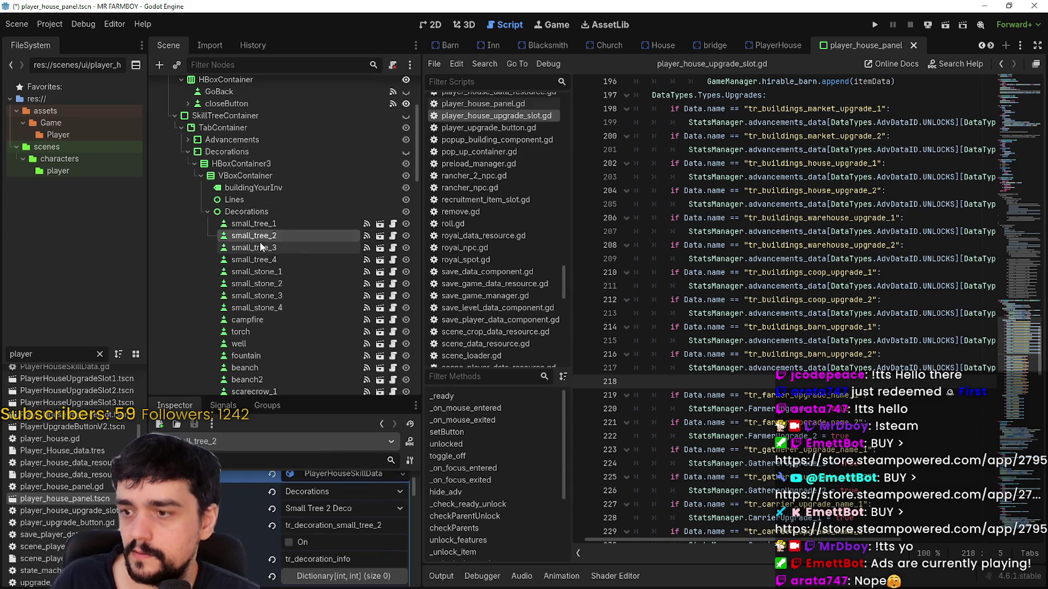
{"action": "left_click", "coordinate": [264, 270]}
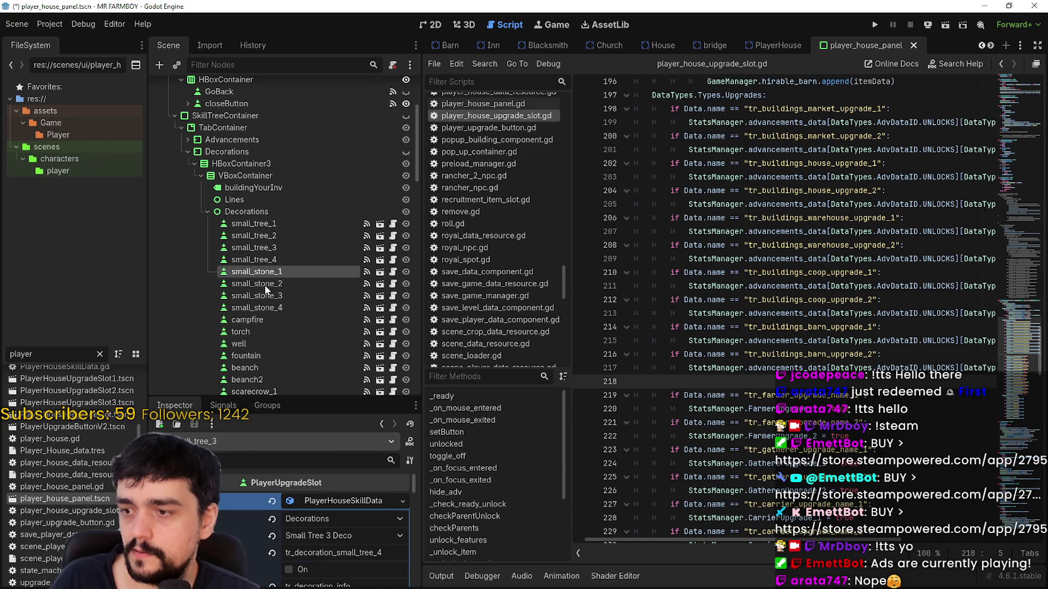
{"action": "scroll", "coordinate": [863, 327], "scroll_direction": "up", "scroll_amount": 4}
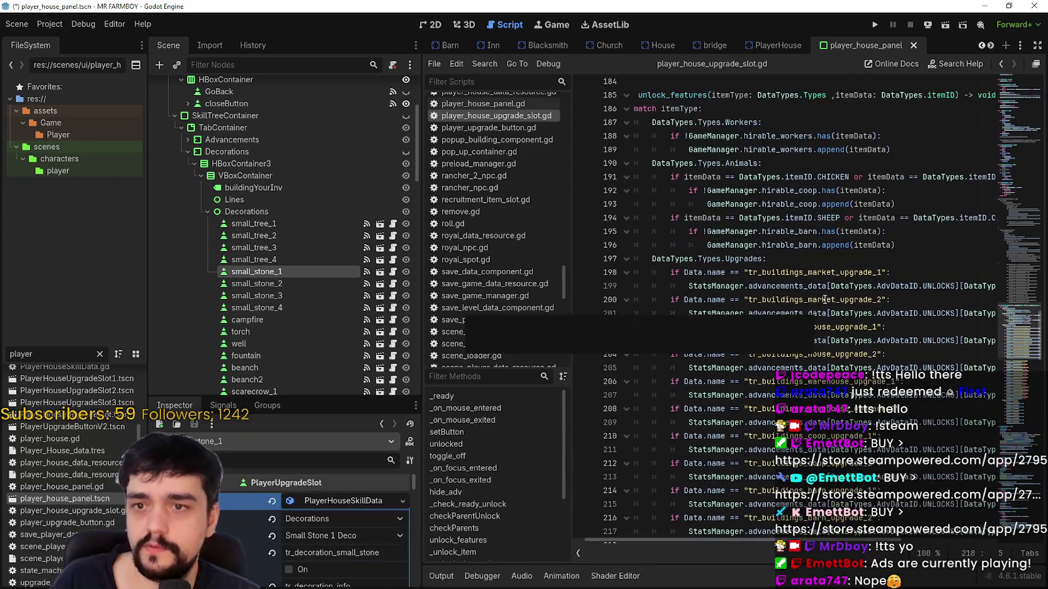
- Review unlock_features from the Upgrades line 197 down to line 218 and beyond
{"action": "left_click", "coordinate": [784, 258]}
{"action": "scroll", "coordinate": [791, 330], "scroll_direction": "up", "scroll_amount": 2}
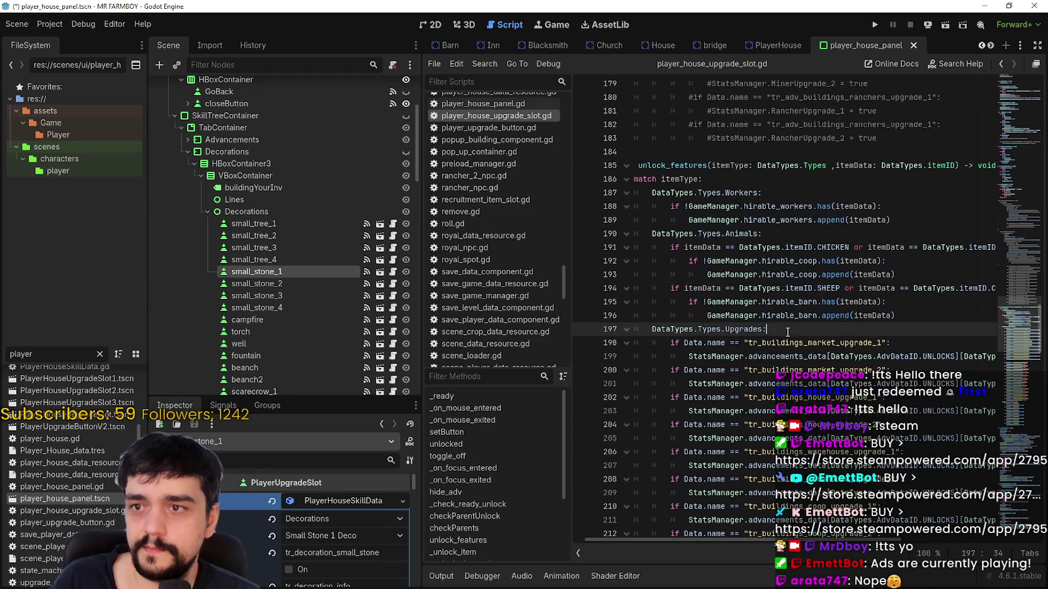
{"action": "scroll", "coordinate": [786, 329], "scroll_direction": "down", "scroll_amount": 8}
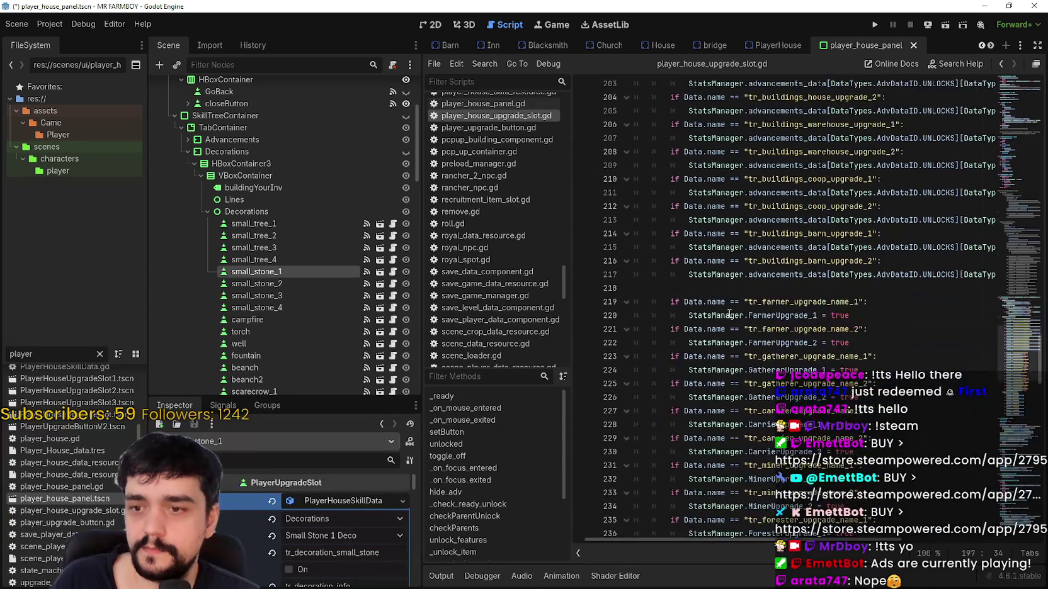
{"action": "left_click", "coordinate": [720, 292]}
{"action": "scroll", "coordinate": [720, 292], "scroll_direction": "up", "scroll_amount": 4}
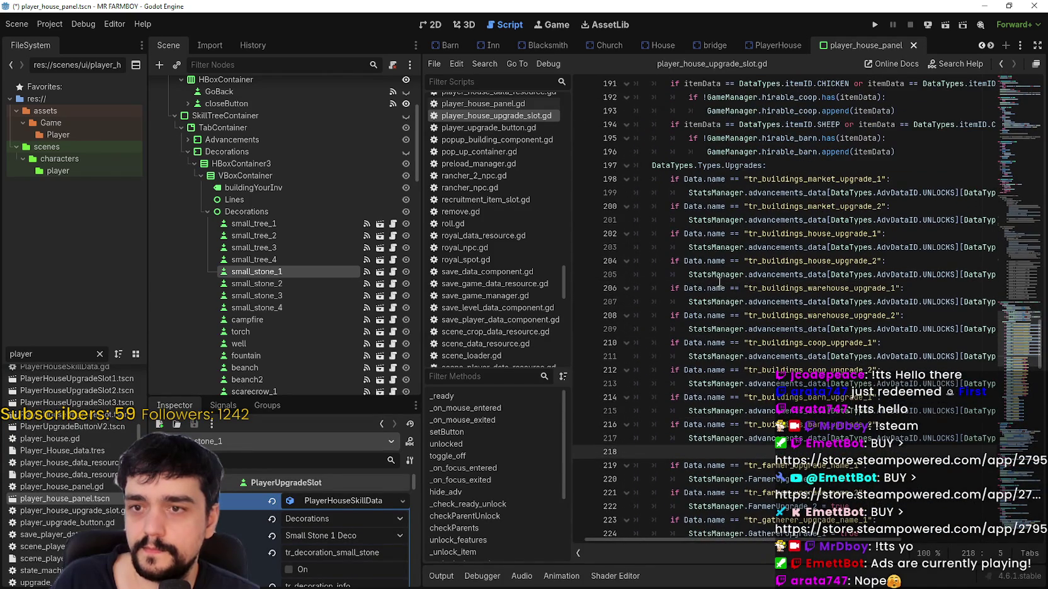
{"action": "scroll", "coordinate": [720, 283], "scroll_direction": "up", "scroll_amount": 4}
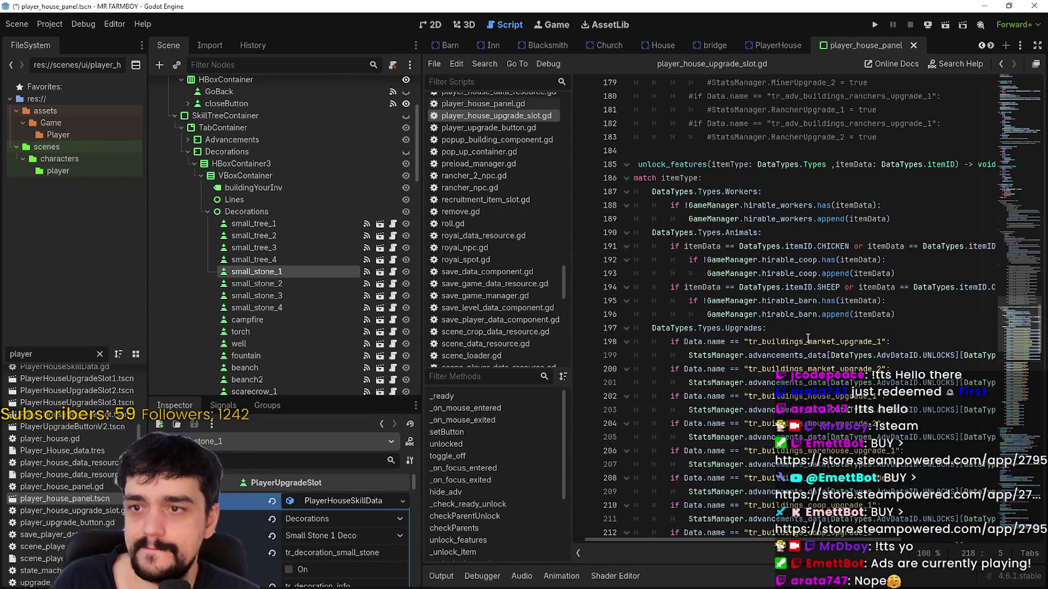
{"action": "scroll", "coordinate": [807, 338], "scroll_direction": "down", "scroll_amount": 3}
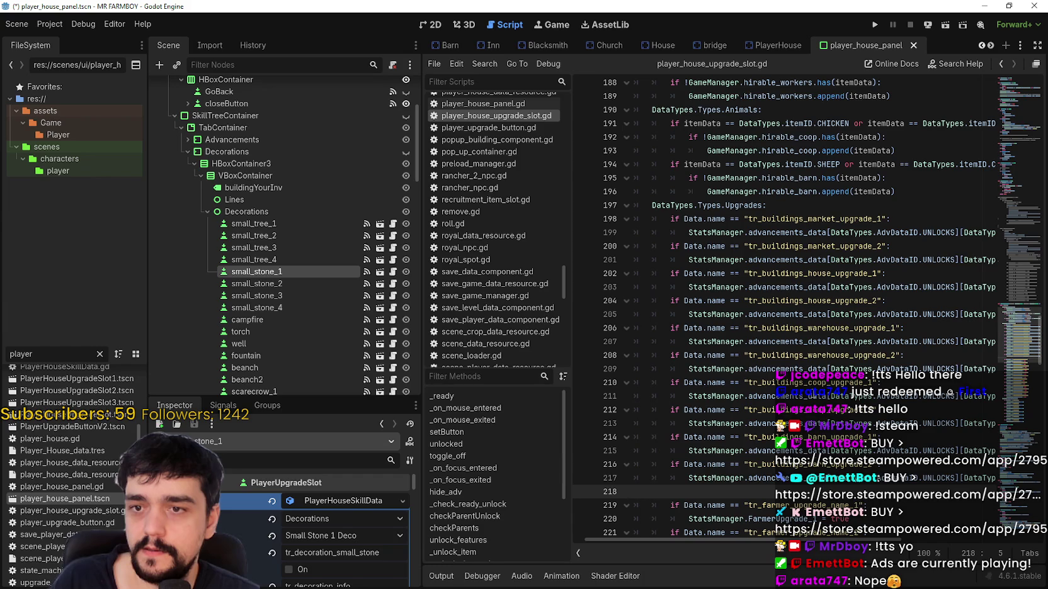
{"action": "mouse_move", "coordinate": [766, 540]}
{"action": "left_mouse_down"}
{"action": "mouse_move", "coordinate": [814, 545]}
{"action": "mouse_move", "coordinate": [745, 532]}
{"action": "left_mouse_up"}
{"action": "scroll", "coordinate": [745, 532], "scroll_direction": "down", "scroll_amount": 1}
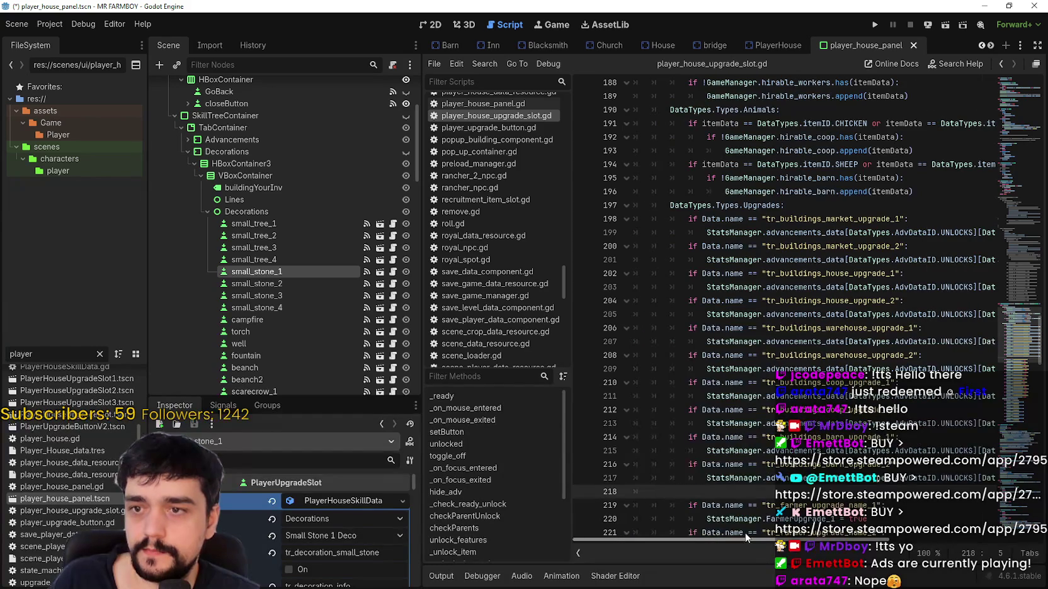
{"action": "scroll", "coordinate": [680, 466], "scroll_direction": "up", "scroll_amount": 8}
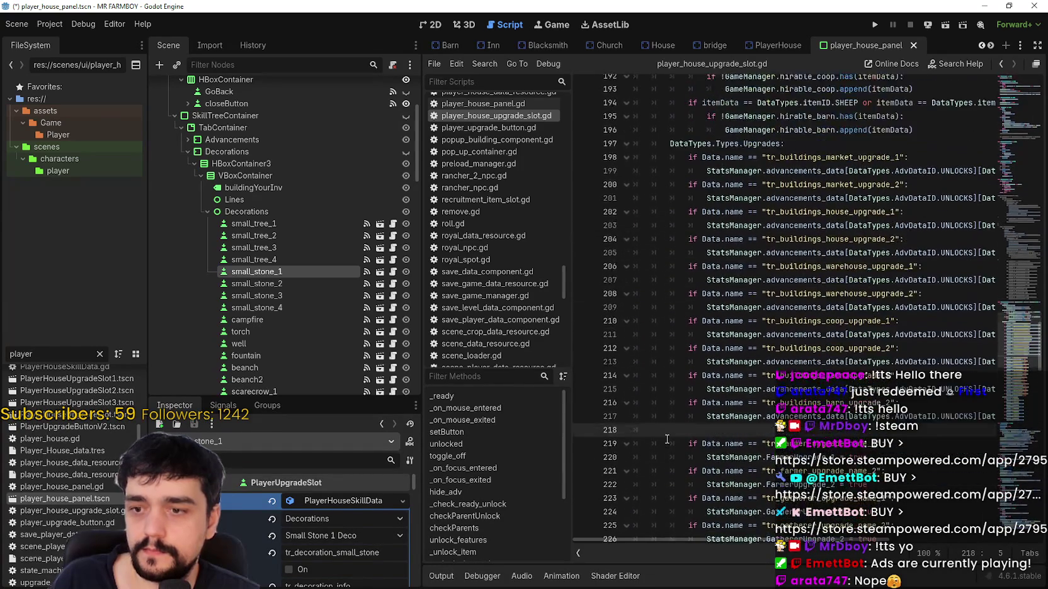
{"action": "scroll", "coordinate": [665, 432], "scroll_direction": "down", "scroll_amount": 18}
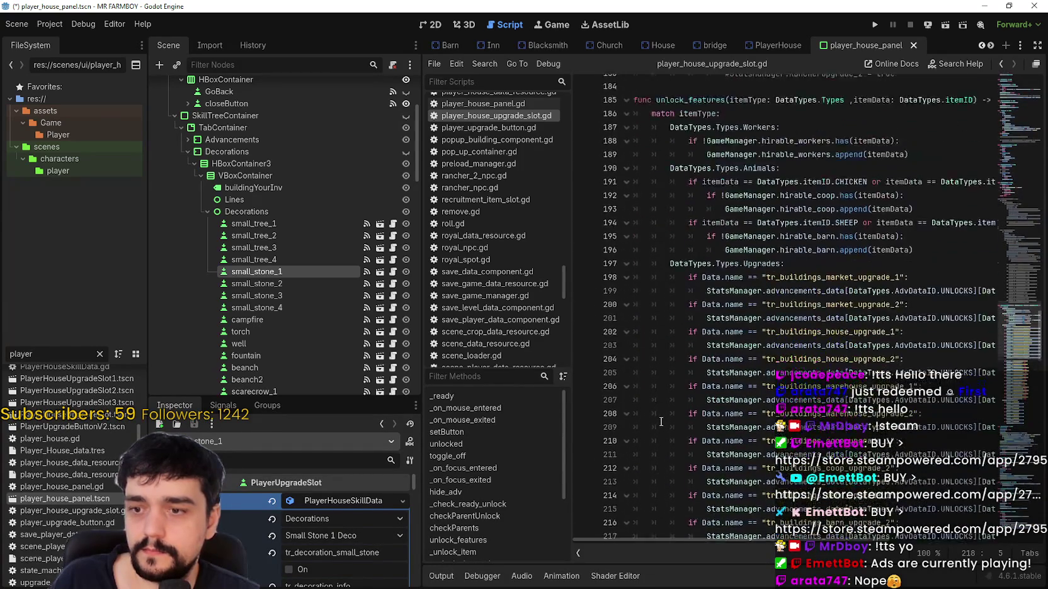
{"action": "scroll", "coordinate": [671, 404], "scroll_direction": "down", "scroll_amount": 5}
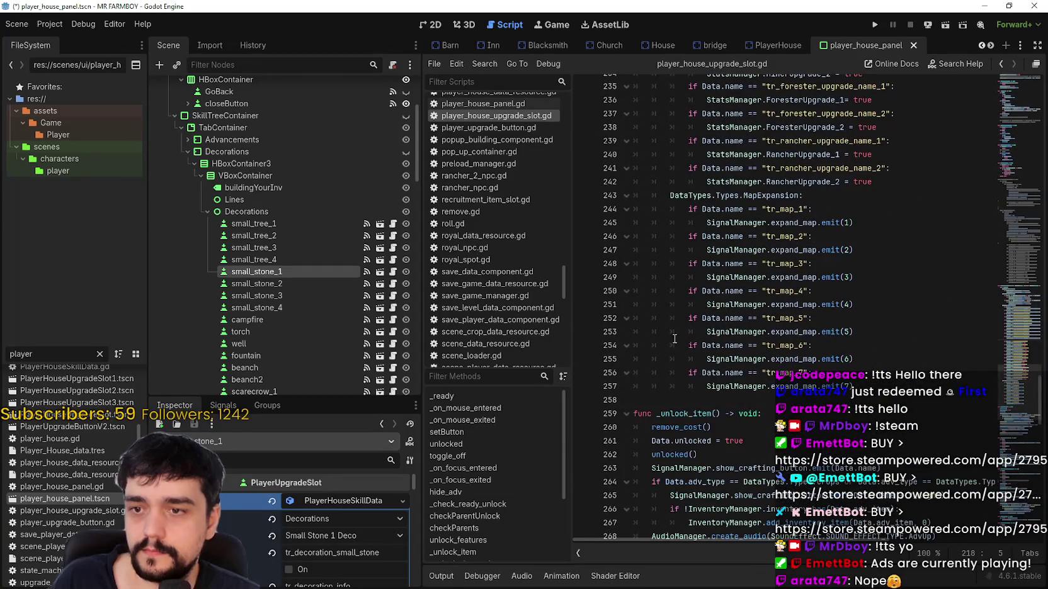
- Write 'DataTypes.Types.Decorations:' on line 258 before _unlock_item, leaving an indented empty line below
{"action": "left_click", "coordinate": [731, 399]}
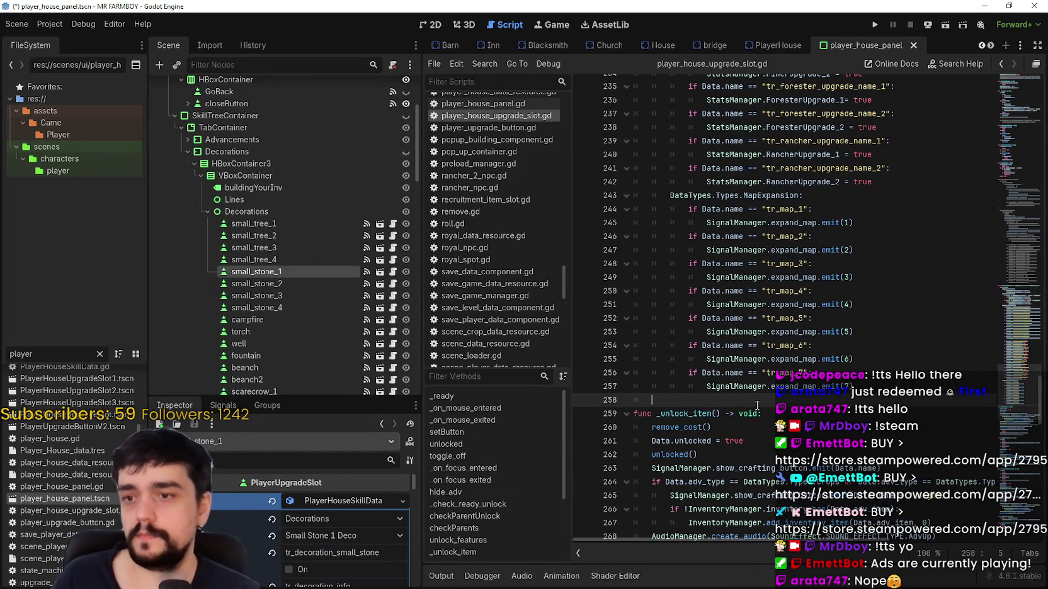
{"action": "type", "text": "Da"}
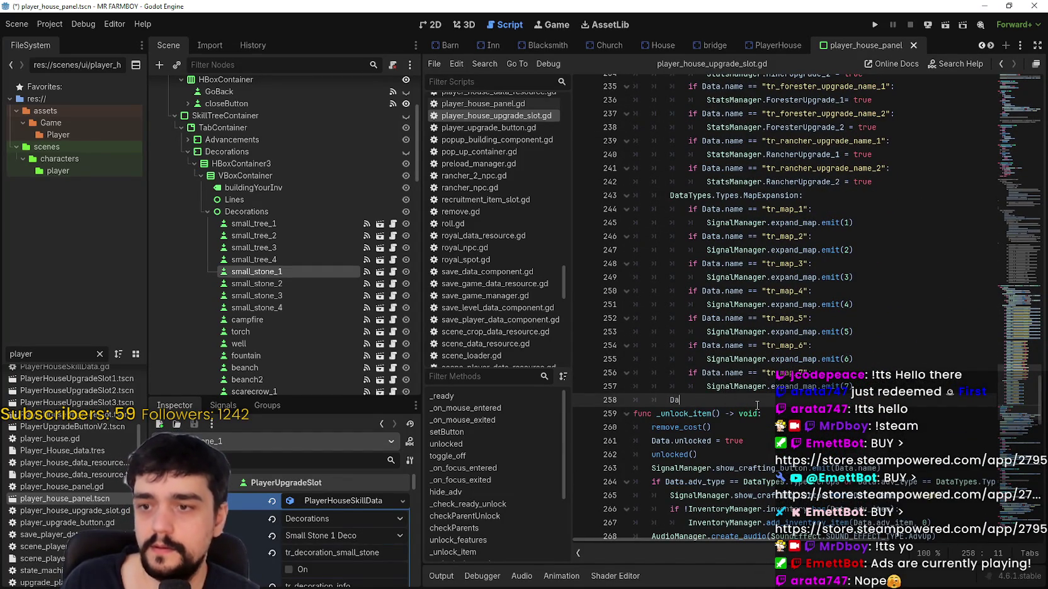
{"action": "type", "text": "ta"}
{"action": "key", "text": "Right"}
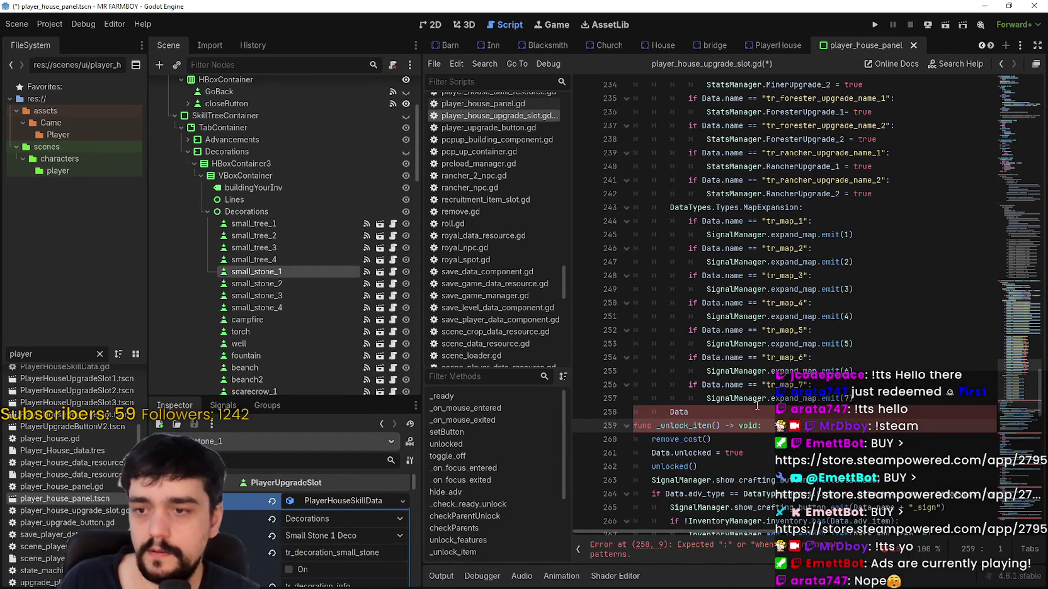
{"action": "left_click", "coordinate": [758, 405]}
{"action": "left_click", "coordinate": [731, 411]}
{"action": "type", "text": "Ty"}
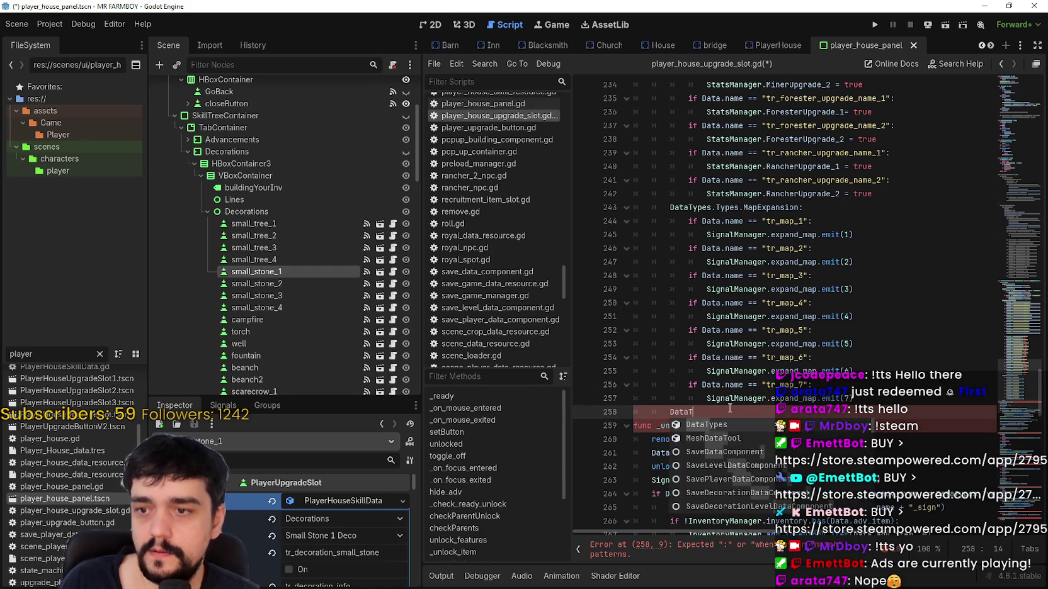
{"action": "left_click", "coordinate": [733, 423]}
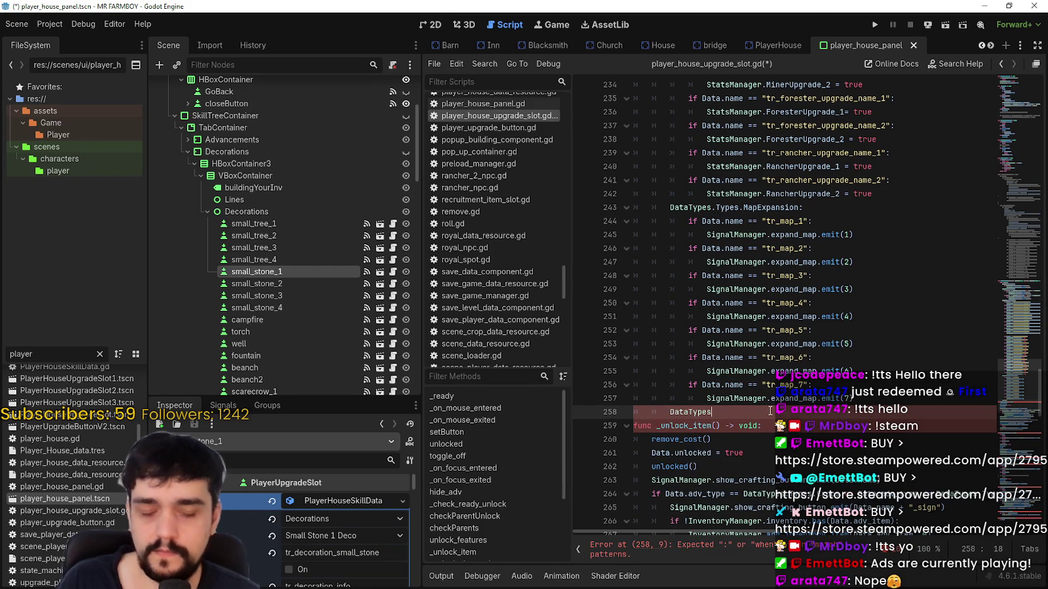
{"action": "type", "text": ".Types.D"}
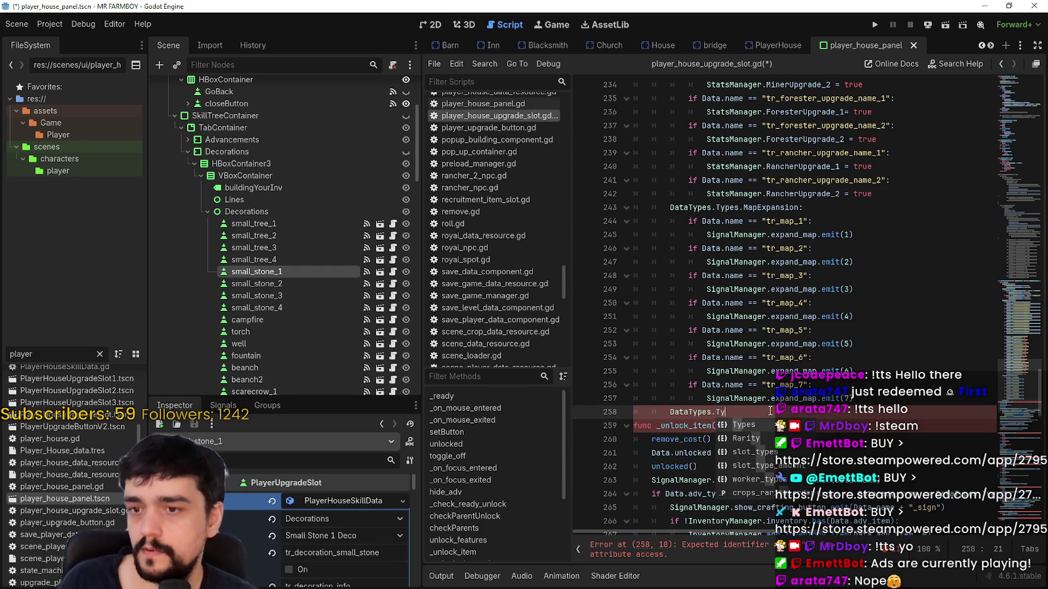
{"action": "type", "text": "ecorations:"}
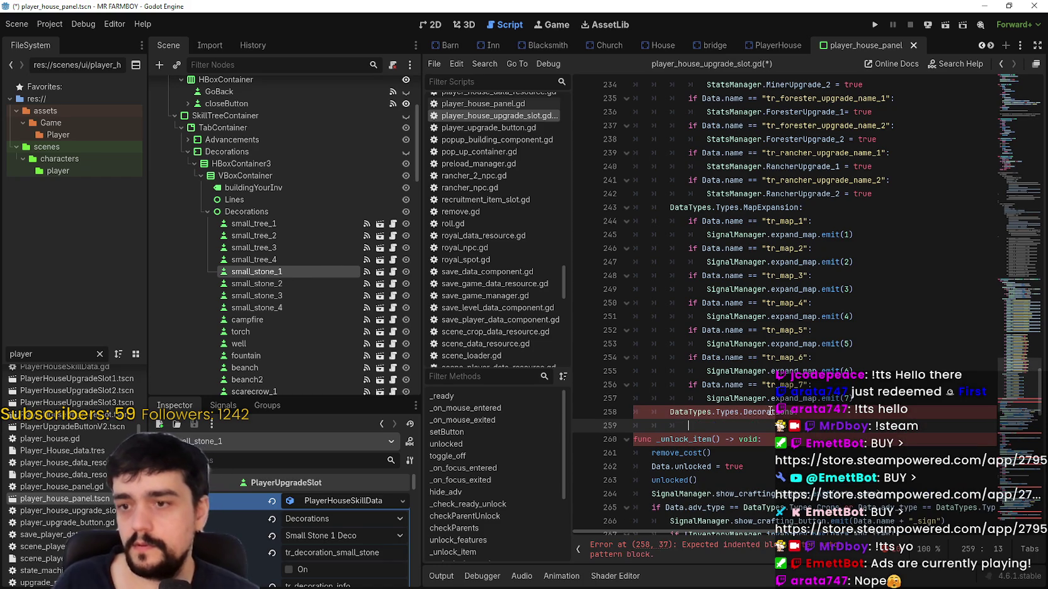
{"action": "key", "text": "Return"}
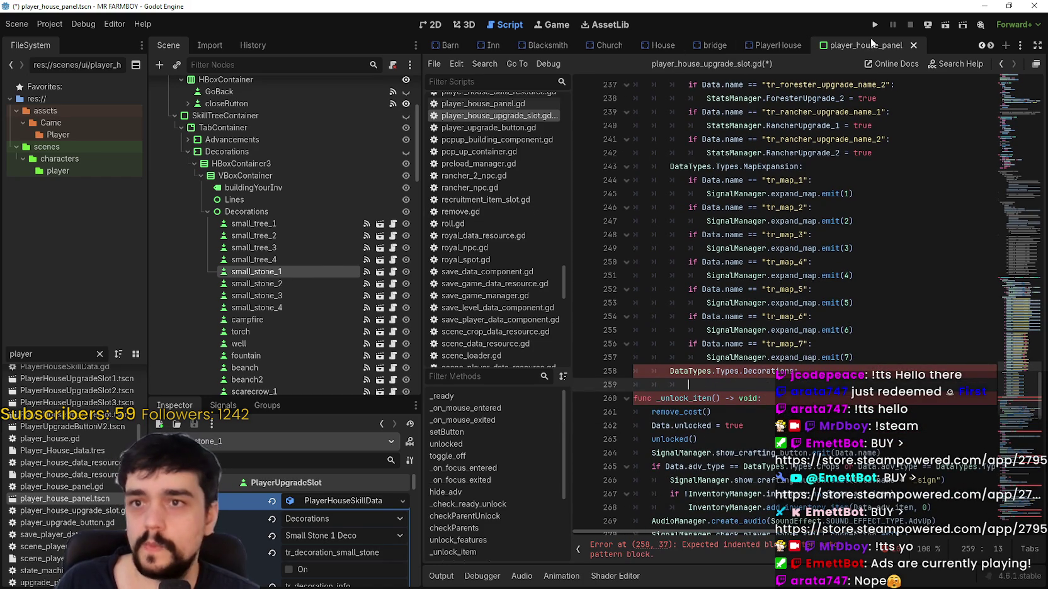
{"action": "double_click", "coordinate": [33, 355]}
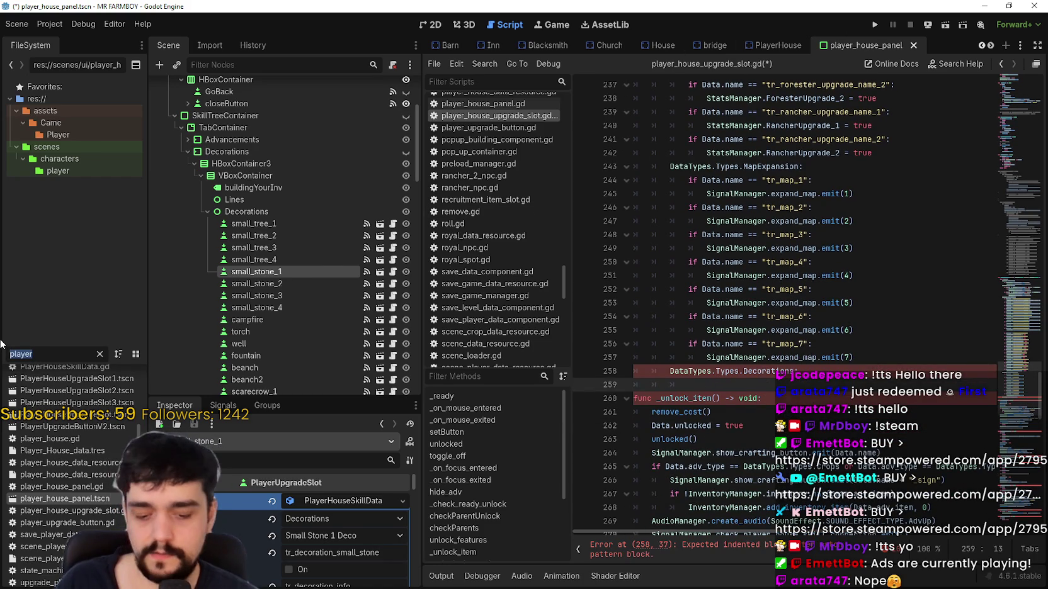
- Filter files for 'advance' and open the AdvancementButton scene's advancement_button.gd script
{"action": "type", "text": "advance"}
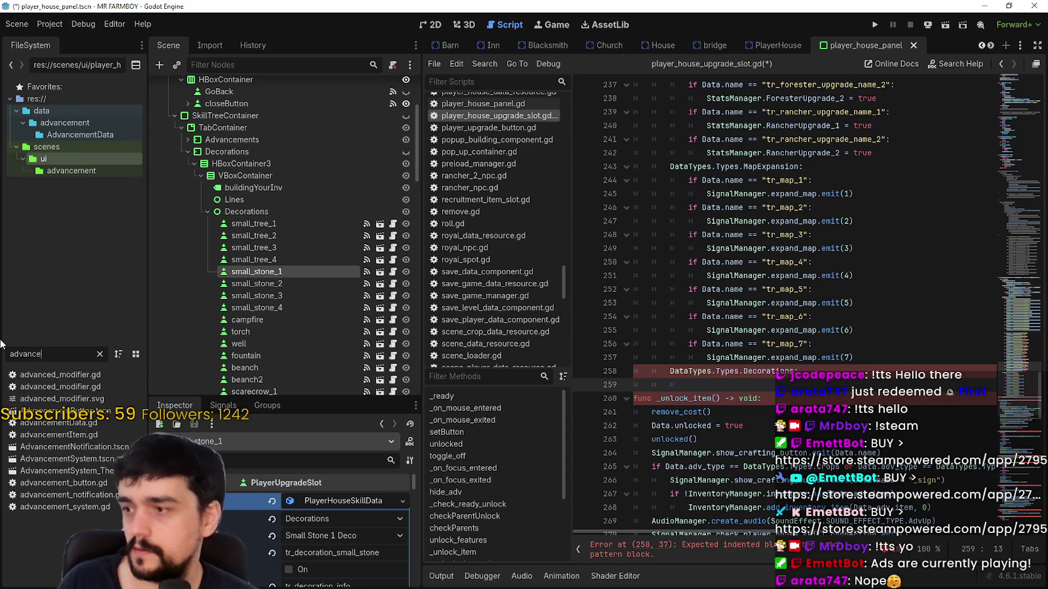
{"action": "double_click", "coordinate": [73, 411]}
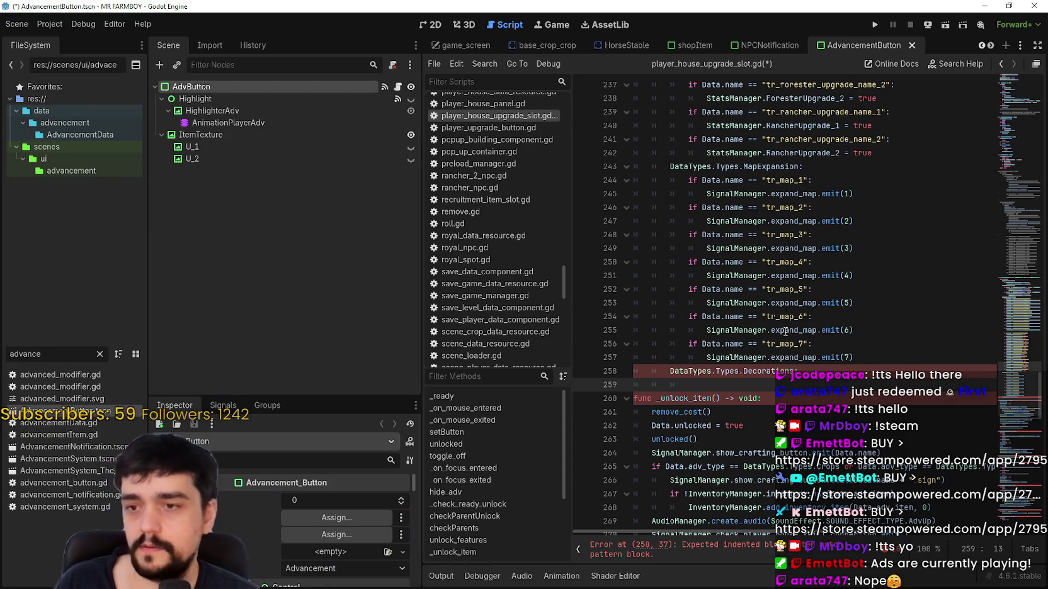
{"action": "left_click", "coordinate": [398, 86]}
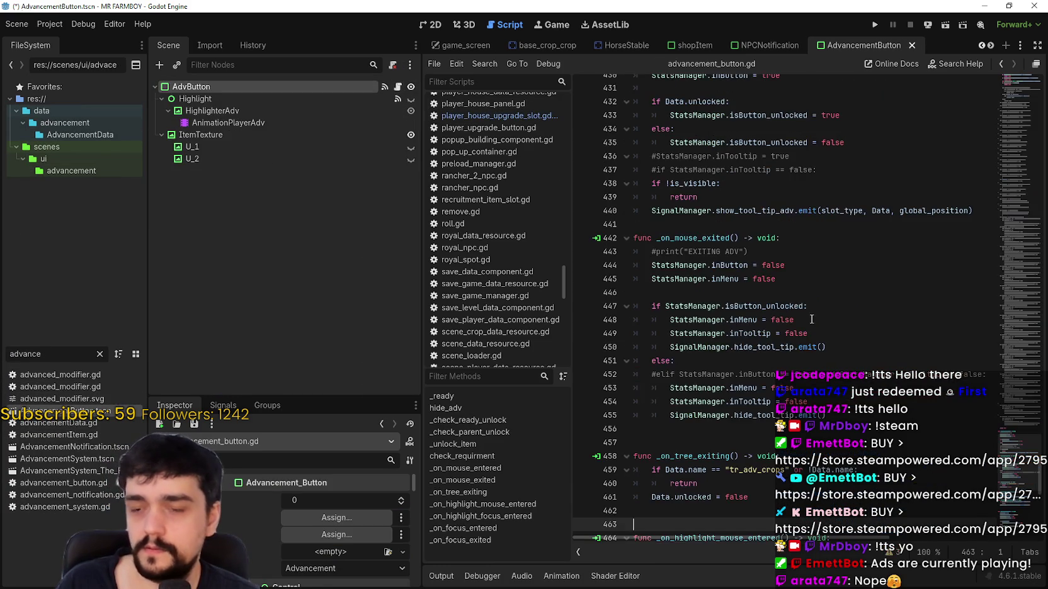
{"action": "left_click_drag", "start_coordinate": [995, 217], "coordinate": [998, 180]}
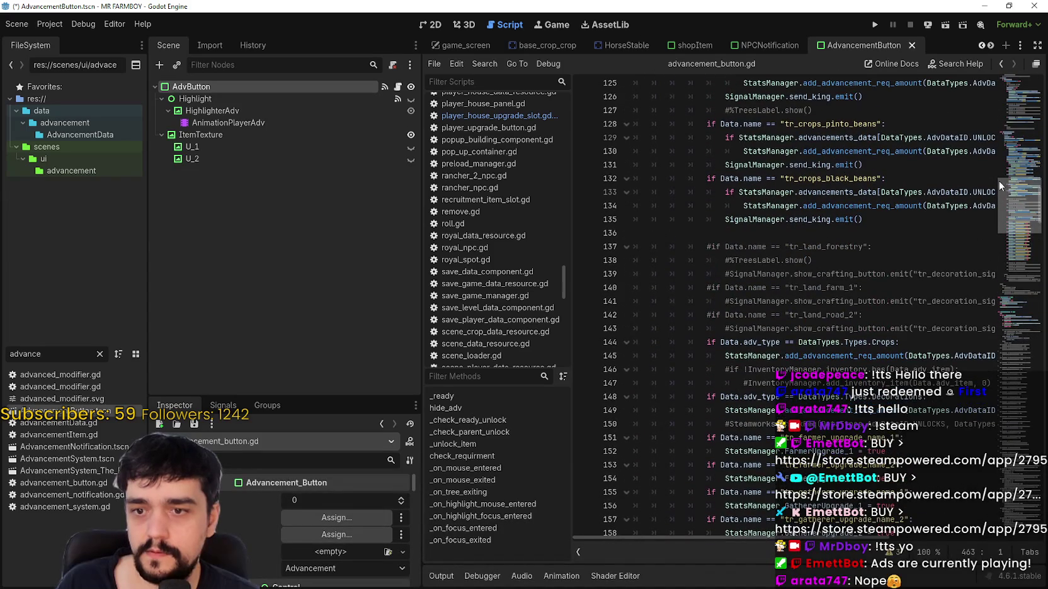
- Find the DECORATIONS matches and select the add_advancement_req_amount call on line 149
{"action": "triple_click", "coordinate": [725, 413]}
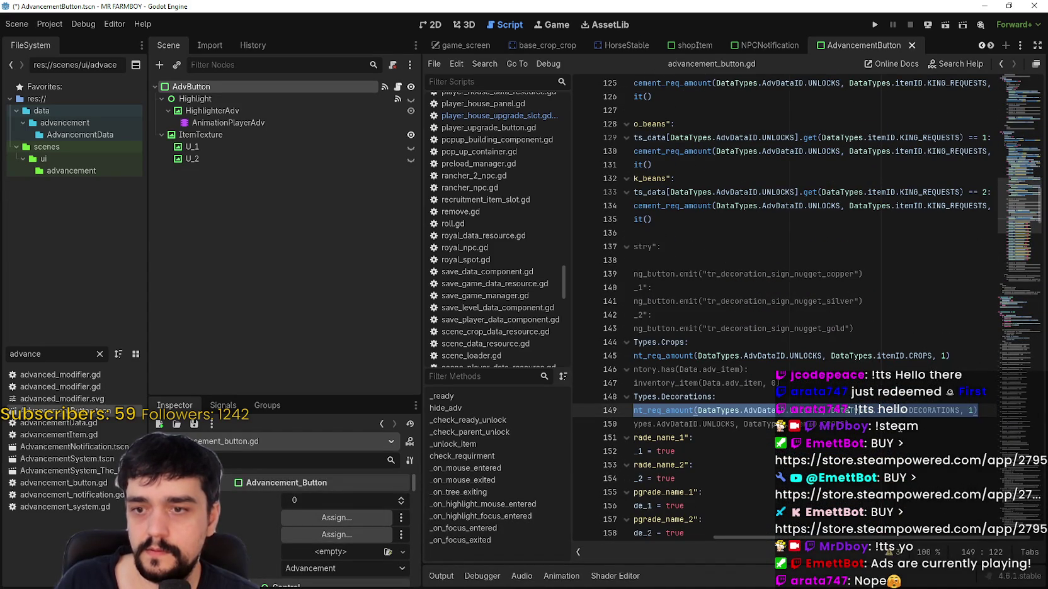
{"action": "left_click", "coordinate": [982, 409]}
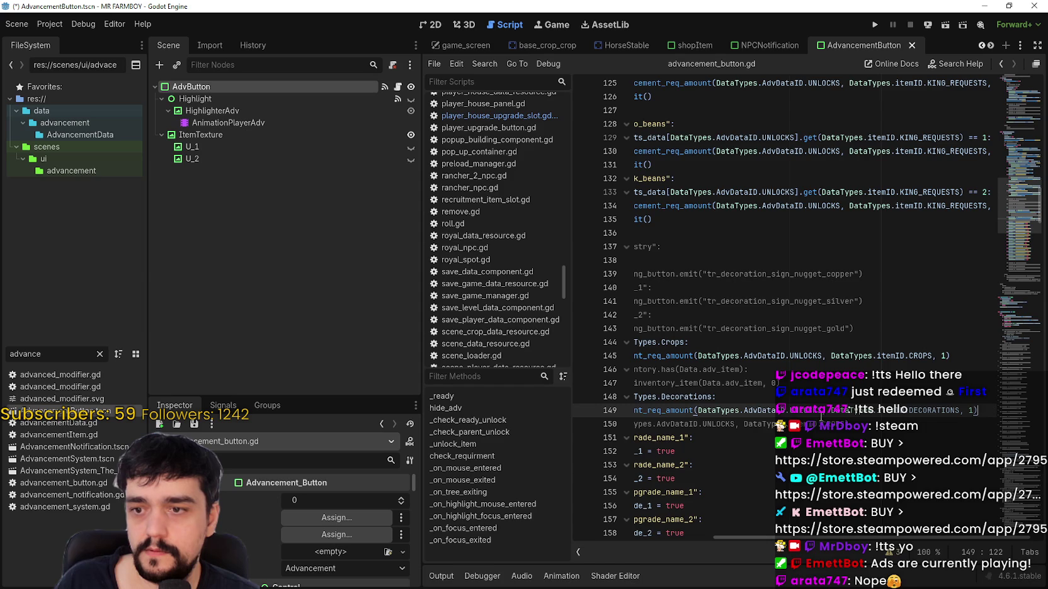
{"action": "double_click", "coordinate": [921, 410]}
{"action": "key", "text": "ctrl+f"}
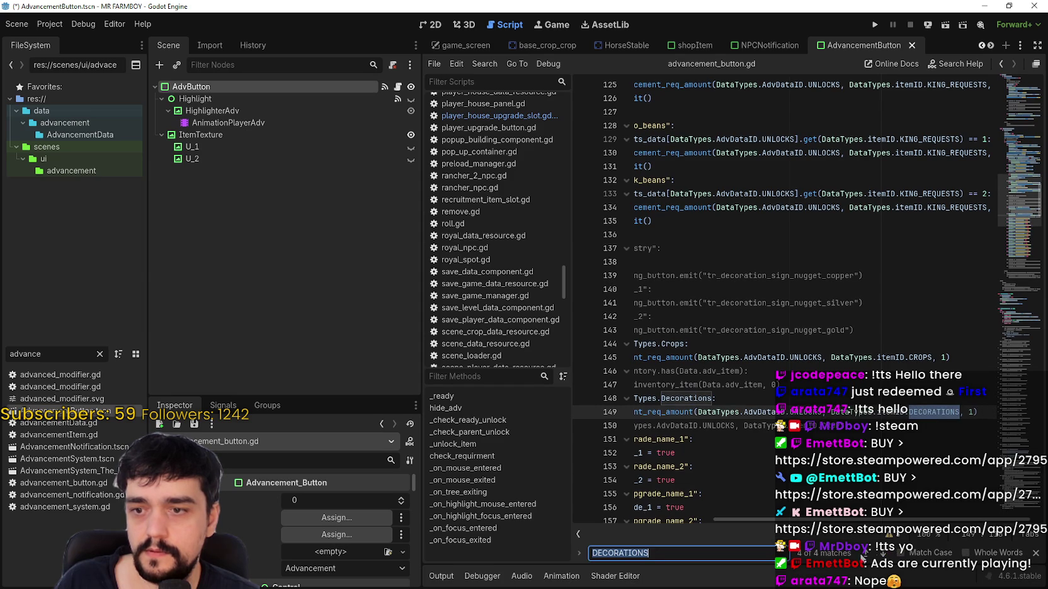
{"action": "left_click", "coordinate": [867, 556]}
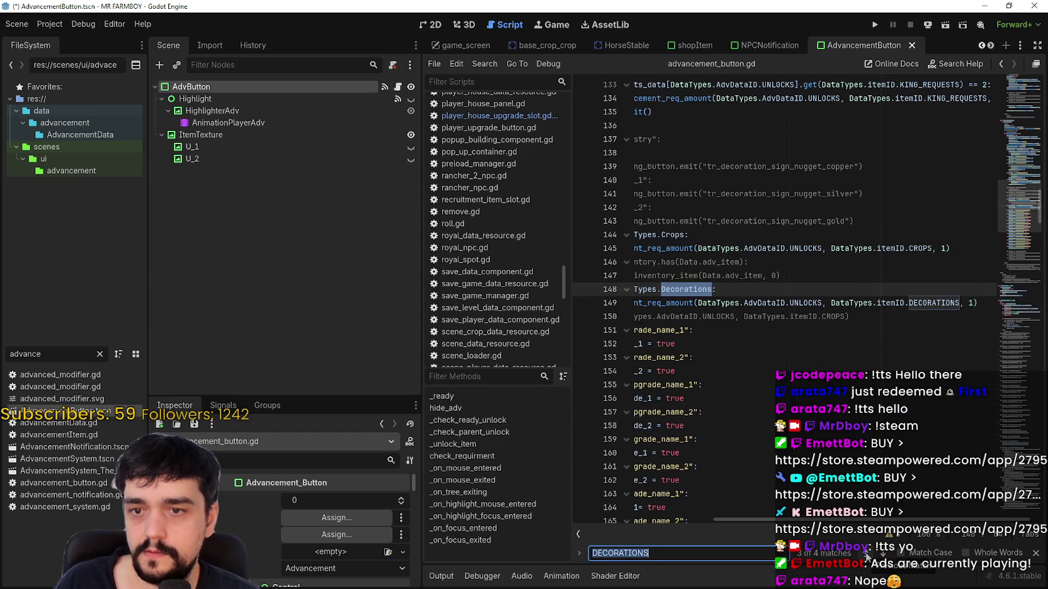
{"action": "left_click", "coordinate": [867, 556]}
{"action": "scroll", "coordinate": [661, 512], "scroll_direction": "left", "scroll_amount": 5}
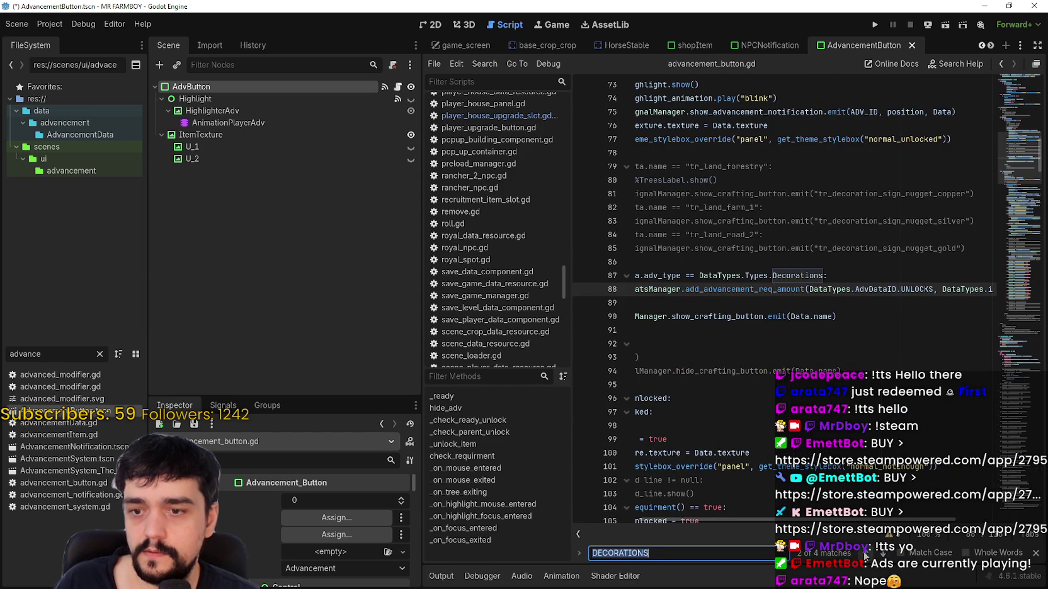
{"action": "left_click", "coordinate": [867, 554]}
{"action": "left_click", "coordinate": [866, 554]}
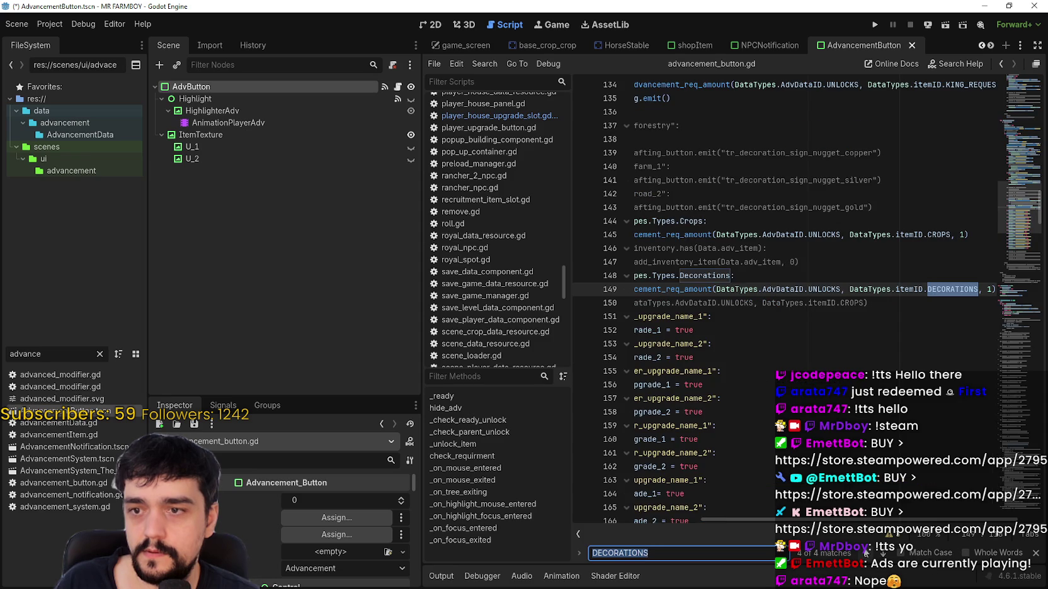
{"action": "left_click", "coordinate": [954, 284]}
{"action": "left_click_drag", "start_coordinate": [636, 289], "coordinate": [1008, 289]}
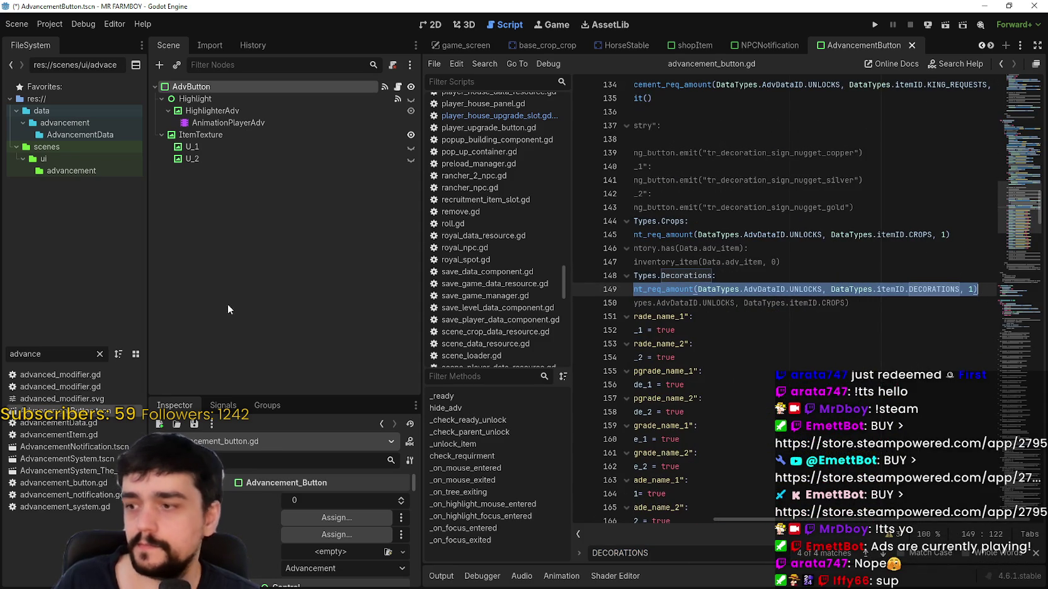
- Filter files for 'player' and return to player_house_panel, then bring Steam's MR FARMBOY library forward
{"action": "left_click", "coordinate": [765, 45]}
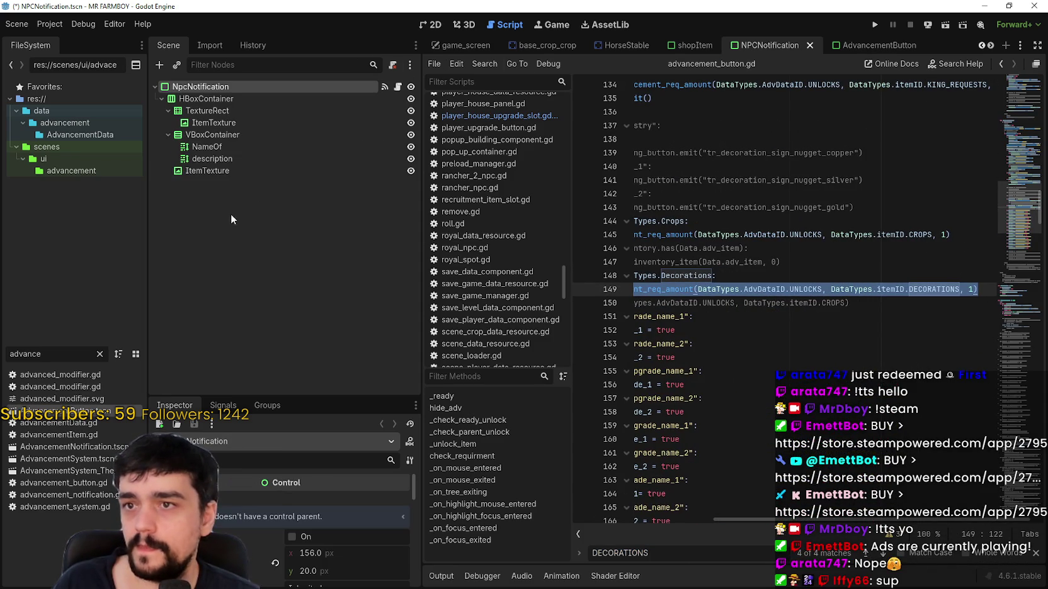
{"action": "double_click", "coordinate": [42, 353]}
{"action": "type", "text": "player"}
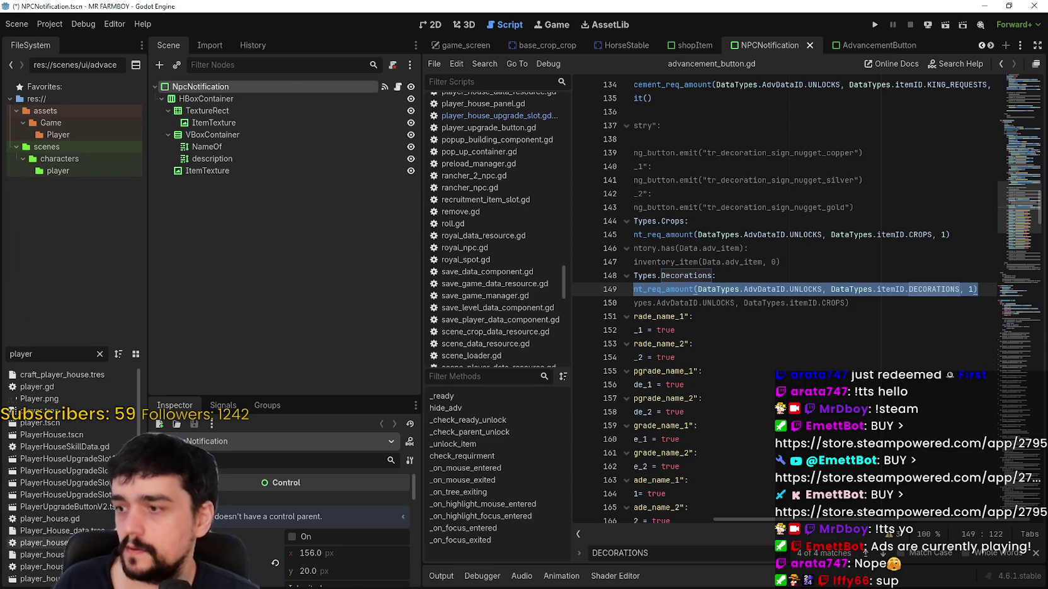
{"action": "scroll", "coordinate": [70, 529], "scroll_direction": "down", "scroll_amount": 3}
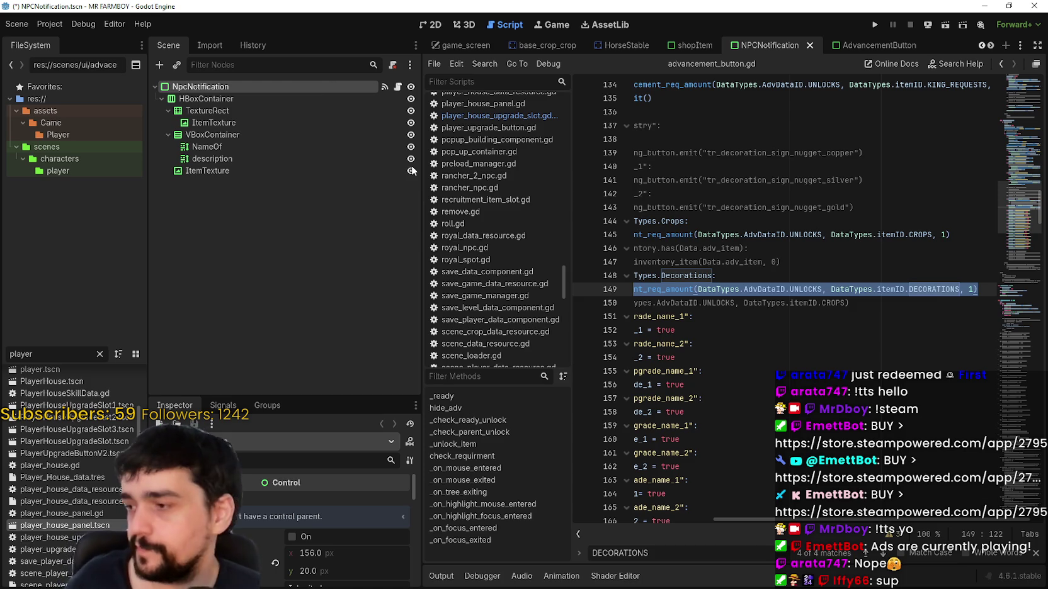
{"action": "key", "text": "ctrl+shift+Tab"}
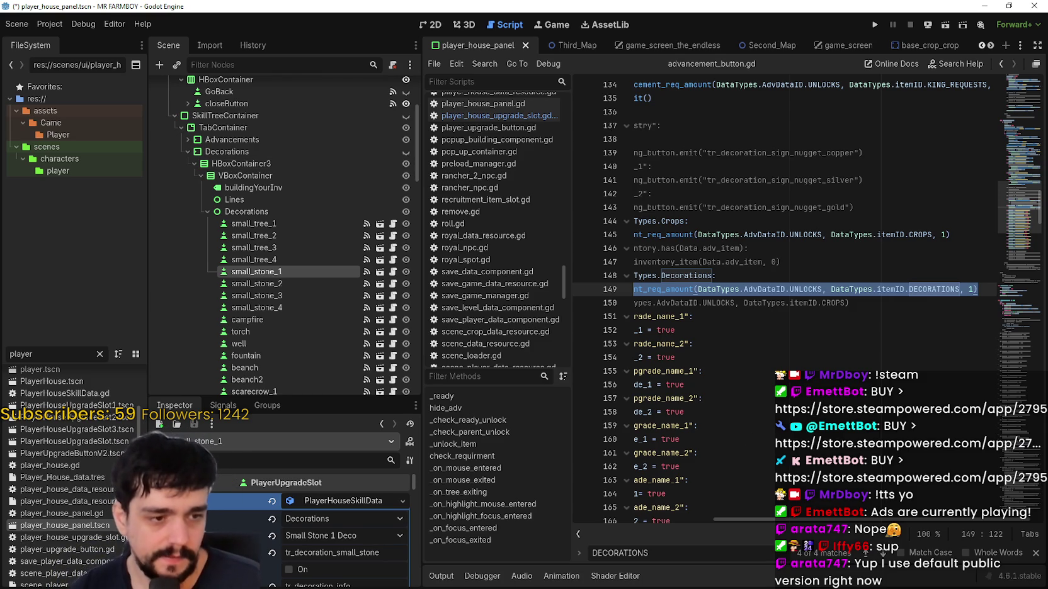
{"action": "key", "text": "alt+Tab"}
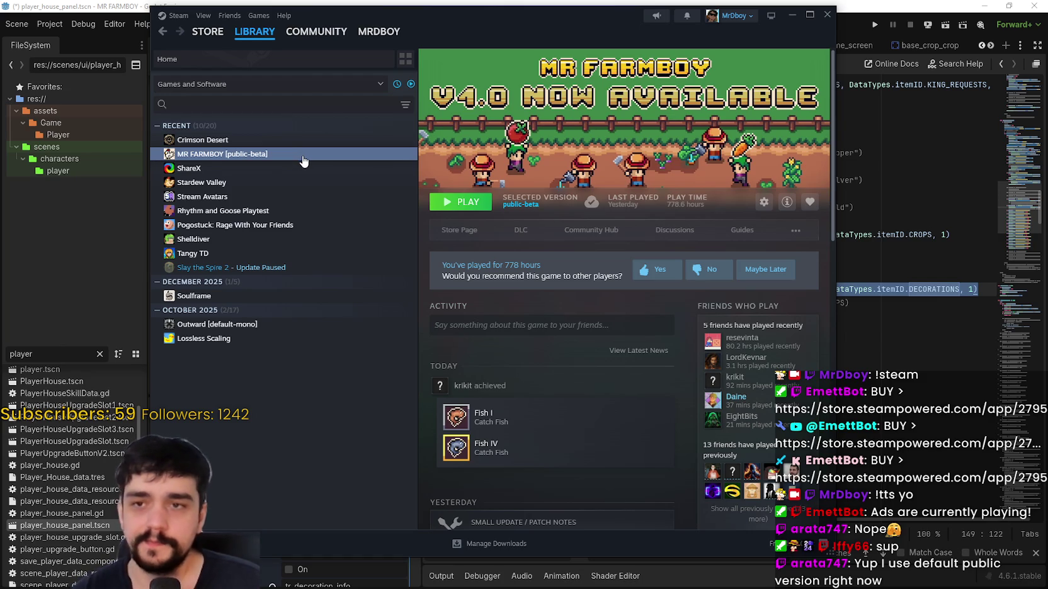
- Check MR FARMBOY's Updates, Installed Files and Game Versions & Betas properties, then close Steam
{"action": "right_click", "coordinate": [303, 162]}
{"action": "left_click", "coordinate": [346, 238]}
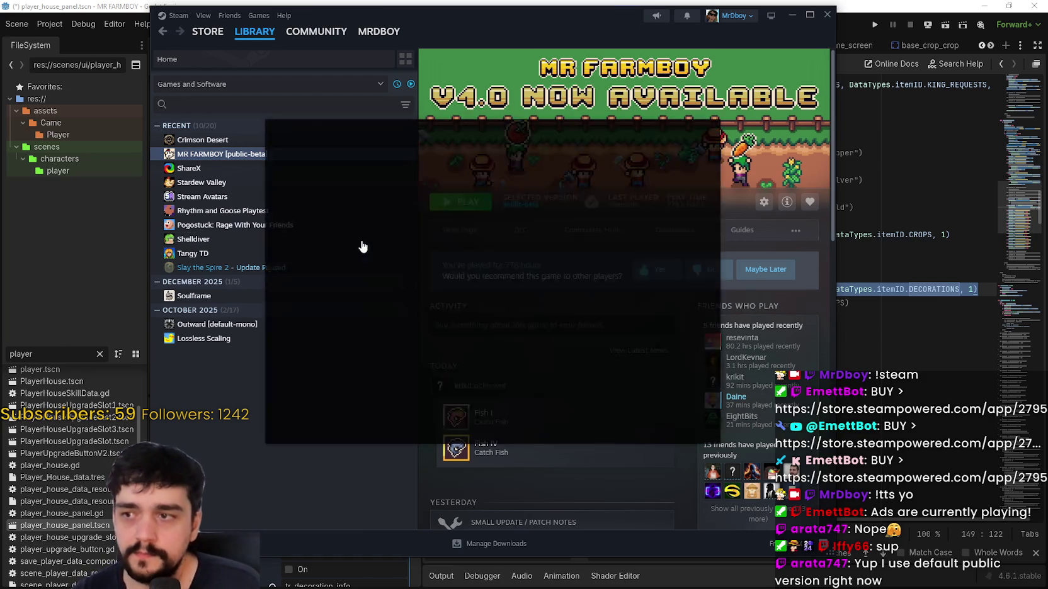
{"action": "left_click", "coordinate": [301, 192]}
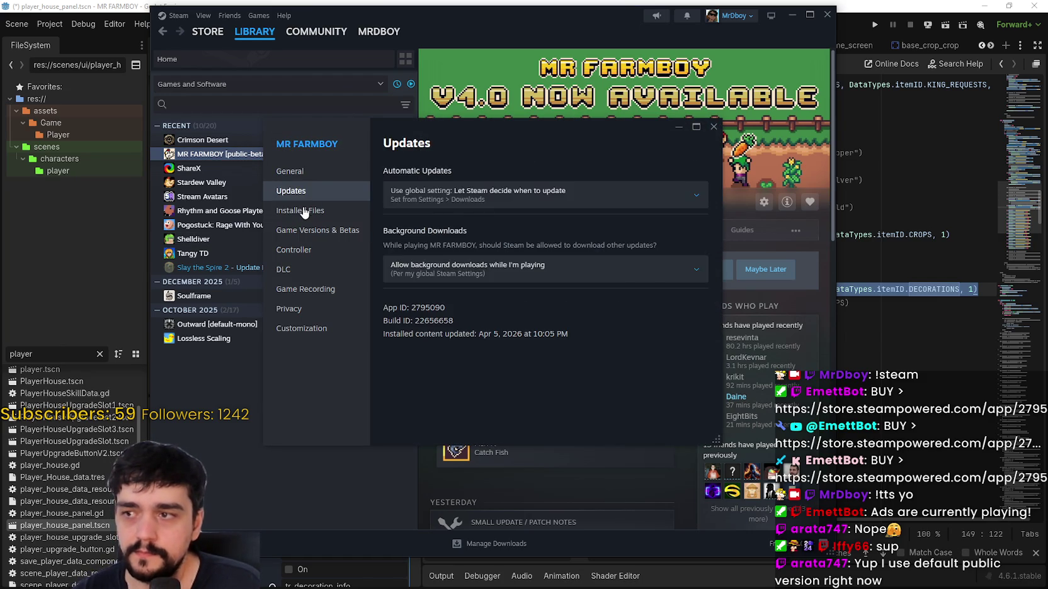
{"action": "left_click", "coordinate": [303, 211]}
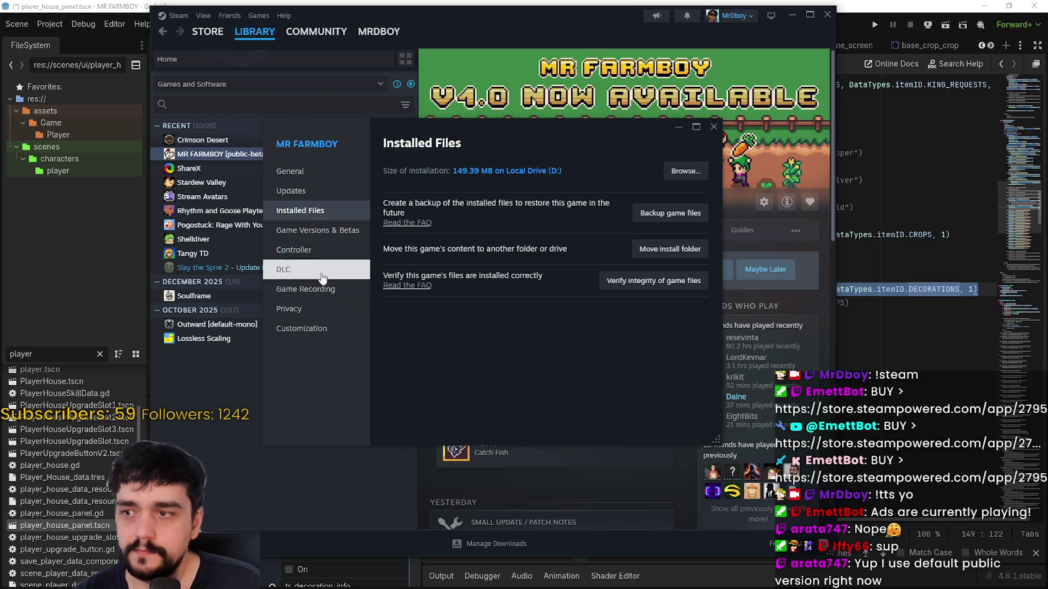
{"action": "left_click", "coordinate": [317, 230]}
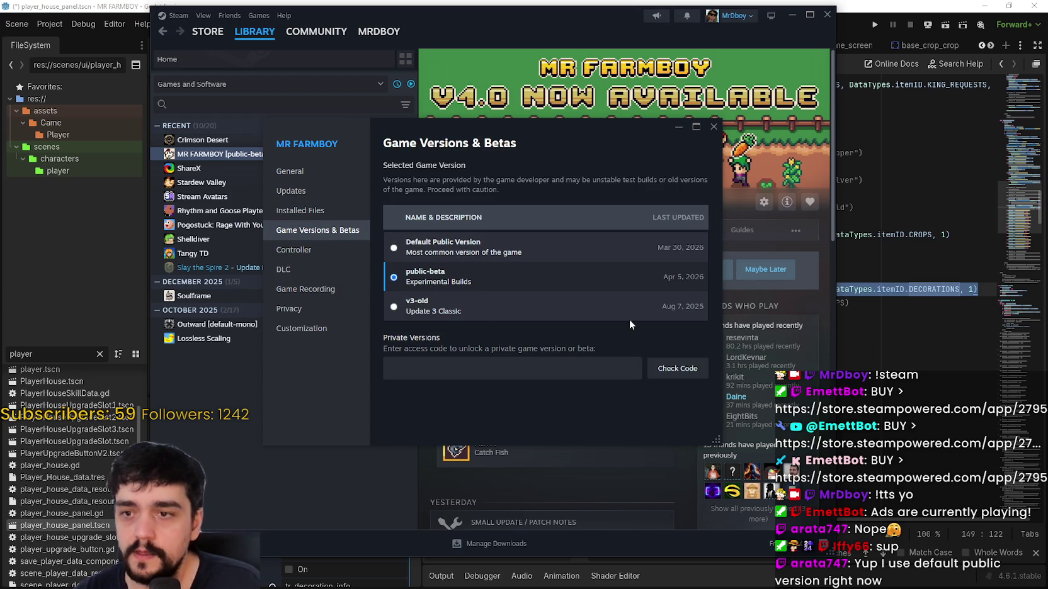
{"action": "left_click", "coordinate": [713, 126]}
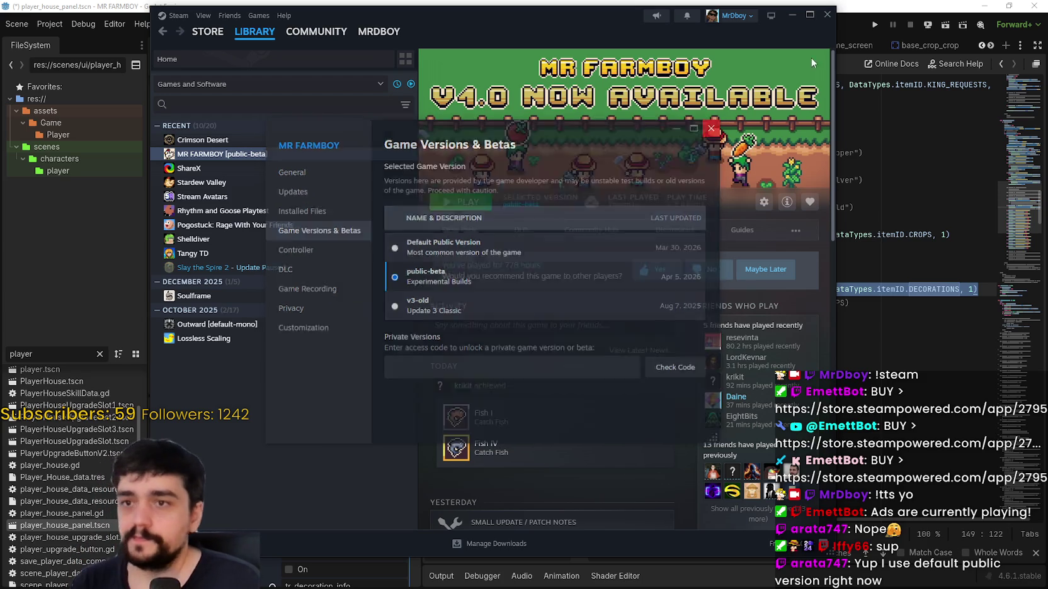
{"action": "left_click", "coordinate": [825, 16]}
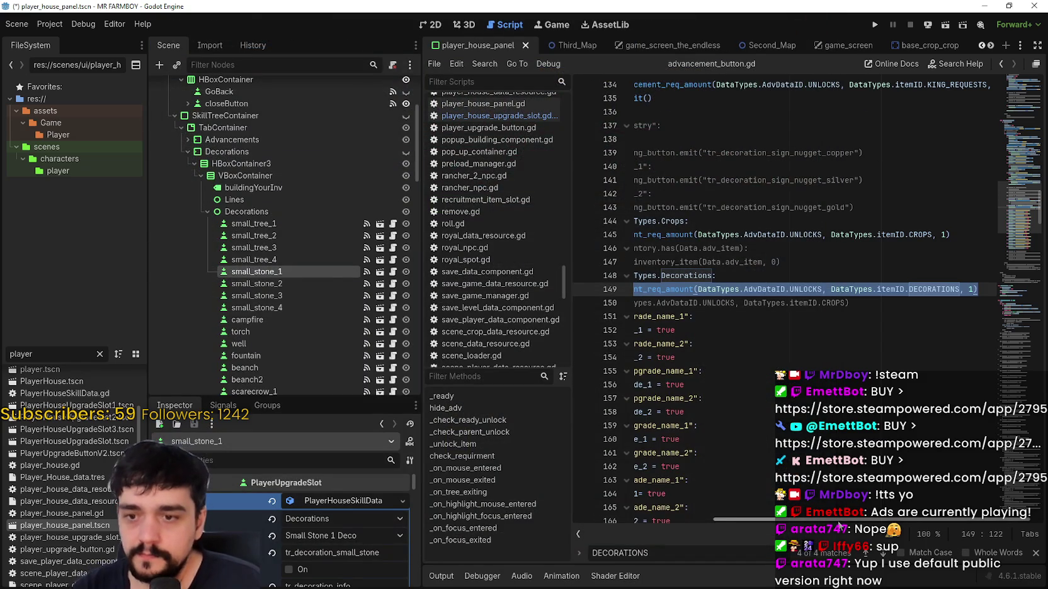
- Copy the add_advancement_req_amount line and paste it under the Decorations case on line 259
{"action": "left_click_drag", "start_coordinate": [837, 525], "coordinate": [673, 493]}
{"action": "right_click", "coordinate": [768, 289]}
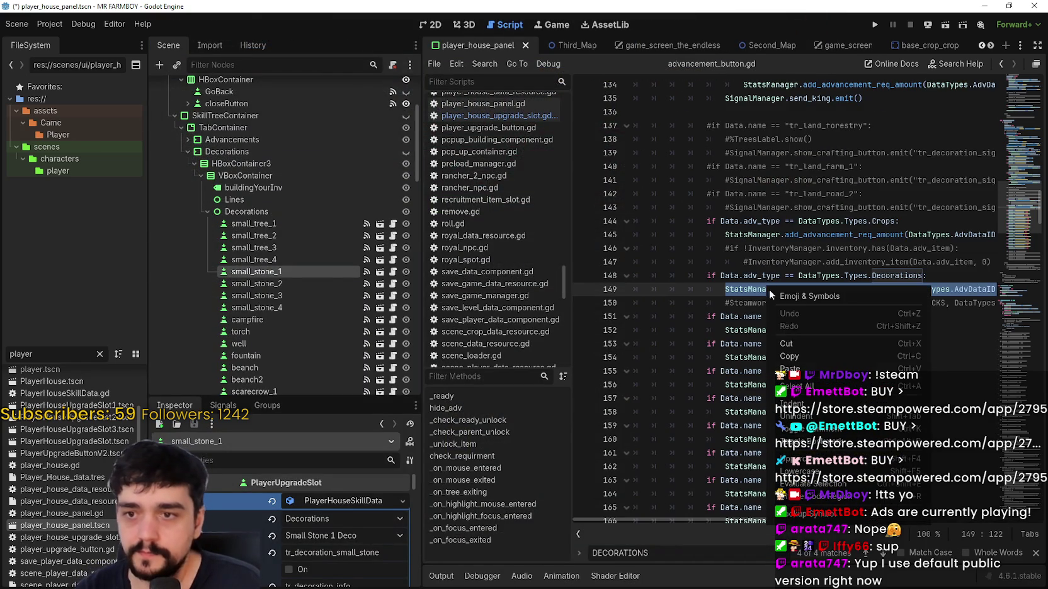
{"action": "left_click", "coordinate": [808, 357]}
{"action": "key", "text": "alt+Left"}
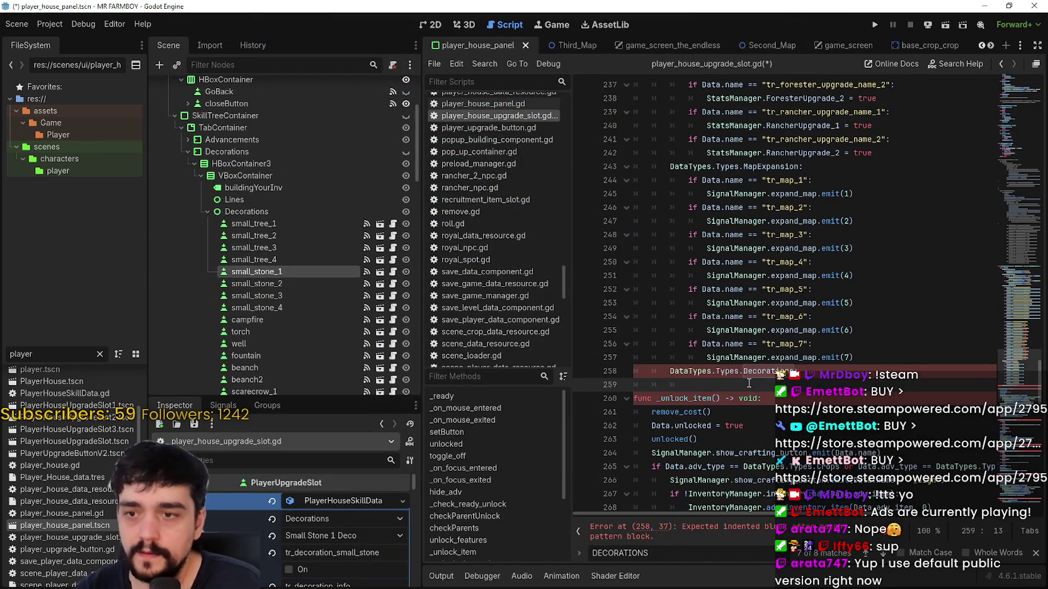
{"action": "key", "text": "ctrl+v"}
- Tab-indent lines 258–259 so the indentation error clears, then review the Decorations branch
{"action": "key", "text": "shift+Up"}
{"action": "key", "text": "shift+Home"}
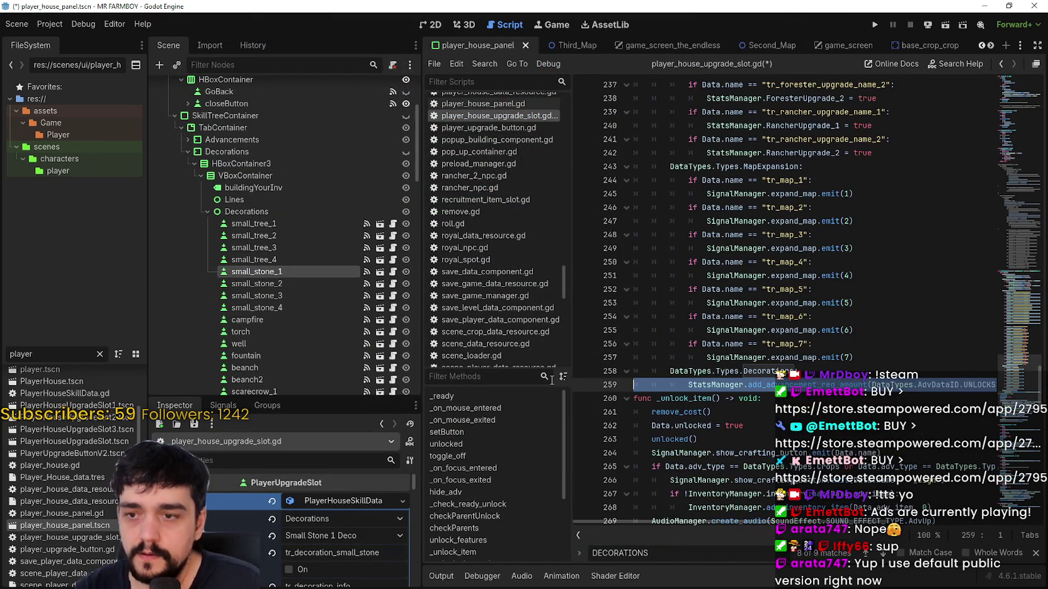
{"action": "key", "text": "Tab"}
{"action": "left_click", "coordinate": [823, 385]}
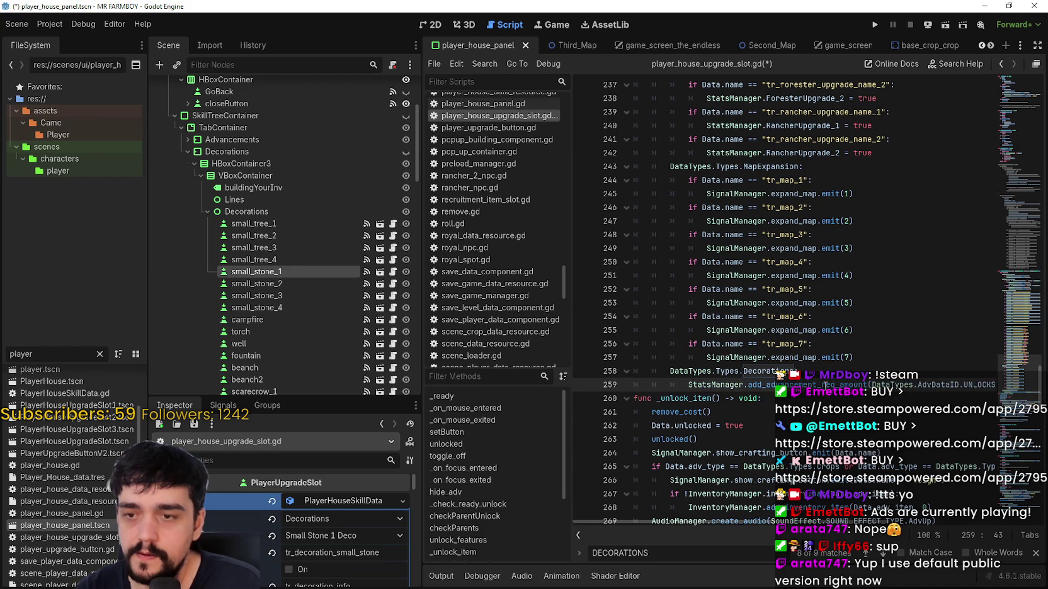
{"action": "left_click_drag", "start_coordinate": [823, 384], "coordinate": [940, 384]}
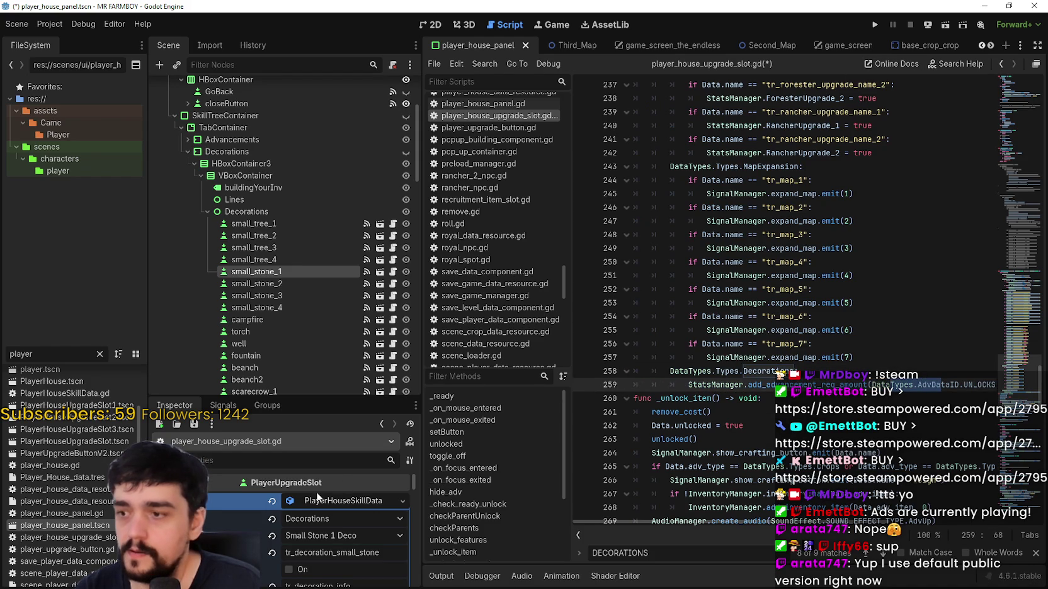
{"action": "left_click", "coordinate": [817, 383]}
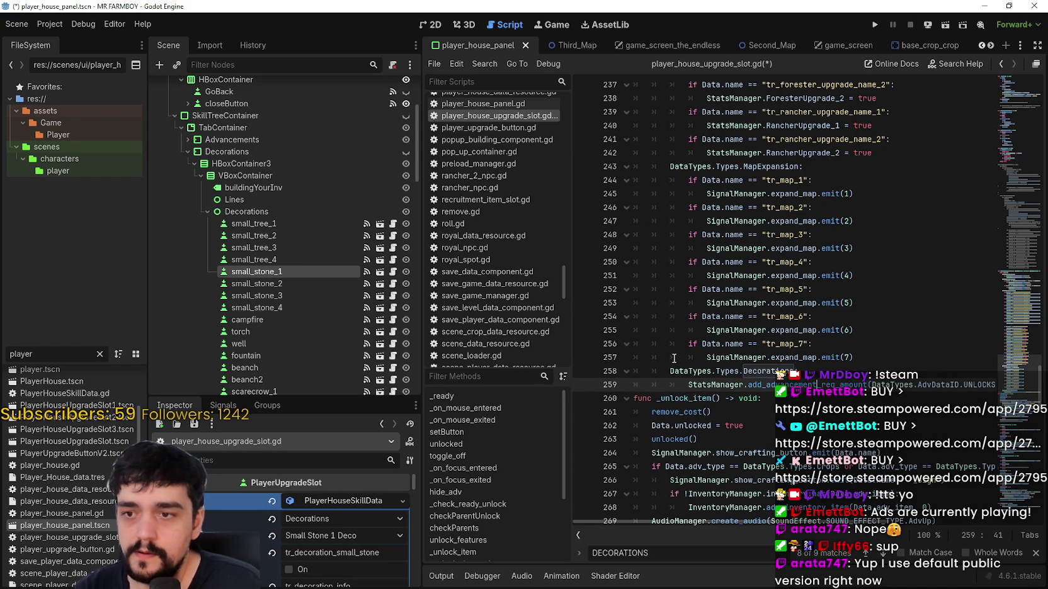
{"action": "scroll", "coordinate": [673, 358], "scroll_direction": "up", "scroll_amount": 15}
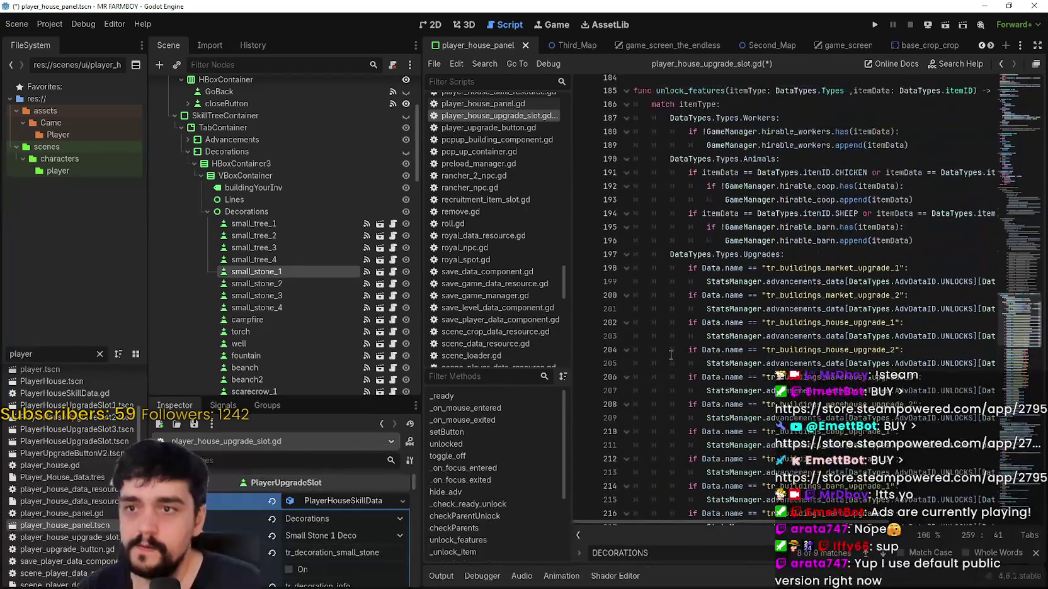
{"action": "scroll", "coordinate": [655, 269], "scroll_direction": "down", "scroll_amount": 15}
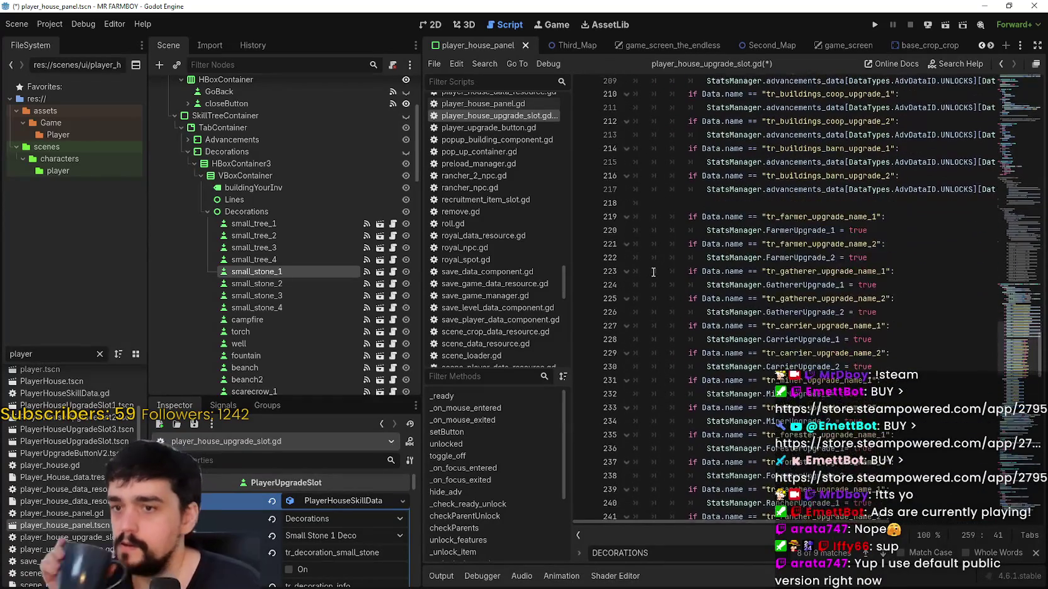
{"action": "scroll", "coordinate": [653, 272], "scroll_direction": "up", "scroll_amount": 1}
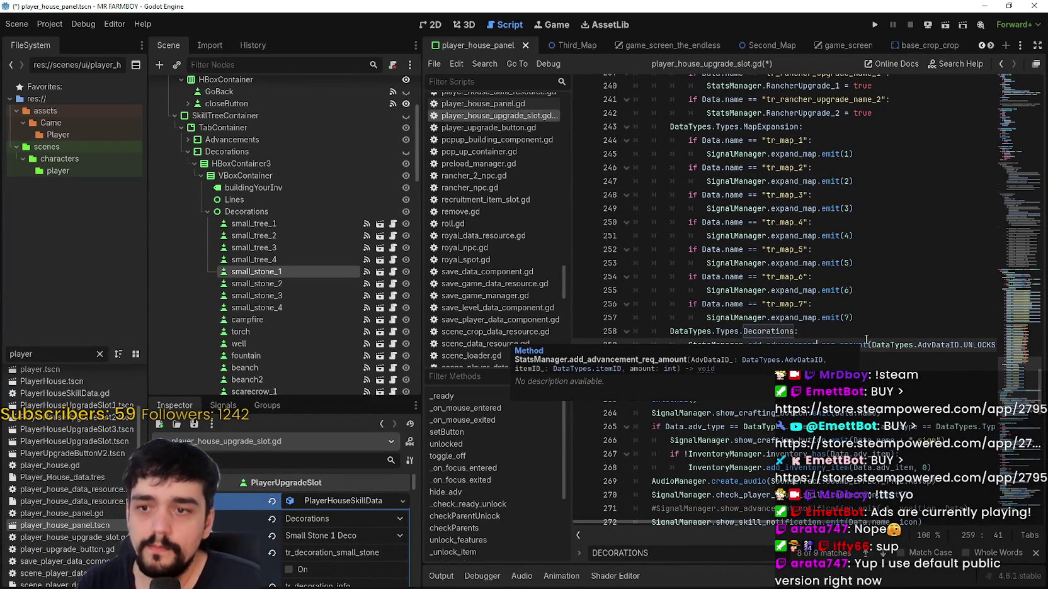
{"action": "scroll", "coordinate": [681, 348], "scroll_direction": "down", "scroll_amount": 3}
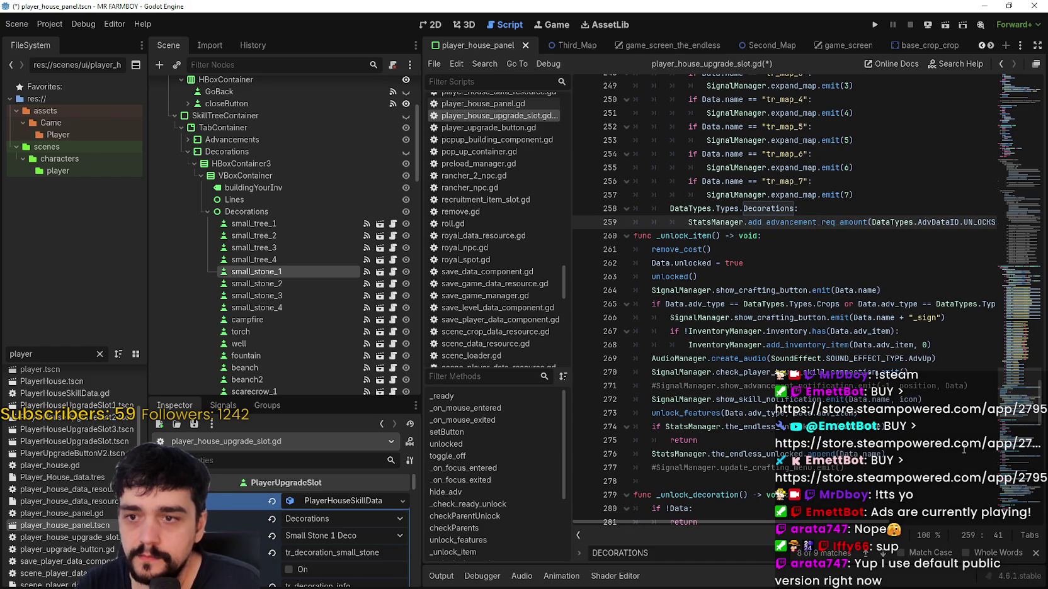
{"action": "scroll", "coordinate": [805, 215], "scroll_direction": "up", "scroll_amount": 12}
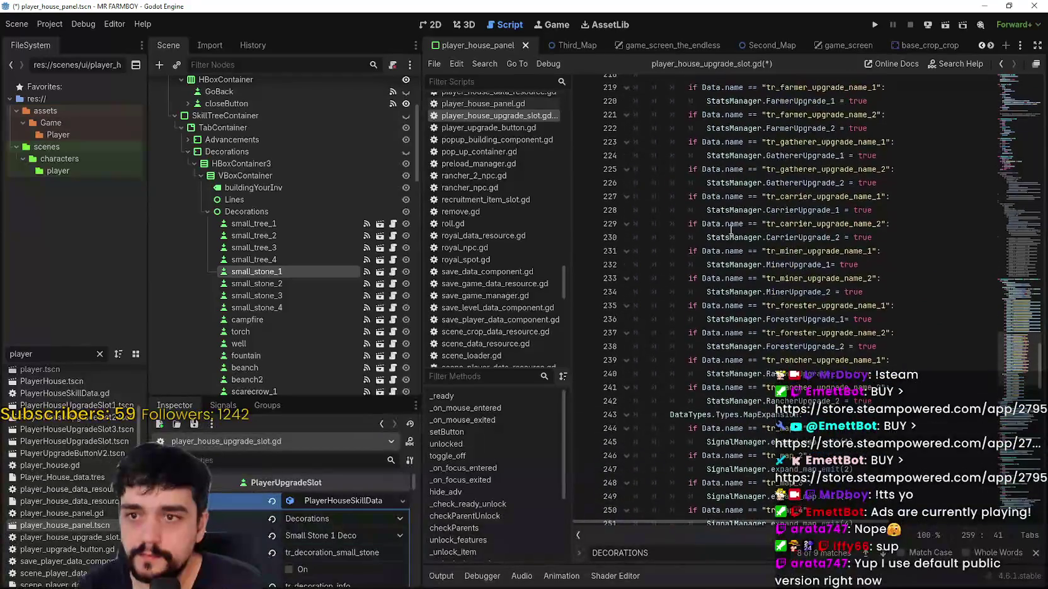
{"action": "scroll", "coordinate": [693, 258], "scroll_direction": "up", "scroll_amount": 15}
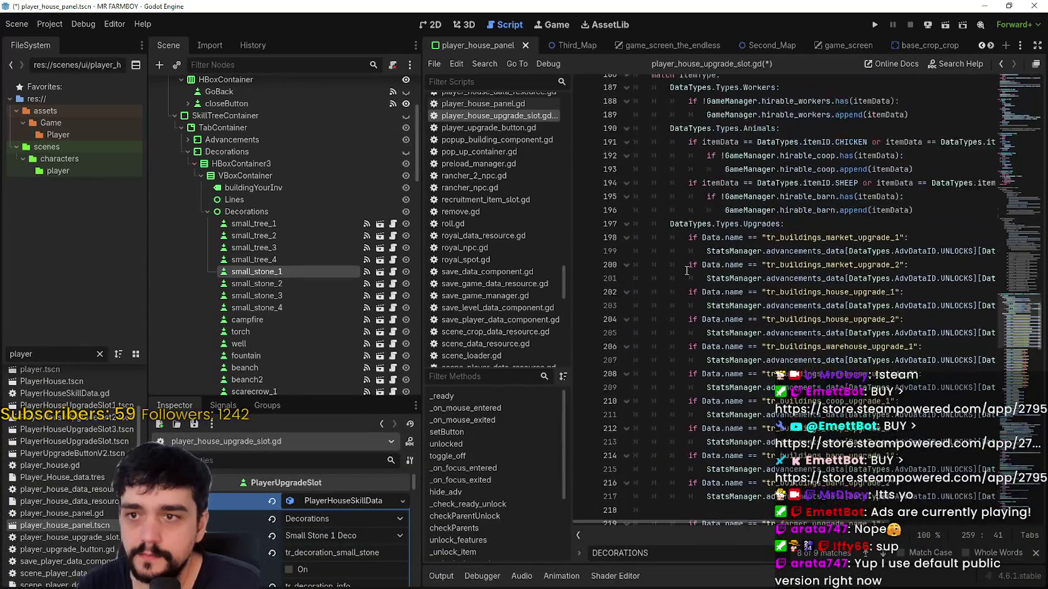
- Search for unlock_features and step through its definition on line 185 and calls on lines 325 and 273
{"action": "double_click", "coordinate": [698, 319]}
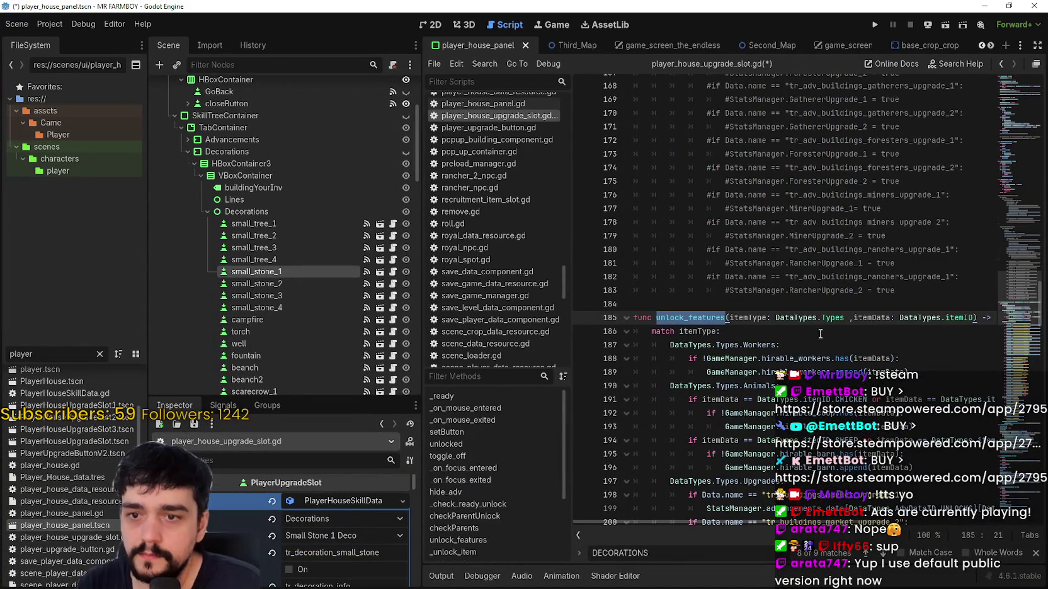
{"action": "key", "text": "ctrl+f"}
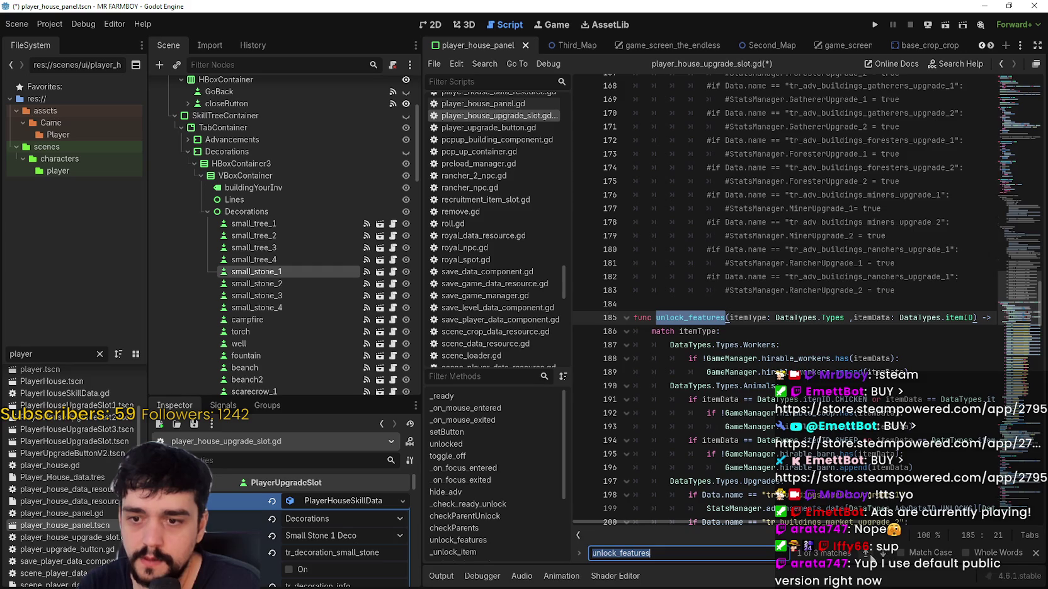
{"action": "left_click", "coordinate": [869, 555]}
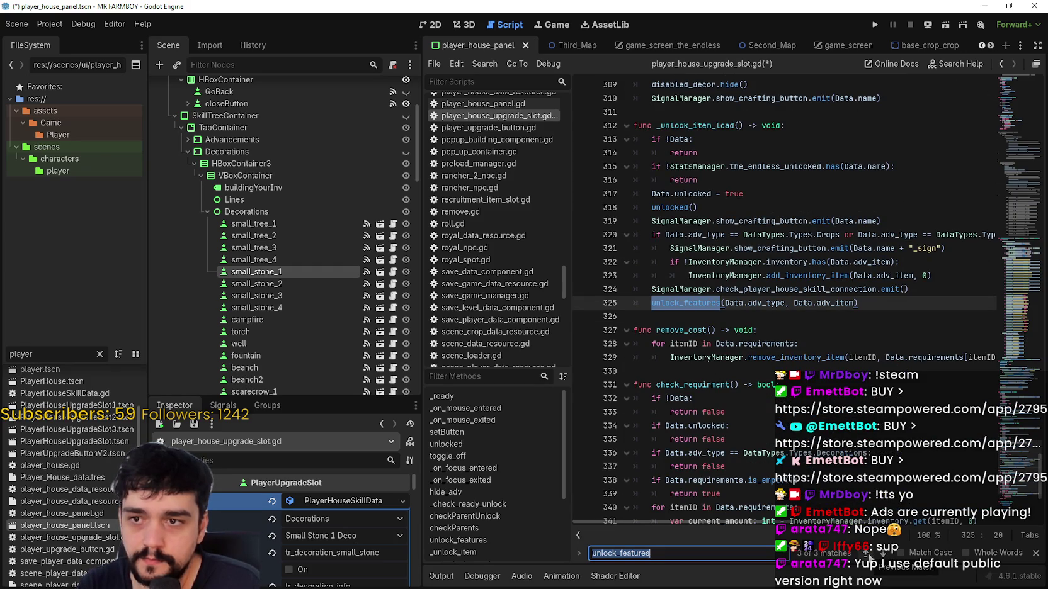
{"action": "left_click", "coordinate": [869, 555]}
{"action": "left_click", "coordinate": [869, 555]}
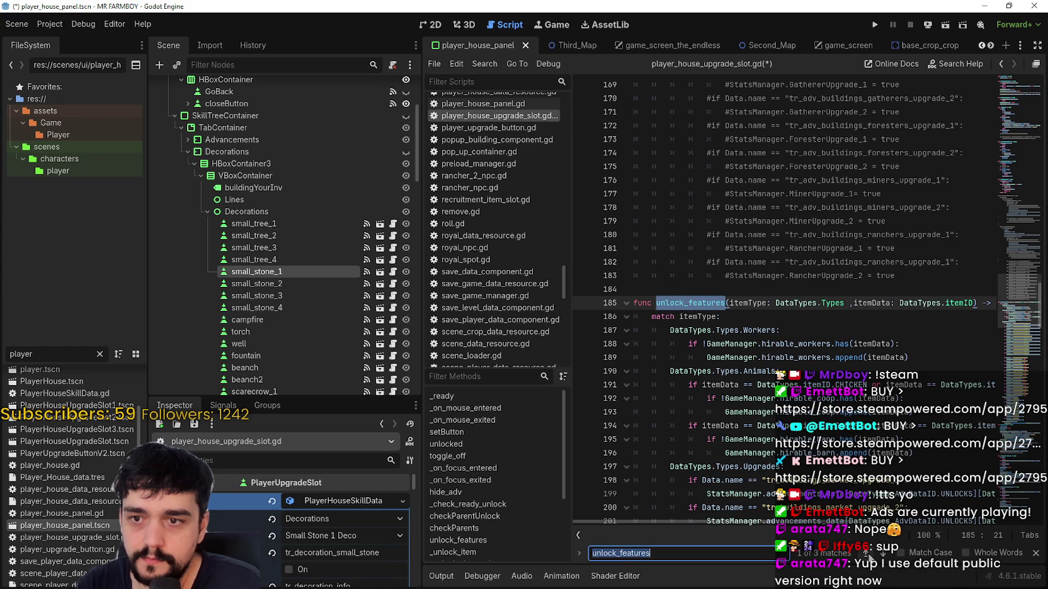
{"action": "left_click", "coordinate": [869, 555]}
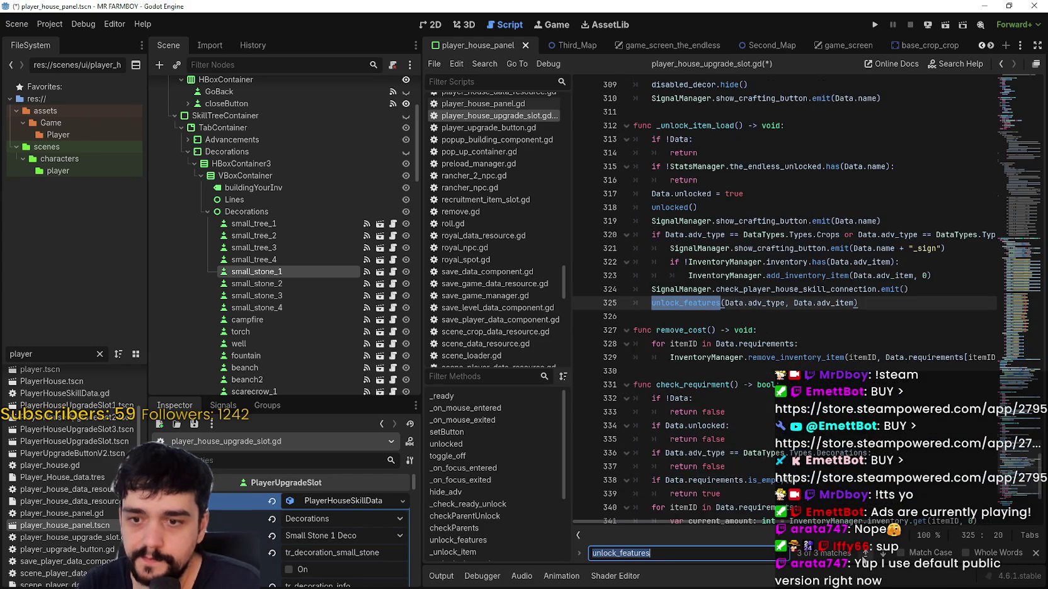
{"action": "left_click", "coordinate": [865, 555]}
{"action": "scroll", "coordinate": [864, 360], "scroll_direction": "up", "scroll_amount": 2}
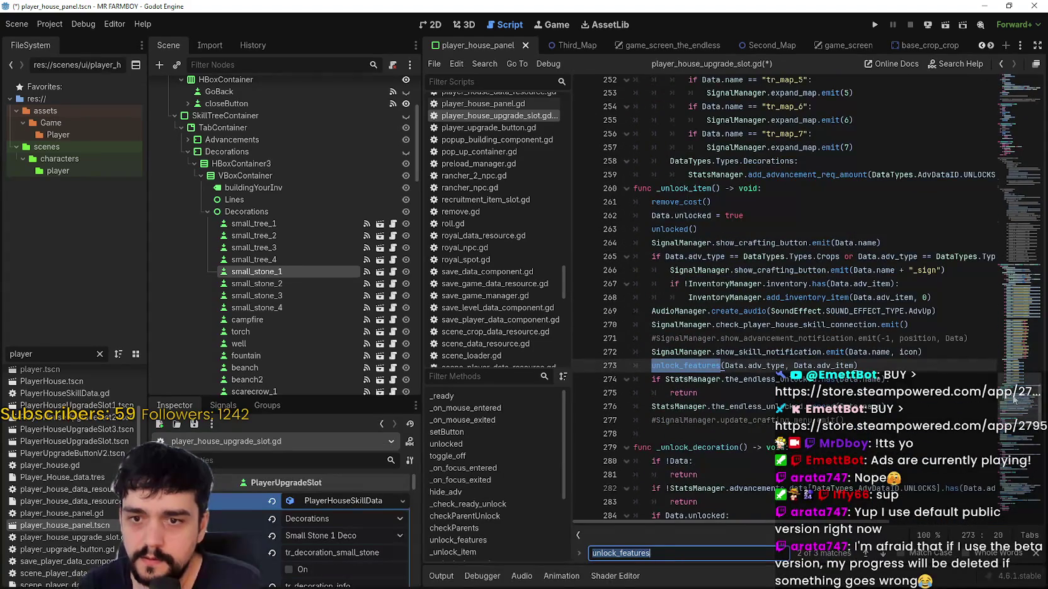
{"action": "scroll", "coordinate": [984, 363], "scroll_direction": "right", "scroll_amount": 5}
{"action": "mouse_move", "coordinate": [782, 222]}
{"action": "left_mouse_down"}
{"action": "mouse_move", "coordinate": [1034, 223]}
{"action": "mouse_move", "coordinate": [555, 225]}
{"action": "left_mouse_up"}
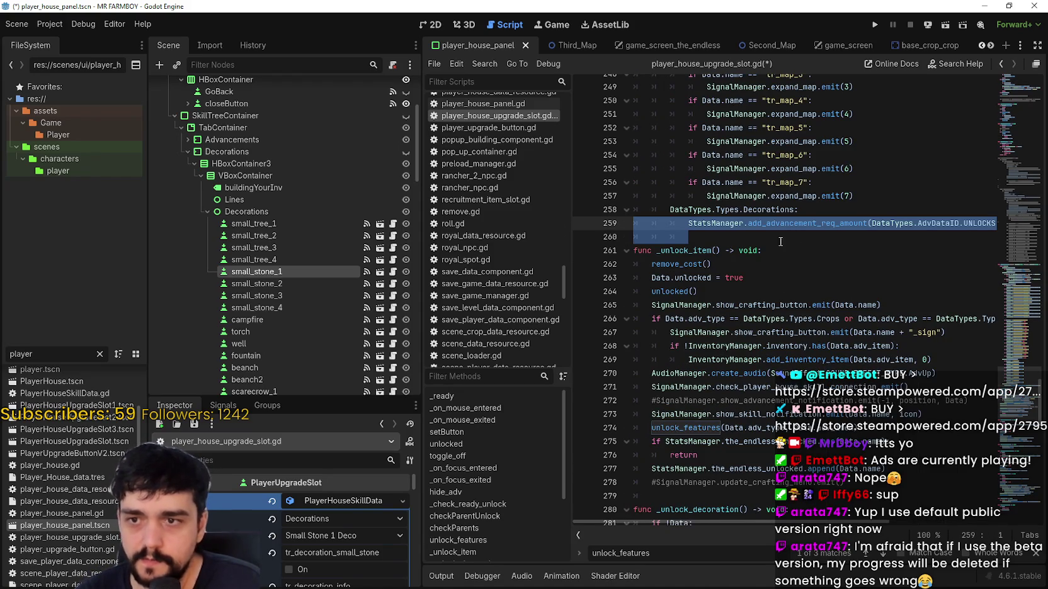
{"action": "left_click", "coordinate": [797, 428]}
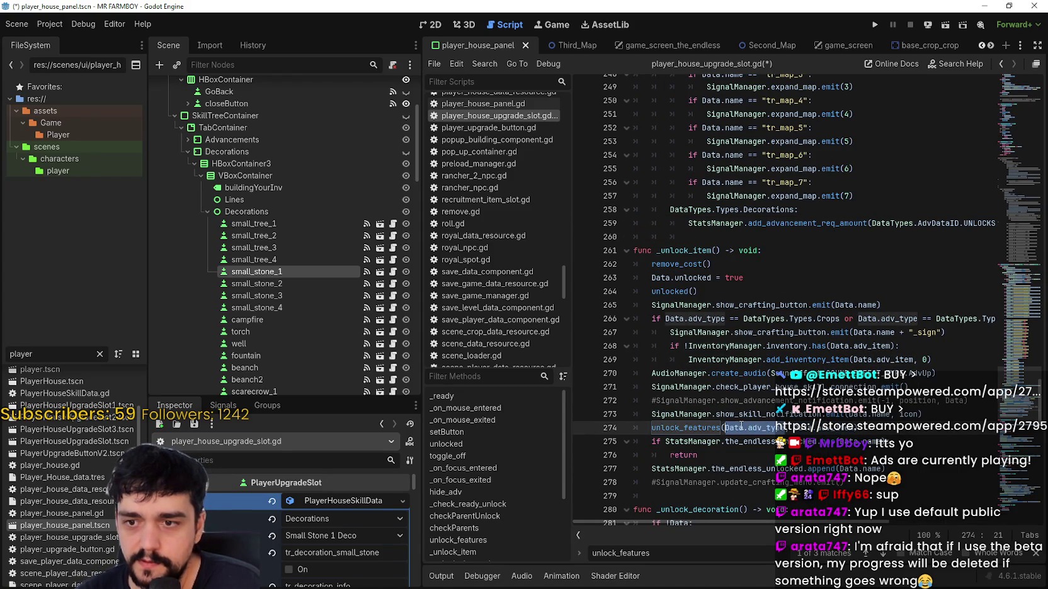
{"action": "left_click", "coordinate": [832, 425]}
{"action": "left_click", "coordinate": [797, 428]}
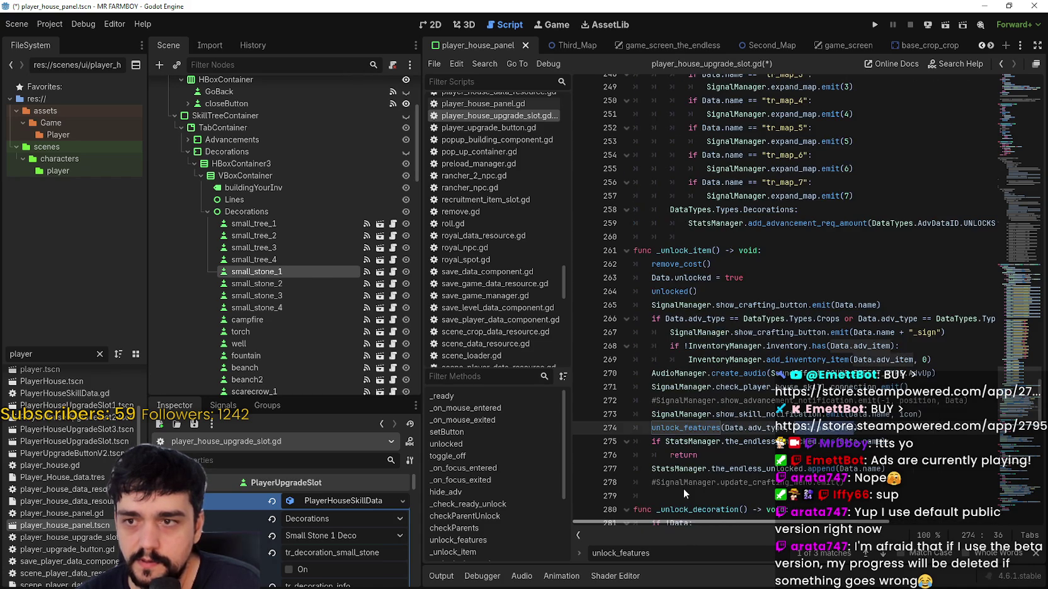
{"action": "scroll", "coordinate": [683, 489], "scroll_direction": "right", "scroll_amount": 5}
{"action": "scroll", "coordinate": [850, 513], "scroll_direction": "left", "scroll_amount": 5}
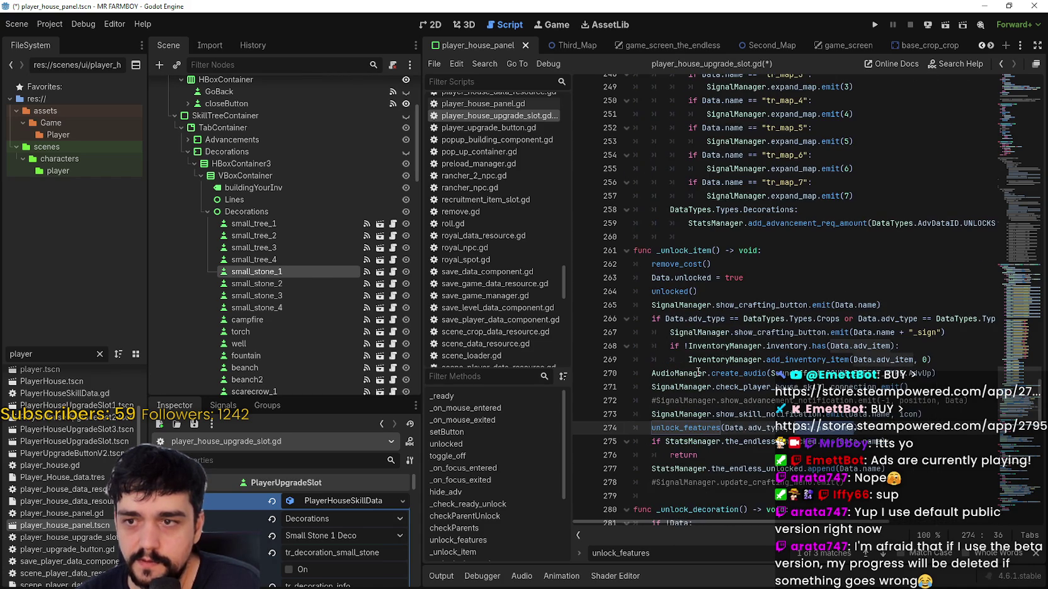
- Clear the stray tabs on line 260, save the script, and return to Steam's library
{"action": "left_click_drag", "start_coordinate": [688, 237], "coordinate": [602, 236]}
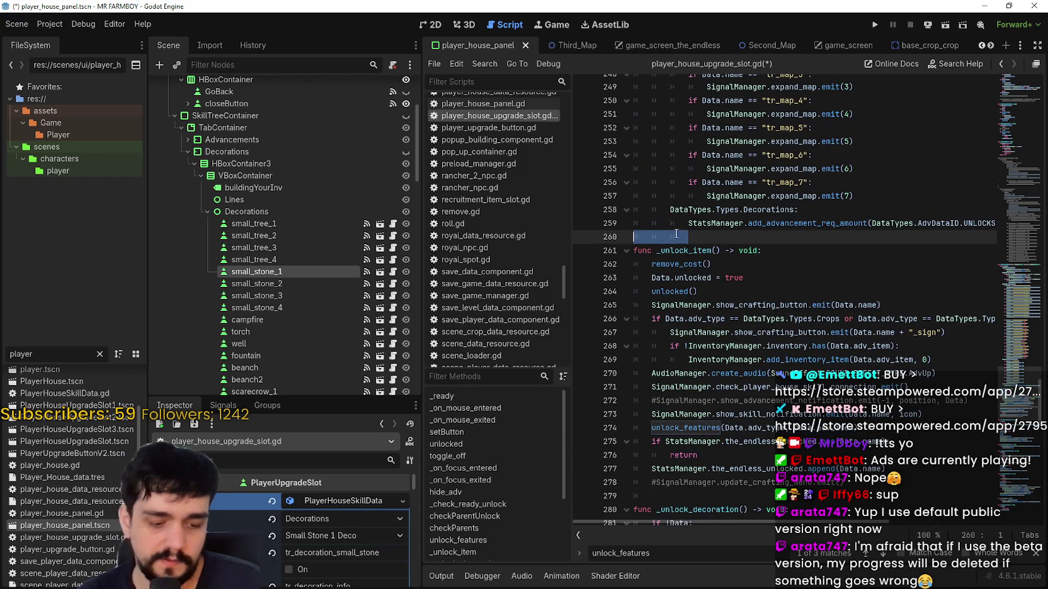
{"action": "left_click", "coordinate": [906, 200]}
{"action": "scroll", "coordinate": [731, 265], "scroll_direction": "up", "scroll_amount": 2}
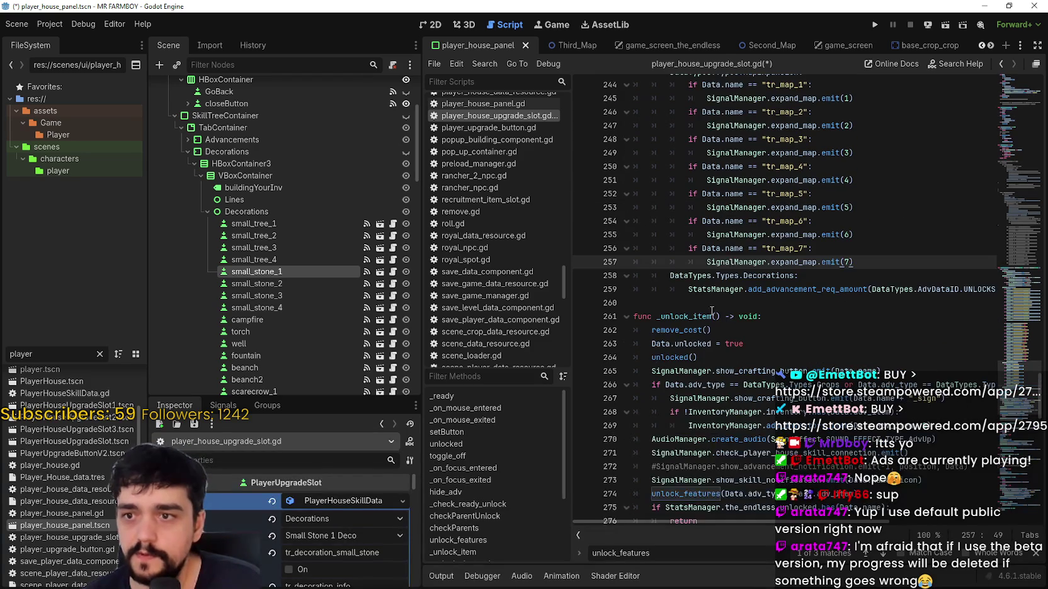
{"action": "scroll", "coordinate": [711, 312], "scroll_direction": "up", "scroll_amount": 3}
{"action": "scroll", "coordinate": [680, 311], "scroll_direction": "down", "scroll_amount": 2}
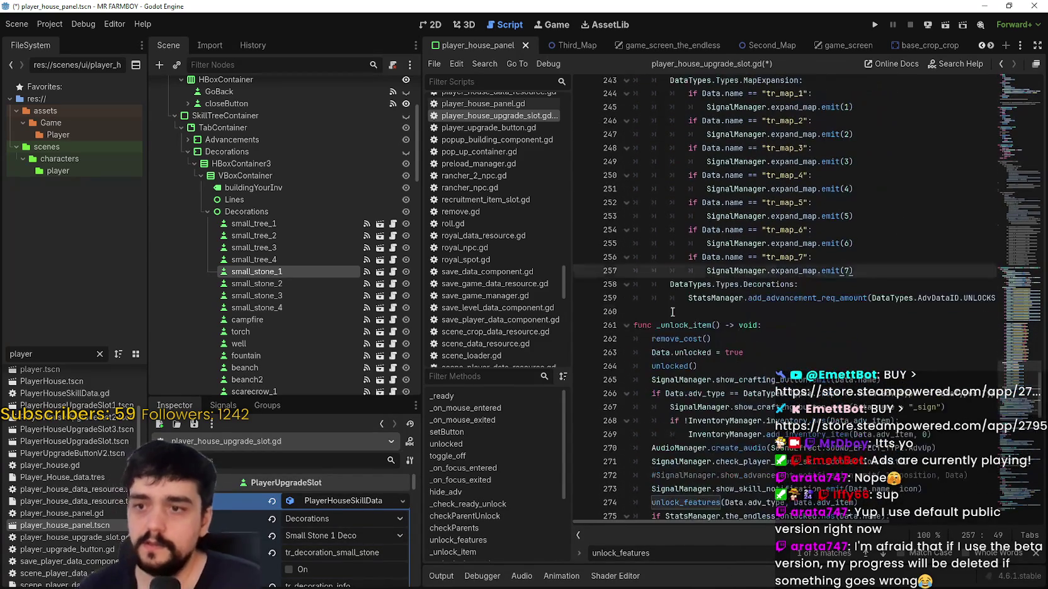
{"action": "left_click", "coordinate": [672, 312]}
{"action": "key", "text": "ctrl+s"}
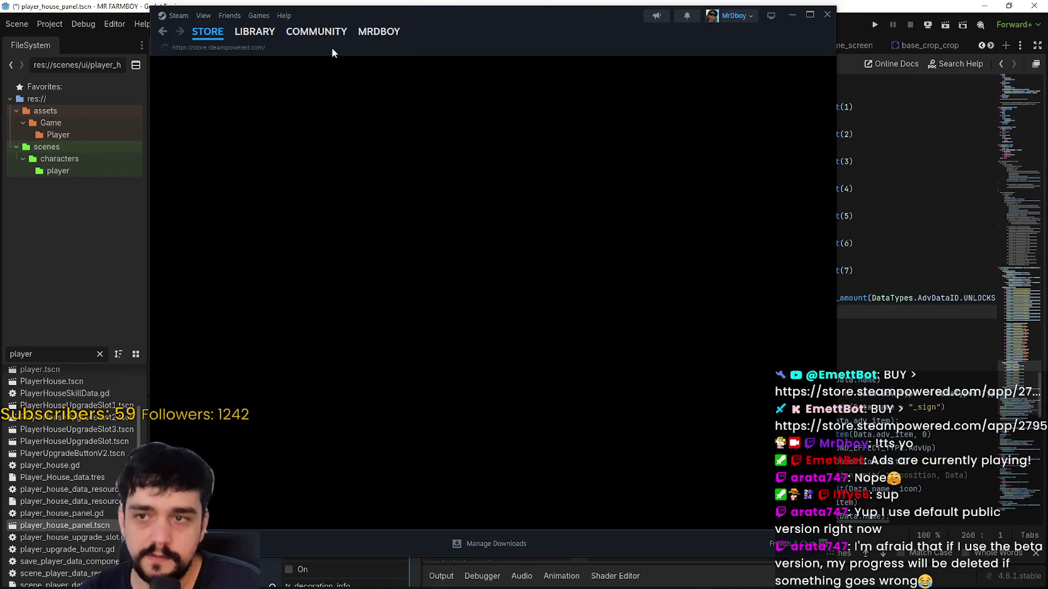
{"action": "left_click", "coordinate": [261, 33]}
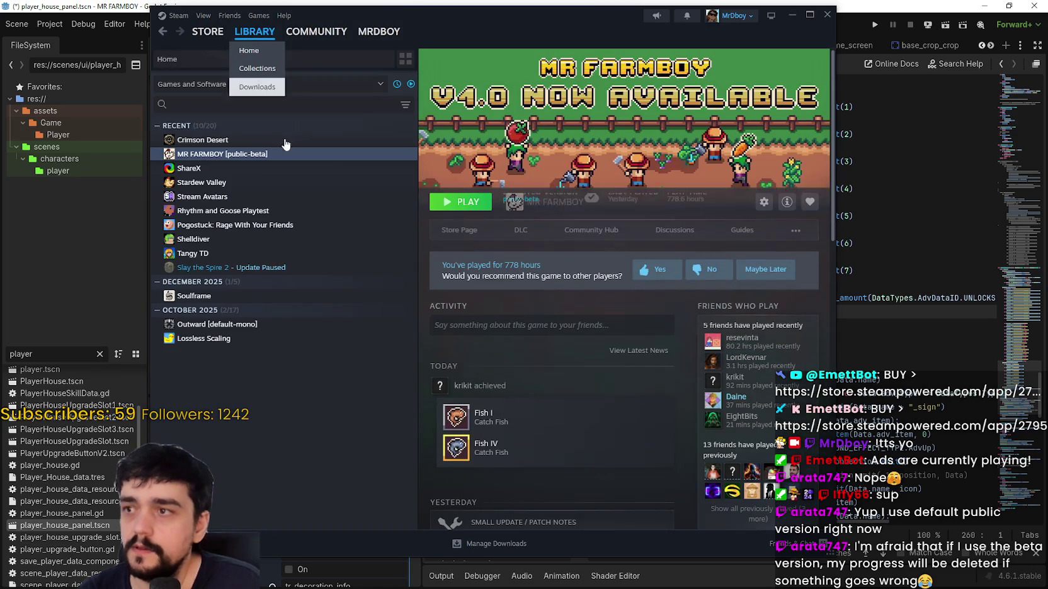
- Open the v1.0.6 Public Test Part 1 post from the community hub and select its savefile warning text
{"action": "left_click", "coordinate": [591, 231]}
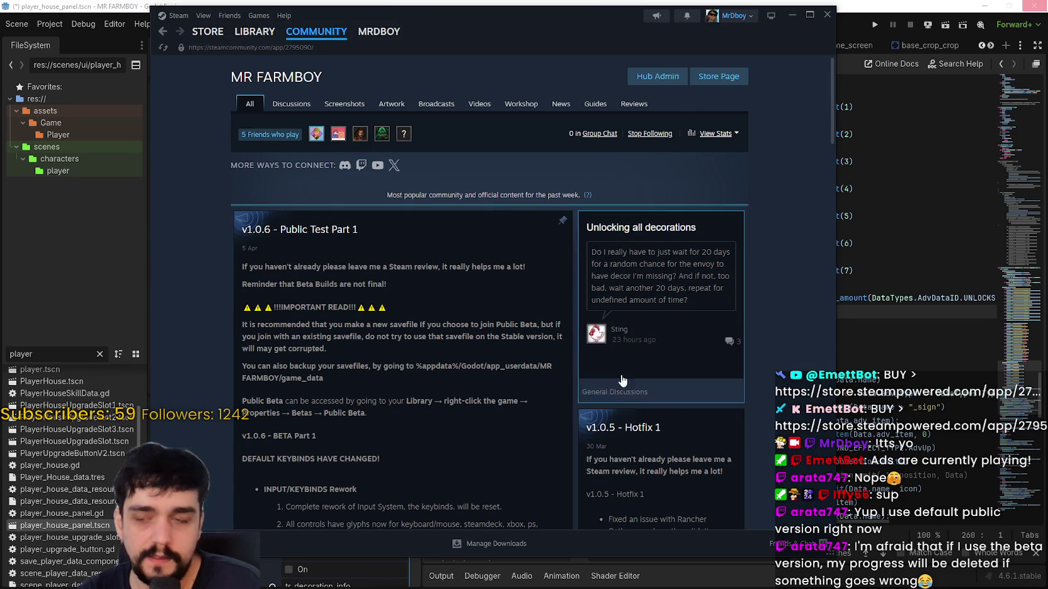
{"action": "left_click", "coordinate": [563, 365]}
{"action": "left_click_drag", "start_coordinate": [541, 34], "coordinate": [683, 24]}
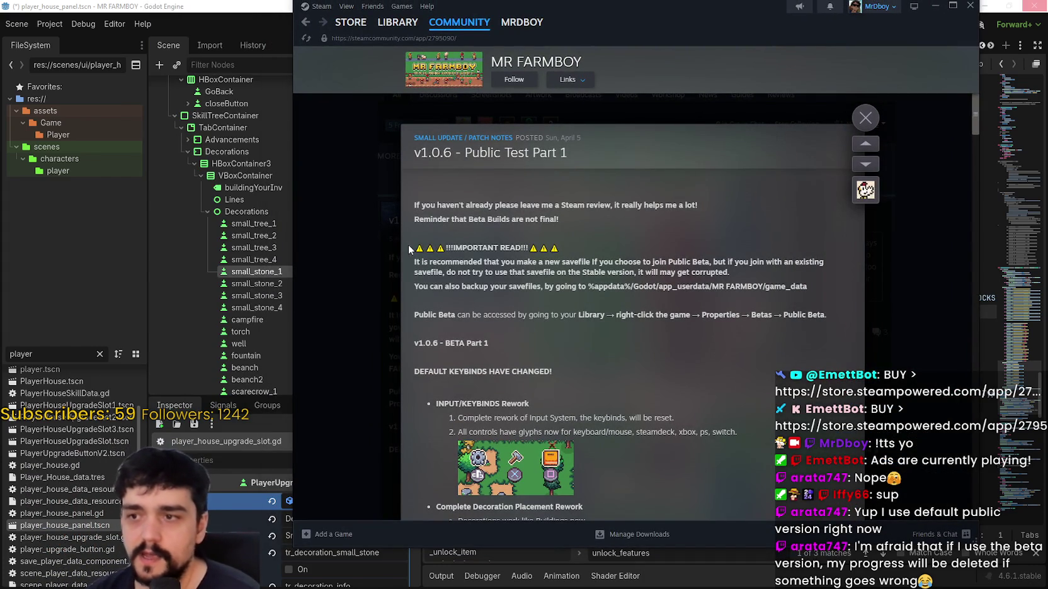
{"action": "left_click_drag", "start_coordinate": [434, 235], "coordinate": [695, 337]}
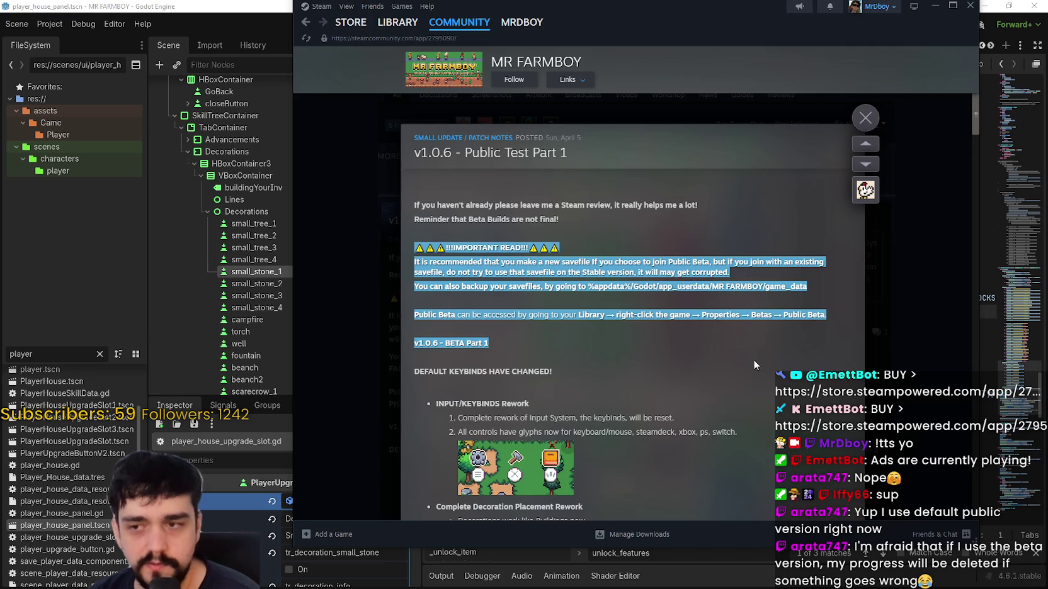
{"action": "left_click_drag", "start_coordinate": [807, 286], "coordinate": [408, 269]}
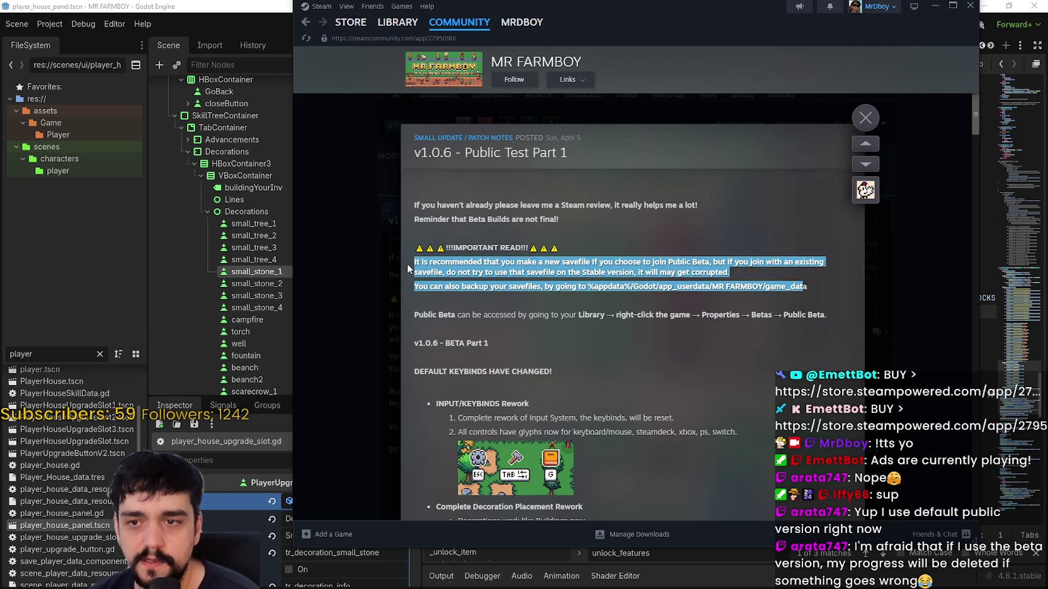
{"action": "left_click", "coordinate": [753, 353]}
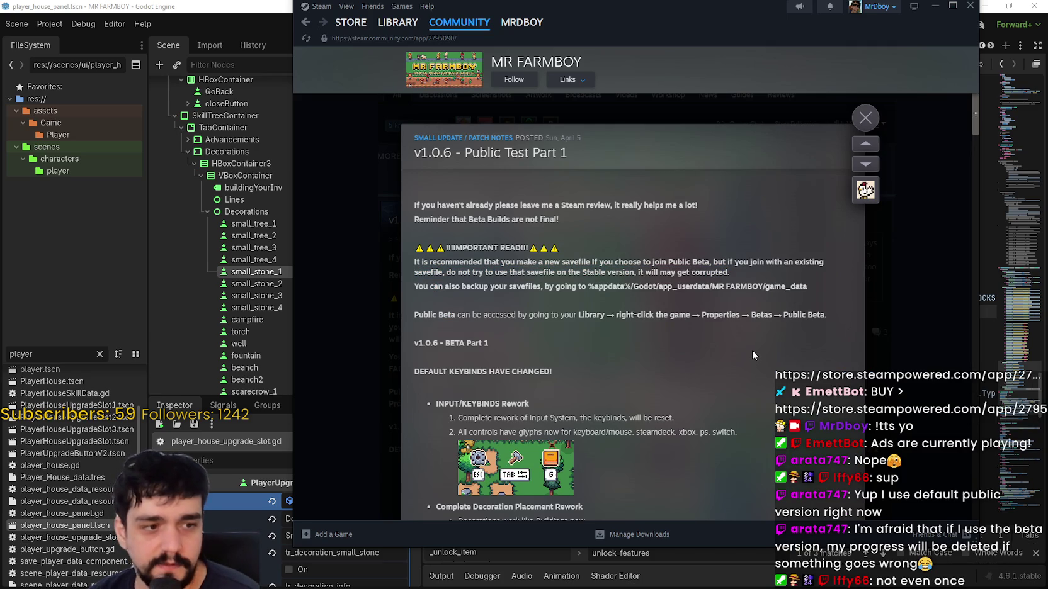
- Select the INPUT/KEYBINDS Rework heading, then close the patch notes
{"action": "scroll", "coordinate": [753, 349], "scroll_direction": "down", "scroll_amount": 5}
{"action": "scroll", "coordinate": [761, 441], "scroll_direction": "up", "scroll_amount": 6}
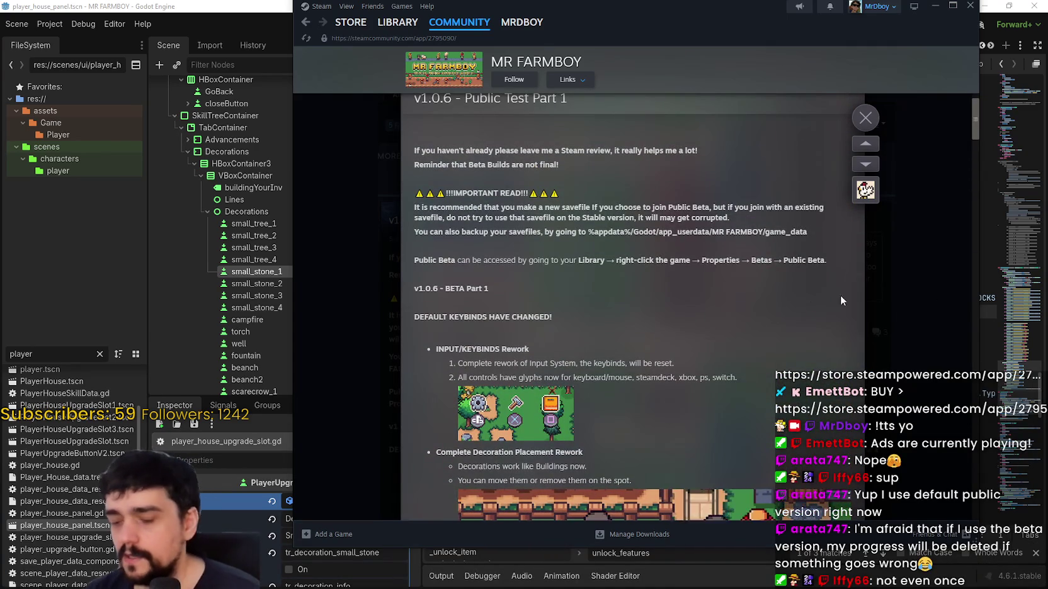
{"action": "triple_click", "coordinate": [880, 353]}
{"action": "left_click", "coordinate": [880, 353]}
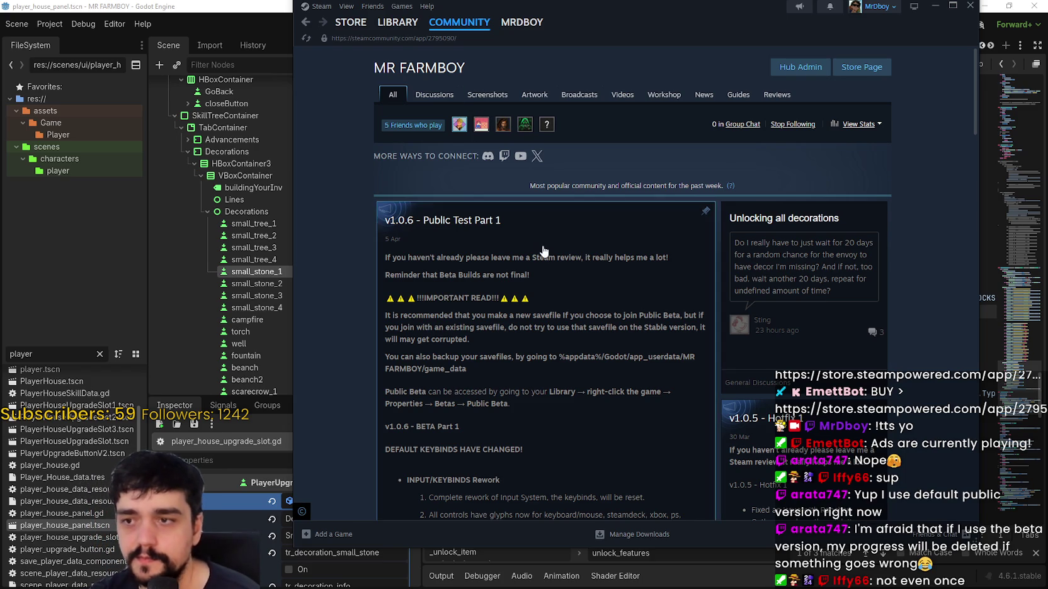
- Reopen and close the v1.0.6 post, then go to MR FARMBOY's store page
{"action": "left_click", "coordinate": [677, 318]}
{"action": "left_click", "coordinate": [912, 254]}
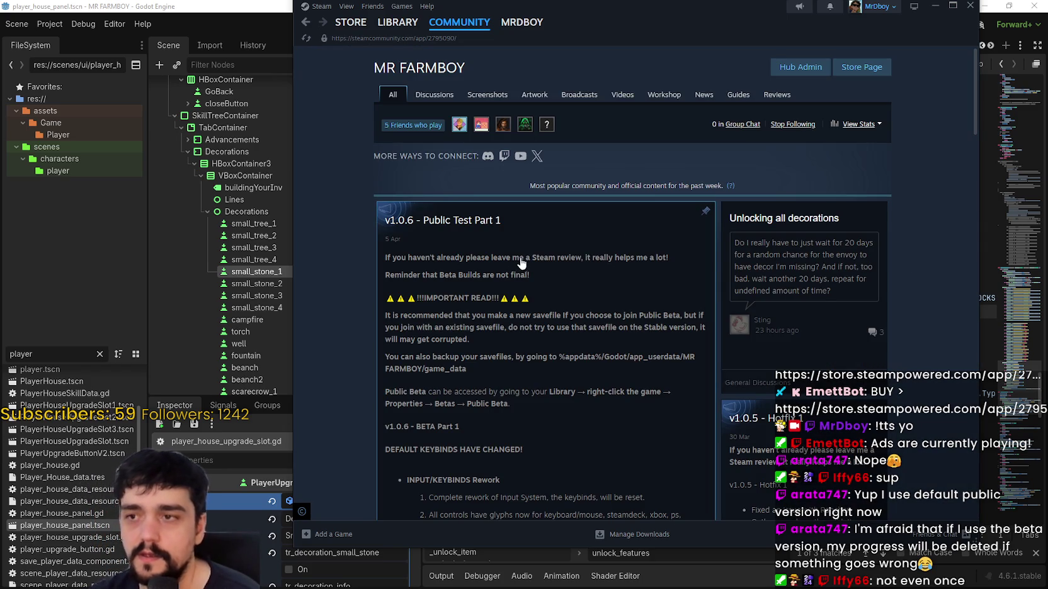
{"action": "scroll", "coordinate": [528, 257], "scroll_direction": "down", "scroll_amount": 2}
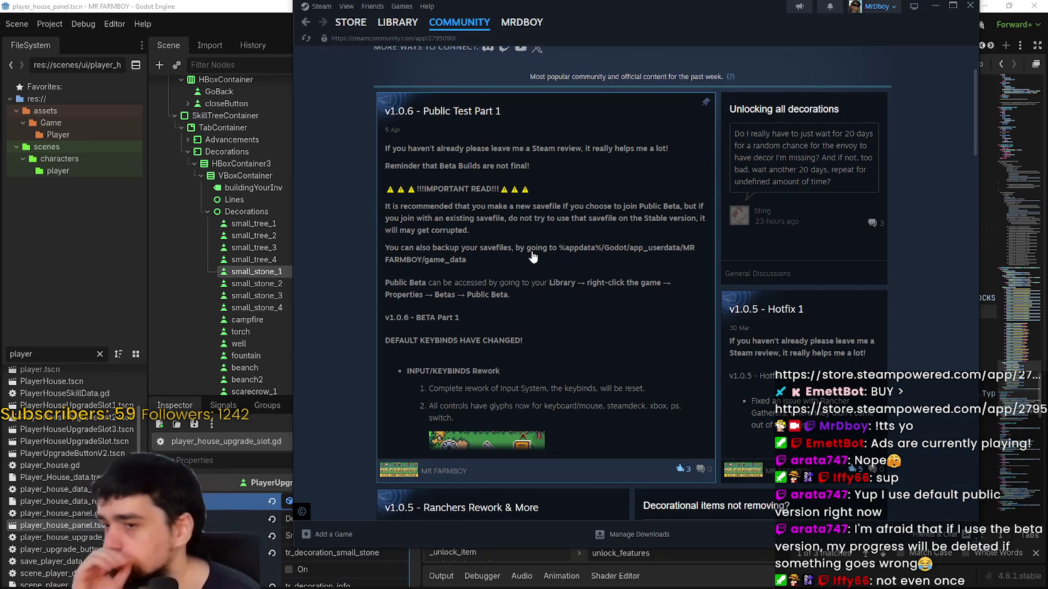
{"action": "scroll", "coordinate": [532, 256], "scroll_direction": "up", "scroll_amount": 2}
{"action": "left_click", "coordinate": [862, 67]}
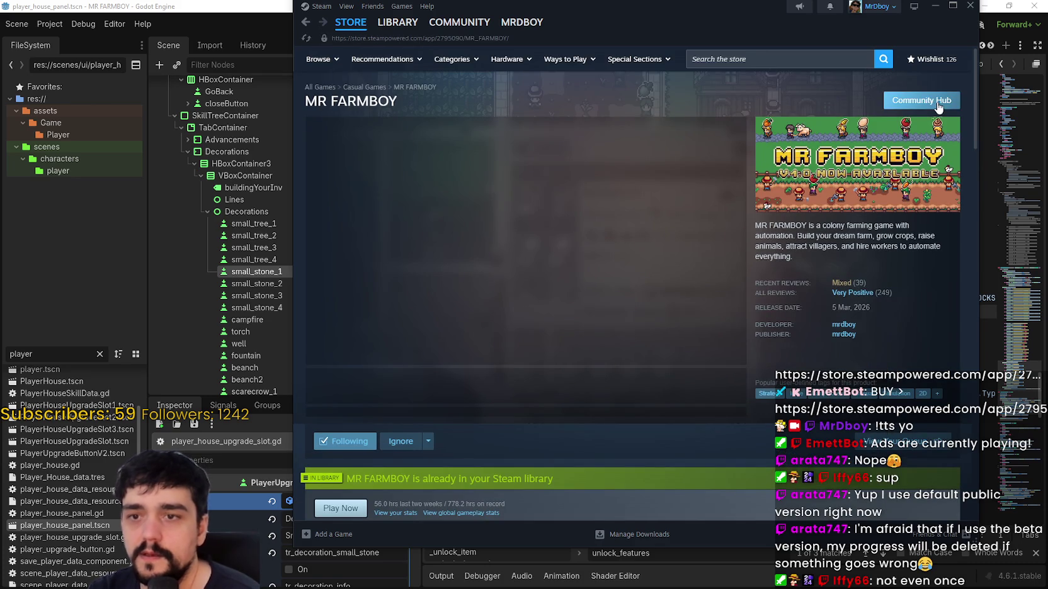
- Open the MR FARMBOY community hub's Reviews tab
{"action": "left_click", "coordinate": [938, 104]}
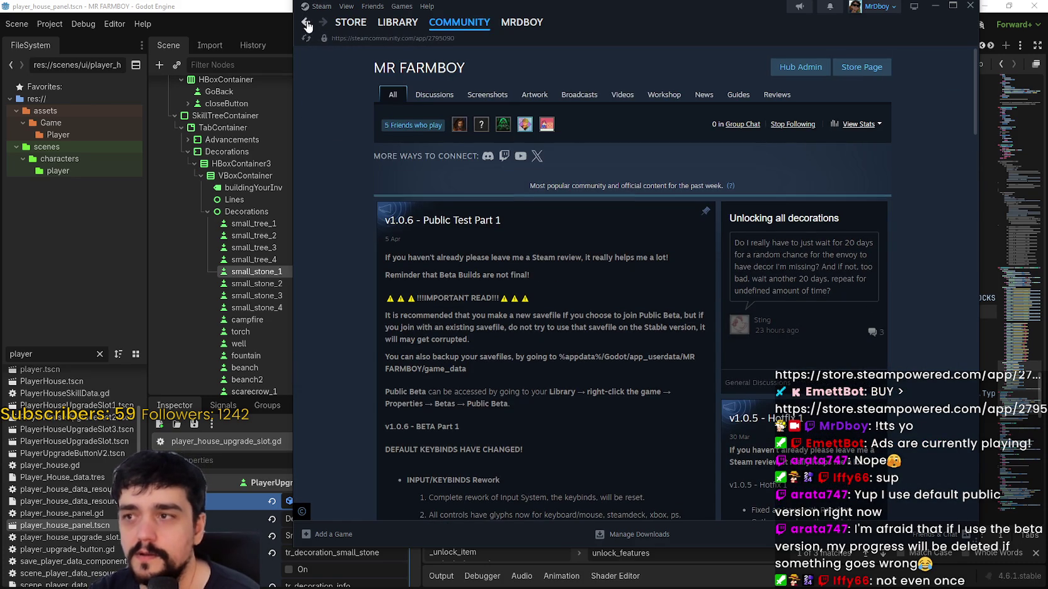
{"action": "left_click", "coordinate": [307, 24]}
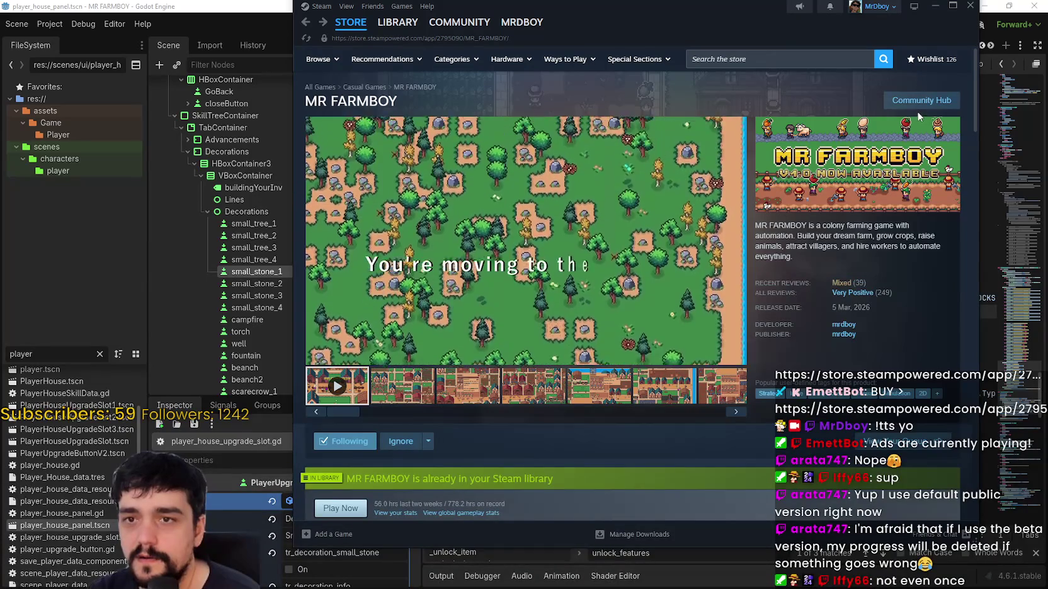
{"action": "mouse_move", "coordinate": [848, 287]}
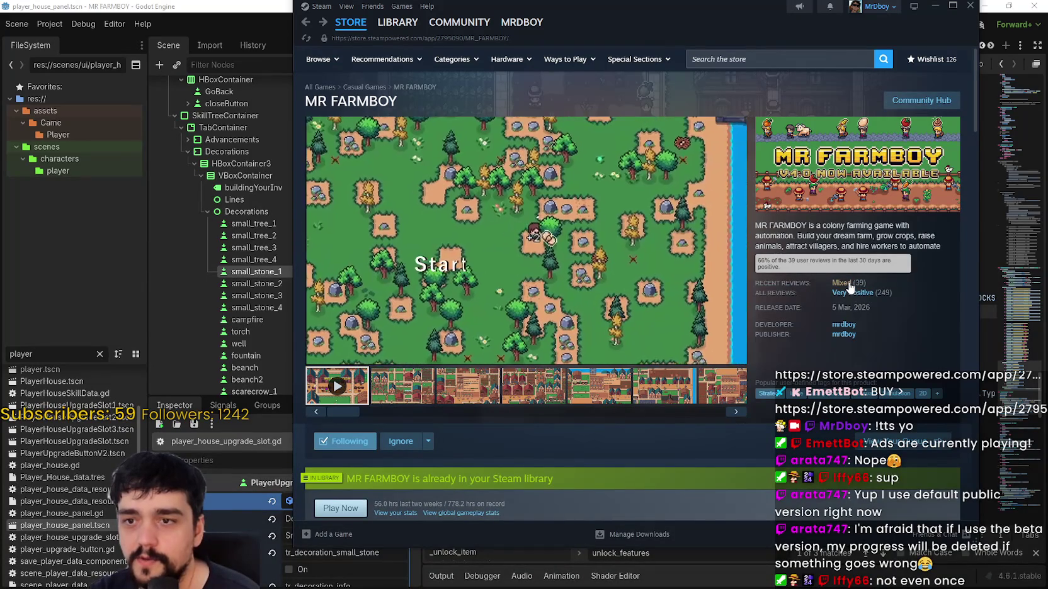
{"action": "left_click", "coordinate": [921, 100]}
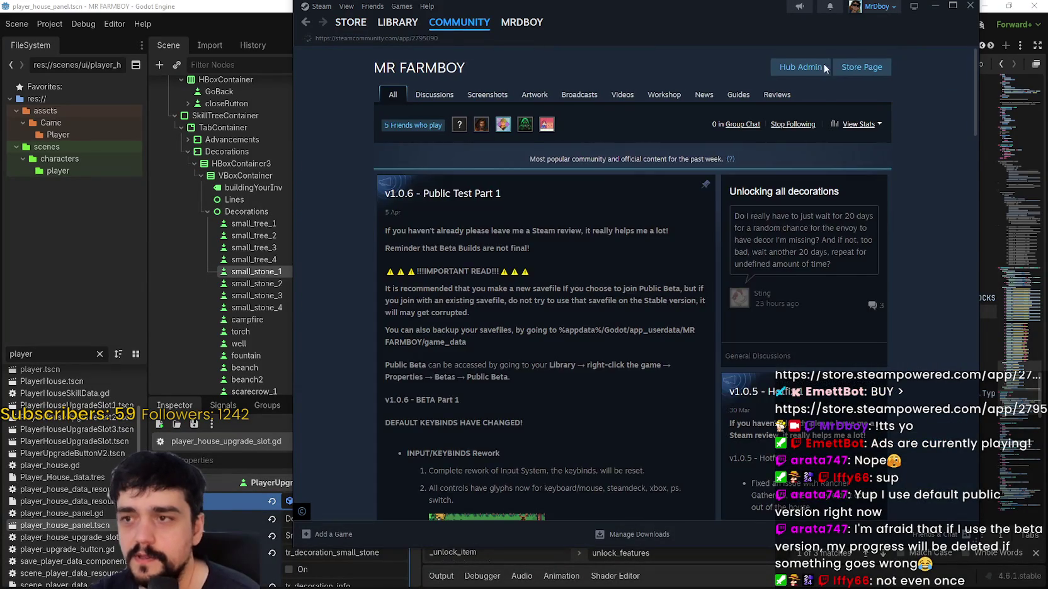
{"action": "left_click", "coordinate": [775, 98]}
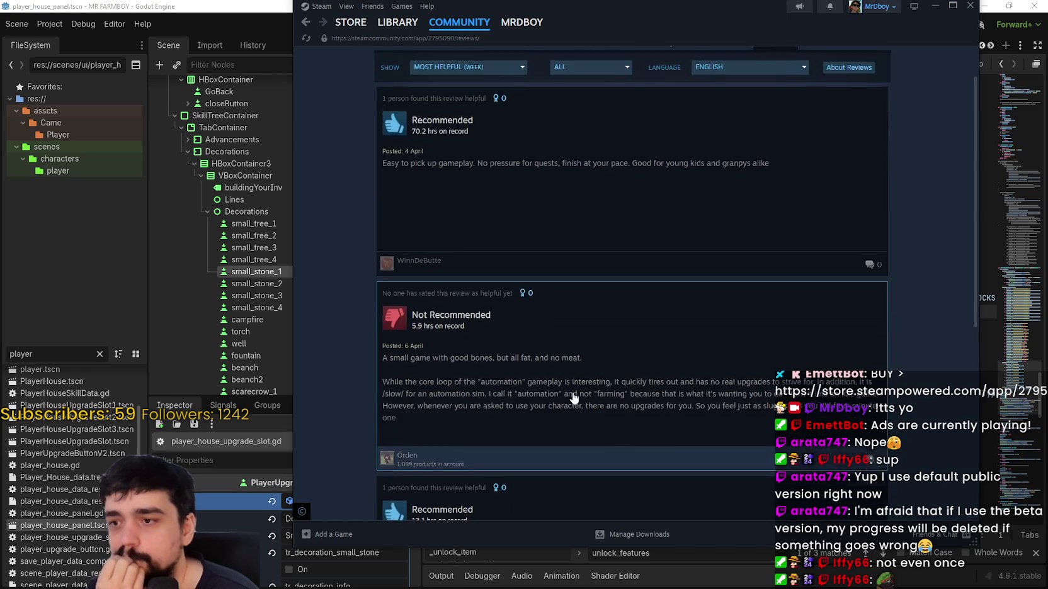
- Sort the reviews by Most Recent and show All Languages
{"action": "left_click", "coordinate": [469, 118]}
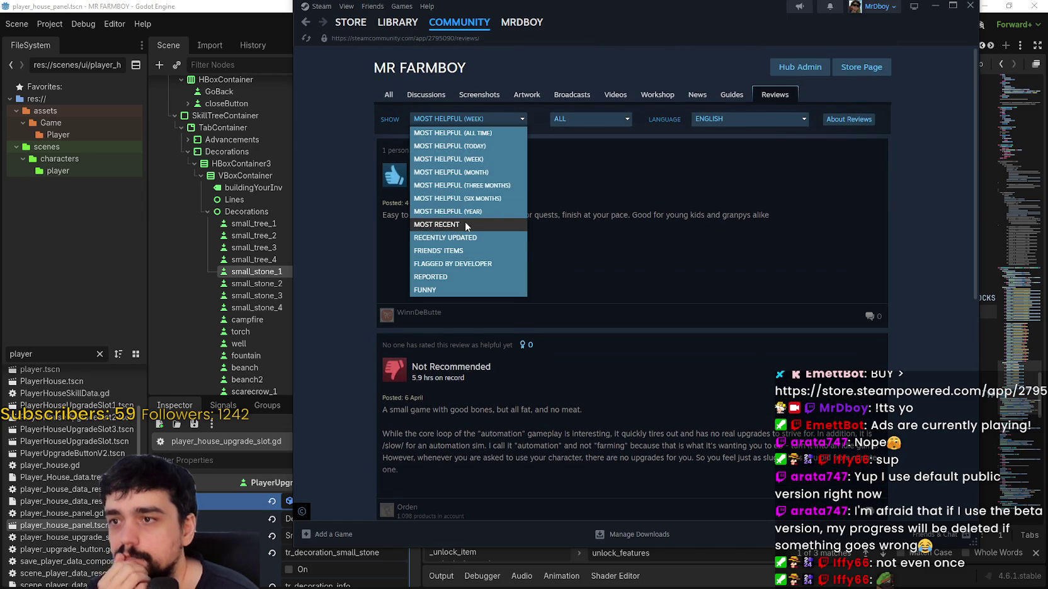
{"action": "left_click", "coordinate": [466, 225]}
{"action": "left_click", "coordinate": [724, 120]}
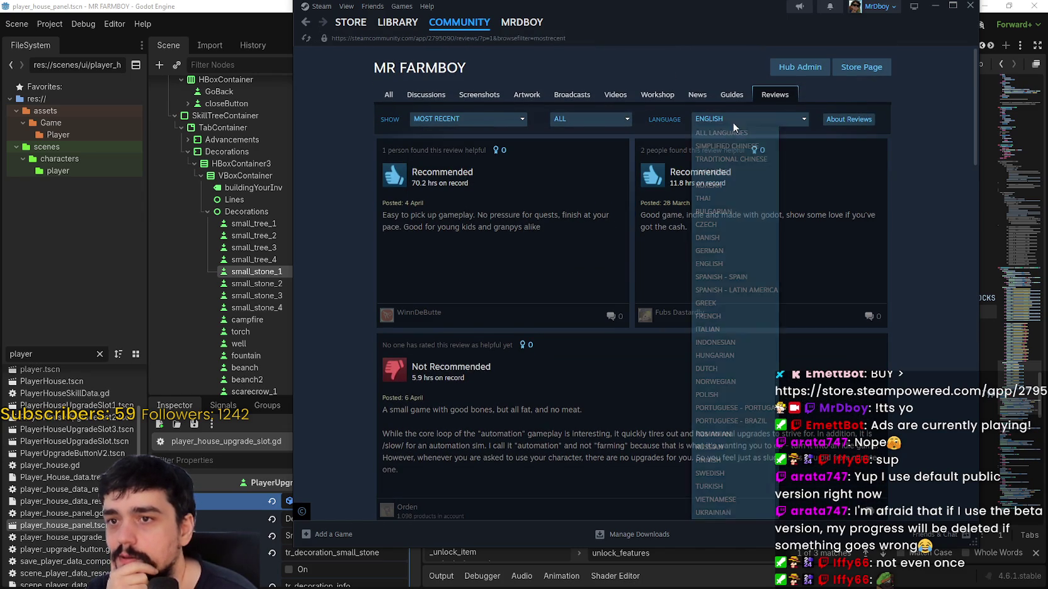
{"action": "left_click", "coordinate": [705, 133]}
- Scroll the review list and open the 5.9-hour Not Recommended review
{"action": "scroll", "coordinate": [847, 386], "scroll_direction": "down", "scroll_amount": 1}
{"action": "scroll", "coordinate": [847, 386], "scroll_direction": "down", "scroll_amount": 3}
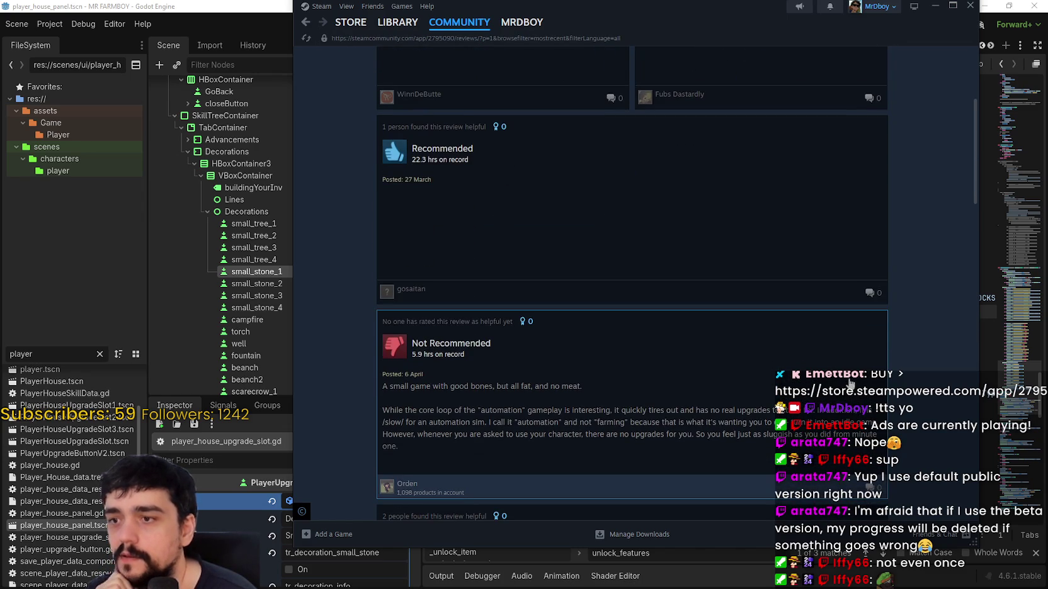
{"action": "scroll", "coordinate": [848, 377], "scroll_direction": "up", "scroll_amount": 4}
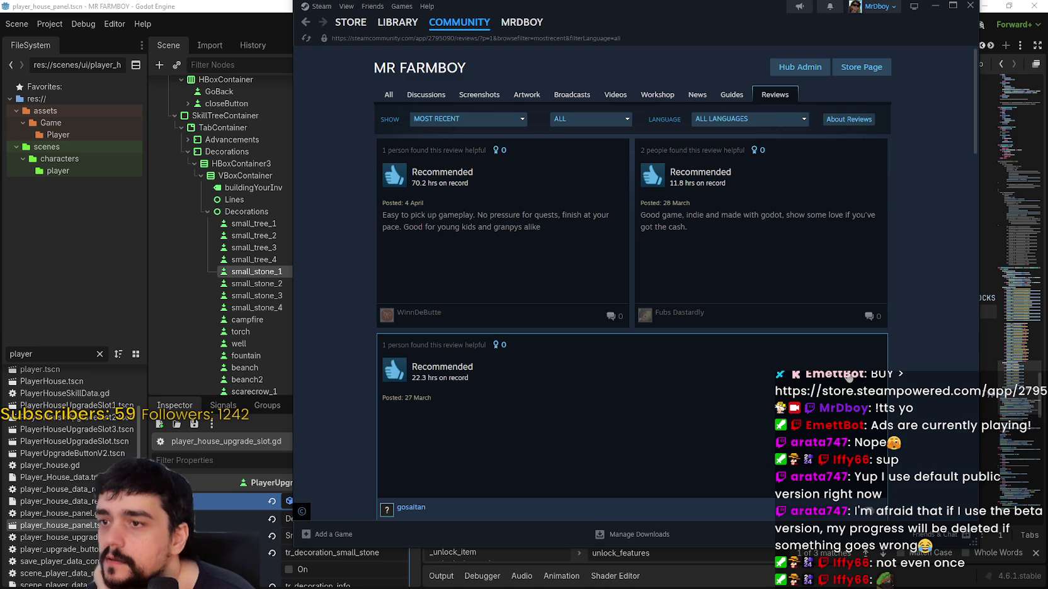
{"action": "scroll", "coordinate": [718, 304], "scroll_direction": "down", "scroll_amount": 10}
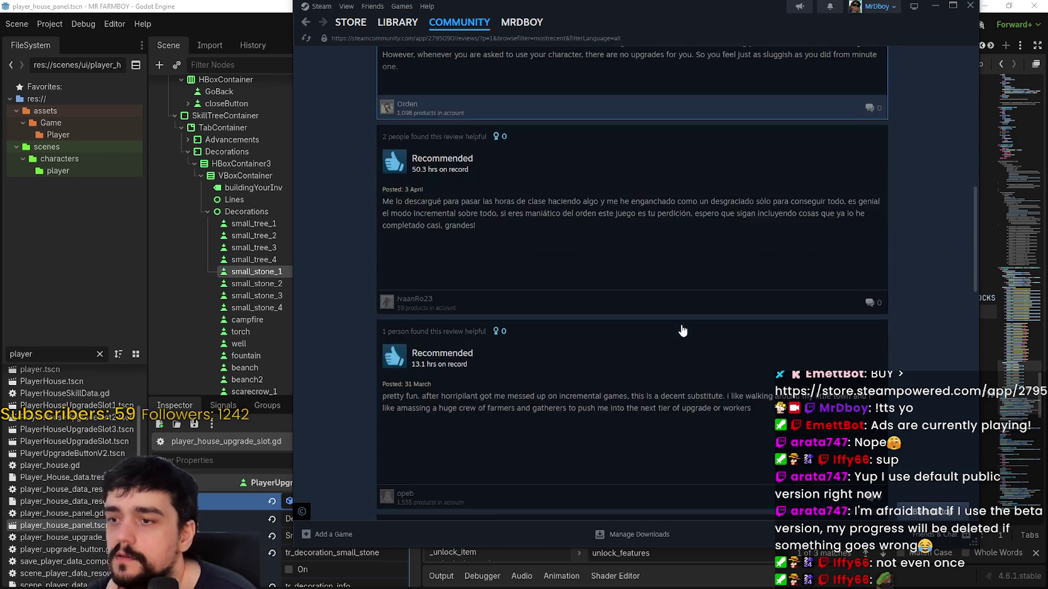
{"action": "scroll", "coordinate": [684, 330], "scroll_direction": "up", "scroll_amount": 5}
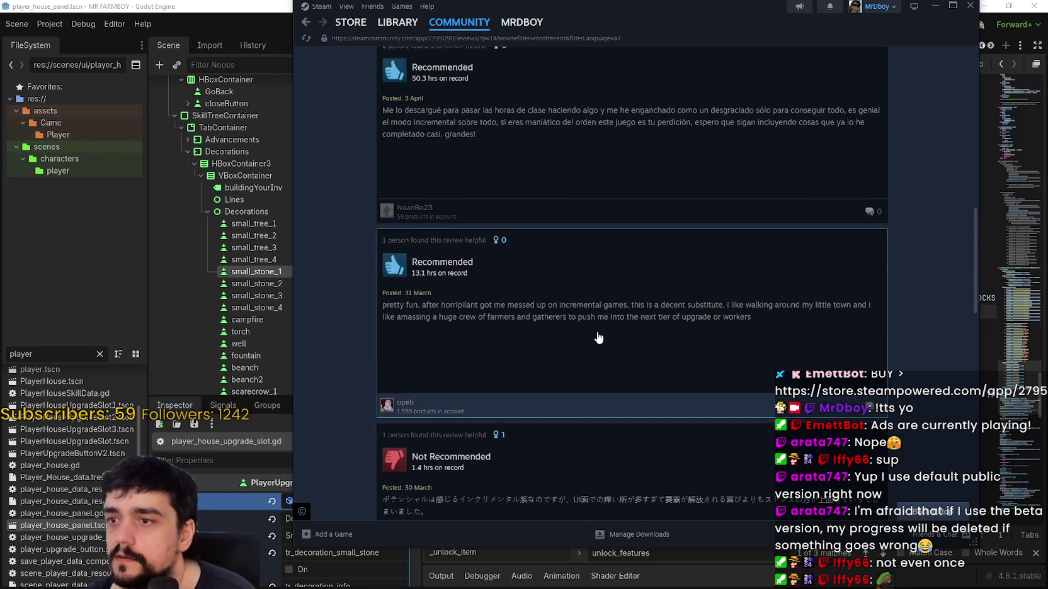
{"action": "scroll", "coordinate": [601, 336], "scroll_direction": "up", "scroll_amount": 7}
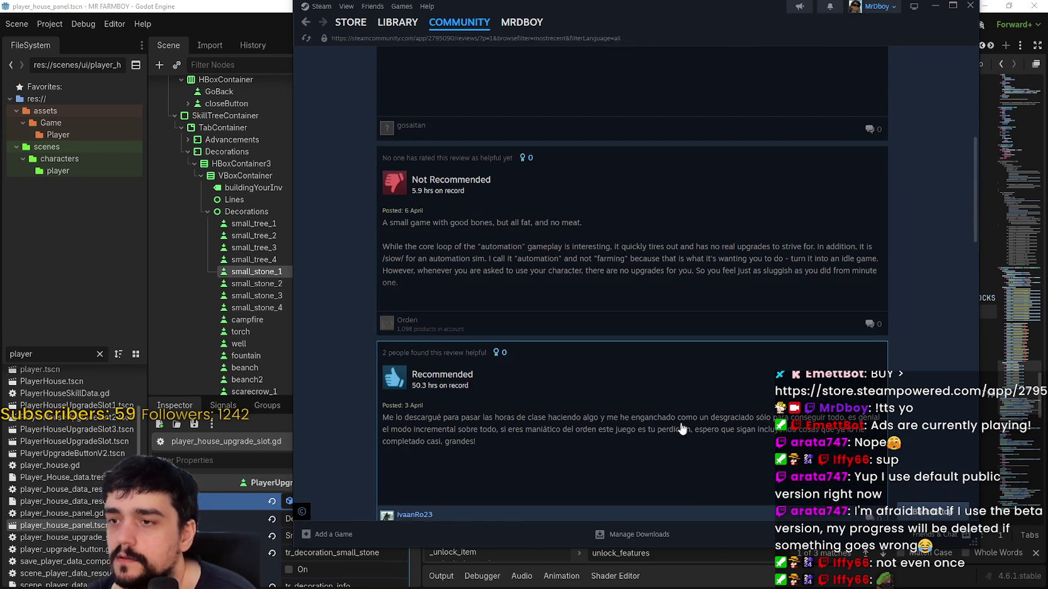
{"action": "scroll", "coordinate": [670, 415], "scroll_direction": "down", "scroll_amount": 2}
{"action": "left_click", "coordinate": [657, 324]}
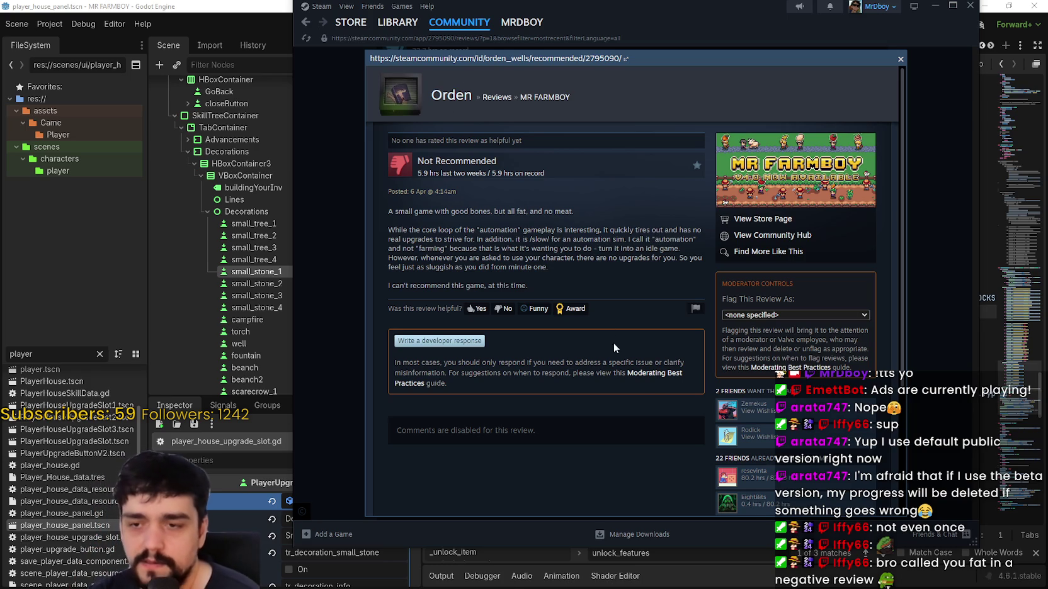
- Read through the 5.9-hour Not Recommended review, then close its popup
{"action": "scroll", "coordinate": [642, 378], "scroll_direction": "down", "scroll_amount": 3}
{"action": "scroll", "coordinate": [636, 372], "scroll_direction": "up", "scroll_amount": 3}
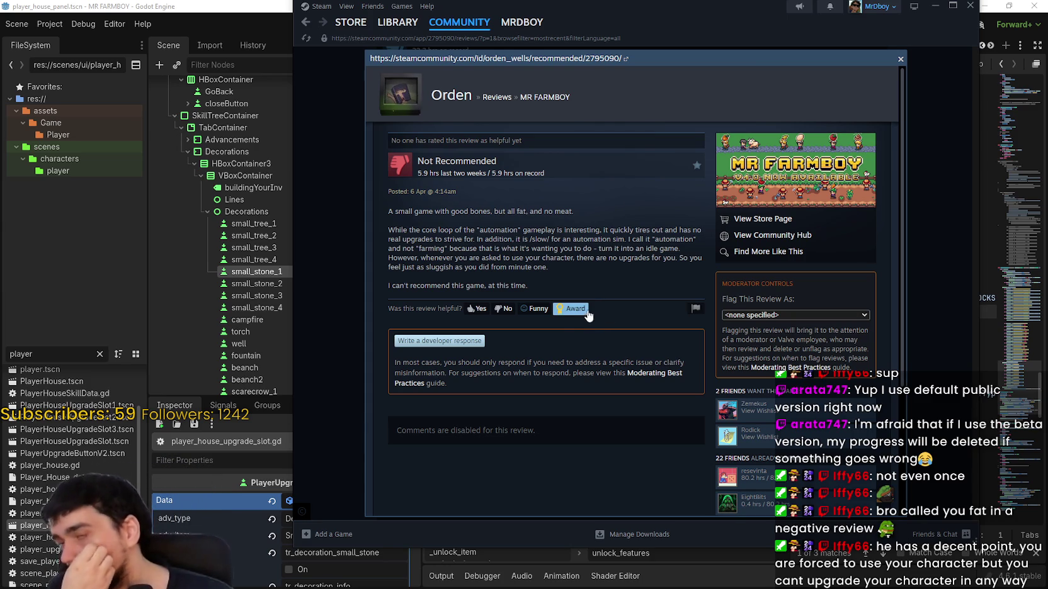
{"action": "left_click", "coordinate": [901, 60]}
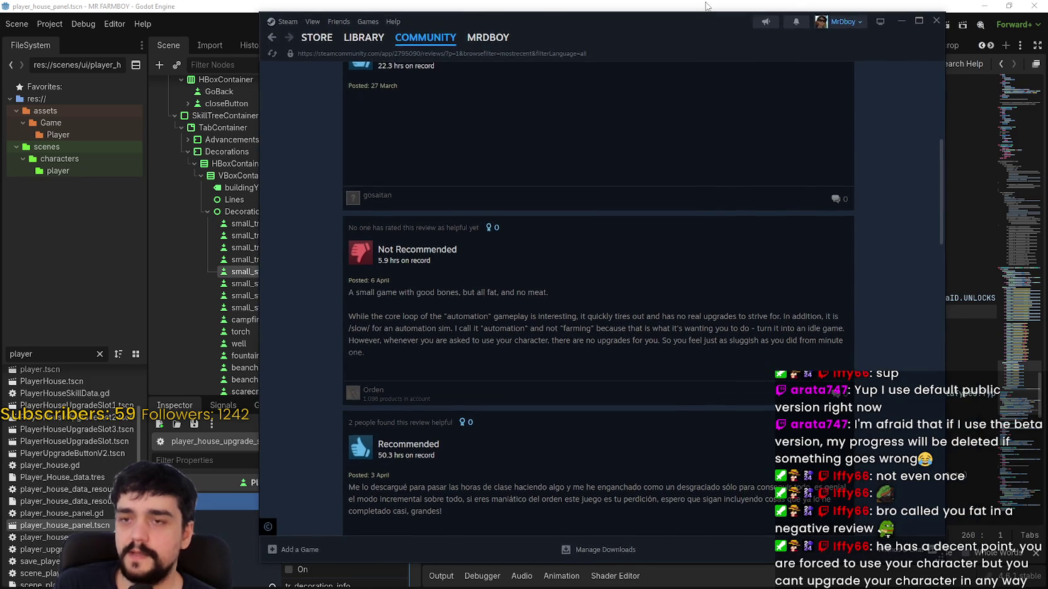
- Return to the Godot script editor and close the unlock_features search
{"action": "key", "text": "alt+Tab"}
{"action": "left_click", "coordinate": [726, 299]}
{"action": "left_click", "coordinate": [734, 313]}
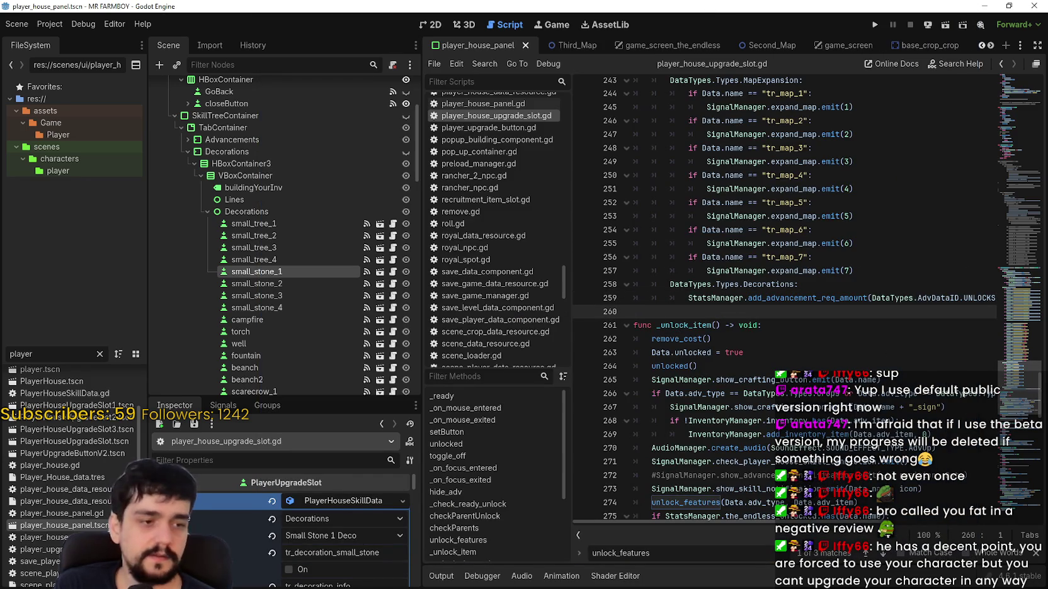
{"action": "key", "text": "Escape"}
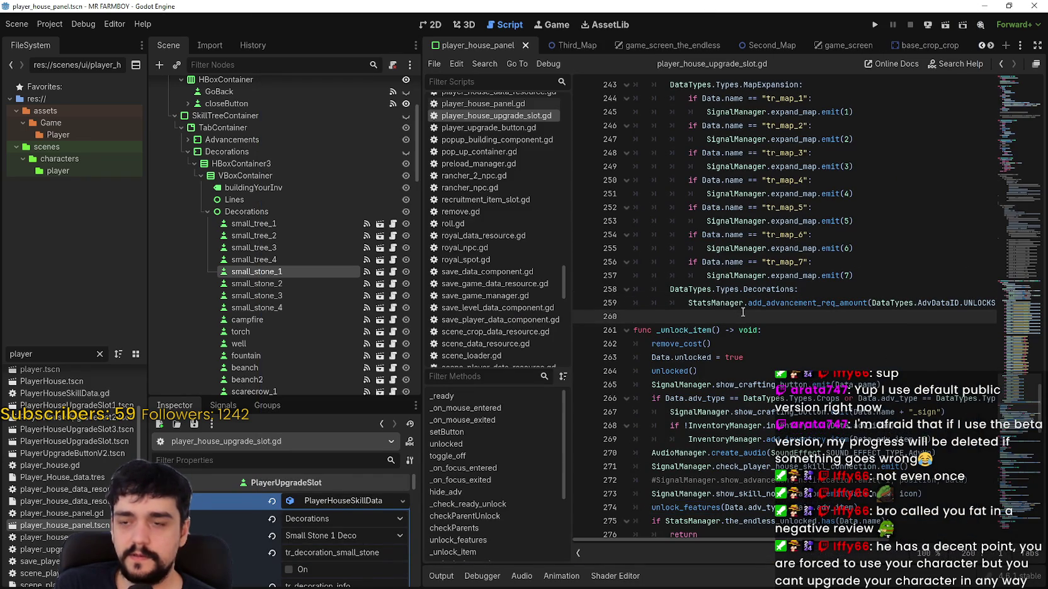
{"action": "key", "text": "alt+Tab"}
{"action": "key", "text": "alt+Tab"}
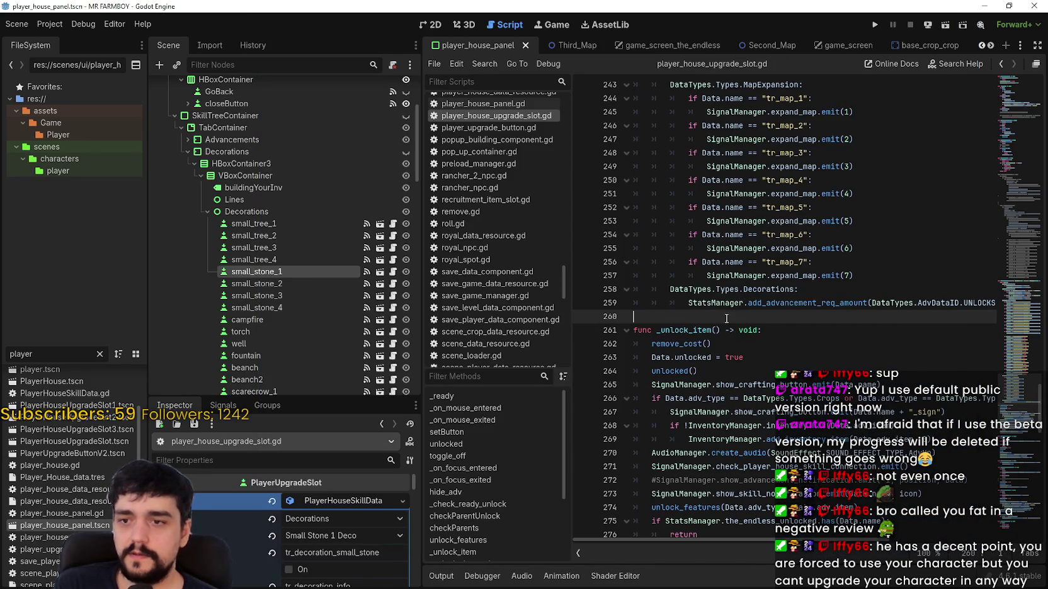
- Collapse the PlayerHouseSkillData properties, save the scene, and check the output log
{"action": "left_click", "coordinate": [339, 502]}
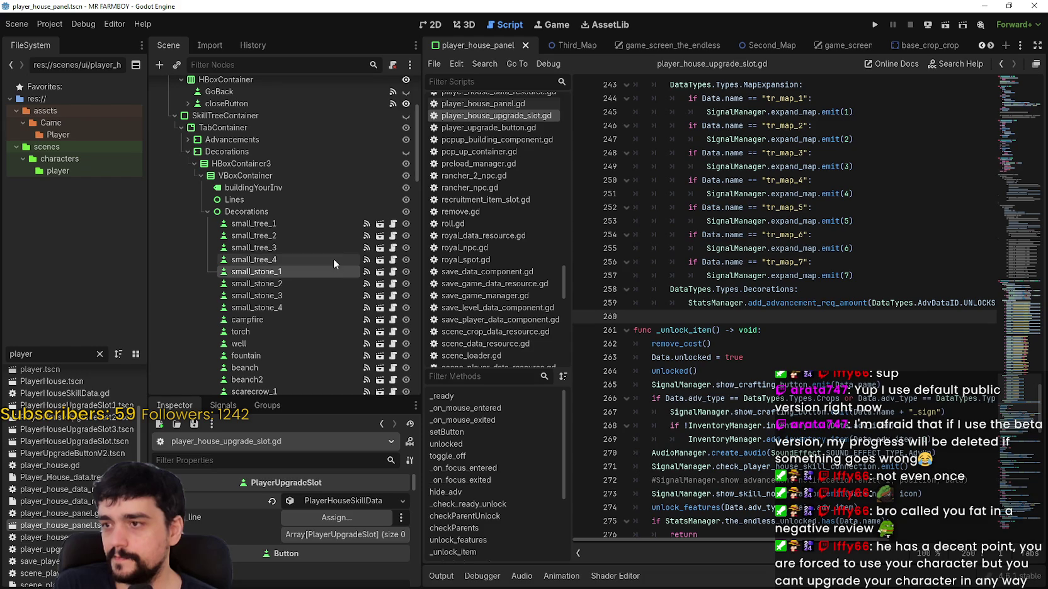
{"action": "left_click", "coordinate": [812, 167]}
{"action": "key", "text": "ctrl+s"}
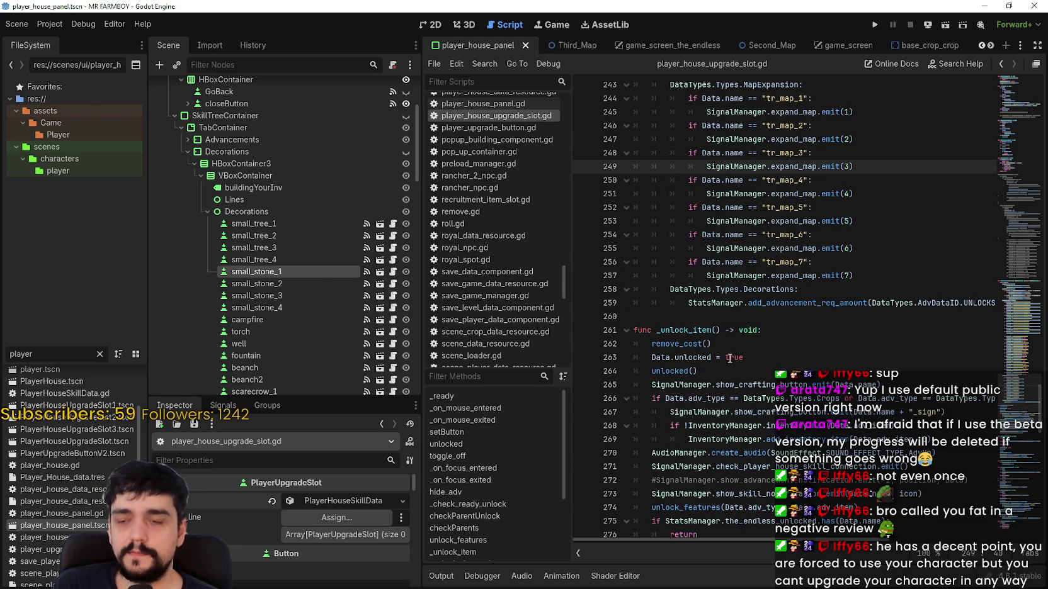
{"action": "left_click", "coordinate": [713, 317]}
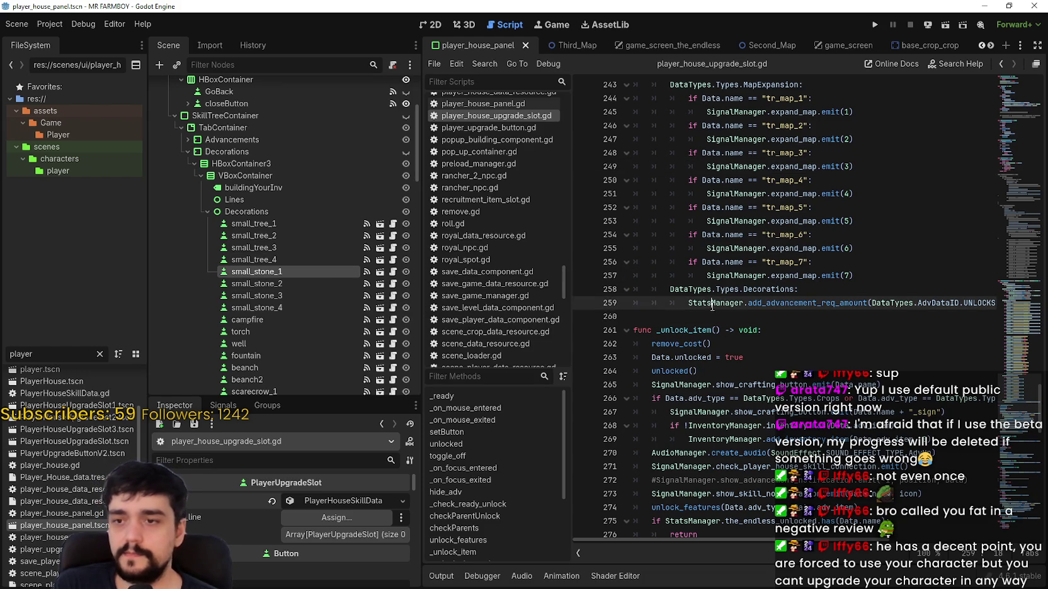
{"action": "left_click", "coordinate": [441, 575]}
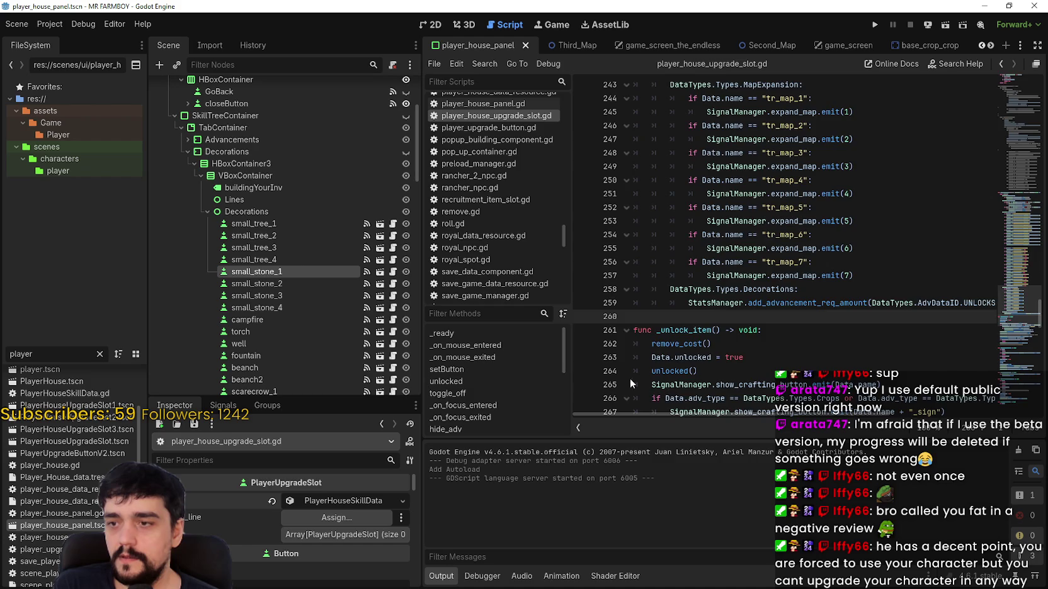
{"action": "scroll", "coordinate": [630, 378], "scroll_direction": "down", "scroll_amount": 1}
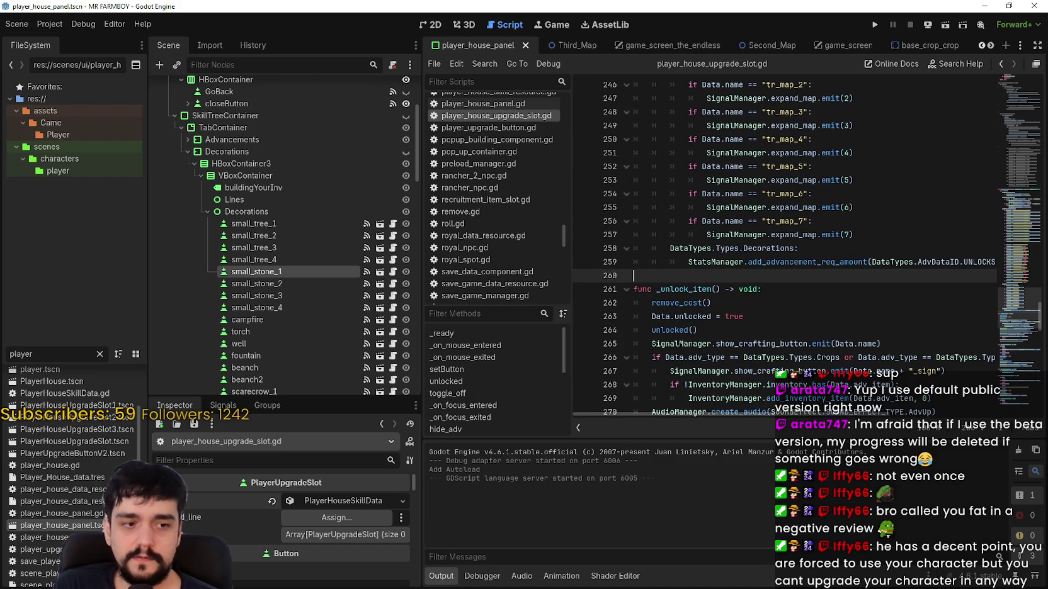
{"action": "scroll", "coordinate": [717, 246], "scroll_direction": "up", "scroll_amount": 10}
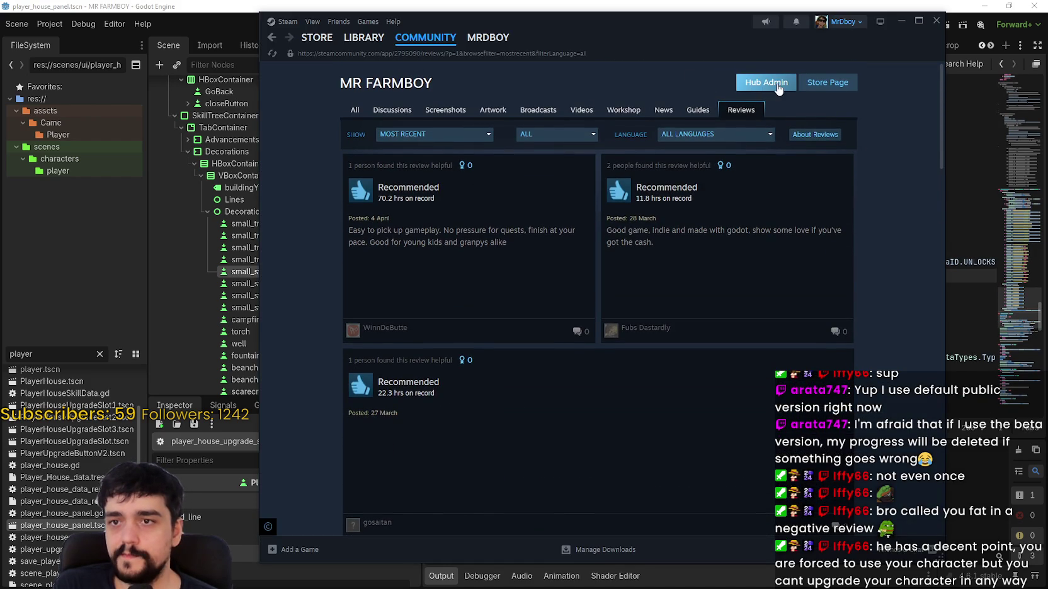
- Open the v1.0.6 - Public Test Part 2 draft from the Hub Admin events dashboard
{"action": "left_click", "coordinate": [778, 90]}
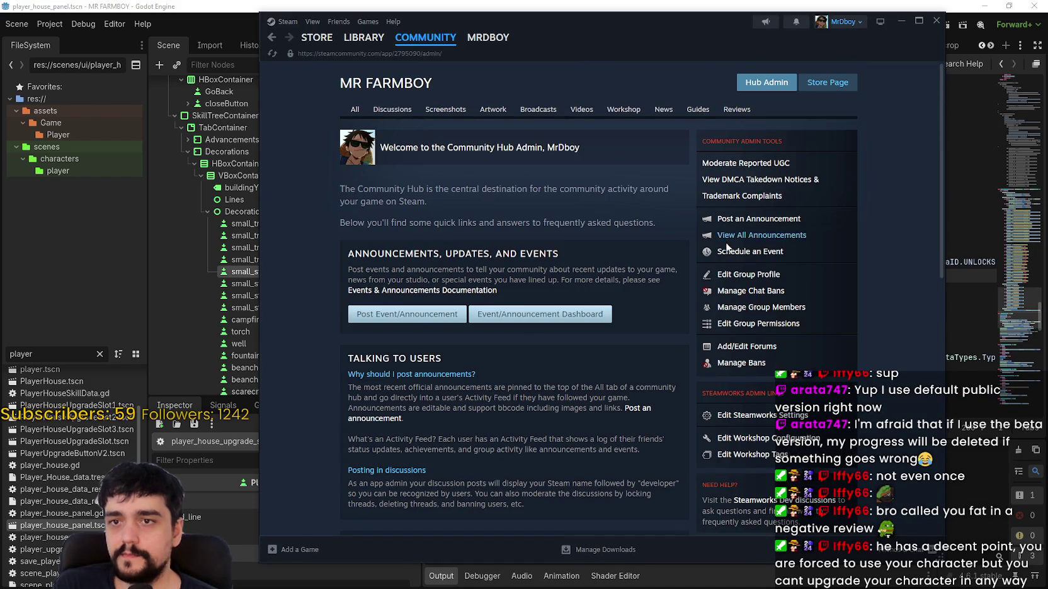
{"action": "left_click", "coordinate": [478, 315]}
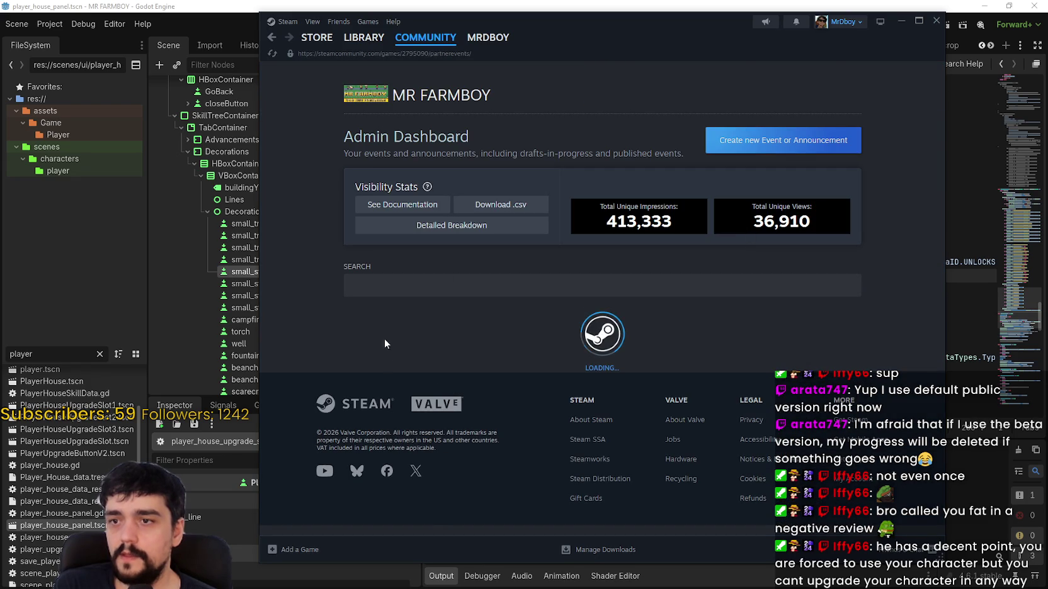
{"action": "scroll", "coordinate": [523, 300], "scroll_direction": "down", "scroll_amount": 2}
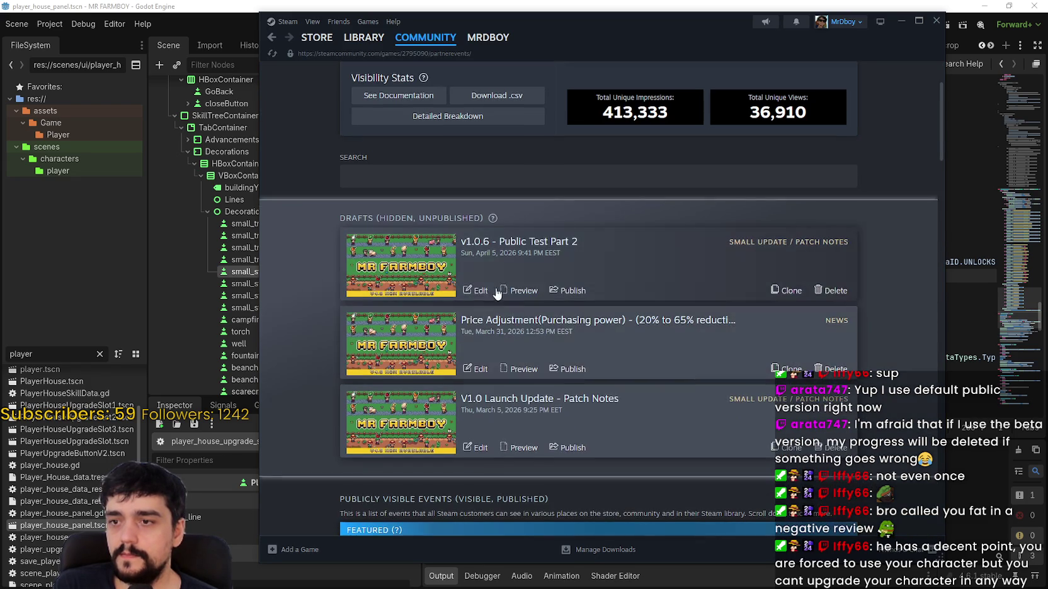
{"action": "left_click", "coordinate": [481, 290]}
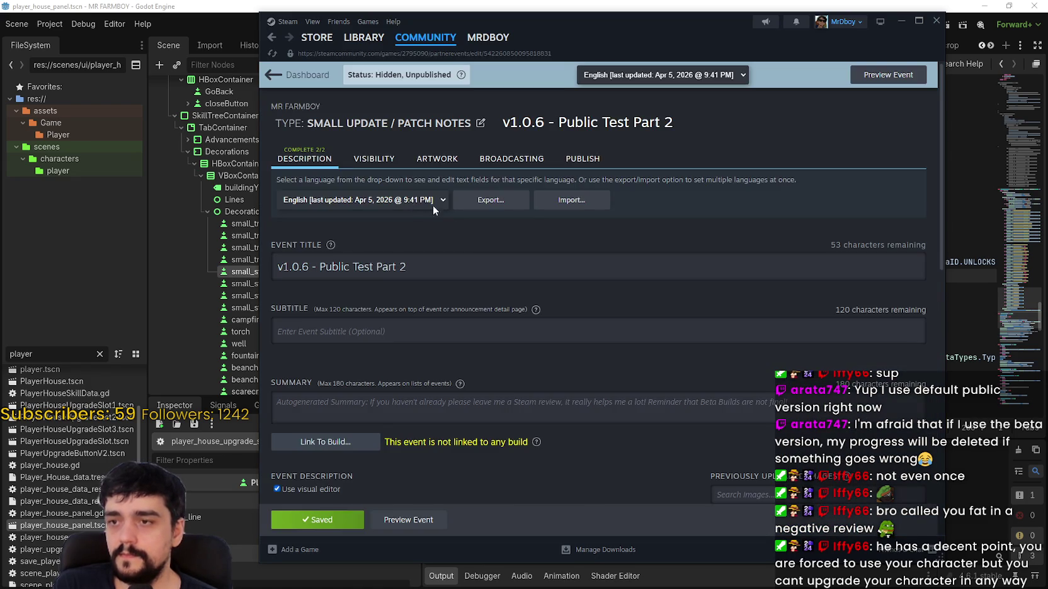
{"action": "scroll", "coordinate": [453, 396], "scroll_direction": "down", "scroll_amount": 5}
{"action": "scroll", "coordinate": [421, 408], "scroll_direction": "down", "scroll_amount": 1}
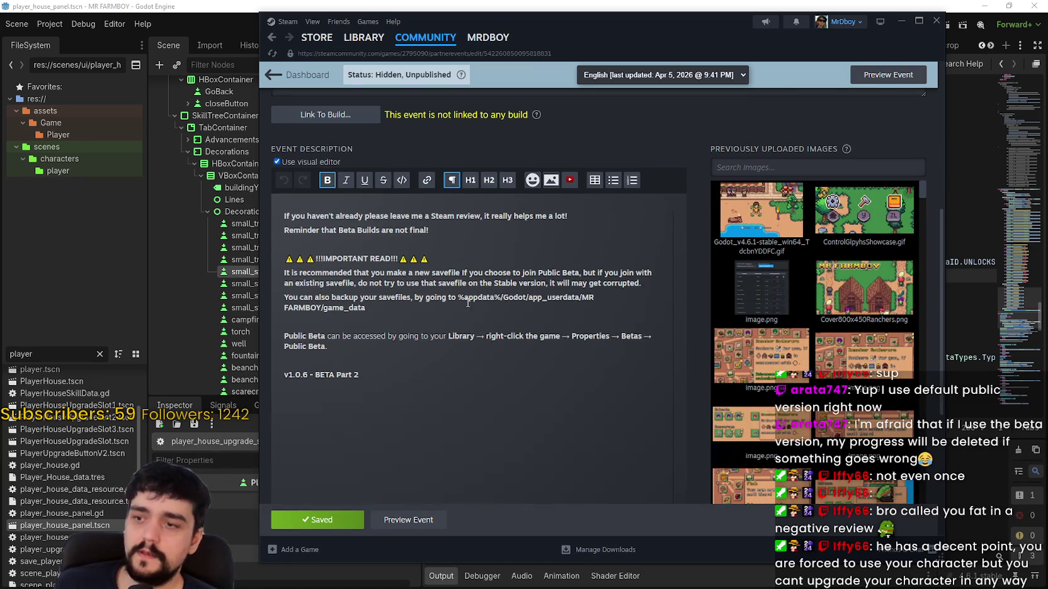
- Add a bullet under the BETA Part 2 heading: 'Fixed an issue where decoration achievements…'
{"action": "key", "text": "Return"}
{"action": "left_click", "coordinate": [612, 181]}
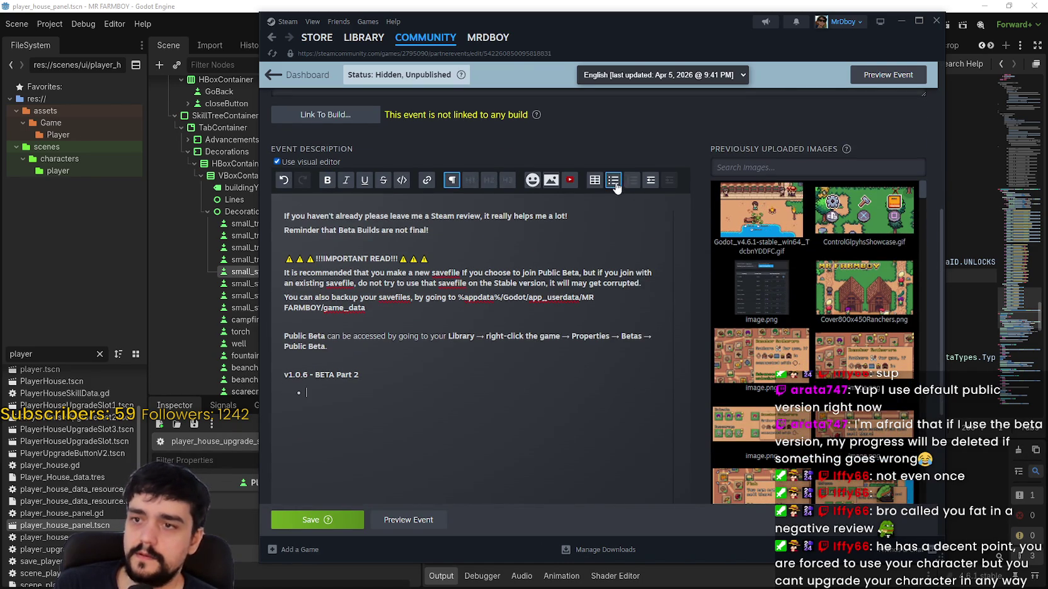
{"action": "type", "text": "Fix"}
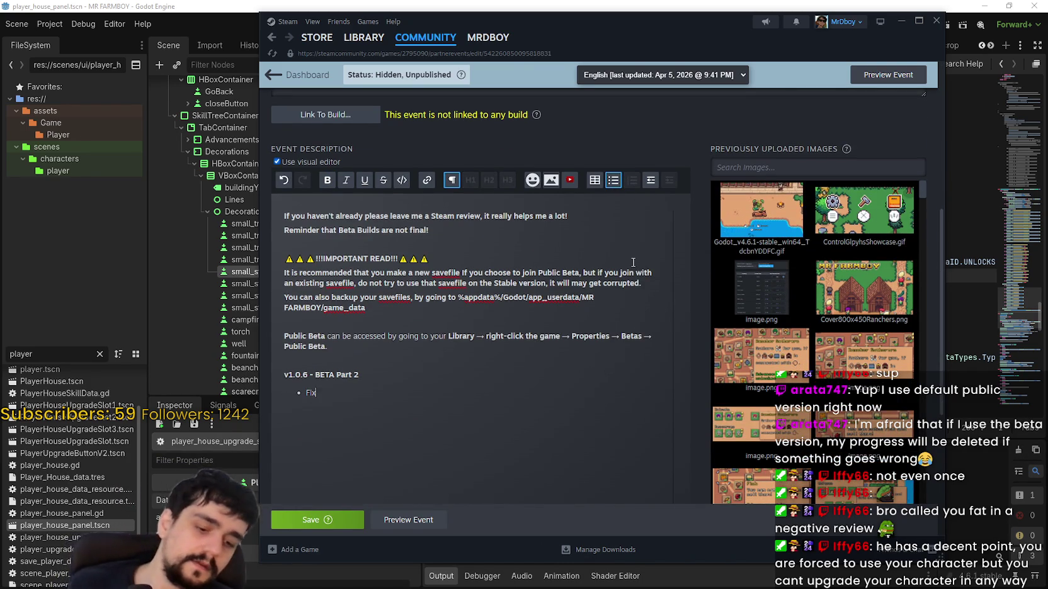
{"action": "type", "text": "ed an issuewhe"}
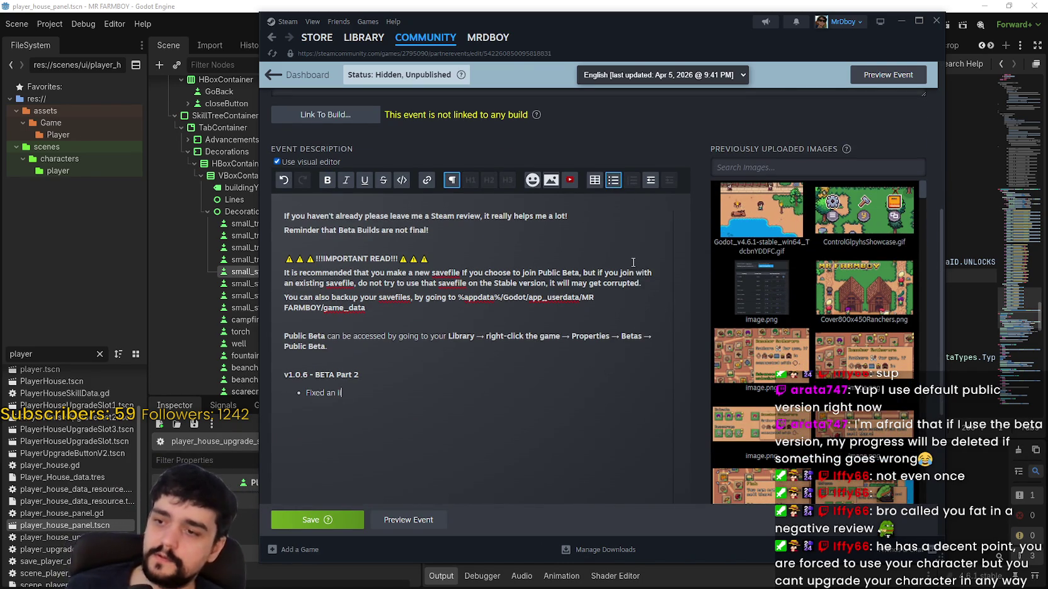
{"action": "key", "text": "BackSpace"}
{"action": "key", "text": "BackSpace"}
{"action": "key", "text": "BackSpace"}
{"action": "type", "text": "where"}
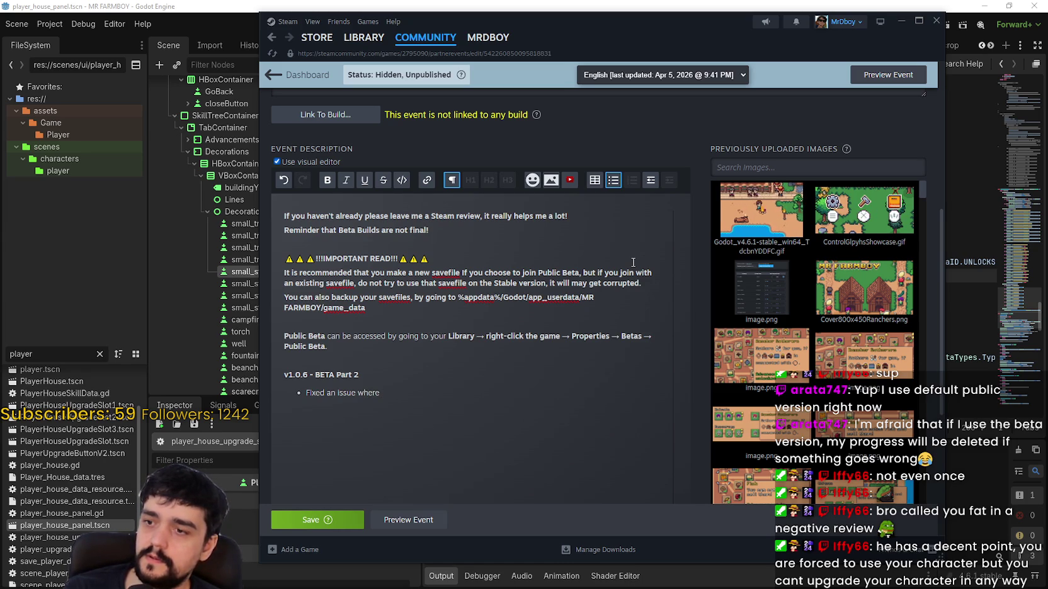
{"action": "type", "text": "decoration acc"}
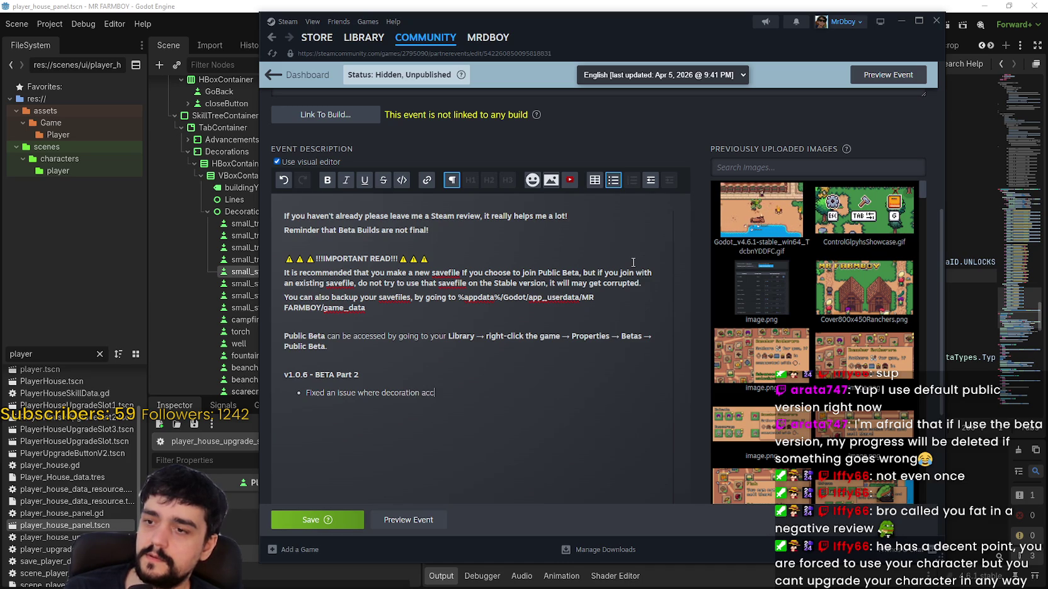
{"action": "key", "text": "BackSpace"}
{"action": "type", "text": "hievements w"}
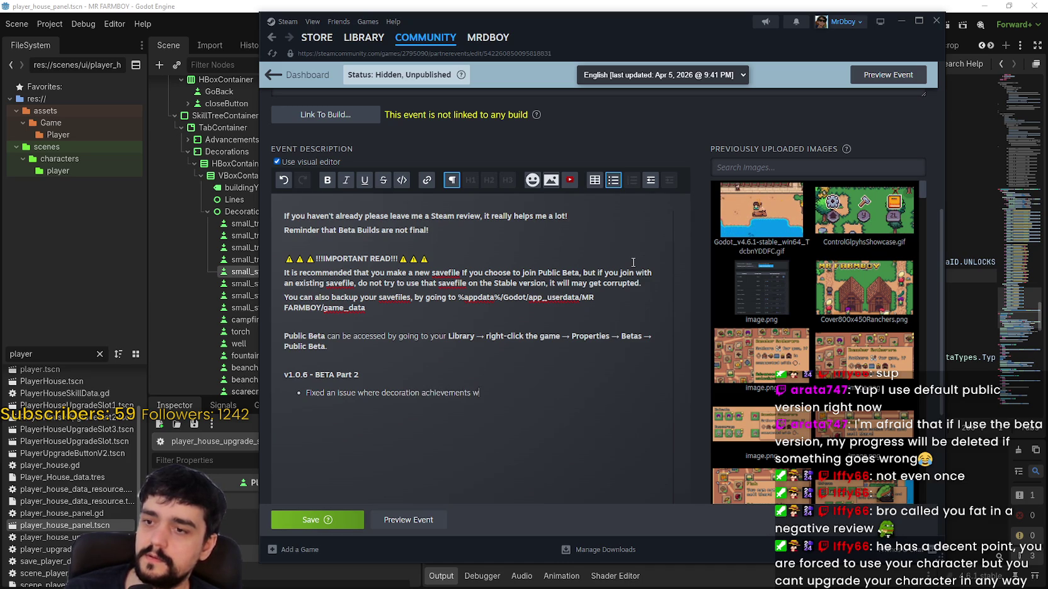
{"action": "type", "text": "oudn't"}
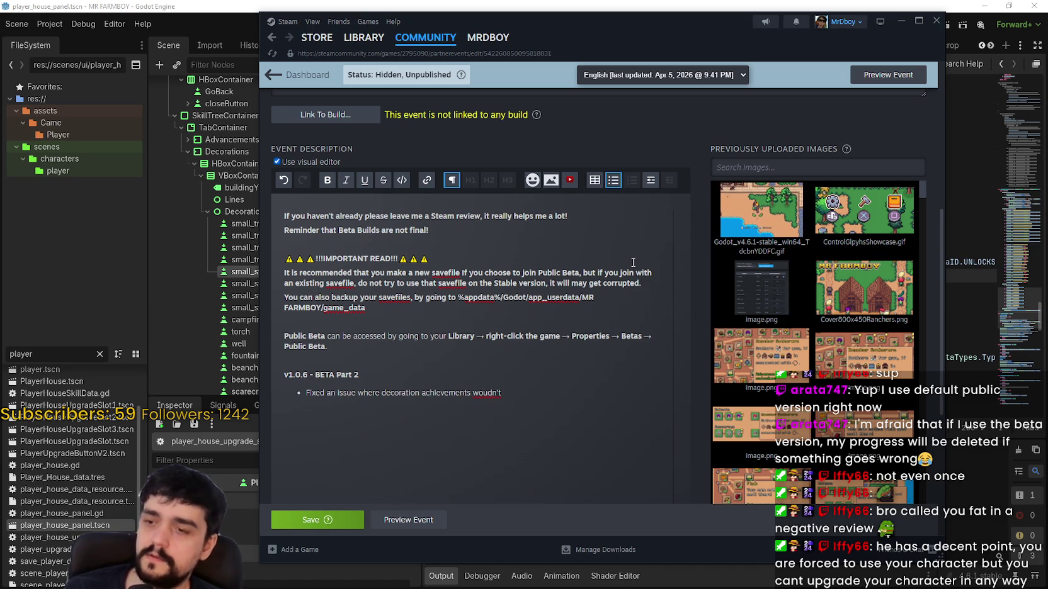
- Correct 'woudn't' to 'wouldn't', finish the bullet with 'be given on Incremental Mode.', and save
{"action": "right_click", "coordinate": [495, 394]}
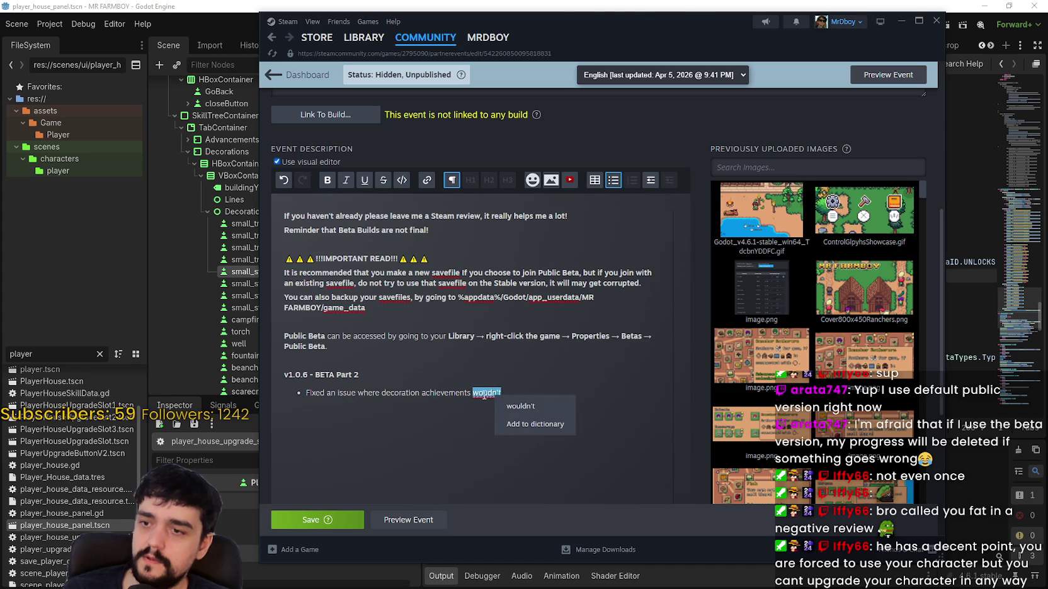
{"action": "left_click", "coordinate": [484, 395]}
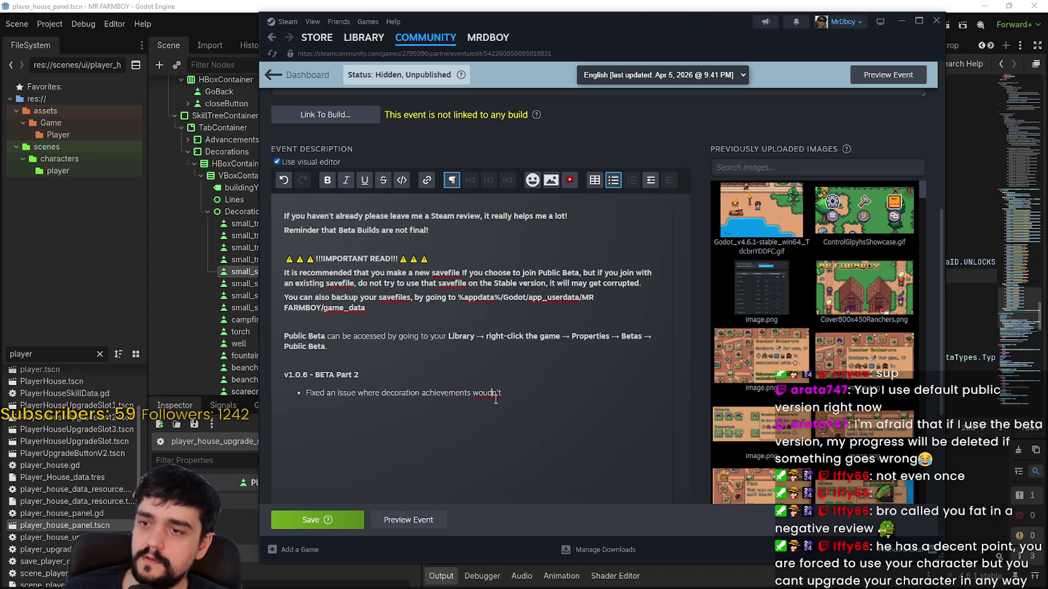
{"action": "right_click", "coordinate": [481, 395]}
{"action": "left_click", "coordinate": [487, 393]}
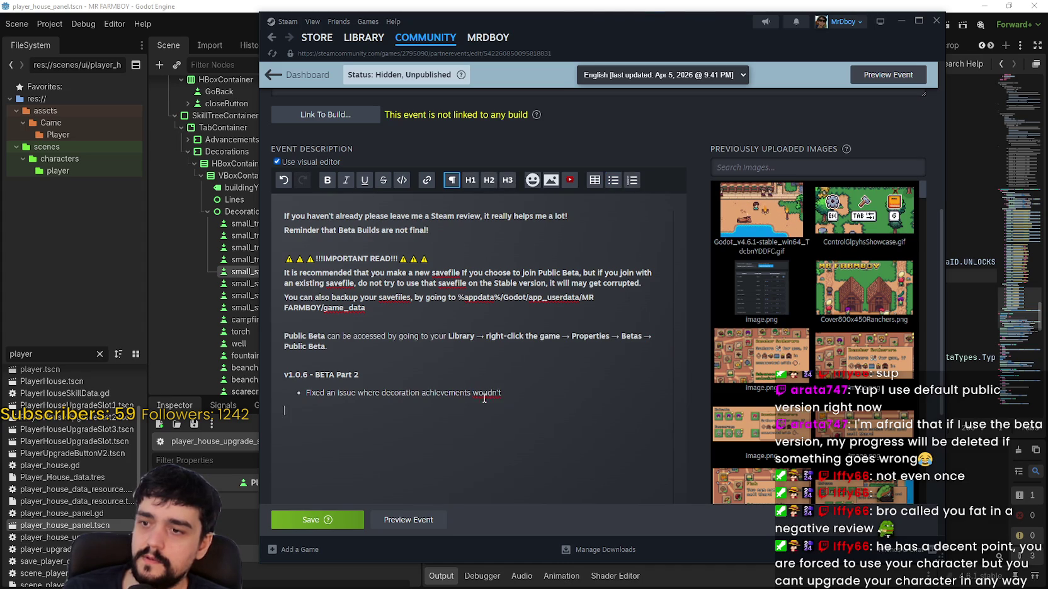
{"action": "type", "text": "l"}
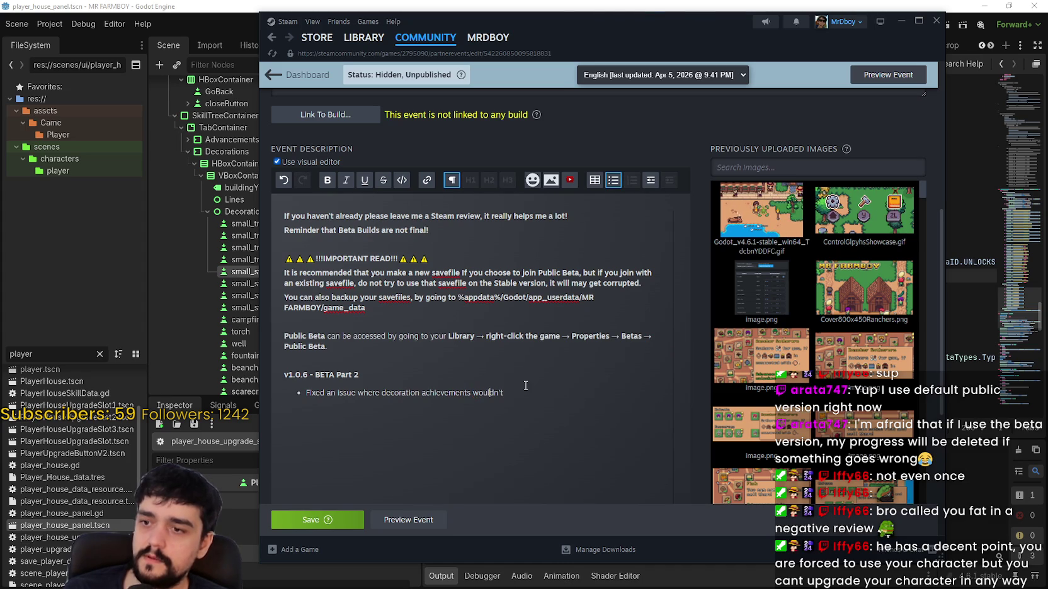
{"action": "left_click", "coordinate": [533, 394]}
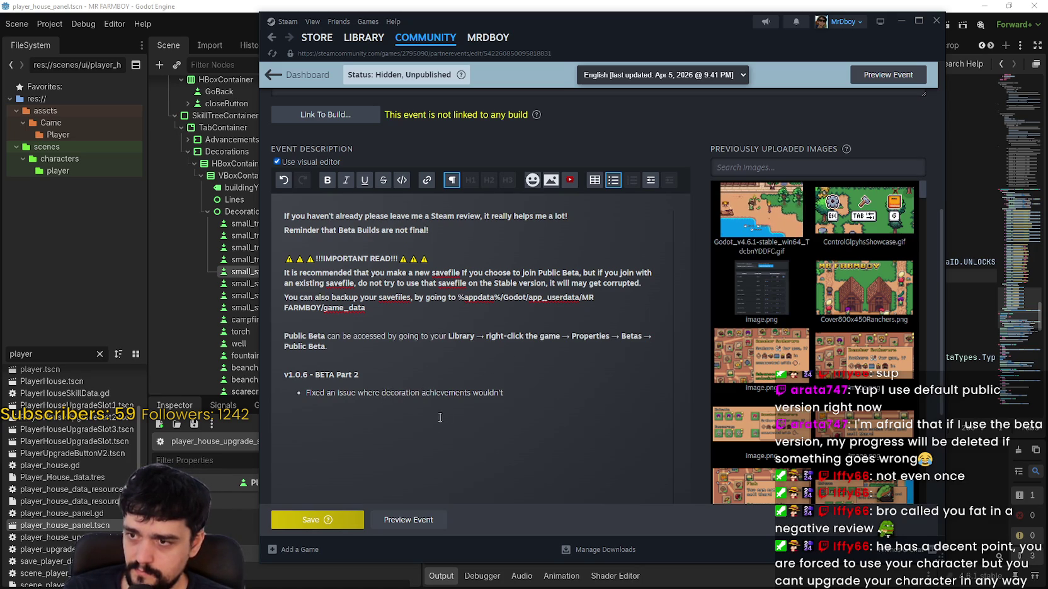
{"action": "type", "text": "steam dec"}
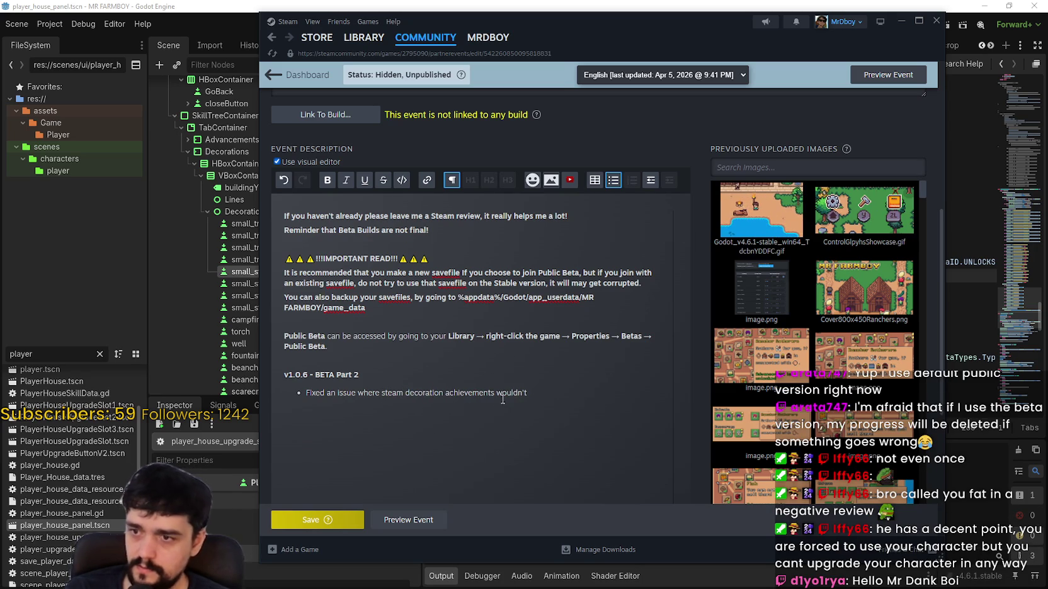
{"action": "type", "text": "or"}
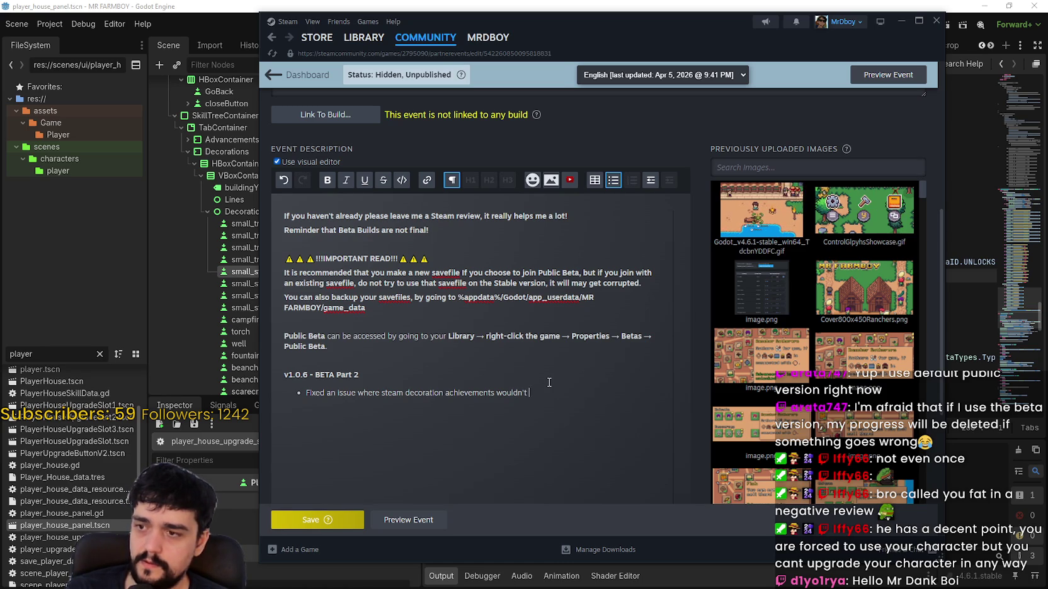
{"action": "key", "text": "BackSpace"}
{"action": "type", "text": "be given on "}
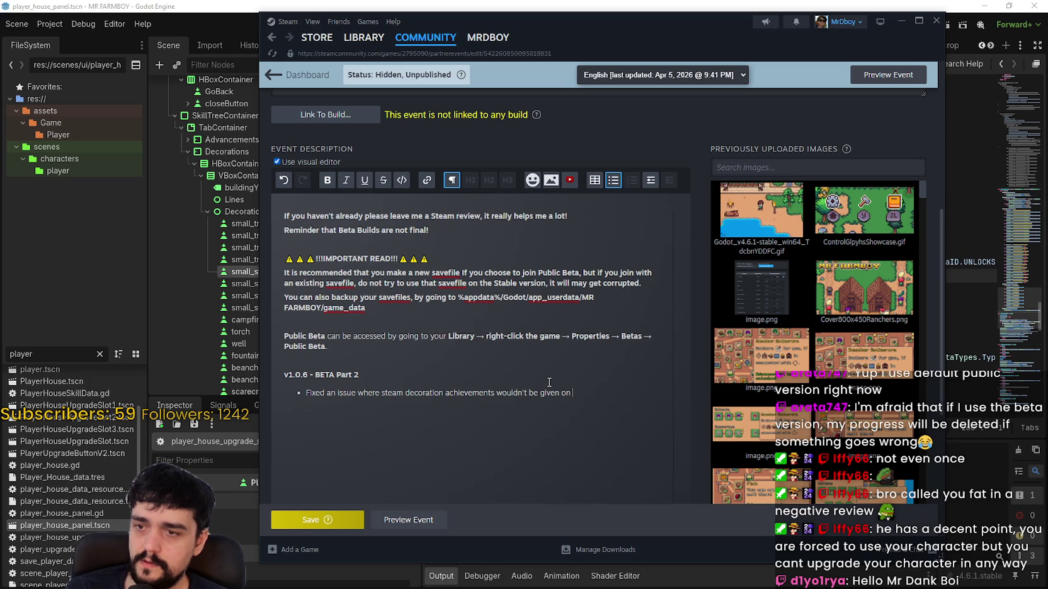
{"action": "type", "text": "Incremental Mode"}
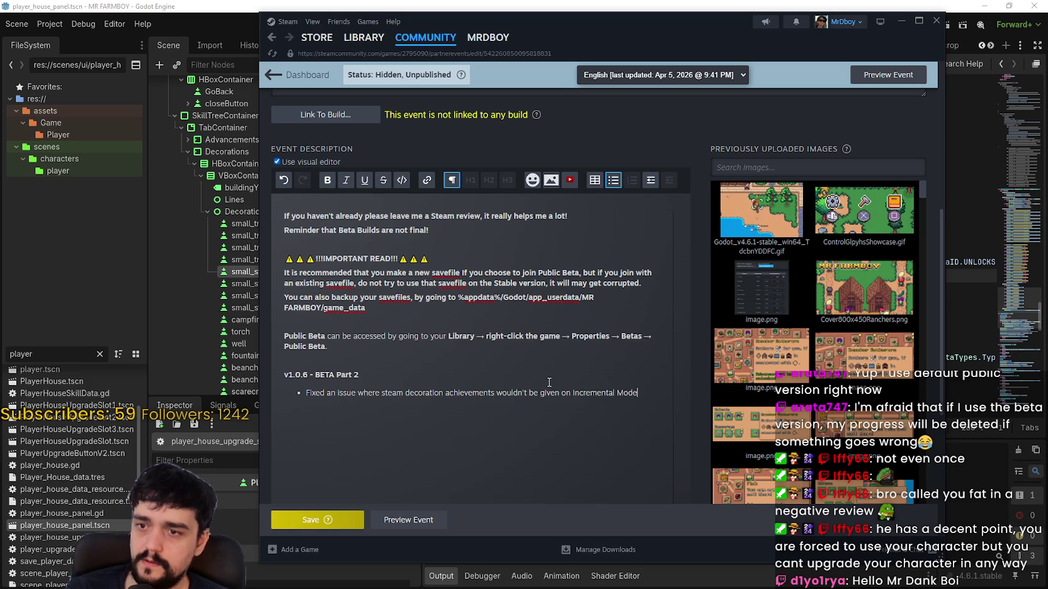
{"action": "type", "text": "."}
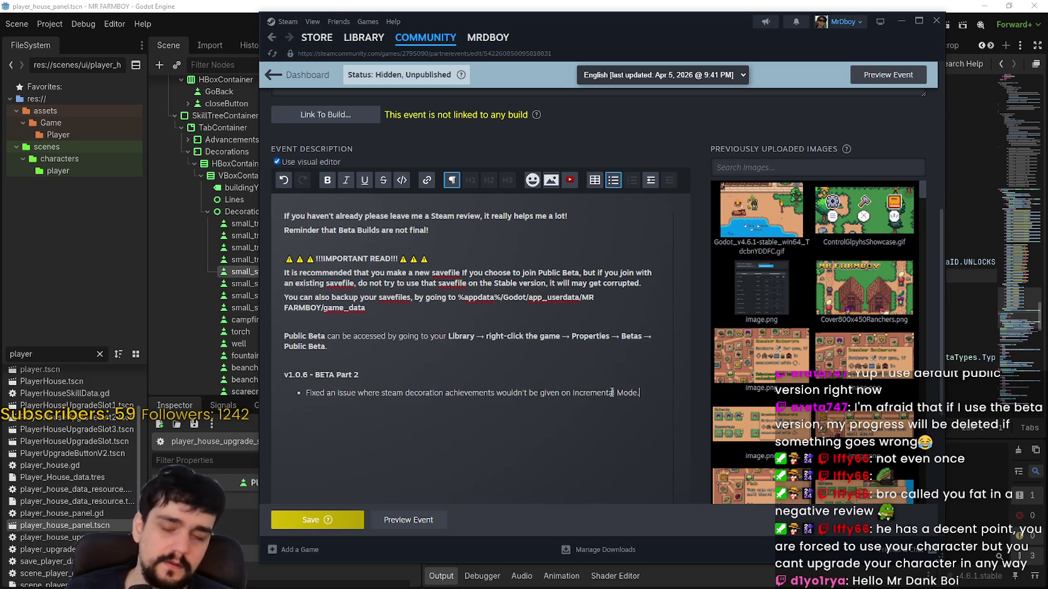
{"action": "left_click", "coordinate": [331, 525]}
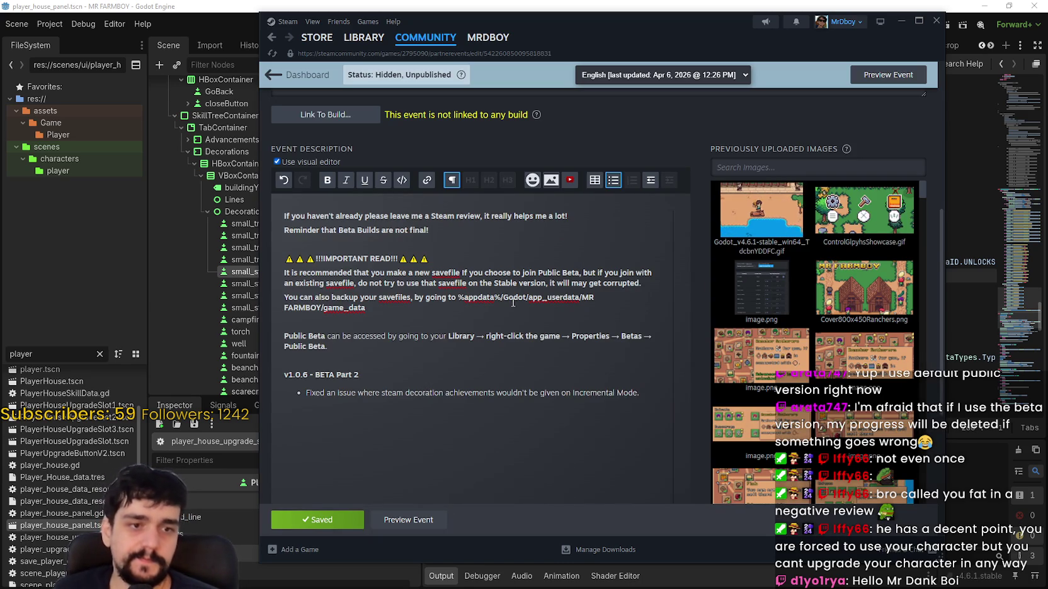
{"action": "left_click", "coordinate": [568, 6]}
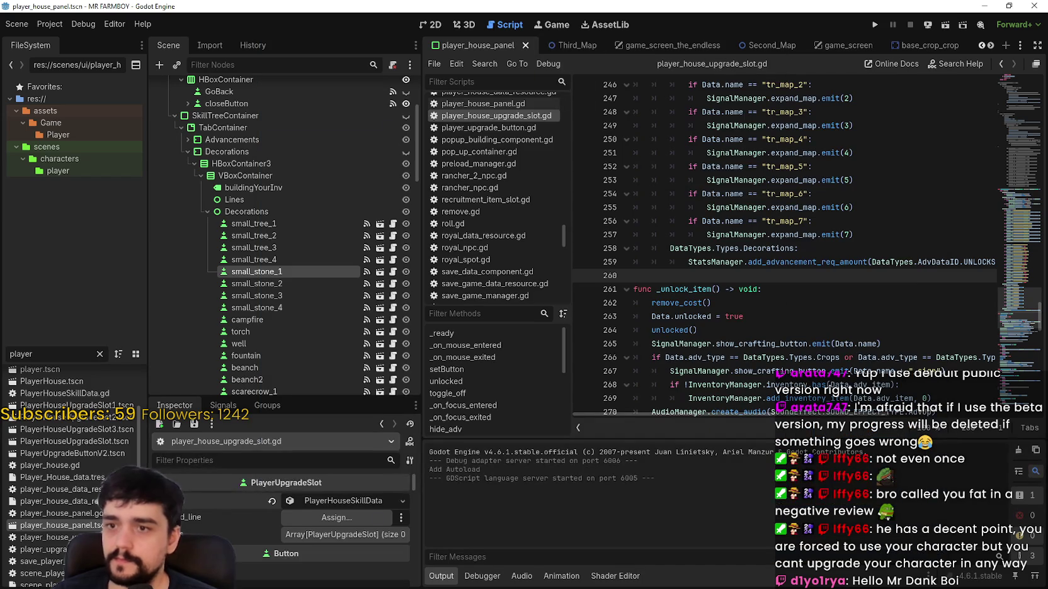
- Switch over to the NewIssues.txt to-do list for 1.0.6 Part 2
{"action": "key", "text": "alt+Tab"}
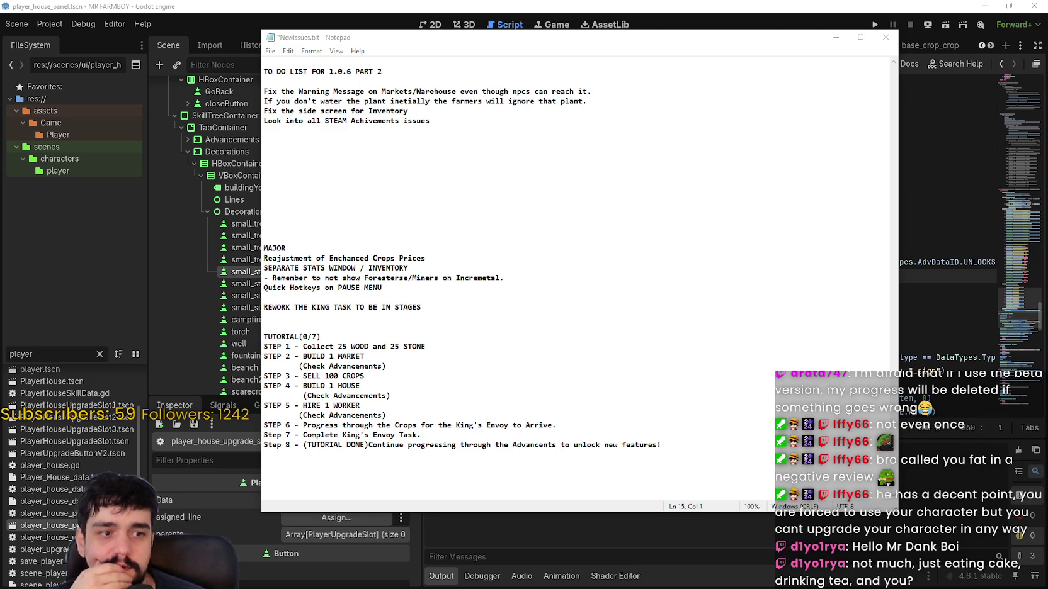
- Browse the notes, selecting the TO DO LIST block and the Fix the Warning Message line
{"action": "left_click", "coordinate": [488, 229]}
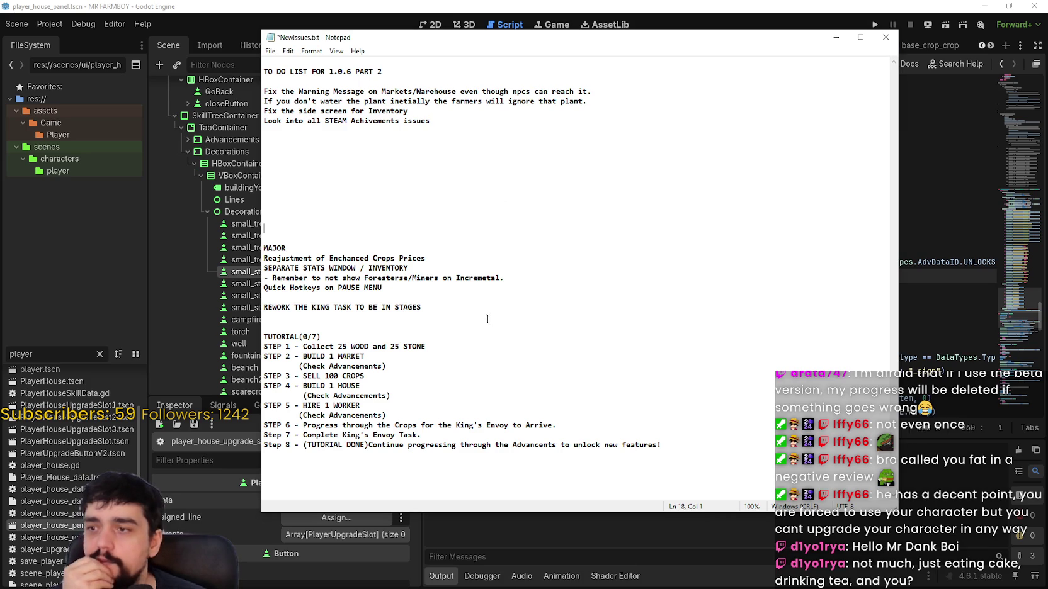
{"action": "left_click", "coordinate": [404, 189]}
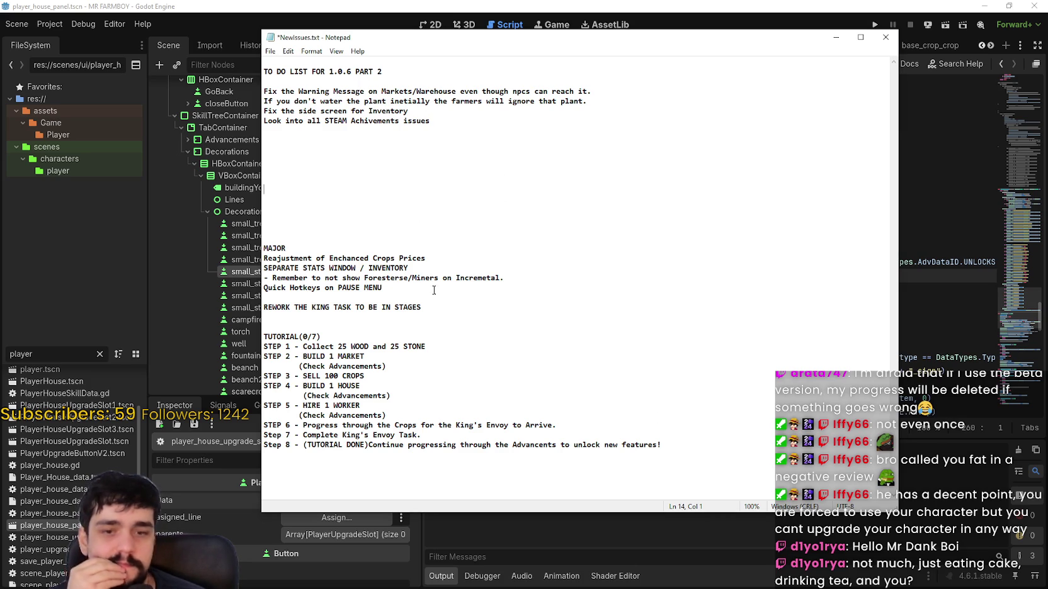
{"action": "left_click", "coordinate": [343, 200]}
{"action": "left_click", "coordinate": [461, 321]}
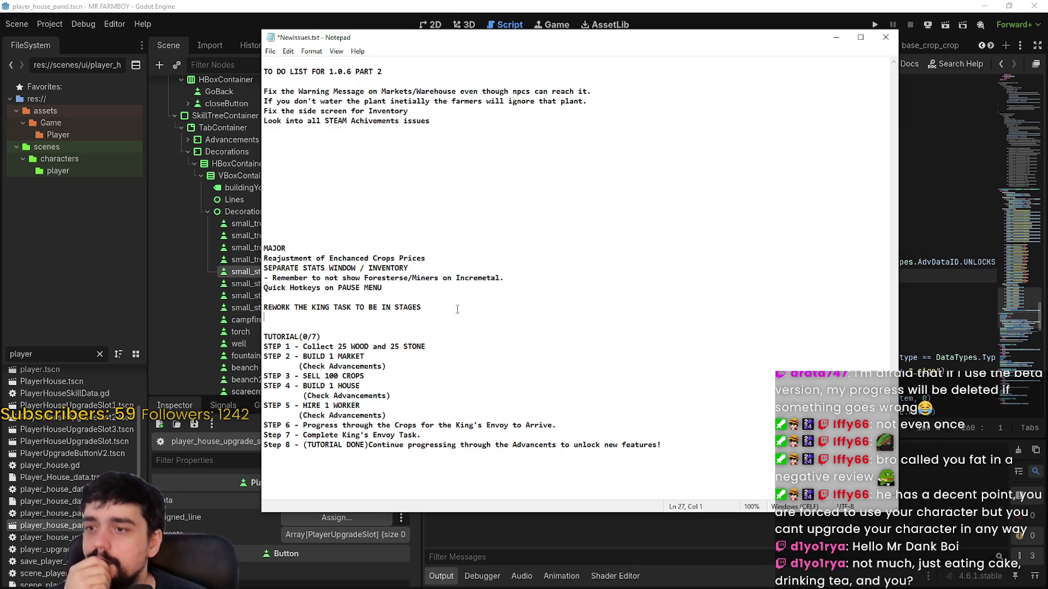
{"action": "left_click", "coordinate": [399, 210]}
{"action": "left_click_drag", "start_coordinate": [462, 119], "coordinate": [264, 71]}
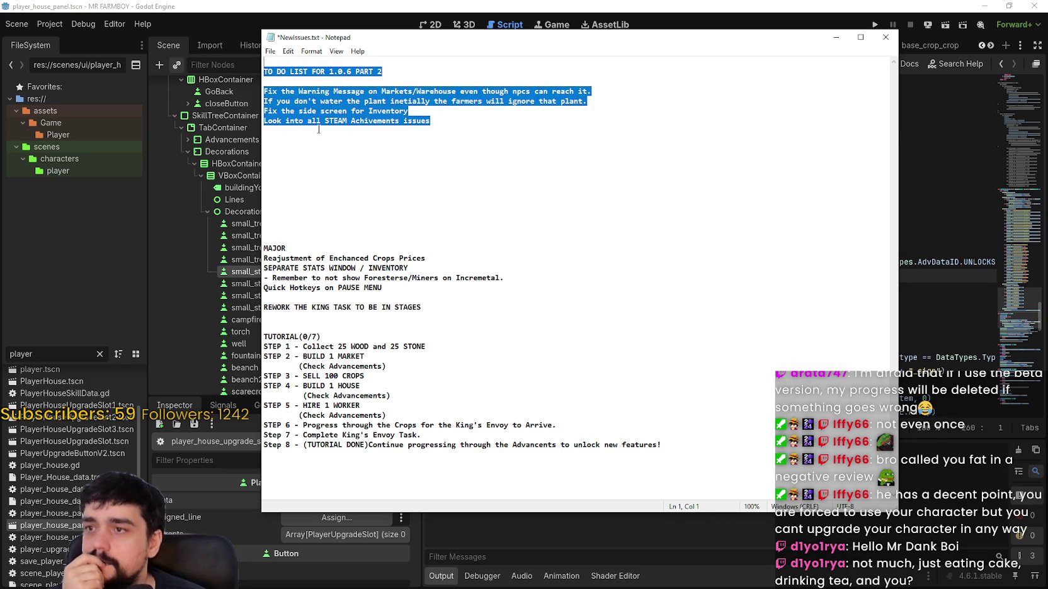
{"action": "left_click", "coordinate": [598, 92]}
{"action": "left_click_drag", "start_coordinate": [598, 93], "coordinate": [216, 80]}
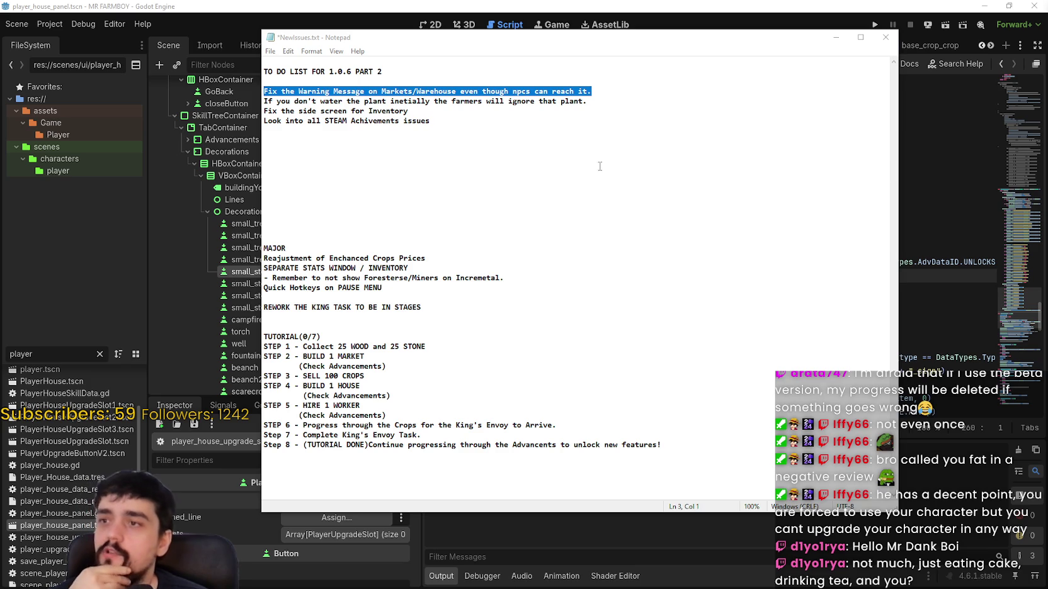
- Move the caret down to a lower blank line, then switch to the Steam event post
{"action": "left_click", "coordinate": [570, 150]}
{"action": "key", "text": "Down"}
{"action": "key", "text": "Down"}
{"action": "key", "text": "Down"}
{"action": "left_click", "coordinate": [351, 199]}
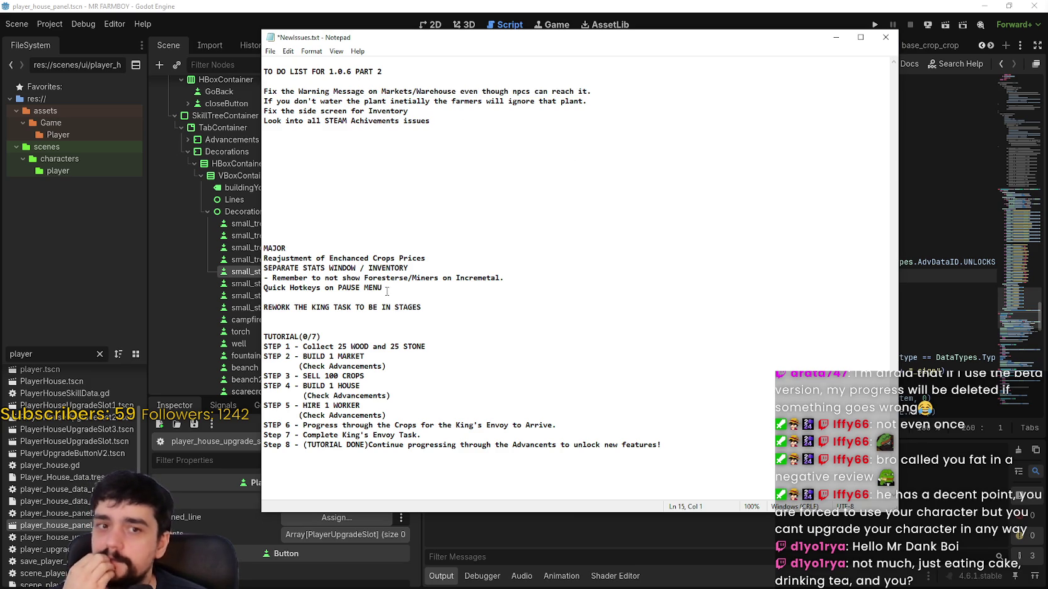
{"action": "key", "text": "Down"}
{"action": "key", "text": "Down"}
{"action": "key", "text": "Down"}
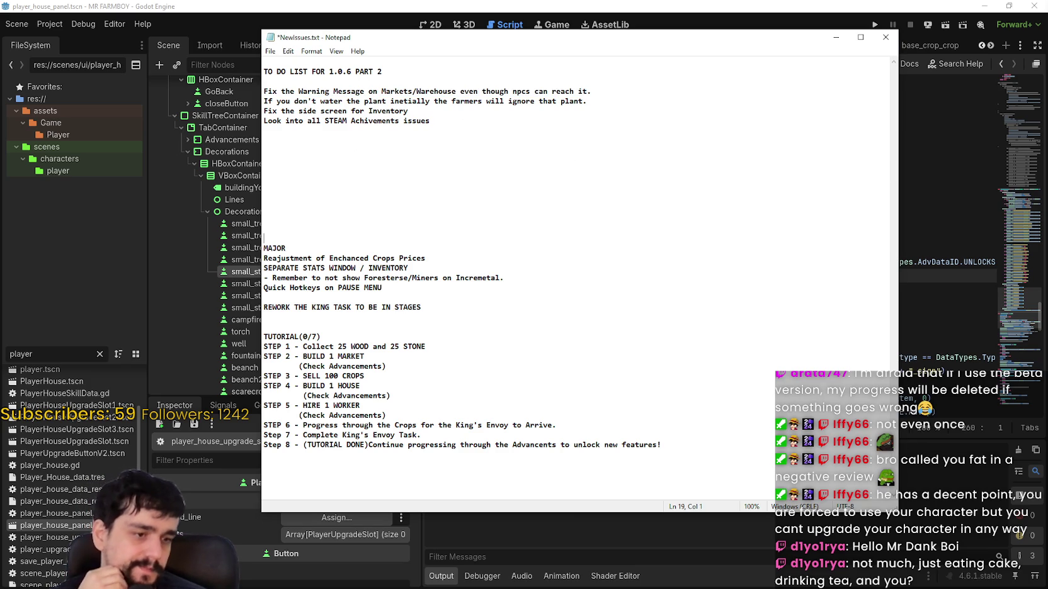
{"action": "key", "text": "alt+Tab"}
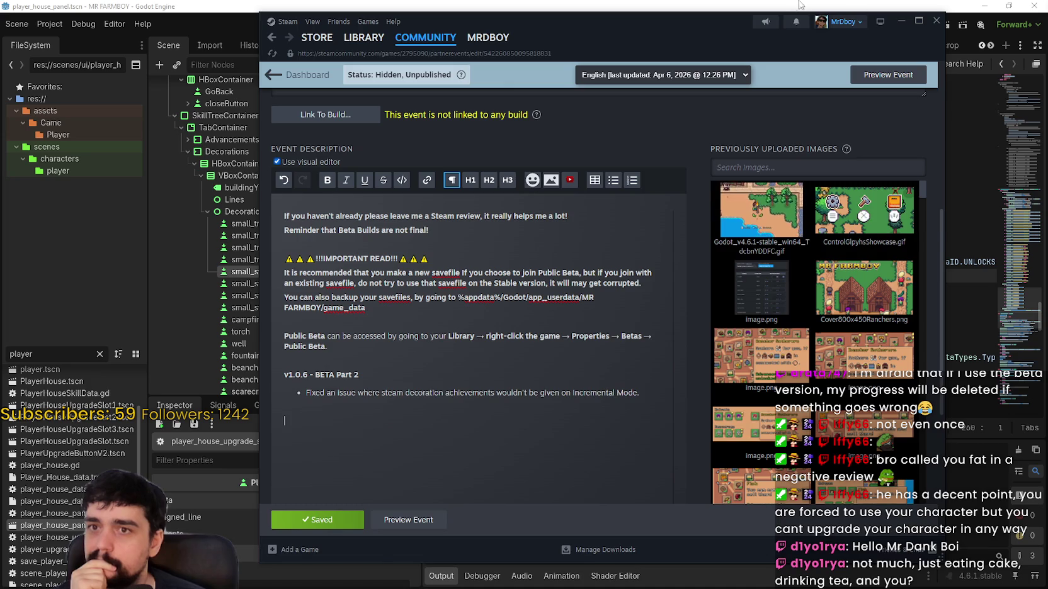
- Add blank lines after the inventory item and remove one above MAJOR
{"action": "key", "text": "alt+Tab"}
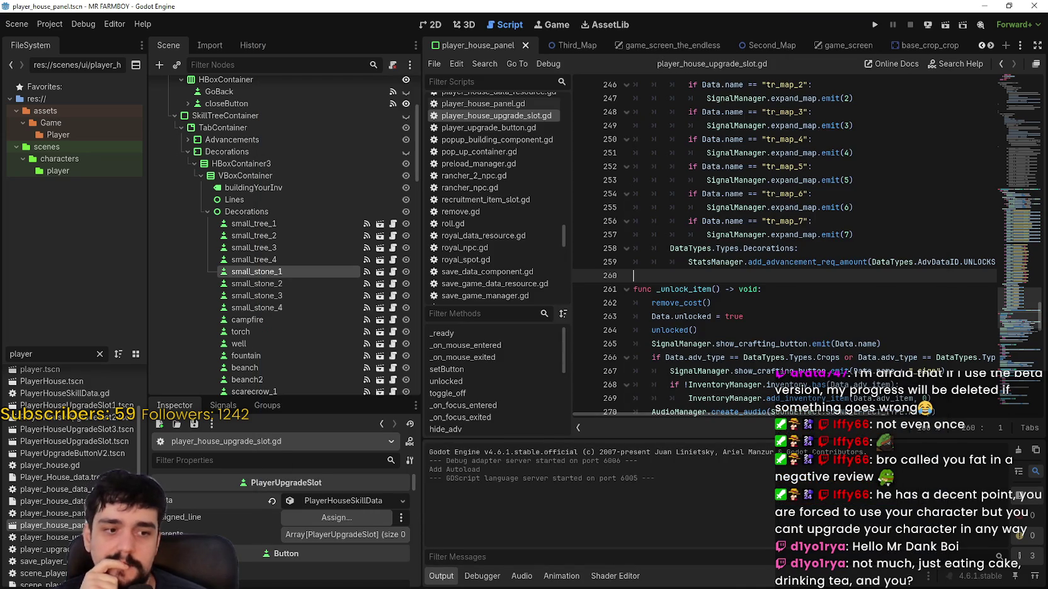
{"action": "key", "text": "alt+Tab"}
{"action": "left_click", "coordinate": [459, 112]}
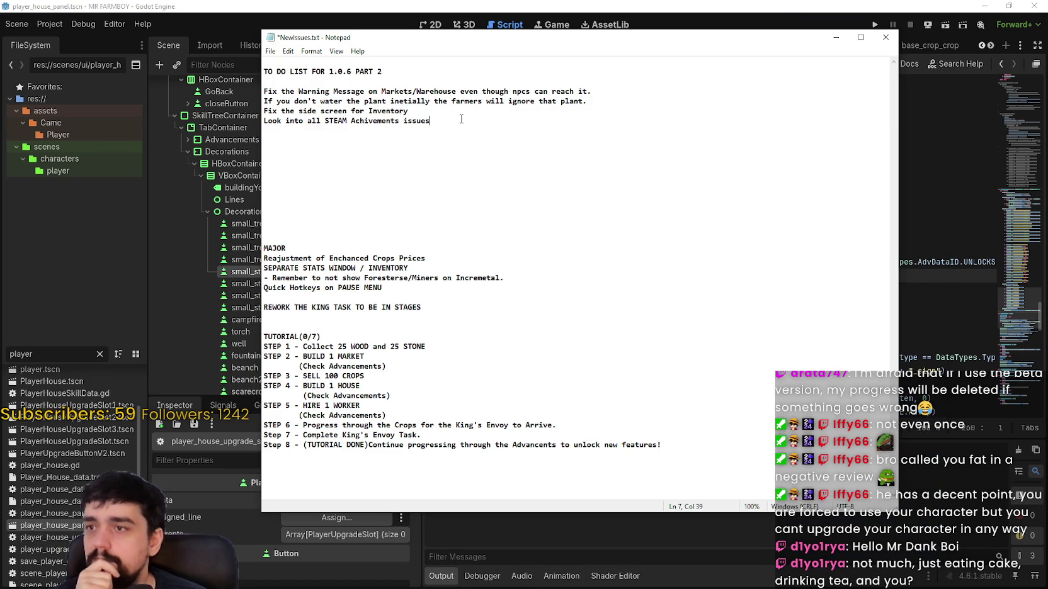
{"action": "key", "text": "Return"}
{"action": "key", "text": "Return"}
{"action": "key", "text": "Return"}
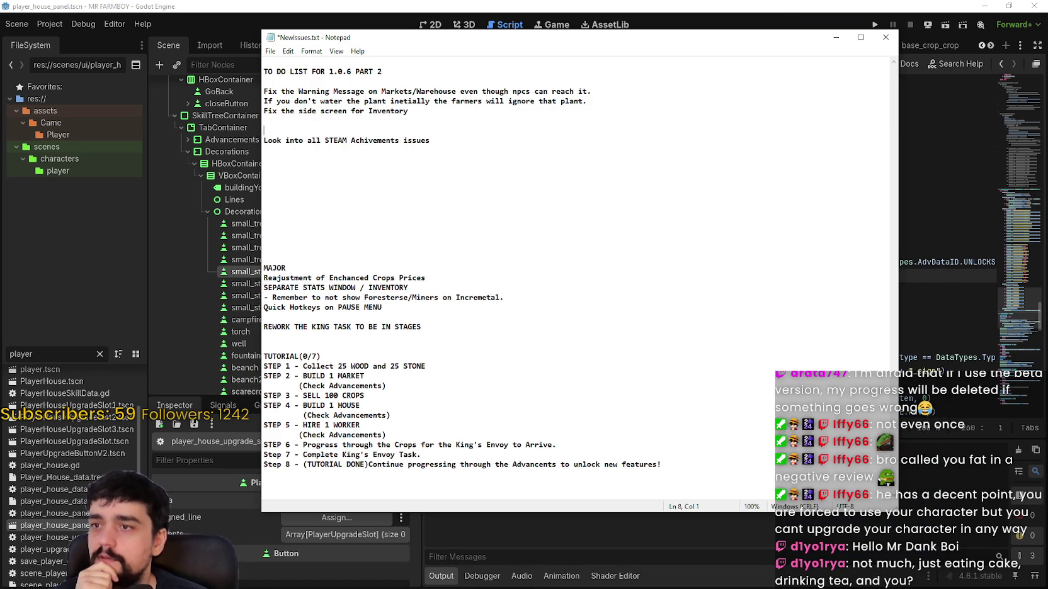
{"action": "left_click", "coordinate": [459, 202]}
{"action": "left_click", "coordinate": [458, 228]}
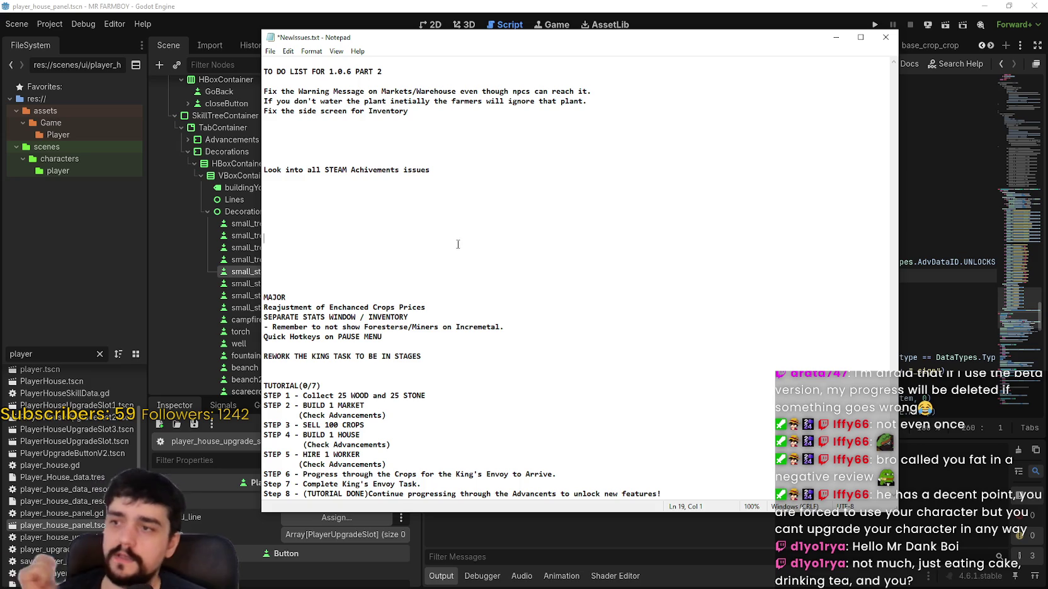
{"action": "key", "text": "BackSpace"}
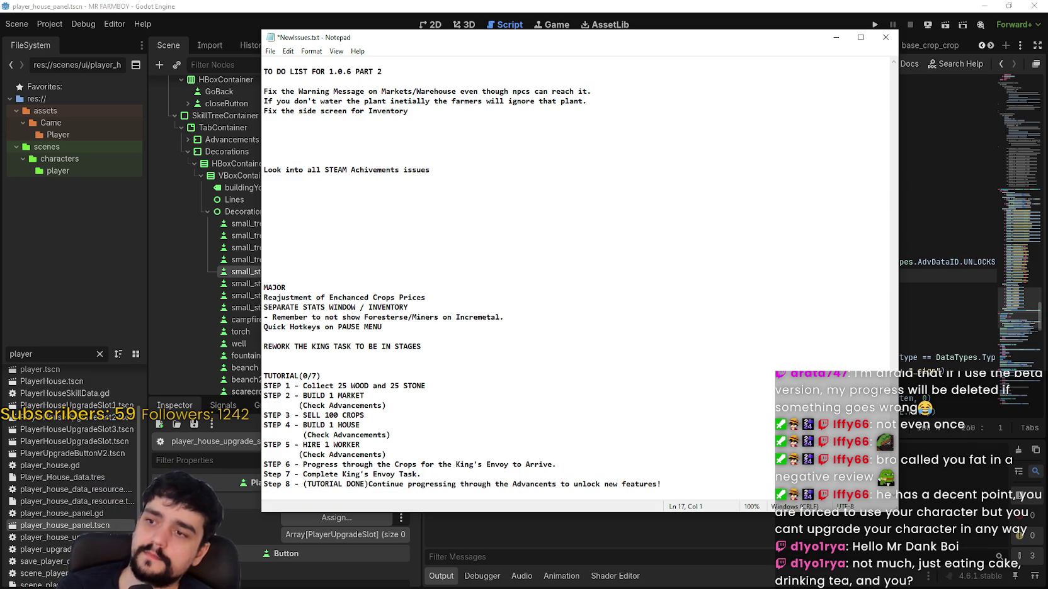
- Type the heading '1.0.6 Part 2 (NOTES)' with a new line below it, then return to Steam
{"action": "type", "text": "P"}
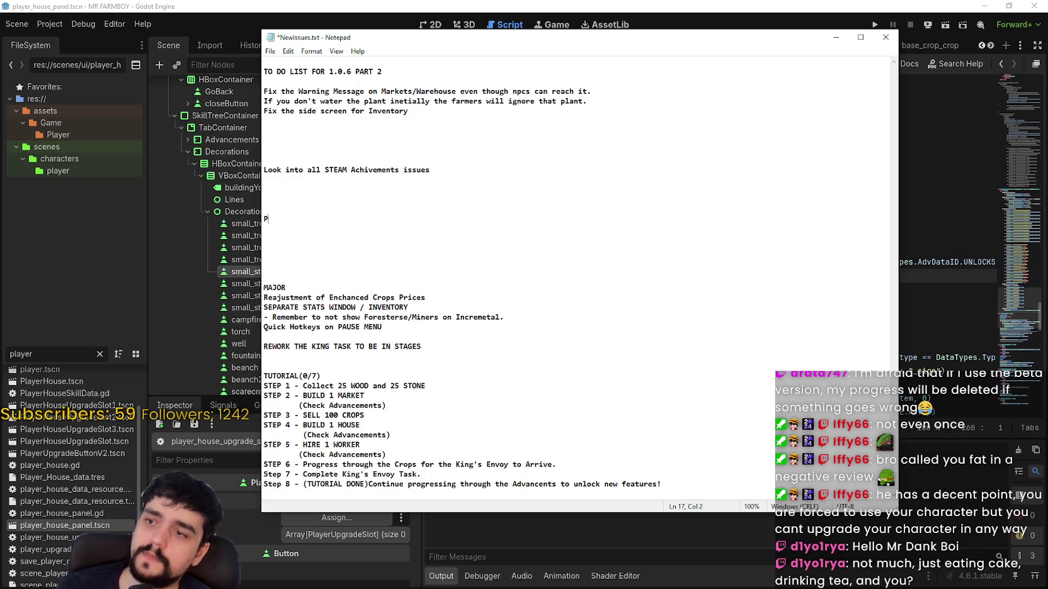
{"action": "key", "text": "BackSpace"}
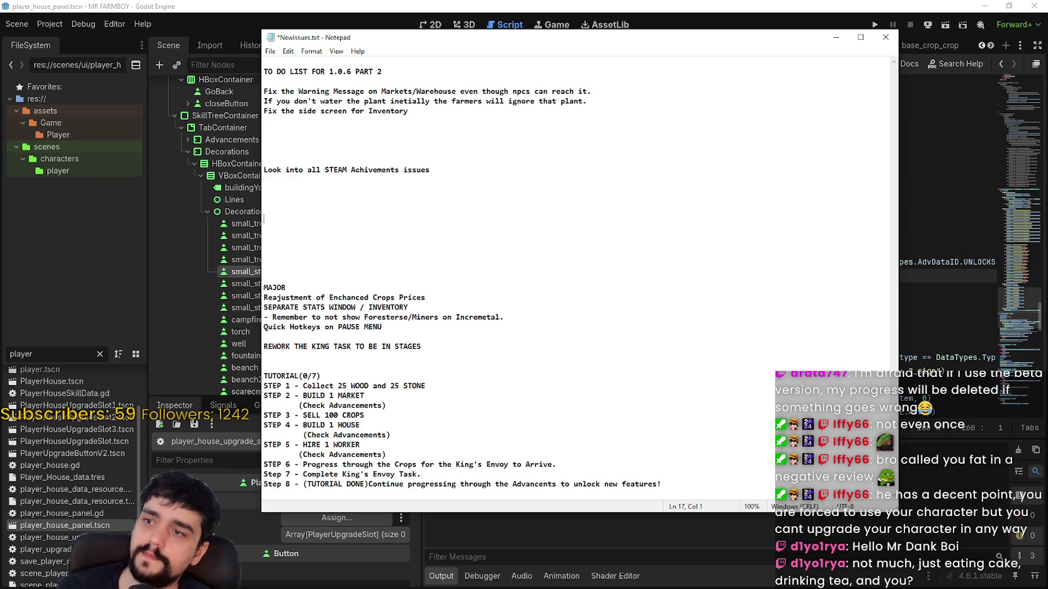
{"action": "type", "text": "1.0.6 Part 2"}
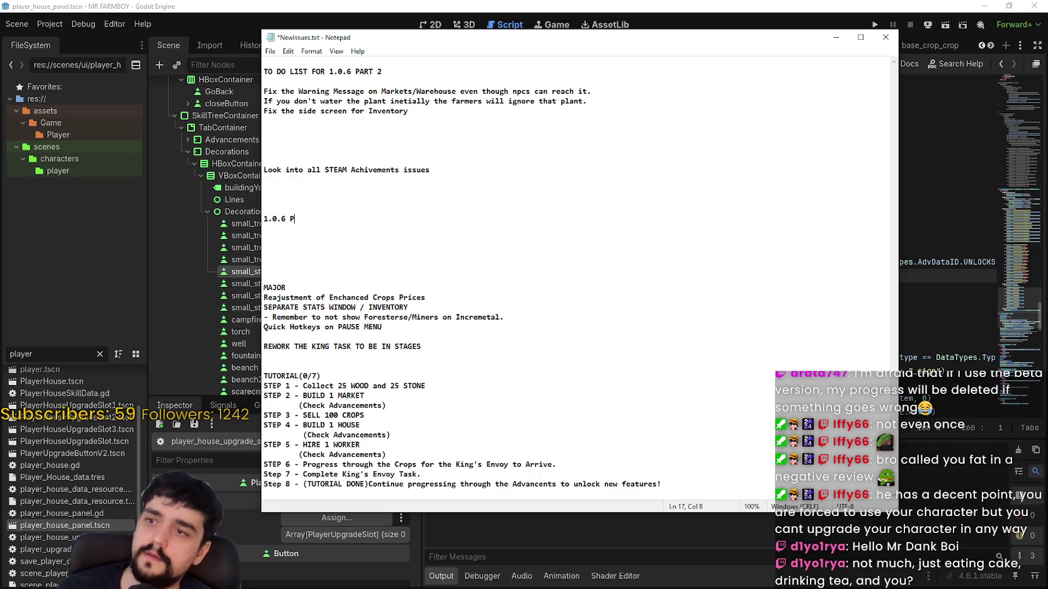
{"action": "key", "text": "Return"}
{"action": "key", "text": "Return"}
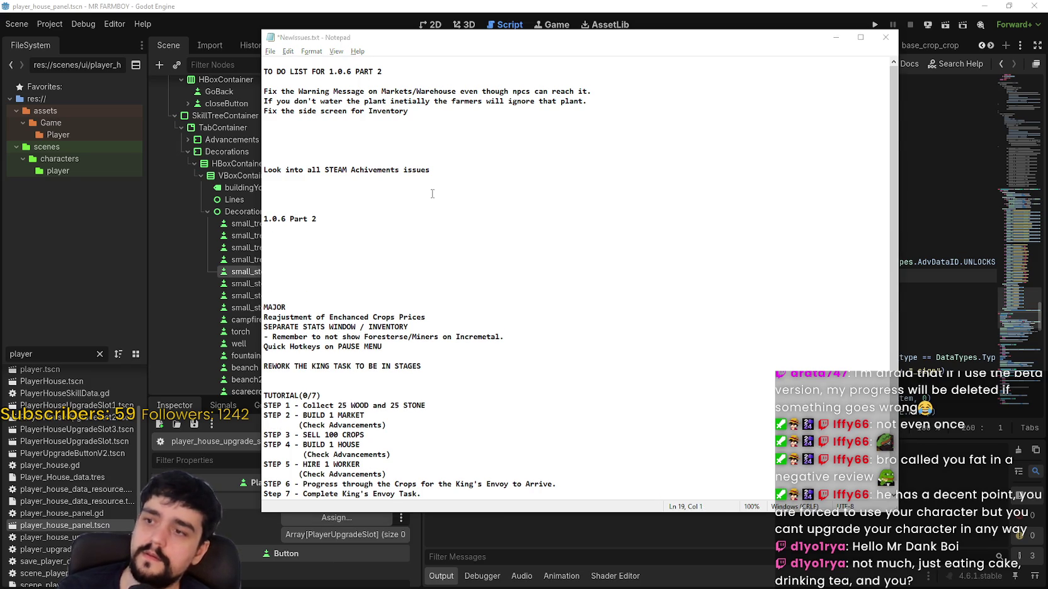
{"action": "key", "text": "alt+Tab"}
{"action": "key", "text": "alt+Tab"}
{"action": "left_click", "coordinate": [373, 213]}
{"action": "left_click", "coordinate": [381, 217]}
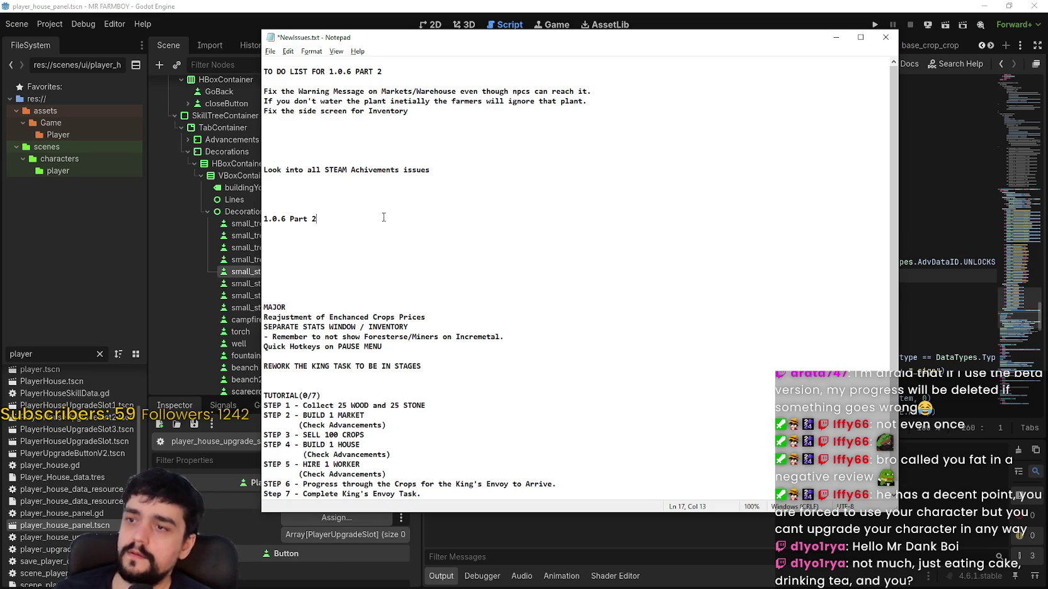
{"action": "type", "text": "(NOTES)"}
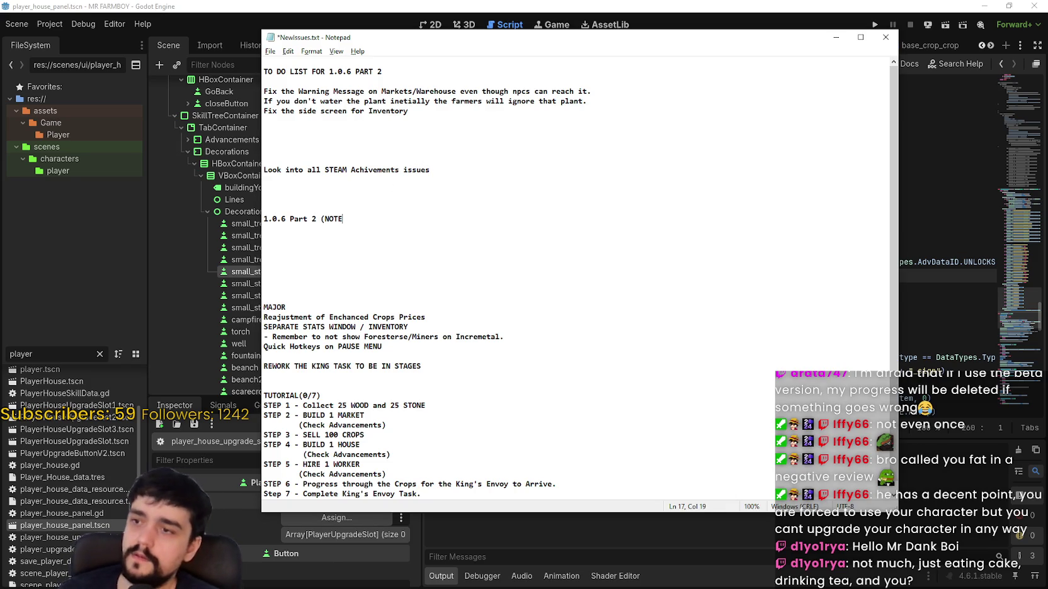
{"action": "key", "text": "Return"}
{"action": "key", "text": "alt+Tab"}
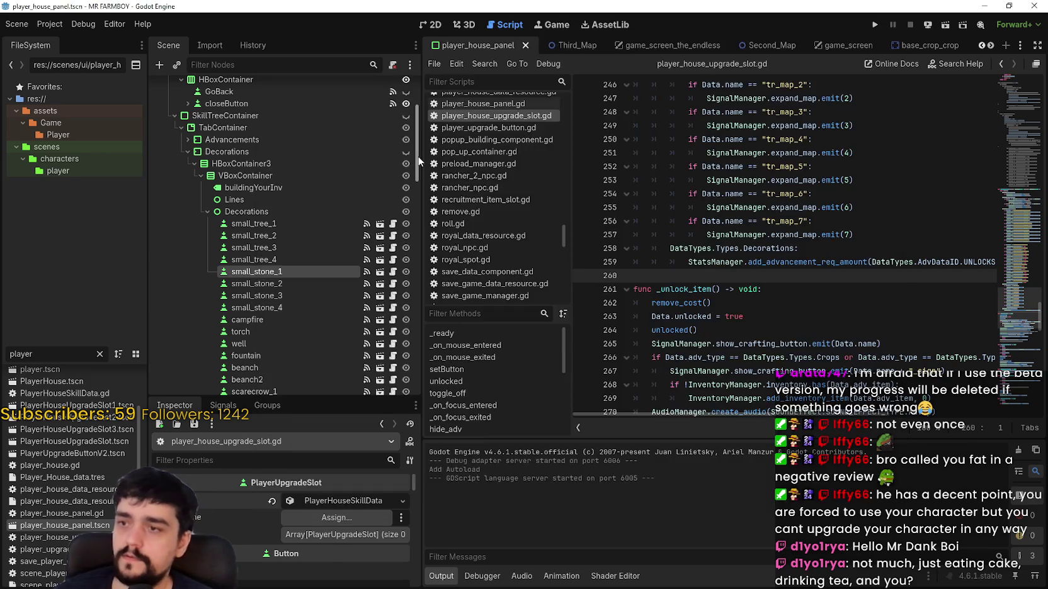
{"action": "key", "text": "alt+Tab"}
{"action": "key", "text": "alt+Tab"}
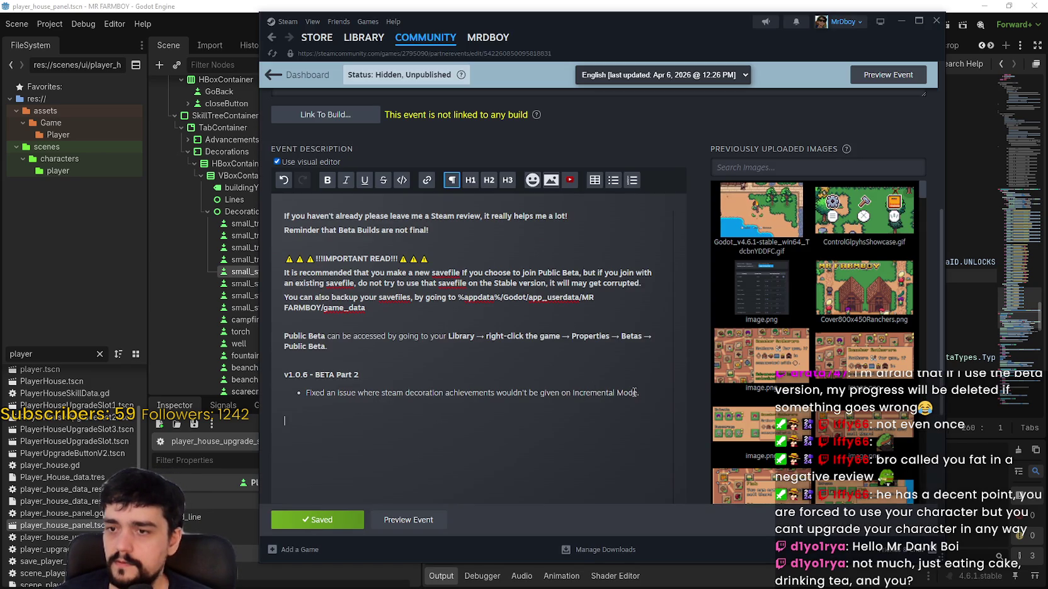
- Copy the achievement-fix bullet from Steam and paste it under the NOTES heading
{"action": "mouse_move", "coordinate": [639, 392]}
{"action": "left_mouse_down"}
{"action": "mouse_move", "coordinate": [345, 375]}
{"action": "mouse_move", "coordinate": [672, 399]}
{"action": "left_mouse_up"}
{"action": "key", "text": "ctrl+c"}
{"action": "key", "text": "alt+Tab"}
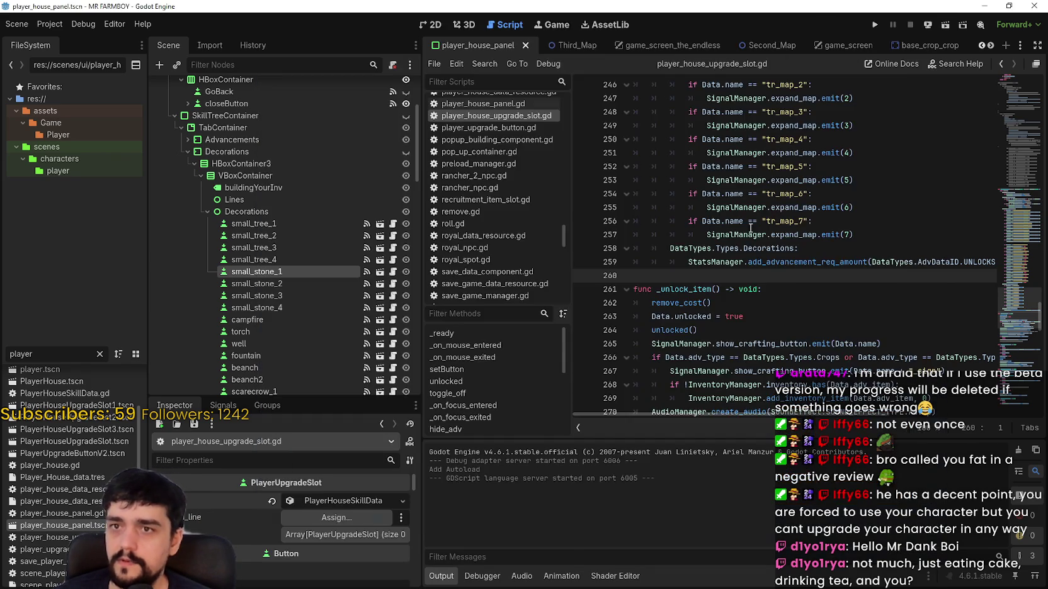
{"action": "key", "text": "alt+Tab"}
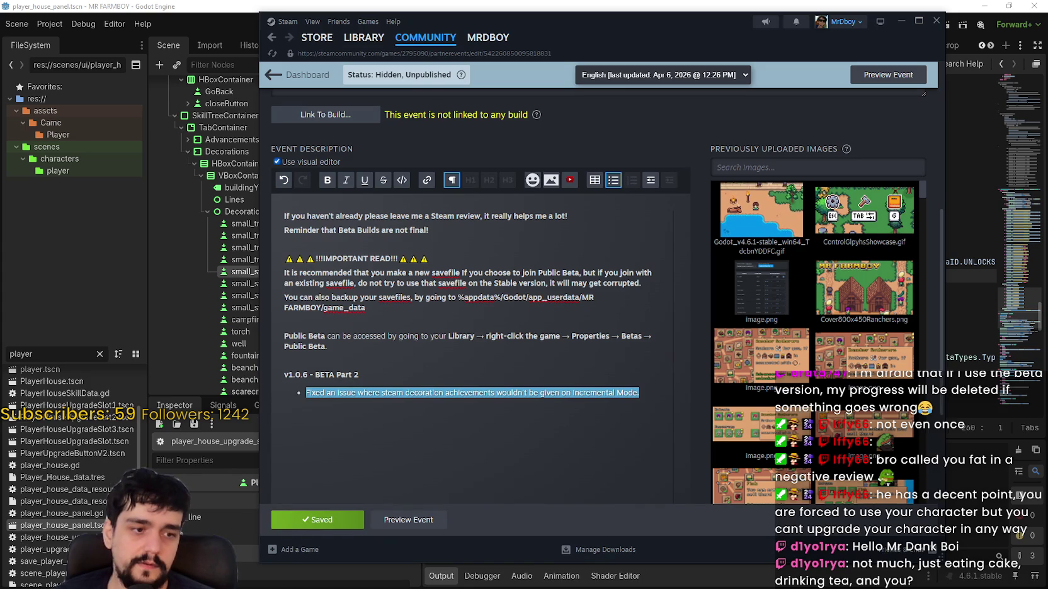
{"action": "key", "text": "alt+Tab"}
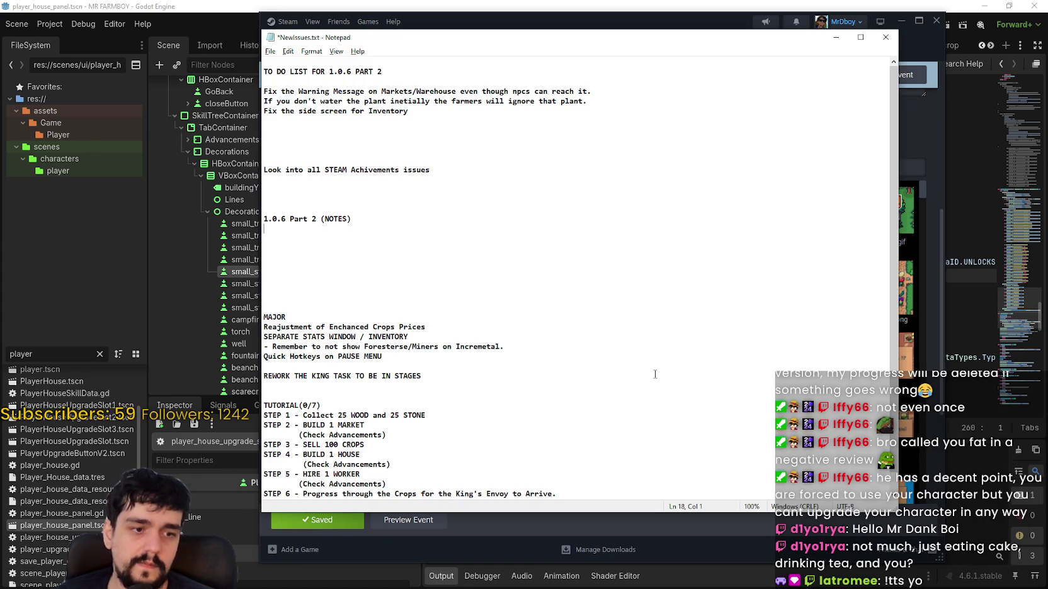
{"action": "left_click", "coordinate": [264, 239]}
{"action": "key", "text": "ctrl+v"}
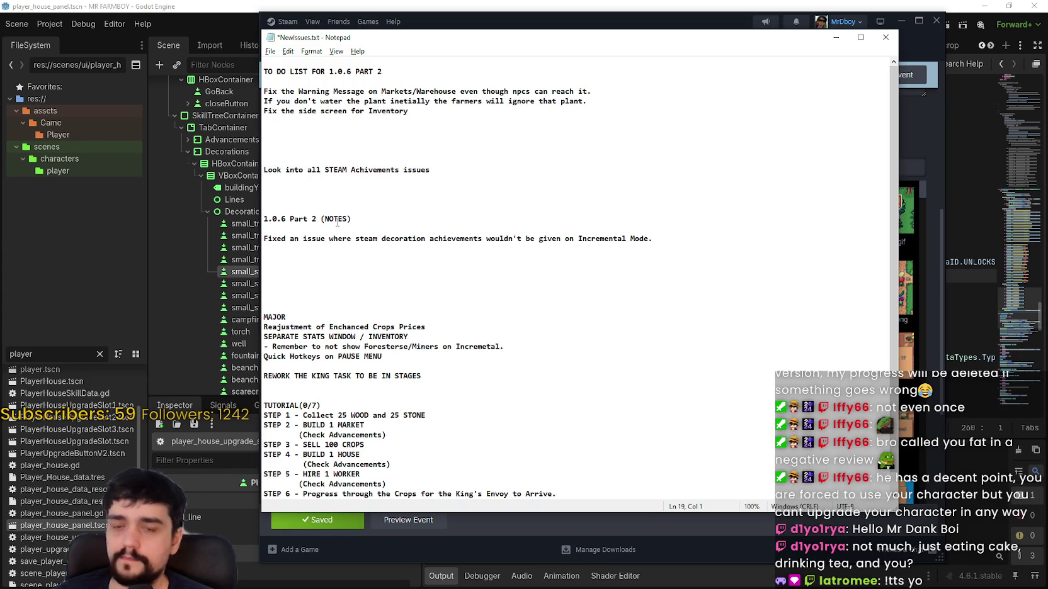
- Remove the blank line below the heading and save NewIssues.txt
{"action": "key", "text": "Up"}
{"action": "key", "text": "BackSpace"}
{"action": "left_click", "coordinate": [373, 247]}
{"action": "key", "text": "ctrl+s"}
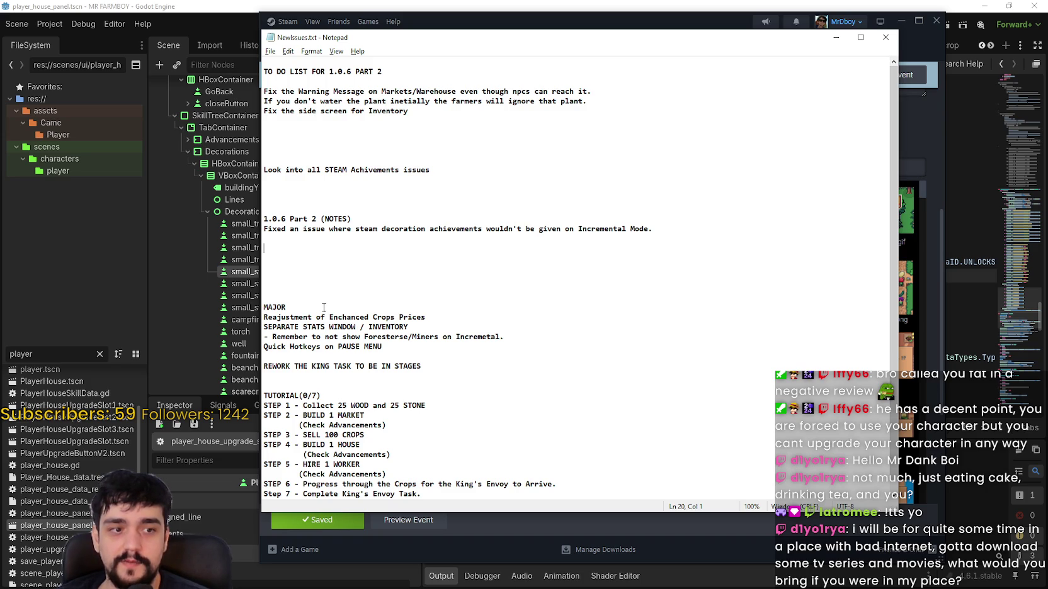
{"action": "left_click", "coordinate": [357, 239]}
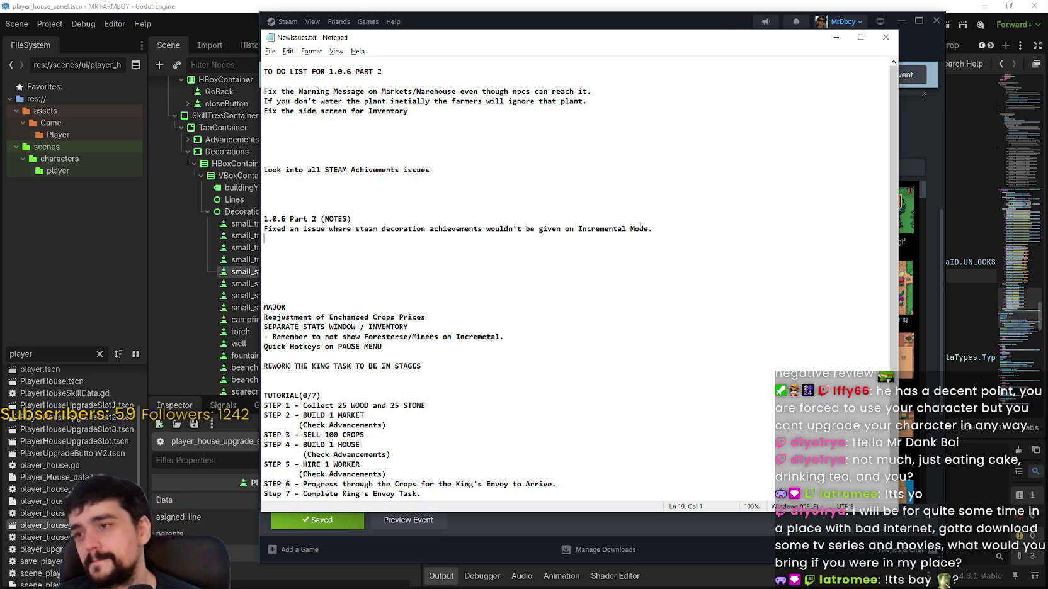
{"action": "left_click_drag", "start_coordinate": [722, 31], "coordinate": [649, 26]}
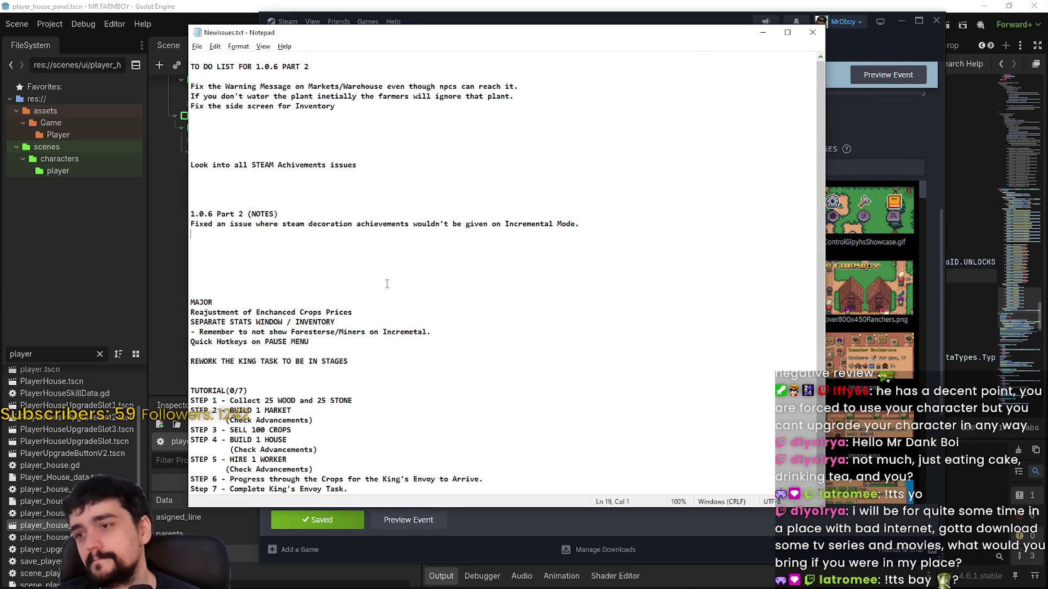
{"action": "left_click", "coordinate": [385, 263]}
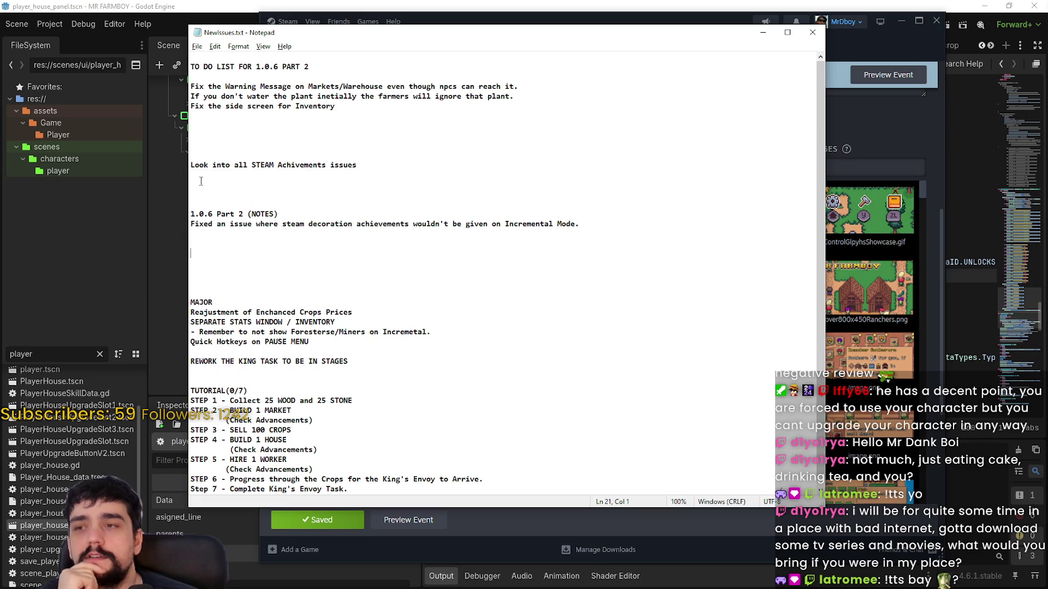
- Step through the NewIssues.txt lines around the task list and STEAM achievements item
{"action": "key", "text": "Up"}
{"action": "key", "text": "Up"}
{"action": "key", "text": "Up"}
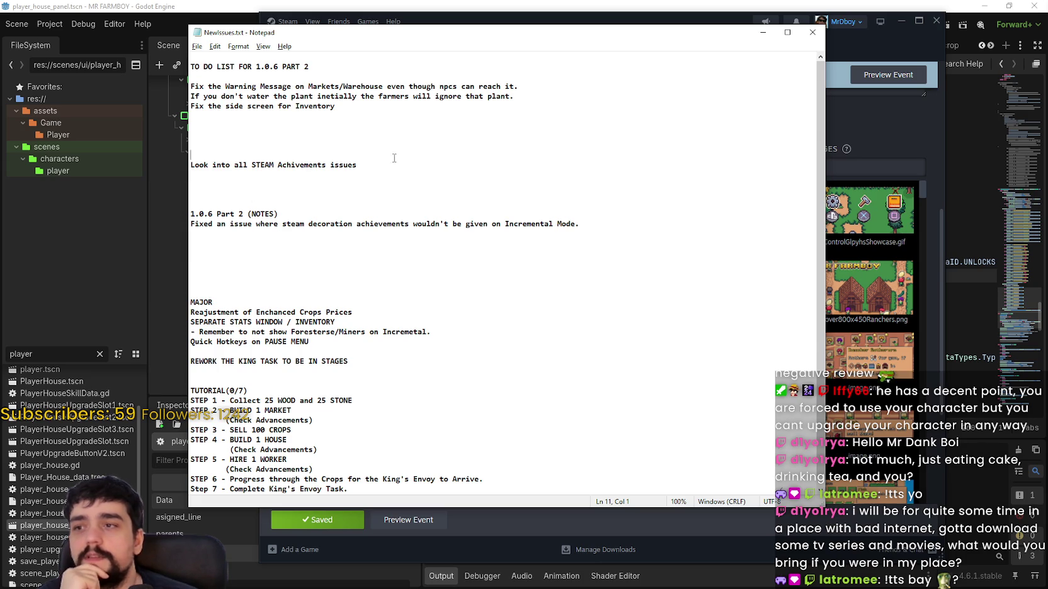
{"action": "key", "text": "Down"}
{"action": "key", "text": "Down"}
{"action": "key", "text": "Down"}
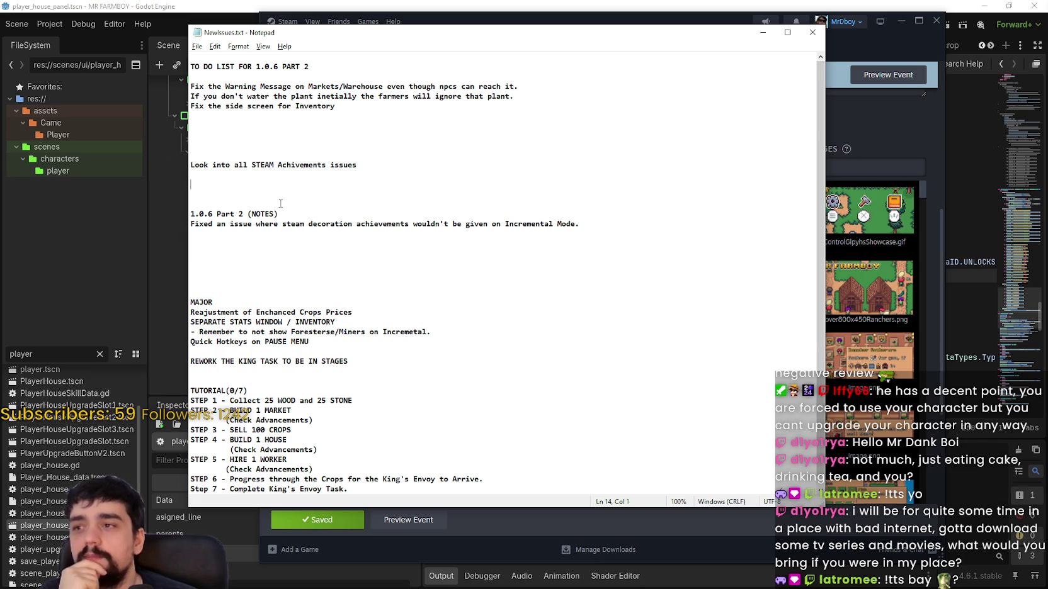
{"action": "key", "text": "Up"}
{"action": "key", "text": "Up"}
{"action": "key", "text": "Up"}
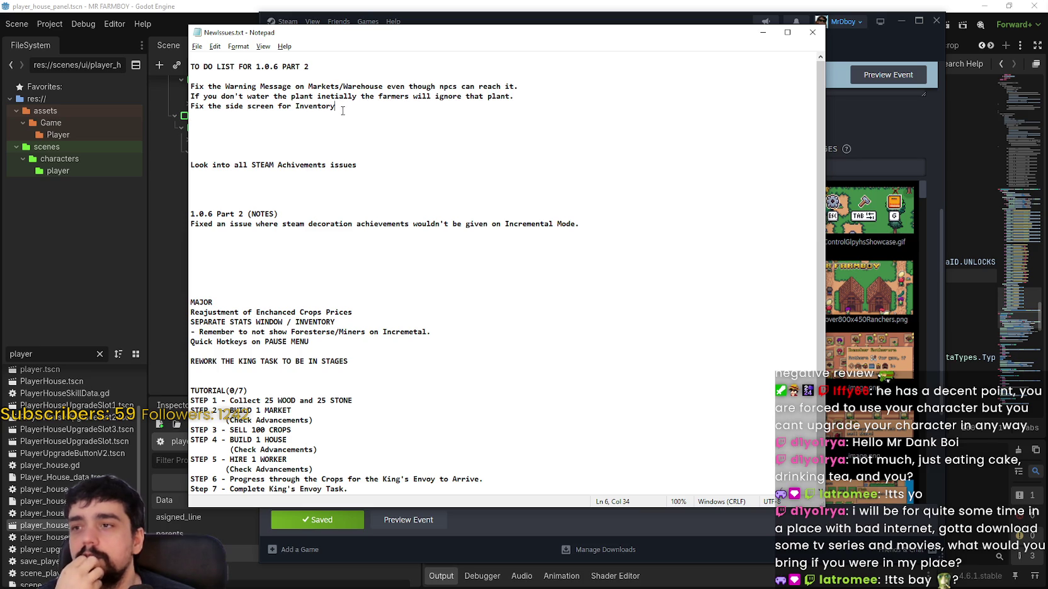
{"action": "key", "text": "Down"}
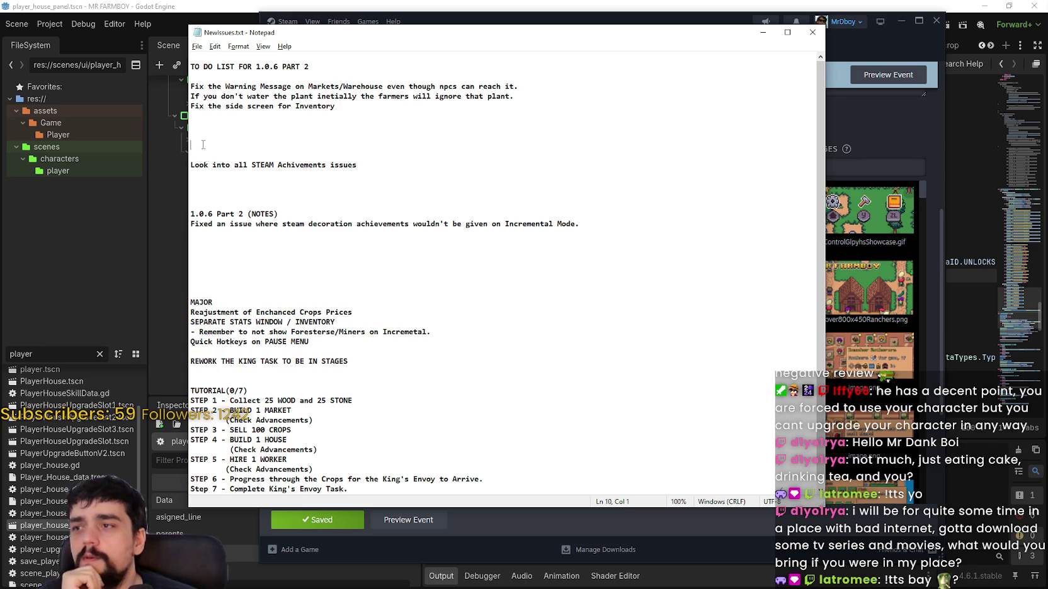
{"action": "key", "text": "Up"}
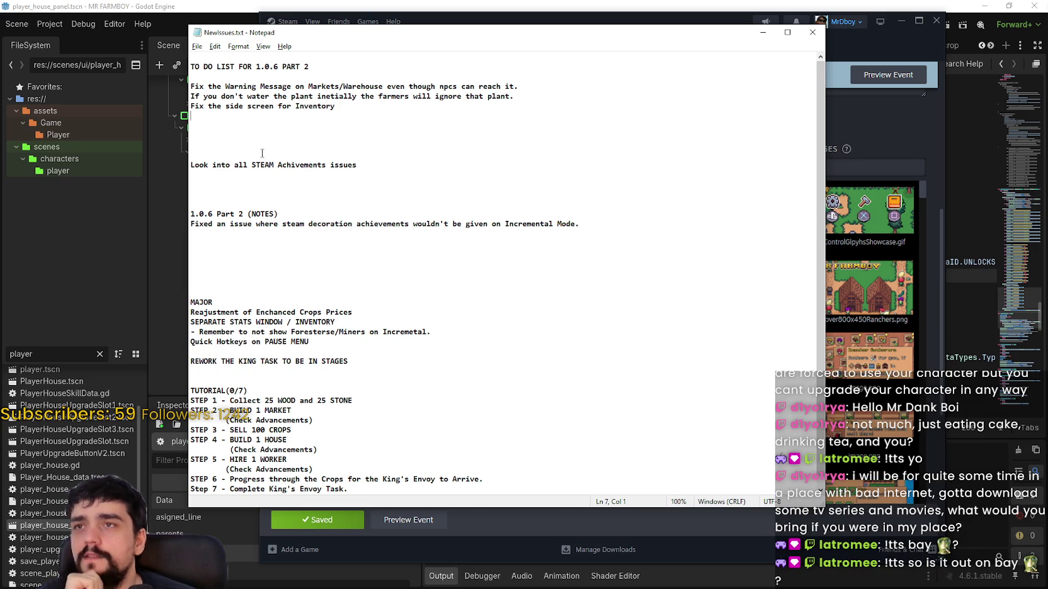
{"action": "key", "text": "Down"}
{"action": "key", "text": "Down"}
{"action": "key", "text": "Down"}
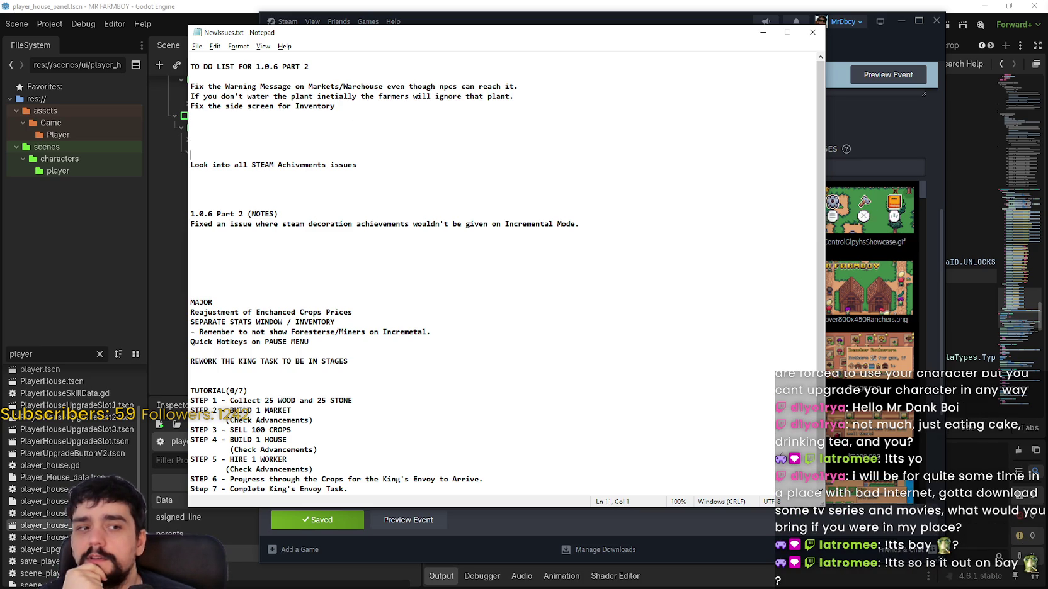
{"action": "key", "text": "Up"}
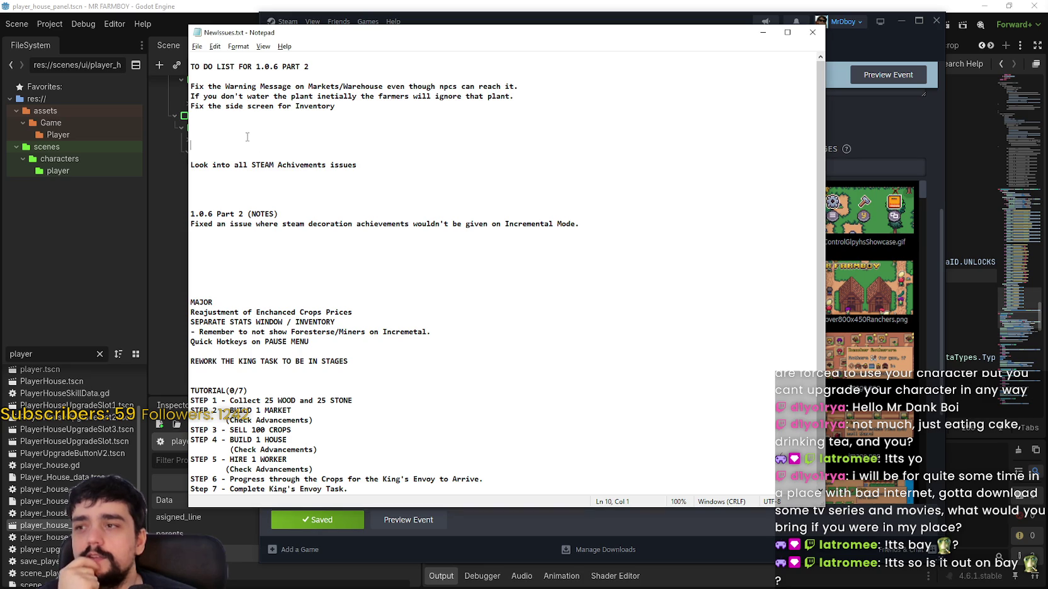
{"action": "key", "text": "Up"}
{"action": "key", "text": "Up"}
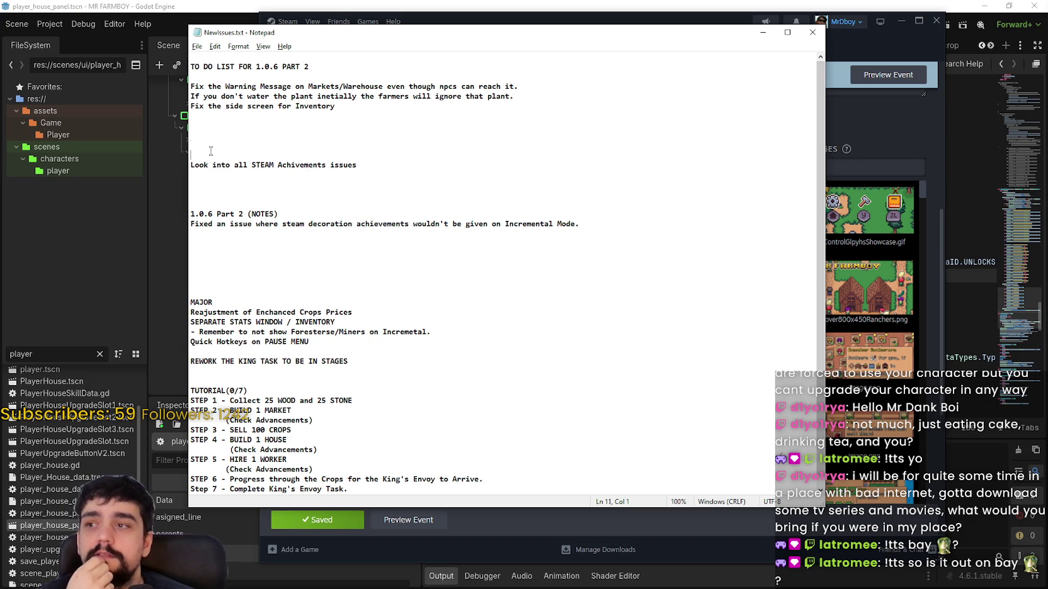
{"action": "left_click", "coordinate": [208, 119]}
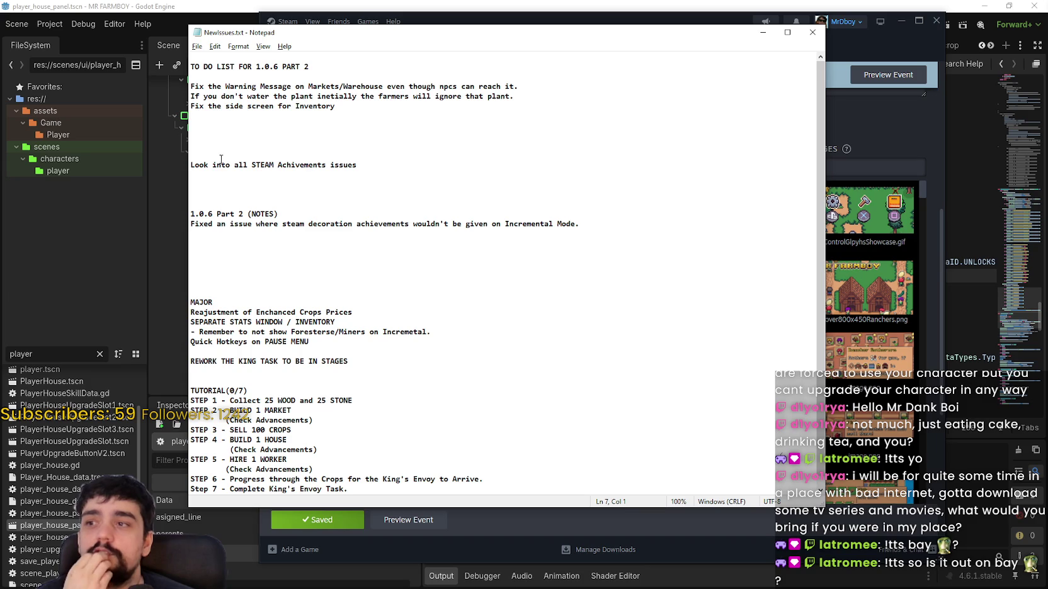
- Select the plant-watering through STEAM task lines, then resize Notepad to reveal the event images
{"action": "left_click_drag", "start_coordinate": [192, 87], "coordinate": [213, 112]}
{"action": "left_click_drag", "start_coordinate": [223, 155], "coordinate": [226, 165]}
{"action": "left_click", "coordinate": [245, 146]}
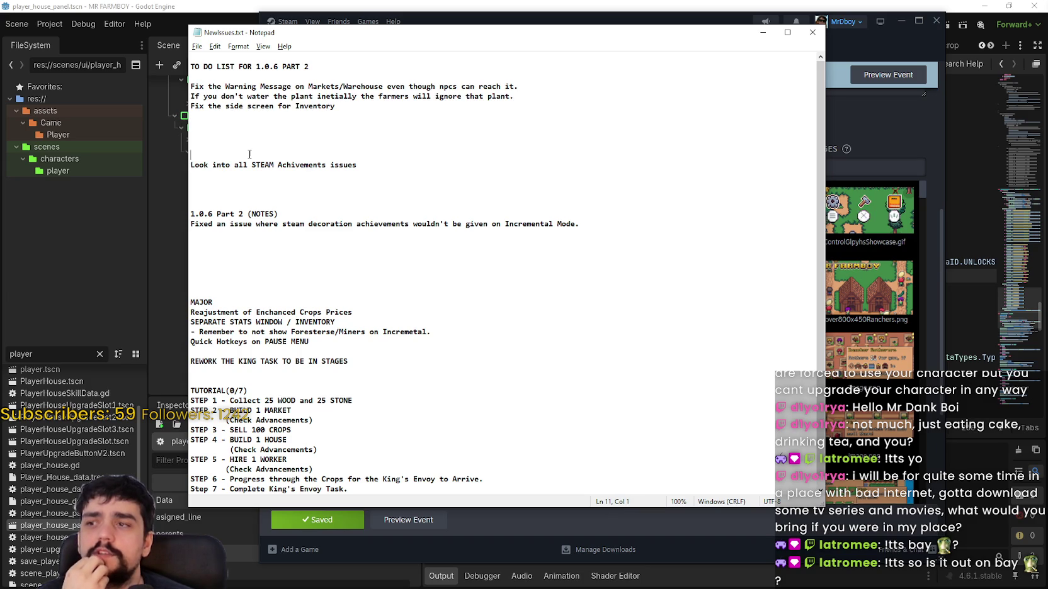
{"action": "mouse_move", "coordinate": [356, 165]}
{"action": "left_mouse_down"}
{"action": "mouse_move", "coordinate": [195, 106]}
{"action": "mouse_move", "coordinate": [195, 96]}
{"action": "left_mouse_up"}
{"action": "left_click", "coordinate": [403, 171]}
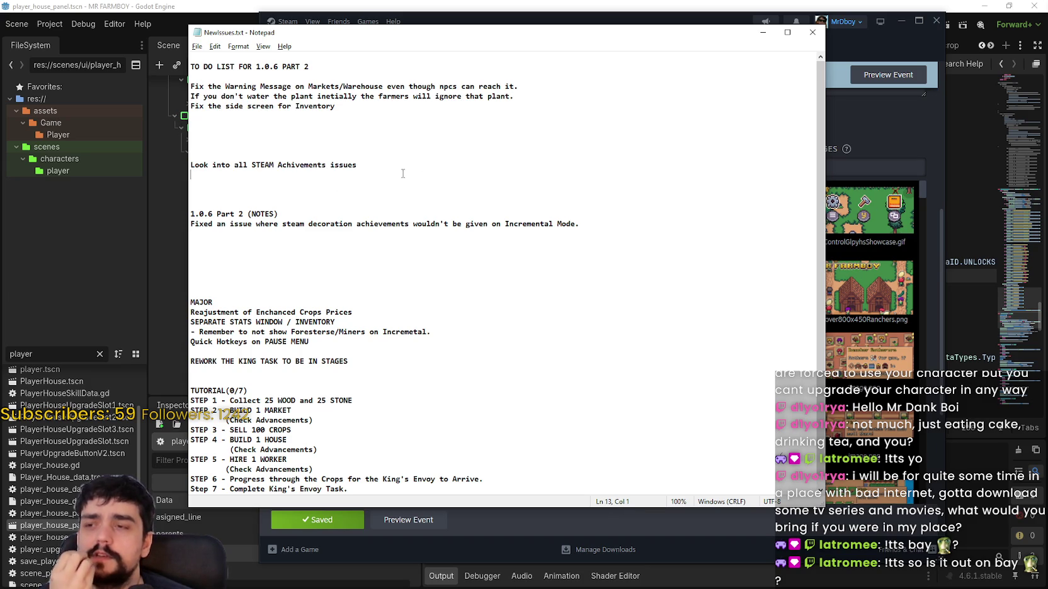
{"action": "left_click", "coordinate": [279, 147]}
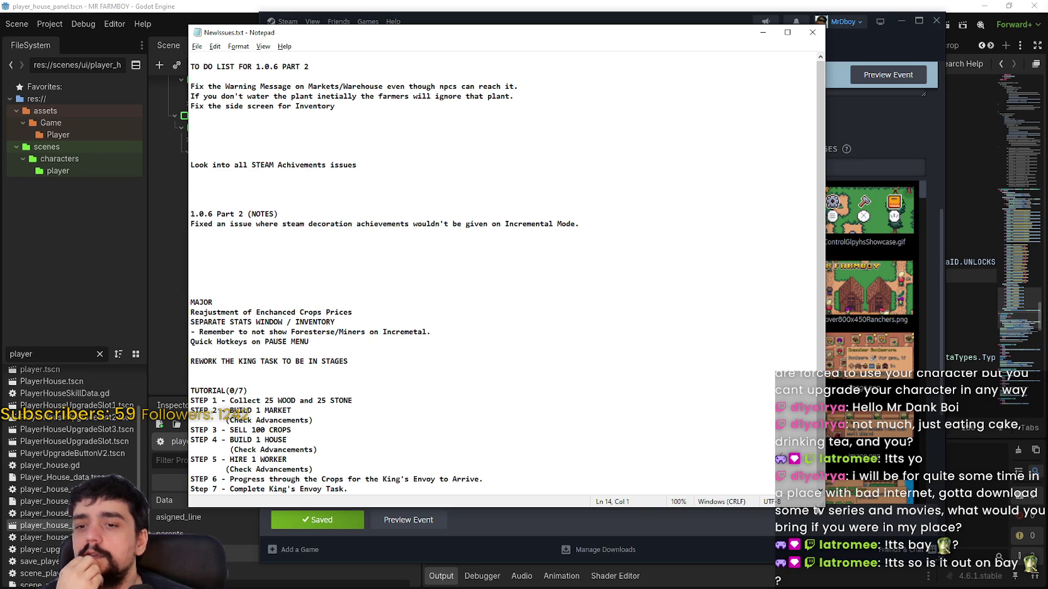
{"action": "mouse_move", "coordinate": [822, 505]}
{"action": "left_mouse_down"}
{"action": "mouse_move", "coordinate": [746, 463]}
{"action": "mouse_move", "coordinate": [743, 377]}
{"action": "mouse_move", "coordinate": [733, 444]}
{"action": "mouse_move", "coordinate": [712, 435]}
{"action": "left_mouse_up"}
{"action": "left_click", "coordinate": [349, 137]}
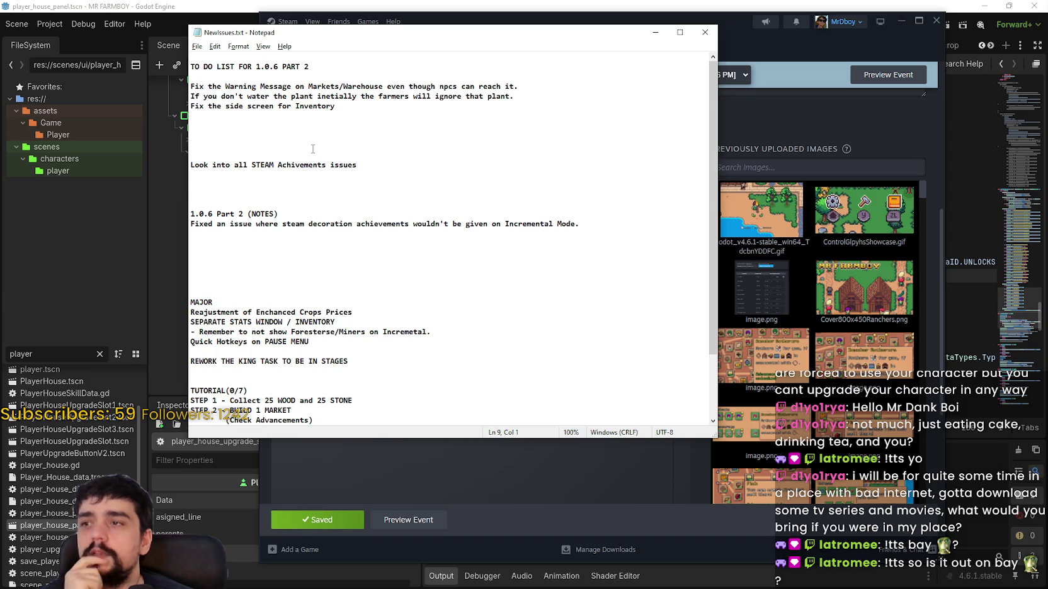
{"action": "left_click_drag", "start_coordinate": [357, 165], "coordinate": [191, 95]}
{"action": "left_click_drag", "start_coordinate": [190, 214], "coordinate": [430, 332]}
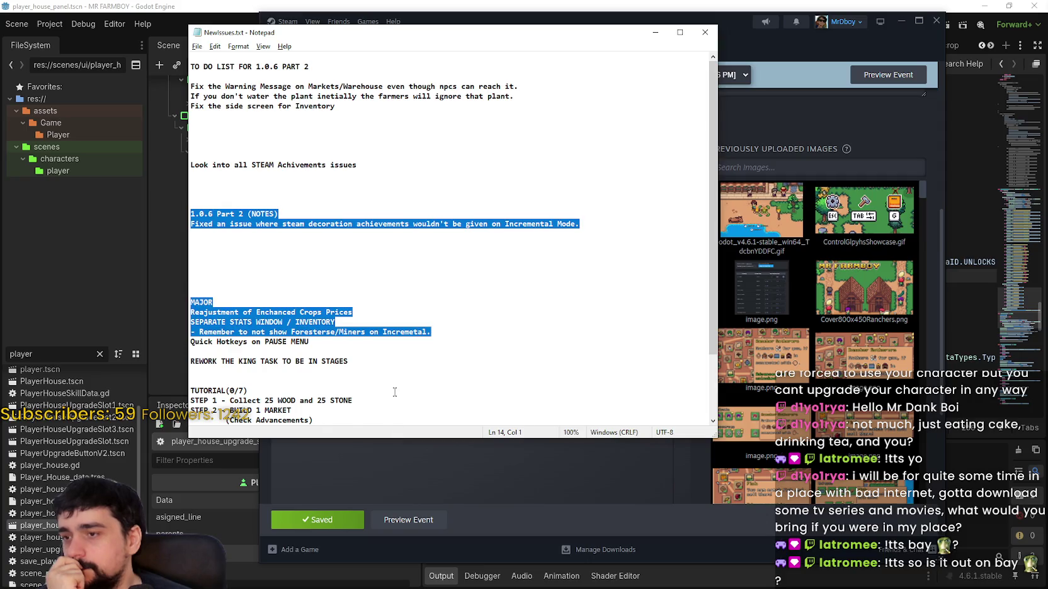
{"action": "left_click", "coordinate": [396, 392]}
{"action": "scroll", "coordinate": [369, 344], "scroll_direction": "down", "scroll_amount": 2}
{"action": "scroll", "coordinate": [369, 345], "scroll_direction": "down", "scroll_amount": 1}
{"action": "left_click_drag", "start_coordinate": [369, 344], "coordinate": [237, 173]}
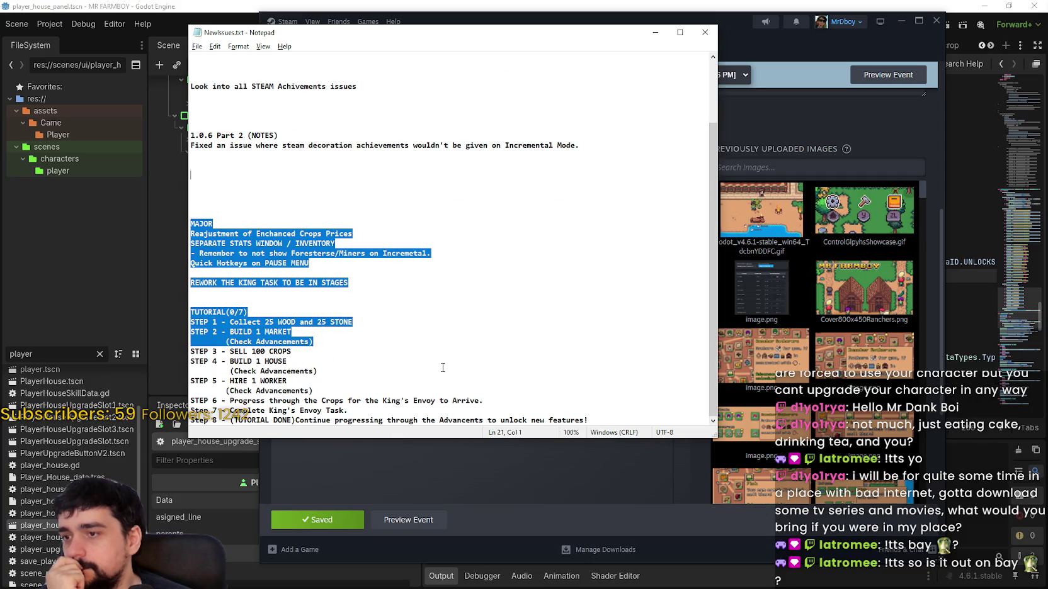
{"action": "left_click", "coordinate": [600, 415]}
{"action": "mouse_move", "coordinate": [617, 418]}
{"action": "left_mouse_down"}
{"action": "mouse_move", "coordinate": [208, 408]}
{"action": "mouse_move", "coordinate": [237, 137]}
{"action": "left_mouse_up"}
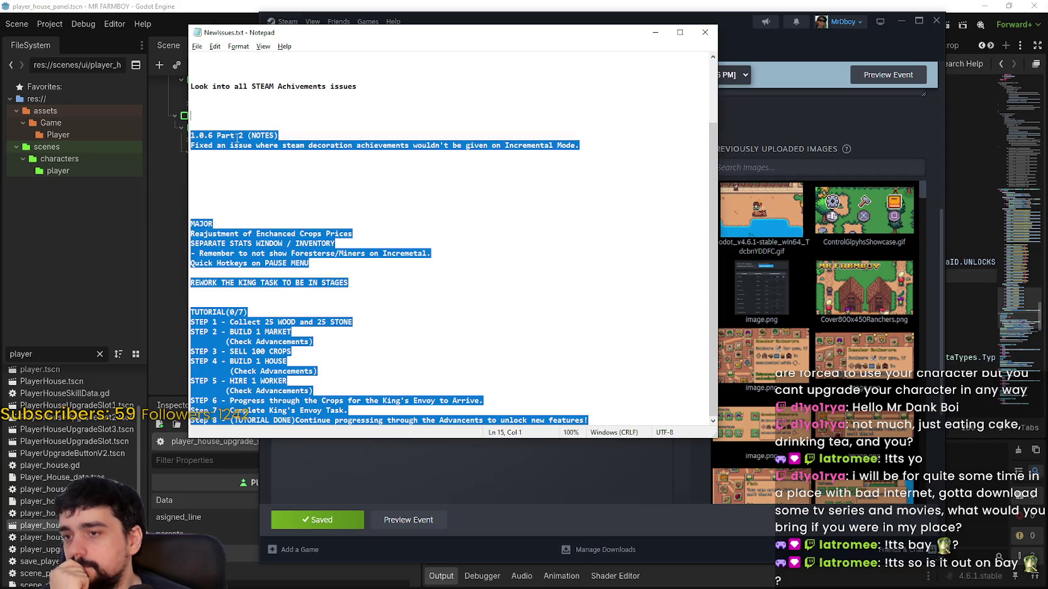
{"action": "scroll", "coordinate": [401, 309], "scroll_direction": "up", "scroll_amount": 2}
{"action": "left_click", "coordinate": [403, 303]}
{"action": "scroll", "coordinate": [450, 322], "scroll_direction": "up", "scroll_amount": 1}
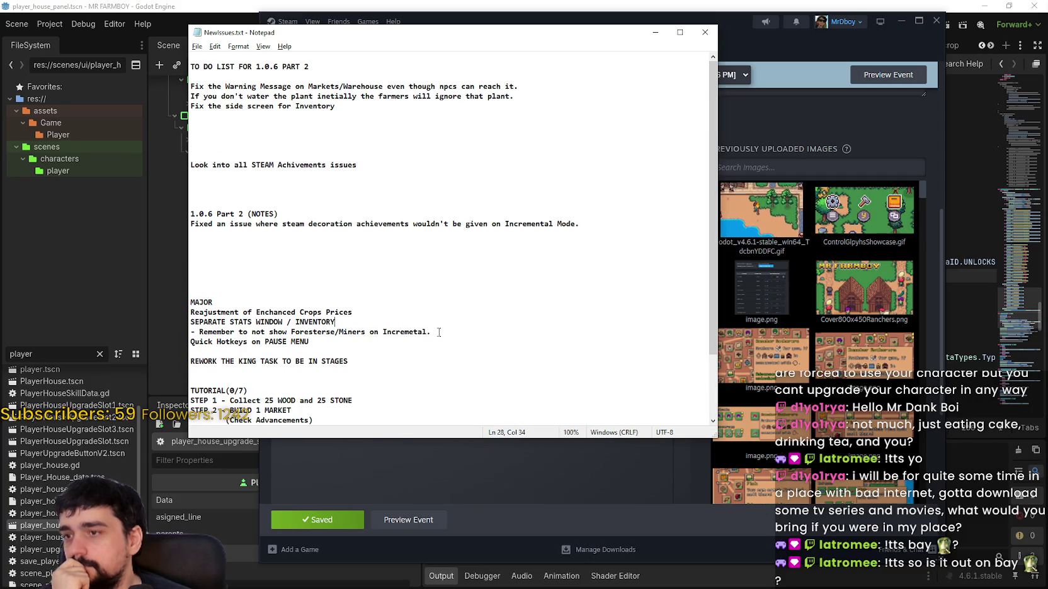
{"action": "left_click_drag", "start_coordinate": [443, 367], "coordinate": [192, 214]}
{"action": "left_click", "coordinate": [433, 378]}
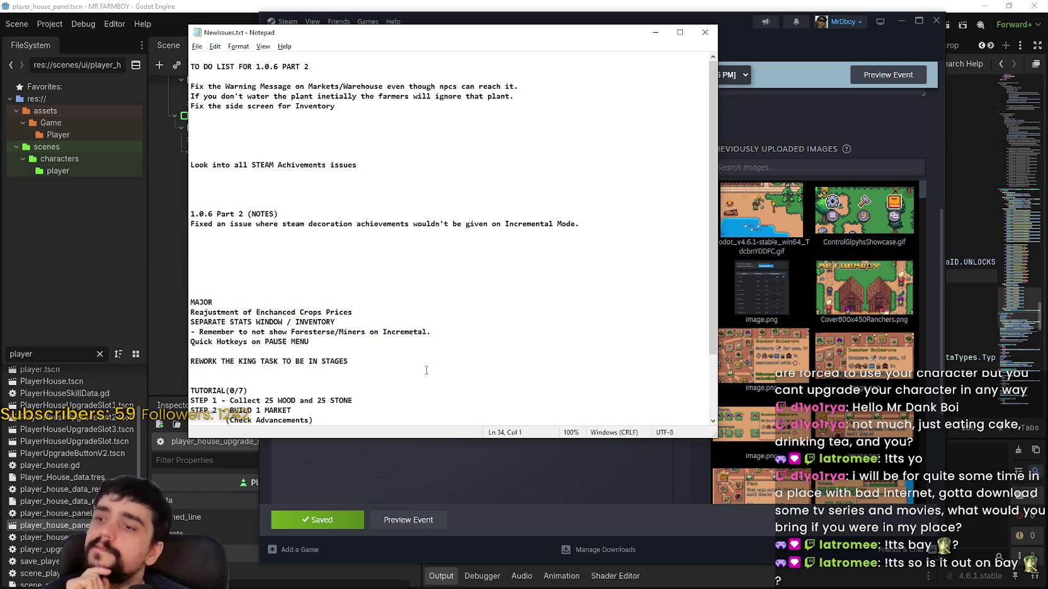
{"action": "scroll", "coordinate": [426, 370], "scroll_direction": "down", "scroll_amount": 2}
{"action": "scroll", "coordinate": [402, 352], "scroll_direction": "down", "scroll_amount": 1}
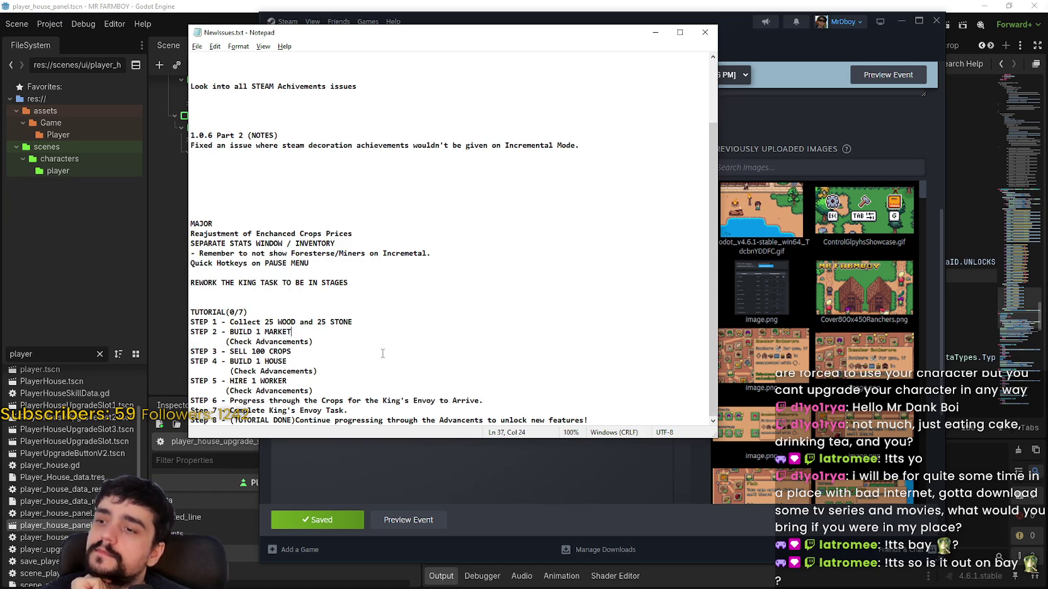
{"action": "left_click", "coordinate": [331, 370]}
{"action": "left_click", "coordinate": [360, 394]}
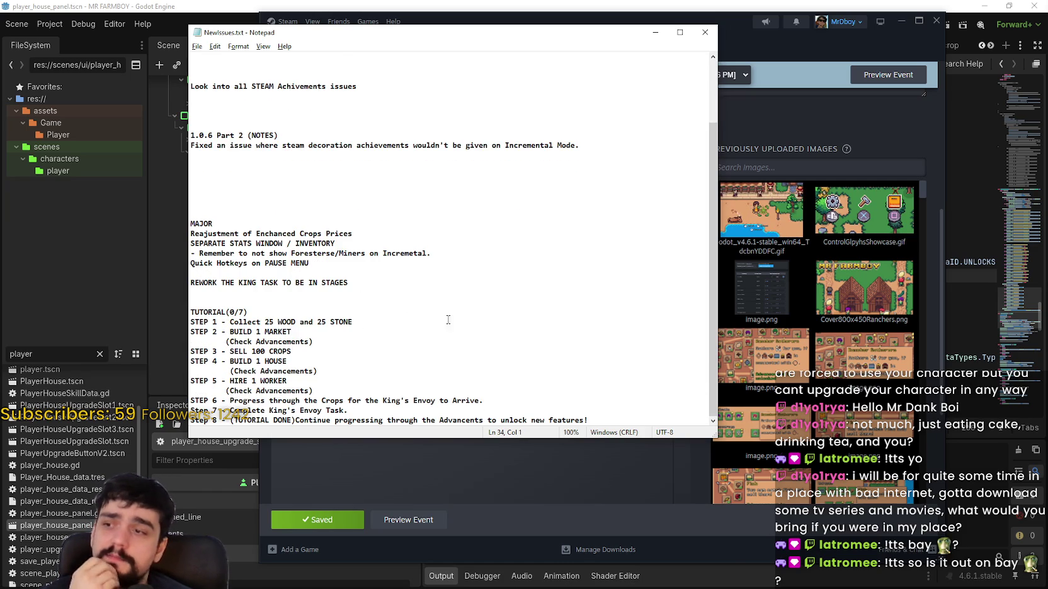
{"action": "scroll", "coordinate": [363, 297], "scroll_direction": "up", "scroll_amount": 3}
{"action": "left_click", "coordinate": [281, 254]}
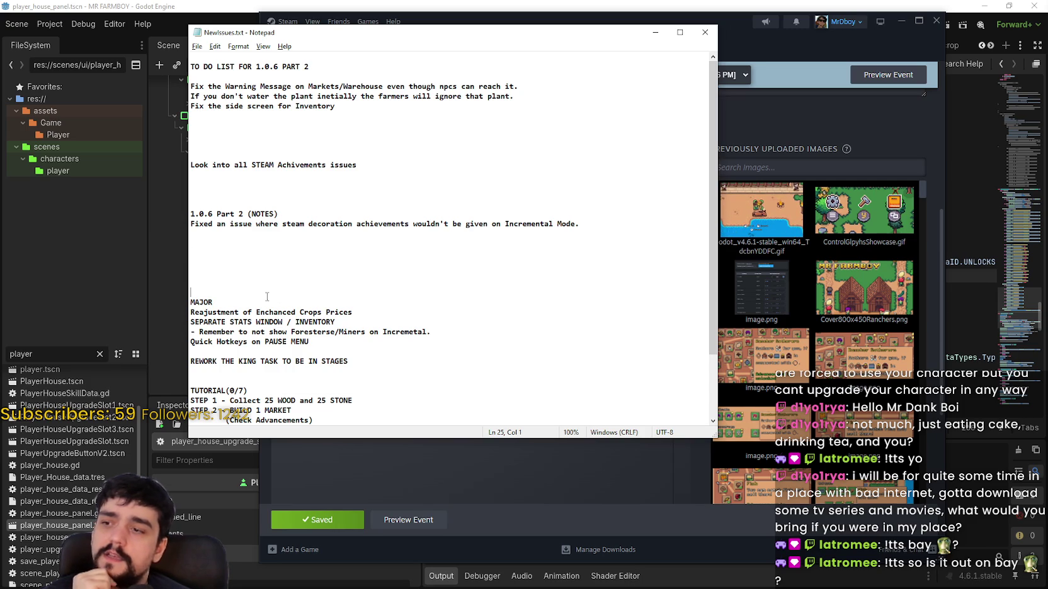
{"action": "left_click_drag", "start_coordinate": [227, 303], "coordinate": [191, 208]}
{"action": "left_click", "coordinate": [386, 304]}
{"action": "mouse_move", "coordinate": [385, 311]}
{"action": "left_mouse_down"}
{"action": "mouse_move", "coordinate": [192, 297]}
{"action": "mouse_move", "coordinate": [194, 206]}
{"action": "left_mouse_up"}
{"action": "left_click", "coordinate": [365, 182]}
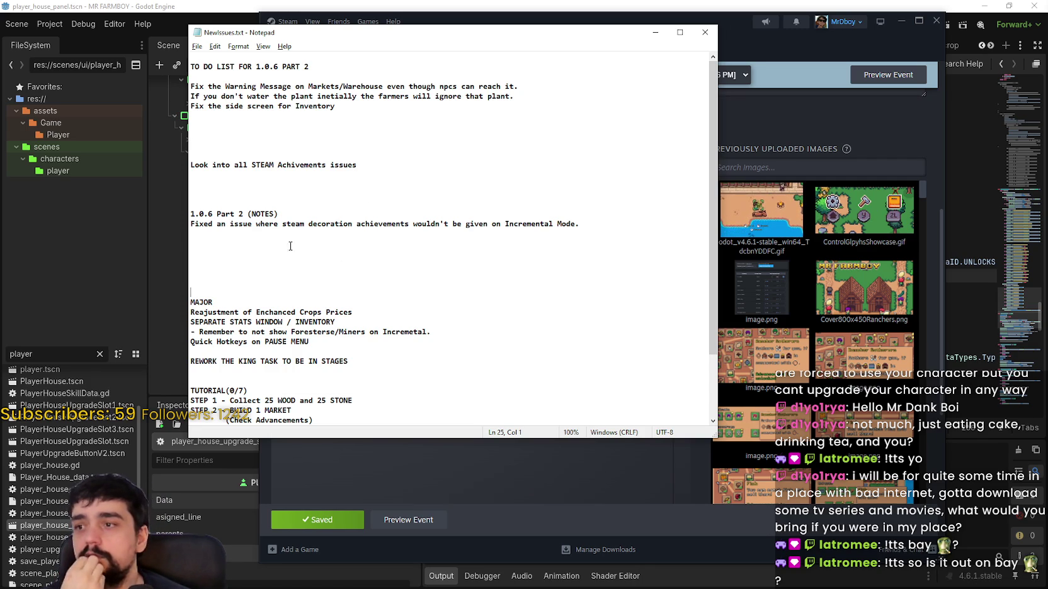
{"action": "mouse_move", "coordinate": [281, 292]}
{"action": "left_mouse_down"}
{"action": "mouse_move", "coordinate": [372, 327]}
{"action": "mouse_move", "coordinate": [190, 298]}
{"action": "left_mouse_up"}
{"action": "left_click", "coordinate": [480, 344]}
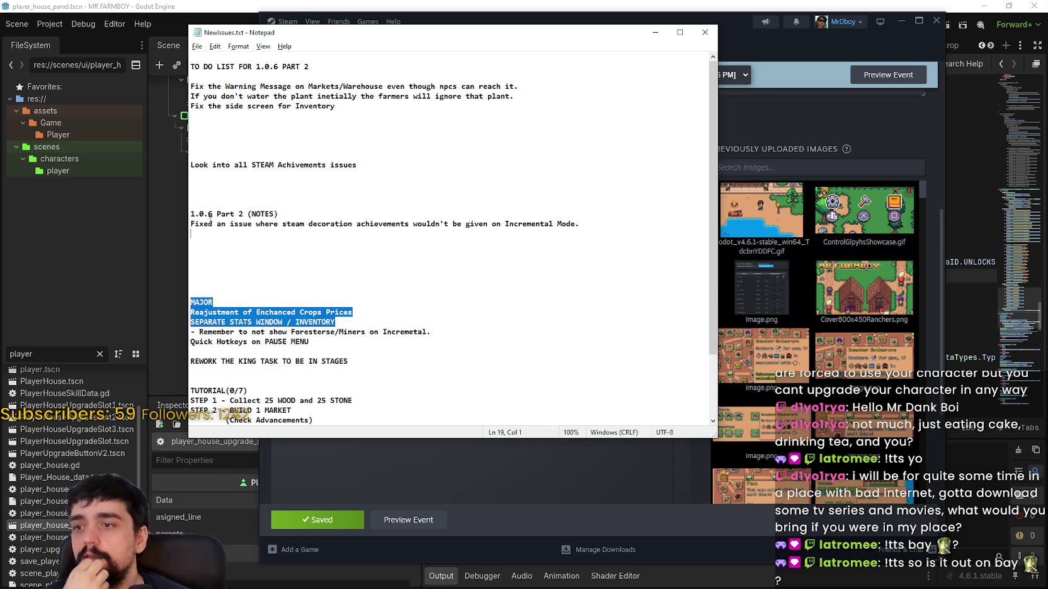
- Move through the NewIssues.txt to-do list, checking lines around the STEAM and MAJOR items
{"action": "left_click", "coordinate": [352, 253]}
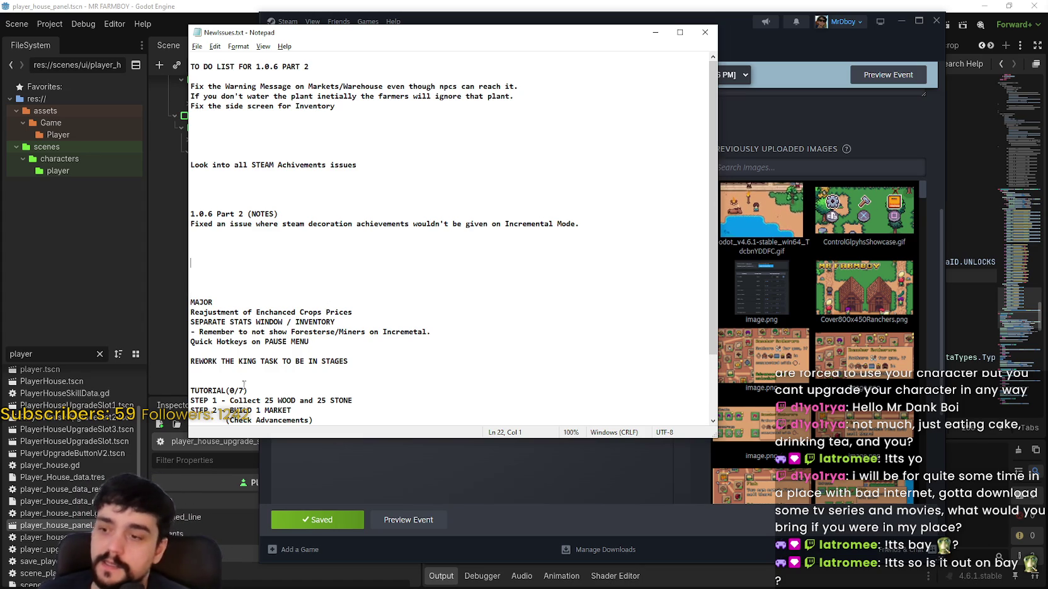
{"action": "left_click", "coordinate": [507, 313]}
{"action": "scroll", "coordinate": [441, 283], "scroll_direction": "down", "scroll_amount": 3}
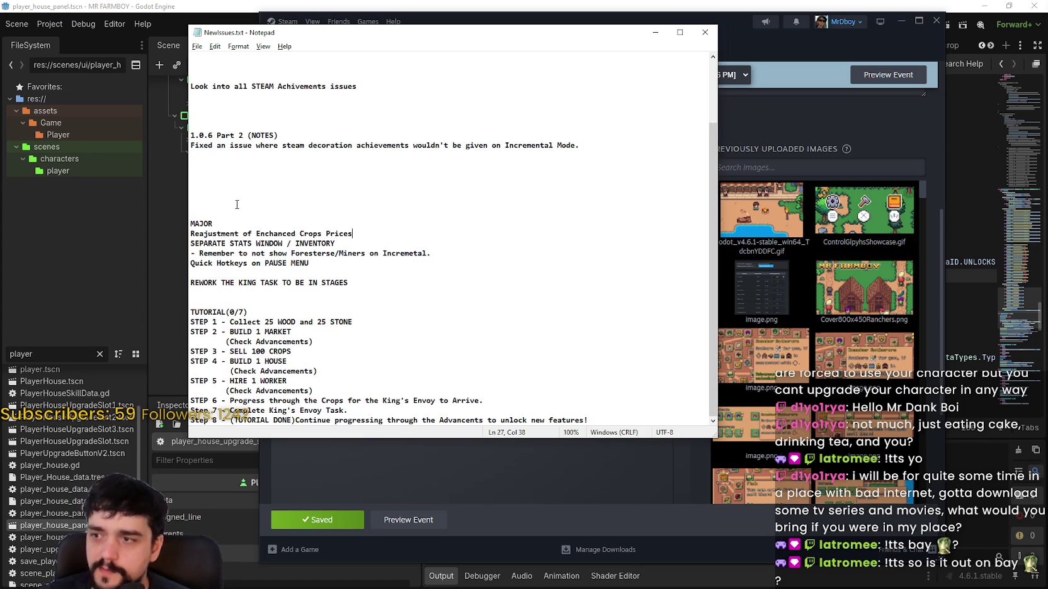
{"action": "left_click", "coordinate": [370, 283]}
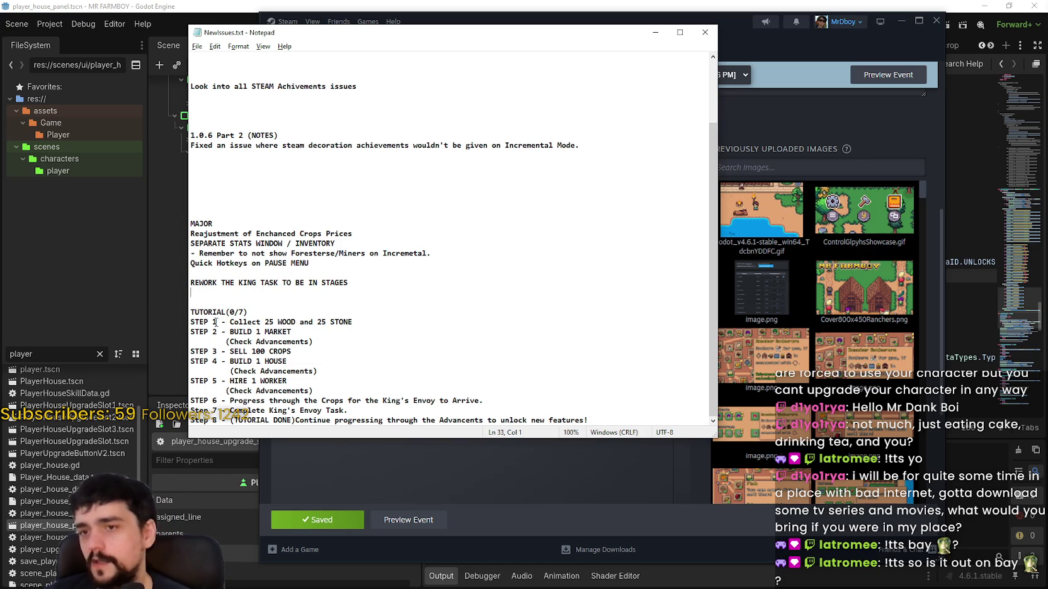
{"action": "scroll", "coordinate": [251, 197], "scroll_direction": "up", "scroll_amount": 3}
{"action": "left_click", "coordinate": [274, 178]}
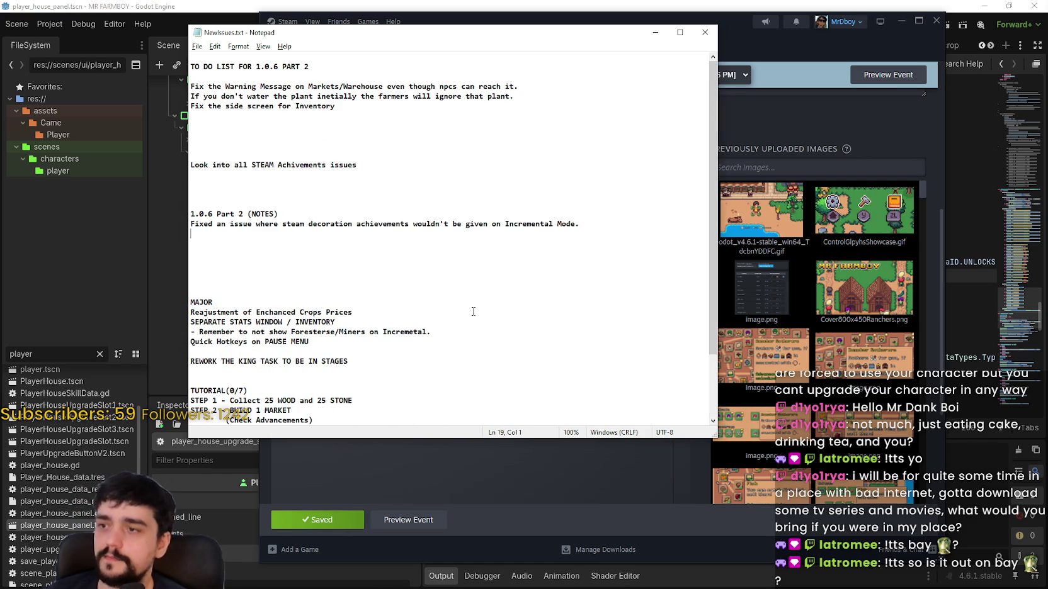
{"action": "left_click", "coordinate": [431, 271]}
{"action": "scroll", "coordinate": [434, 268], "scroll_direction": "down", "scroll_amount": 3}
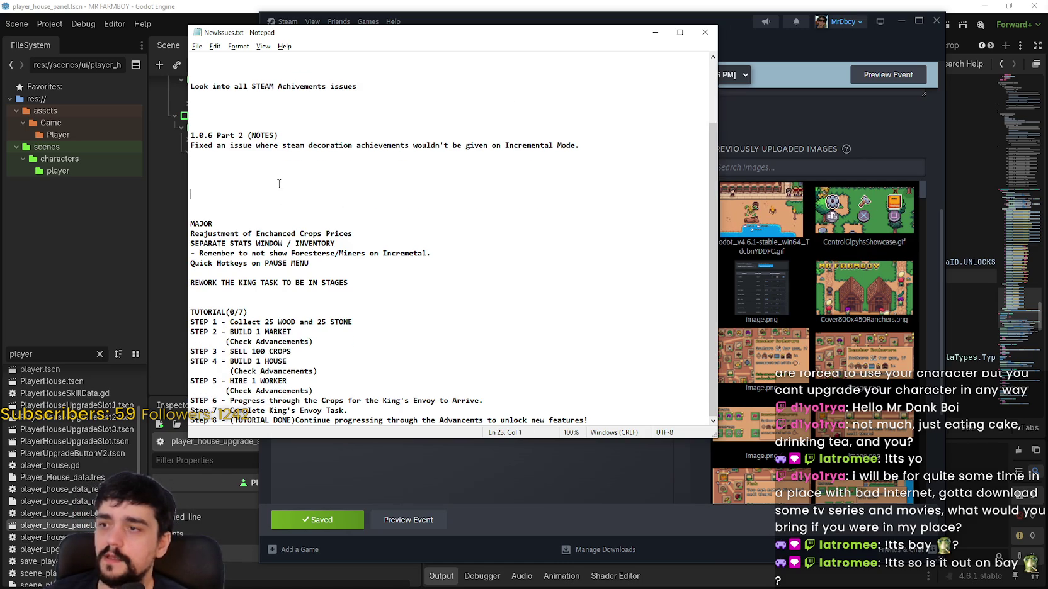
{"action": "left_click", "coordinate": [235, 175]}
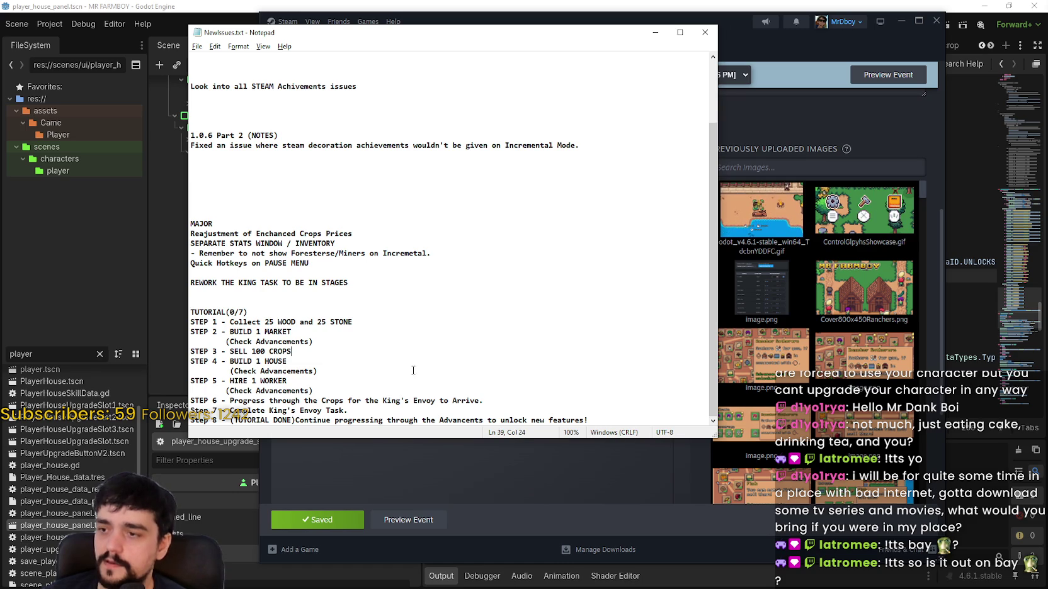
{"action": "scroll", "coordinate": [413, 365], "scroll_direction": "up", "scroll_amount": 3}
{"action": "left_click", "coordinate": [301, 292]}
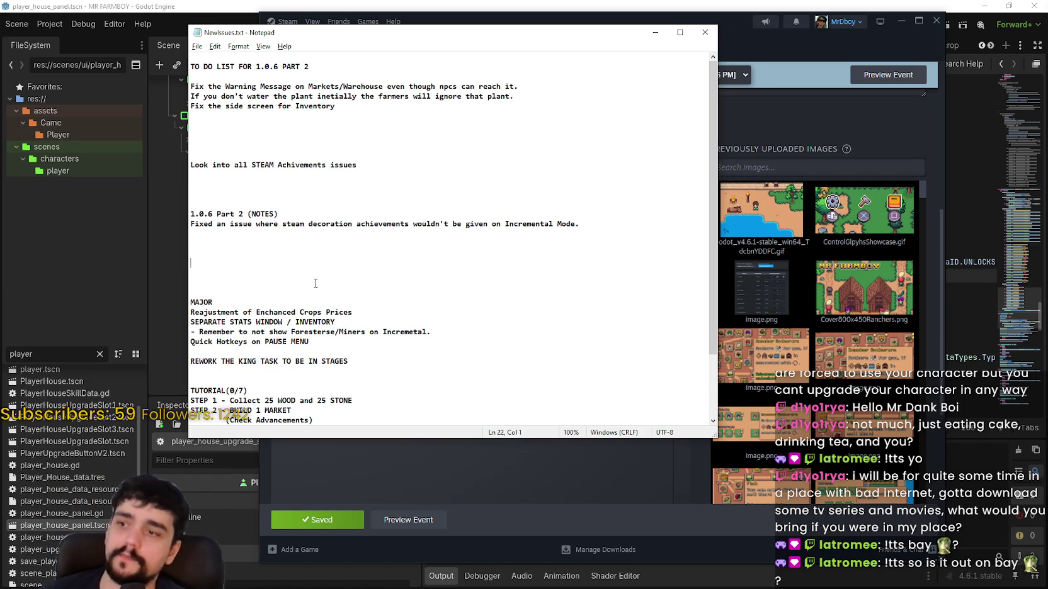
- Select the 'Fixed an issue' release note, then the to-do line about farmers ignoring unwatered plants
{"action": "scroll", "coordinate": [303, 283], "scroll_direction": "down", "scroll_amount": 1}
{"action": "left_click", "coordinate": [278, 282]}
{"action": "scroll", "coordinate": [280, 280], "scroll_direction": "up", "scroll_amount": 1}
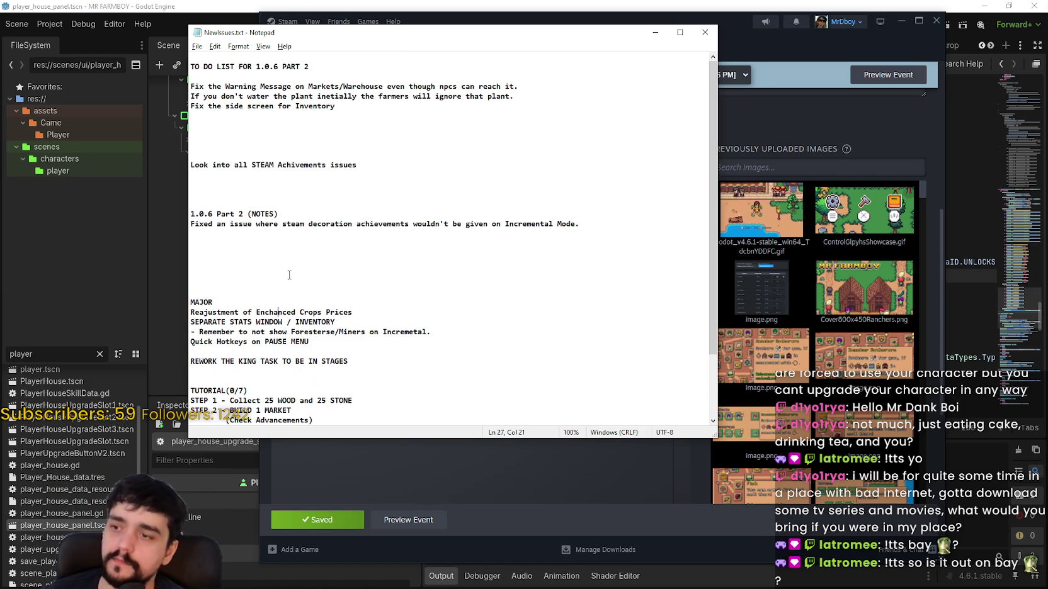
{"action": "key", "text": "shift+End"}
{"action": "left_click", "coordinate": [214, 236]}
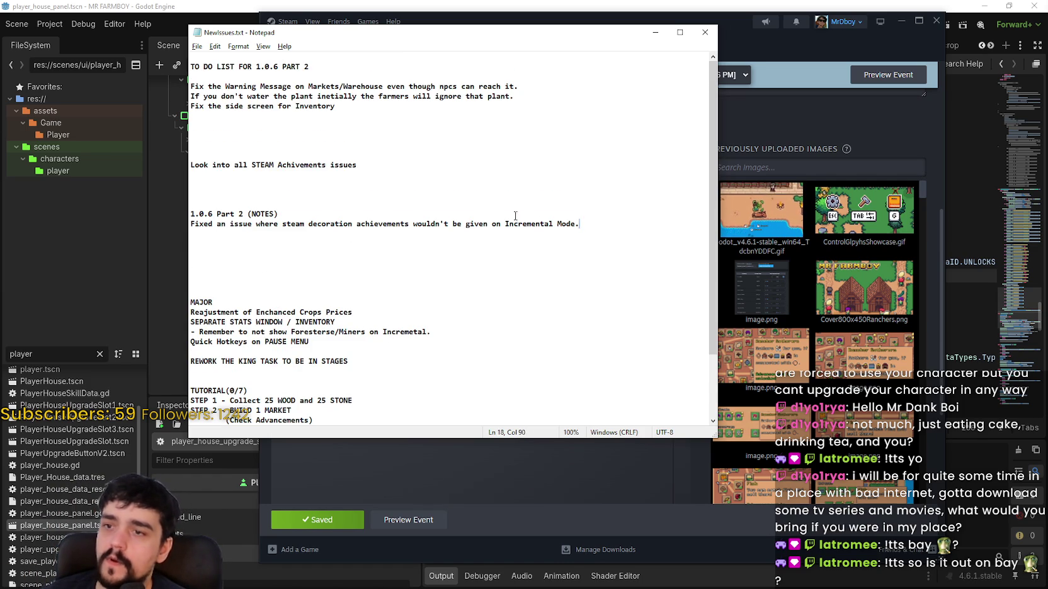
{"action": "left_click_drag", "start_coordinate": [639, 224], "coordinate": [95, 219]}
{"action": "left_click", "coordinate": [324, 284]}
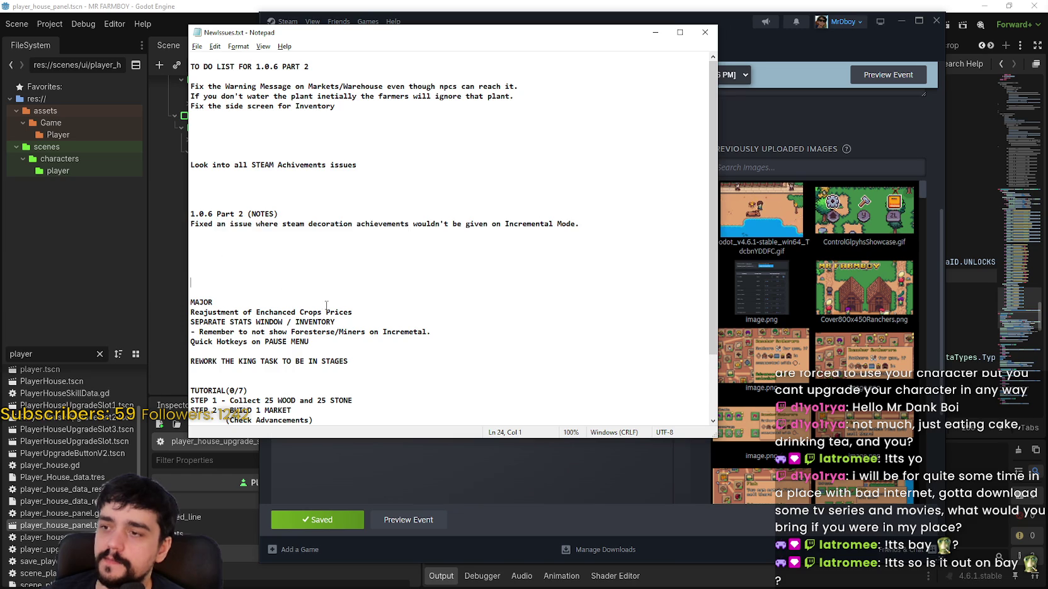
{"action": "scroll", "coordinate": [340, 301], "scroll_direction": "down", "scroll_amount": 1}
{"action": "scroll", "coordinate": [343, 299], "scroll_direction": "up", "scroll_amount": 1}
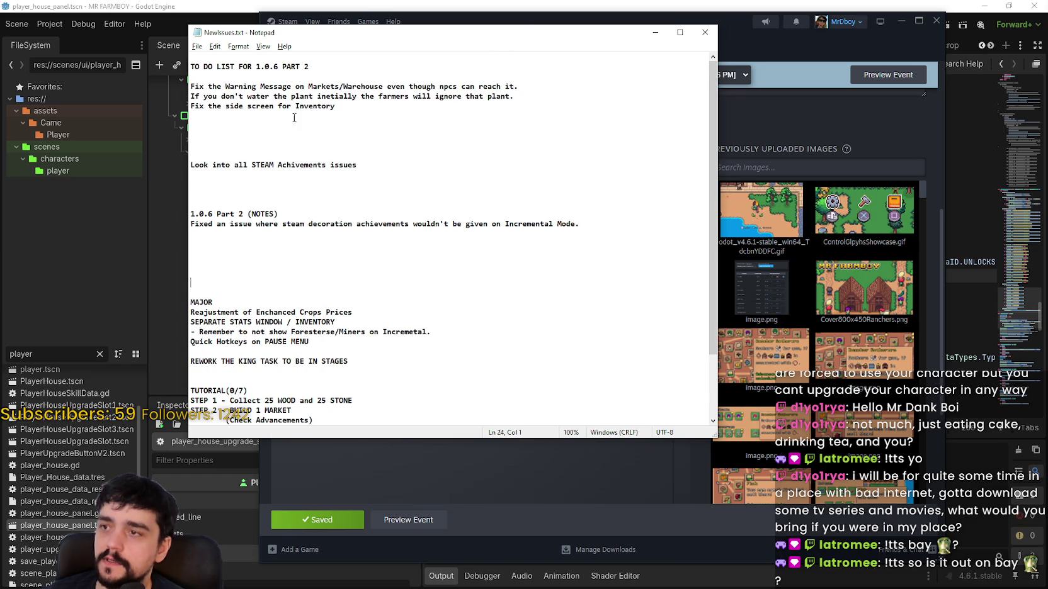
{"action": "left_click_drag", "start_coordinate": [514, 96], "coordinate": [161, 93]}
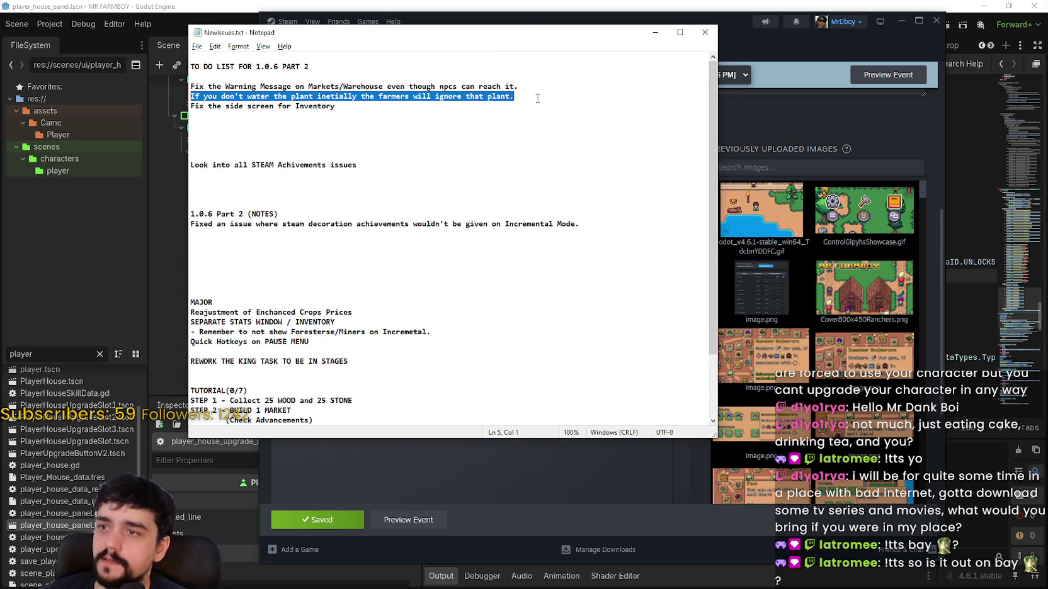
{"action": "mouse_move", "coordinate": [535, 96]}
{"action": "left_mouse_down"}
{"action": "mouse_move", "coordinate": [157, 88]}
{"action": "mouse_move", "coordinate": [156, 98]}
{"action": "left_mouse_up"}
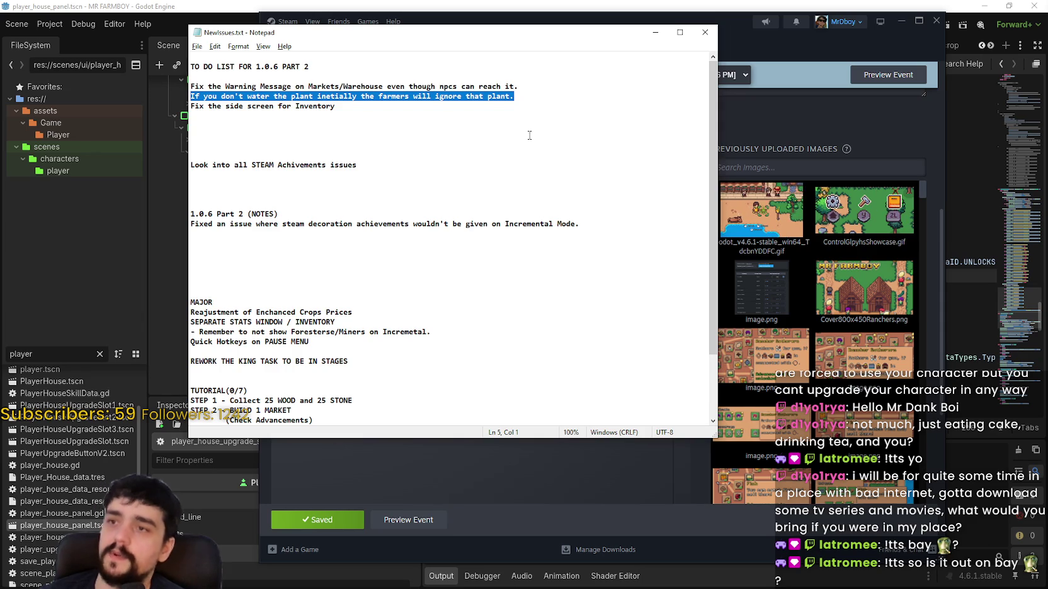
- Back in Godot, replace the FileSystem filter 'player' with 'crop' to list the crop files
{"action": "key", "text": "alt+Tab"}
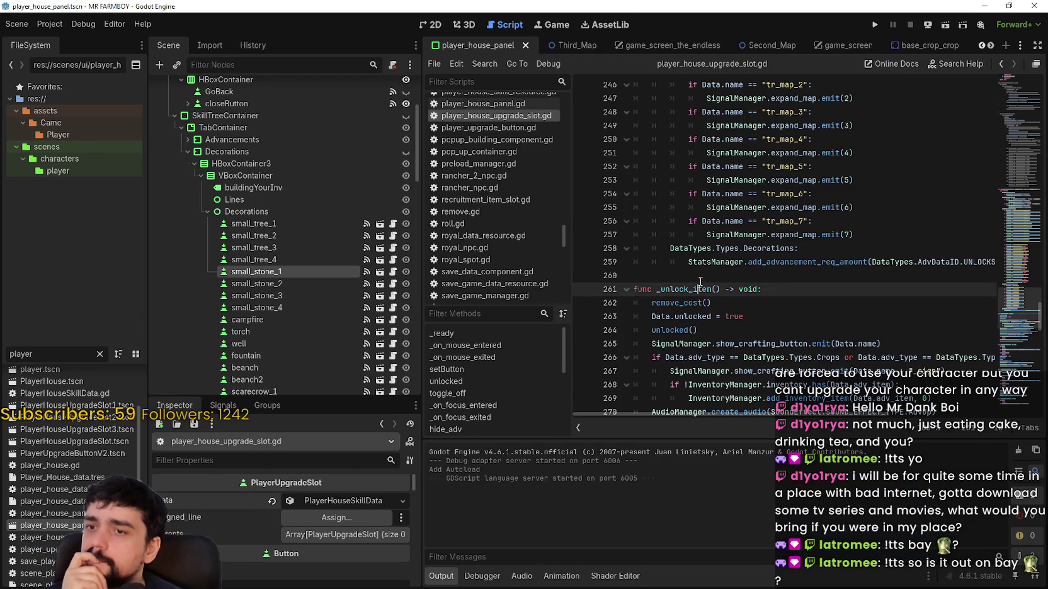
{"action": "left_click_drag", "start_coordinate": [33, 354], "coordinate": [2, 347]}
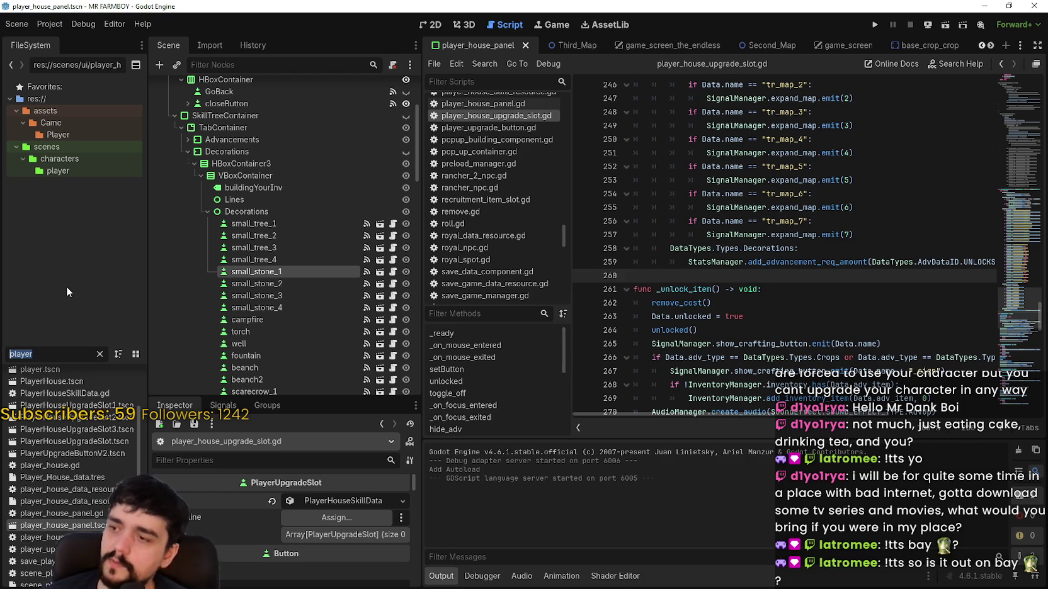
{"action": "type", "text": "b"}
{"action": "key", "text": "BackSpace"}
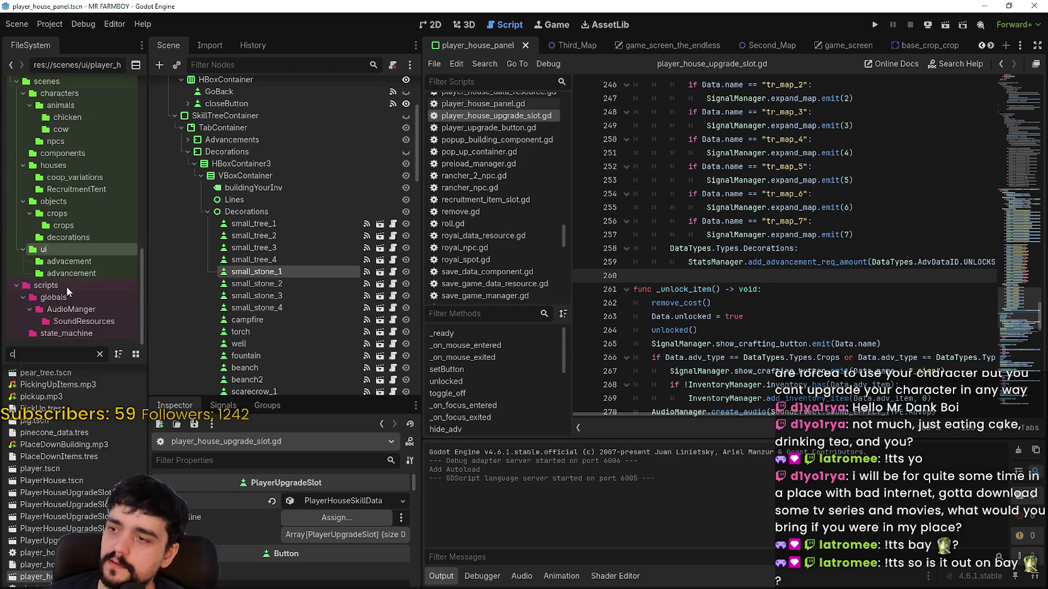
{"action": "type", "text": "crop_b"}
{"action": "key", "text": "BackSpace"}
{"action": "key", "text": "BackSpace"}
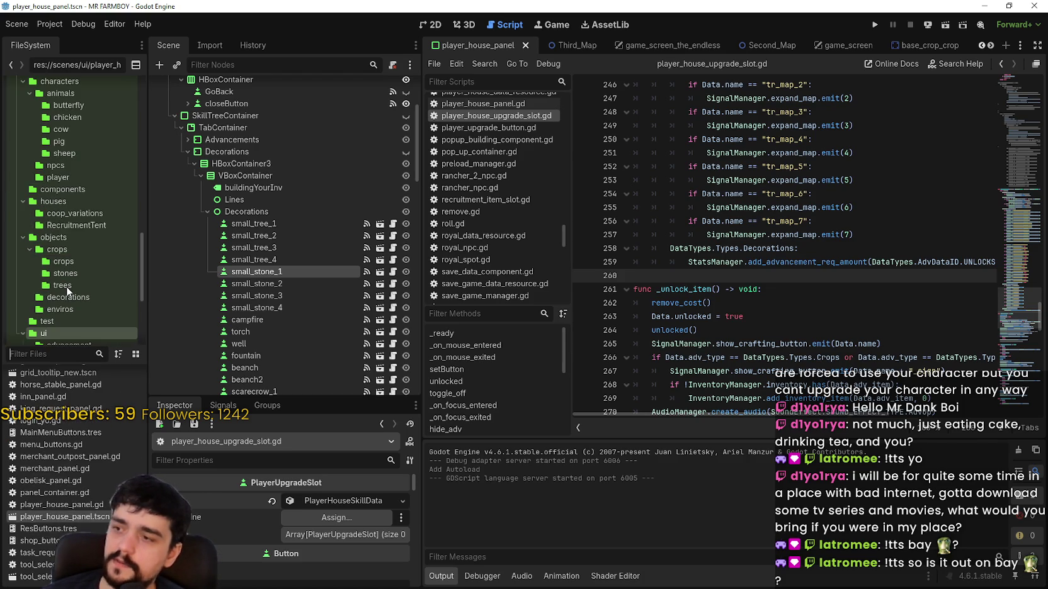
{"action": "key", "text": "BackSpace"}
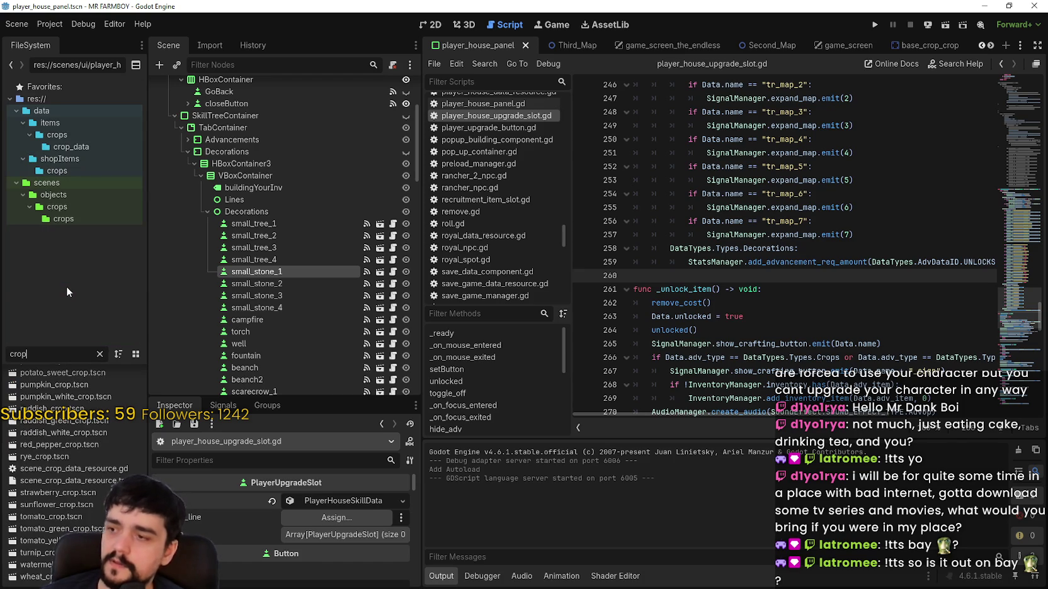
{"action": "type", "text": "p"}
{"action": "scroll", "coordinate": [70, 406], "scroll_direction": "up", "scroll_amount": 5}
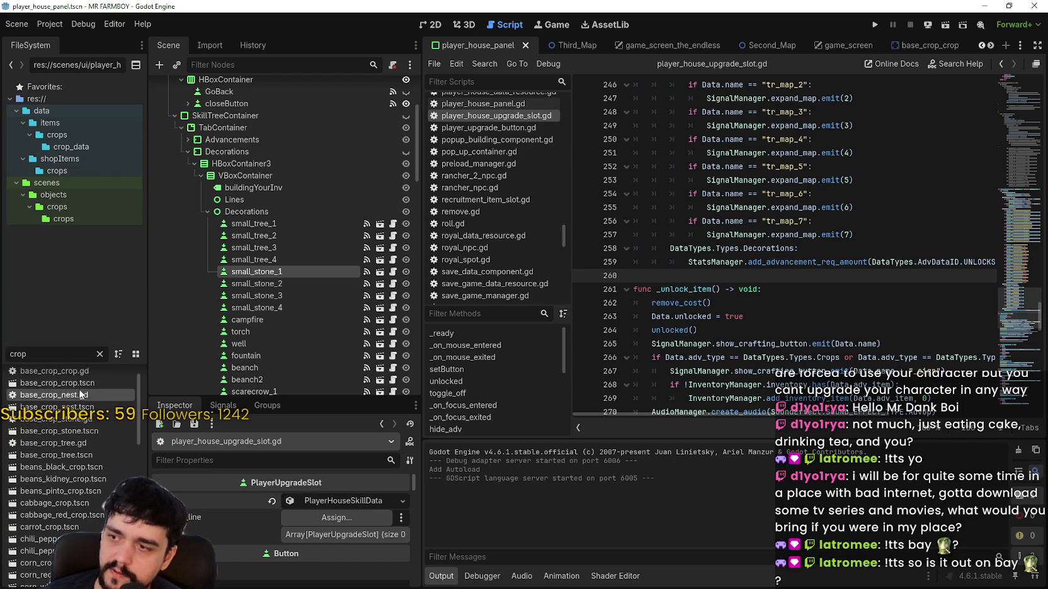
{"action": "scroll", "coordinate": [69, 406], "scroll_direction": "up", "scroll_amount": 1}
- Open the base_crop_crop.tscn scene and its base_crop_crop.gd script
{"action": "double_click", "coordinate": [63, 399]}
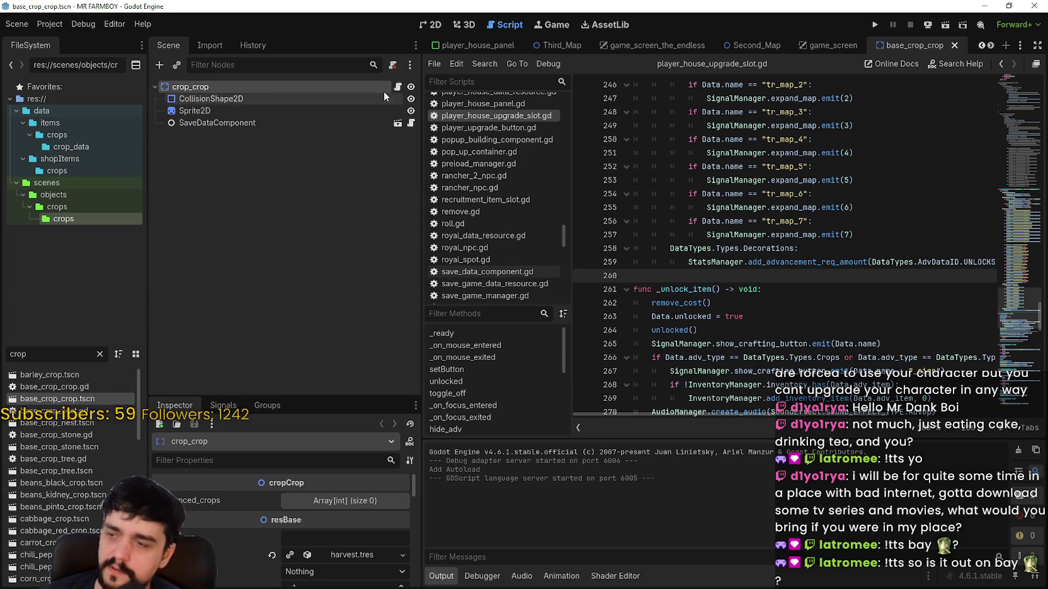
{"action": "left_click", "coordinate": [397, 86]}
{"action": "scroll", "coordinate": [764, 284], "scroll_direction": "down", "scroll_amount": 3}
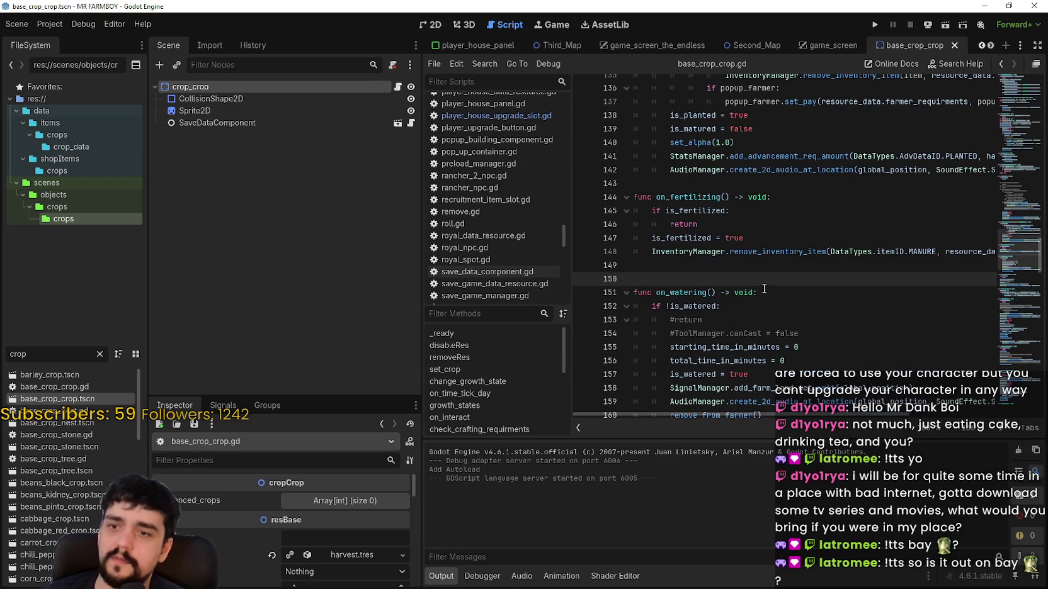
{"action": "left_click", "coordinate": [755, 263]}
{"action": "scroll", "coordinate": [760, 273], "scroll_direction": "up", "scroll_amount": 2}
- Read through the planting and watering functions, selecting remove_from_farmer() on line 160
{"action": "scroll", "coordinate": [760, 273], "scroll_direction": "up", "scroll_amount": 5}
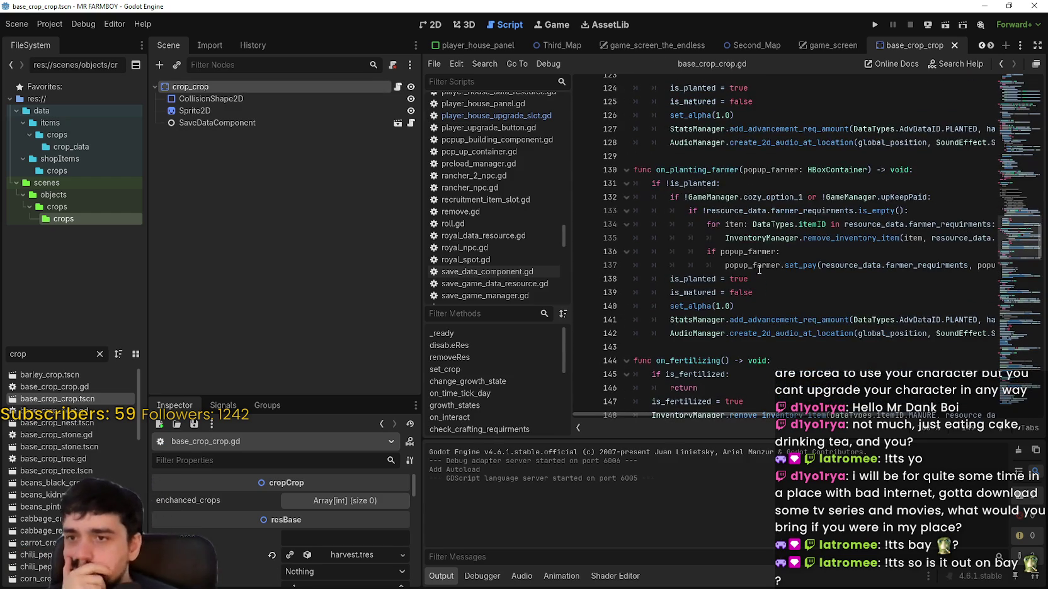
{"action": "left_click", "coordinate": [757, 242]}
{"action": "scroll", "coordinate": [758, 243], "scroll_direction": "up", "scroll_amount": 5}
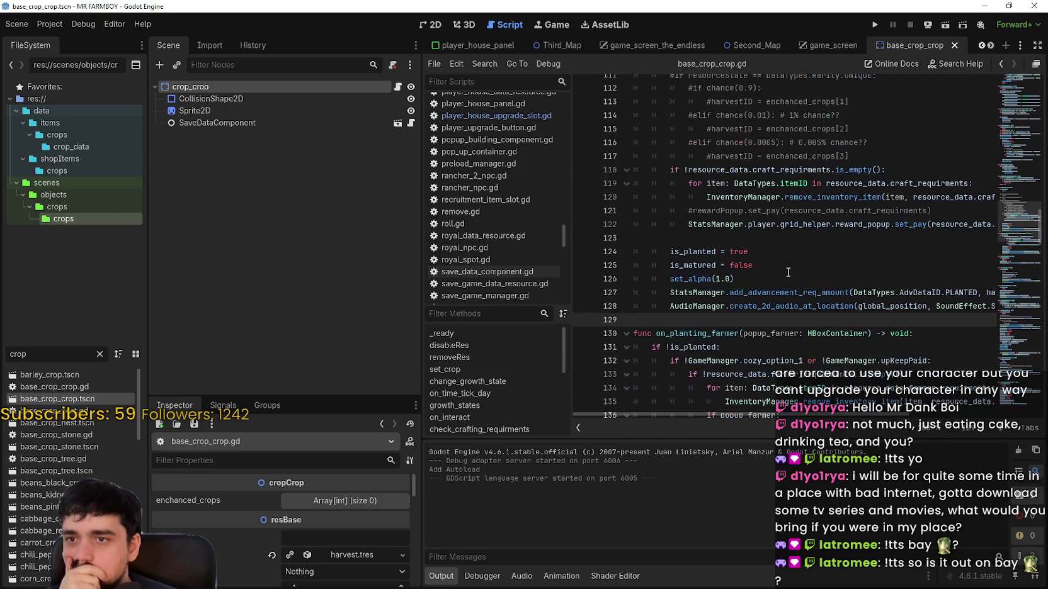
{"action": "scroll", "coordinate": [798, 290], "scroll_direction": "up", "scroll_amount": 3}
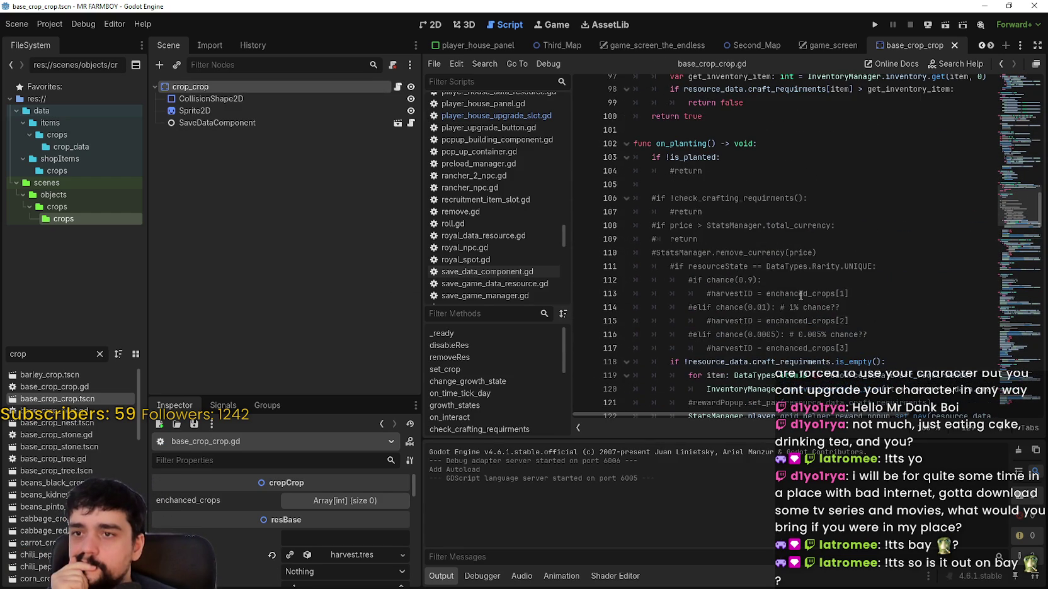
{"action": "scroll", "coordinate": [781, 250], "scroll_direction": "down", "scroll_amount": 4}
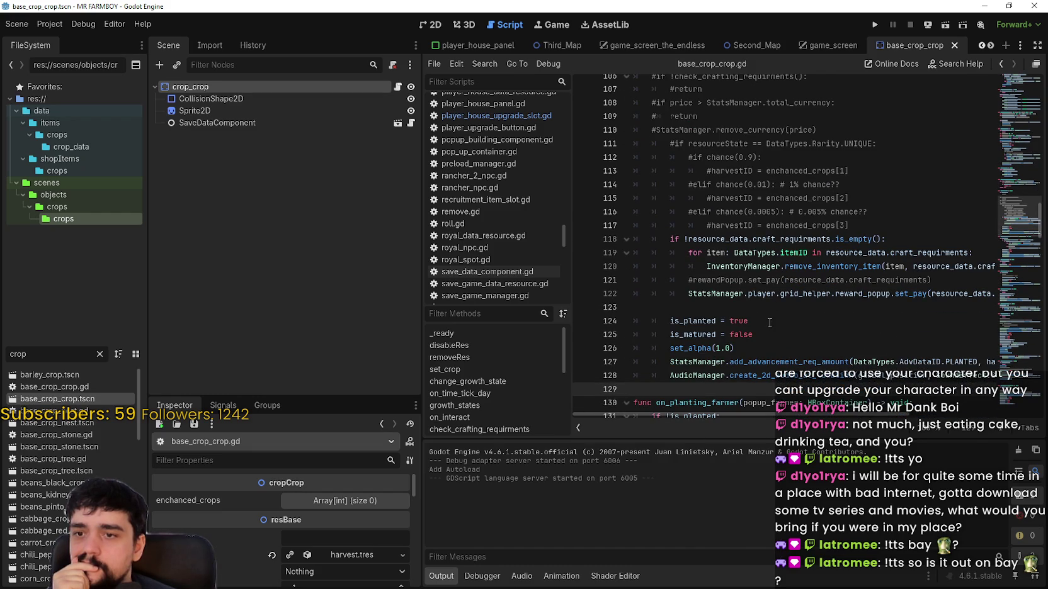
{"action": "scroll", "coordinate": [769, 323], "scroll_direction": "down", "scroll_amount": 6}
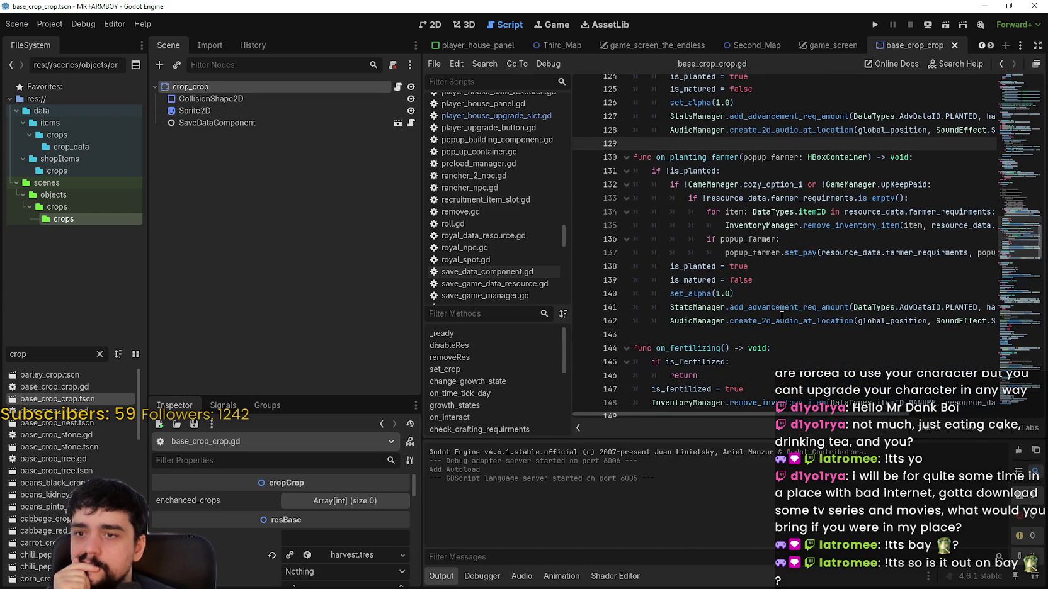
{"action": "scroll", "coordinate": [781, 315], "scroll_direction": "down", "scroll_amount": 6}
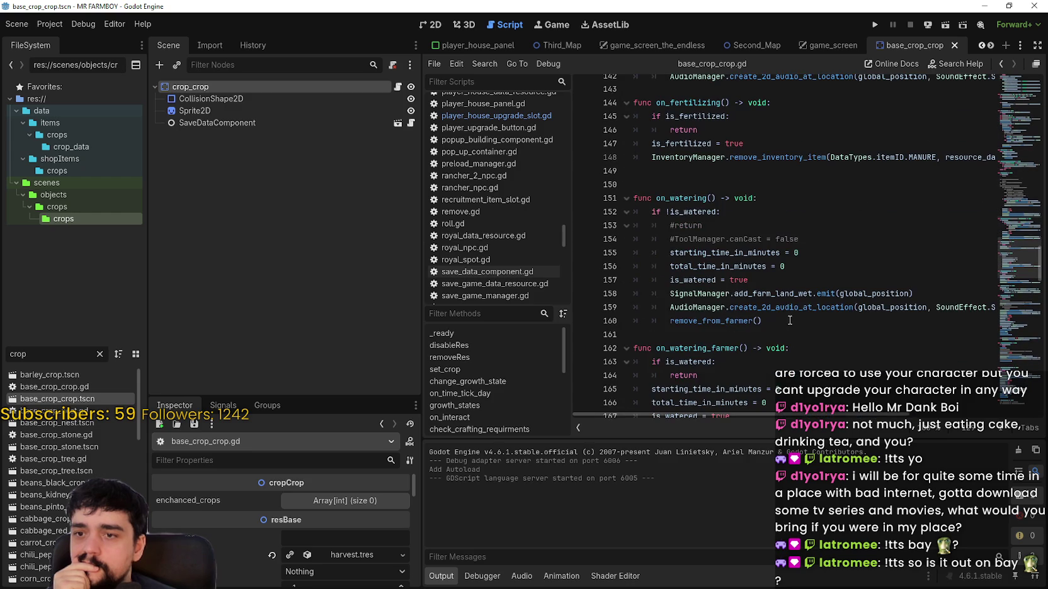
{"action": "left_click_drag", "start_coordinate": [790, 321], "coordinate": [668, 322]}
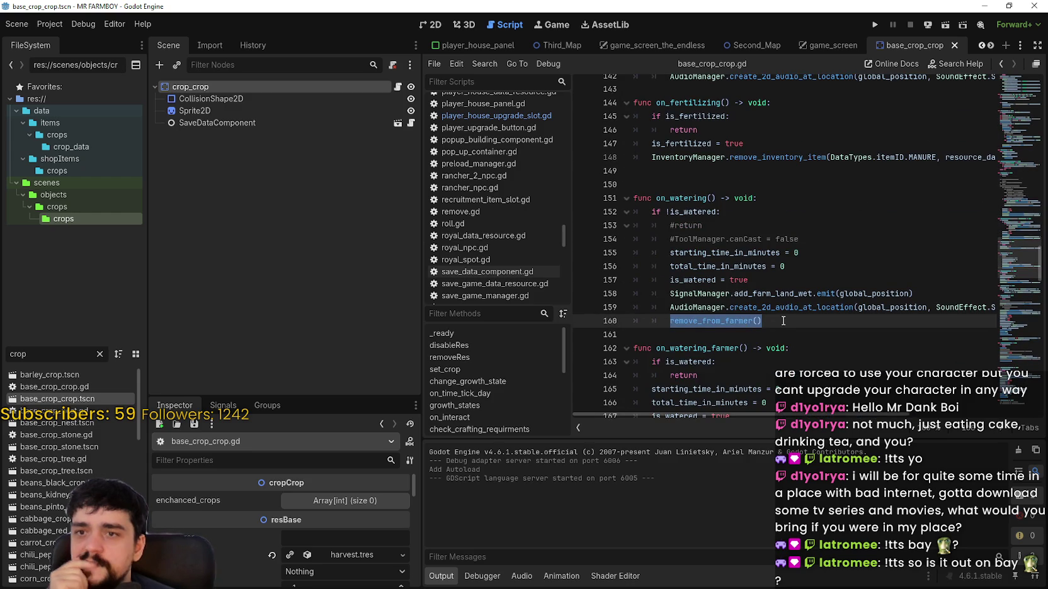
{"action": "scroll", "coordinate": [739, 261], "scroll_direction": "up", "scroll_amount": 4}
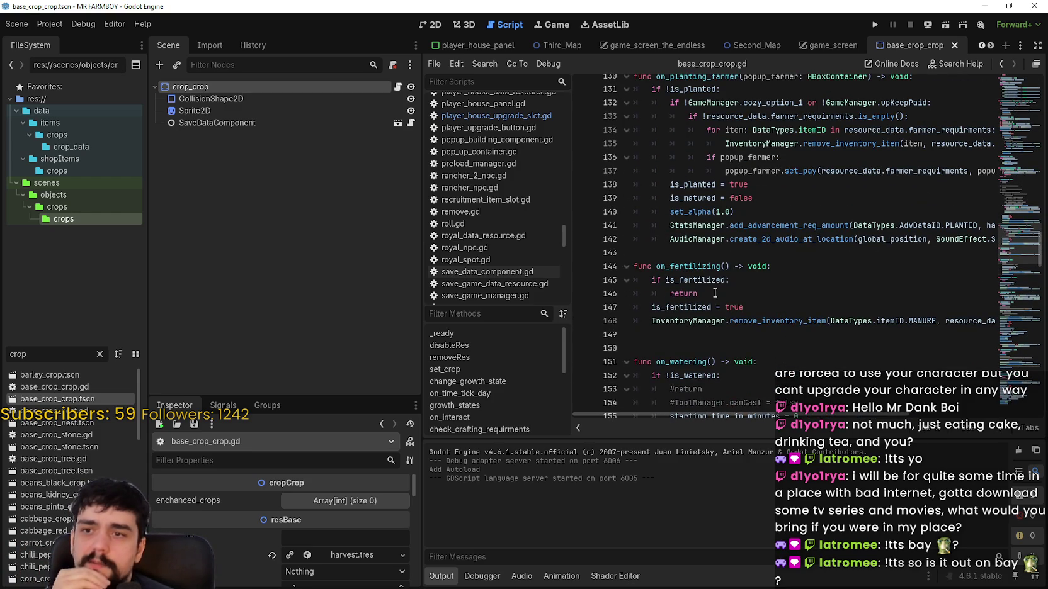
{"action": "scroll", "coordinate": [735, 246], "scroll_direction": "up", "scroll_amount": 2}
{"action": "scroll", "coordinate": [735, 244], "scroll_direction": "up", "scroll_amount": 6}
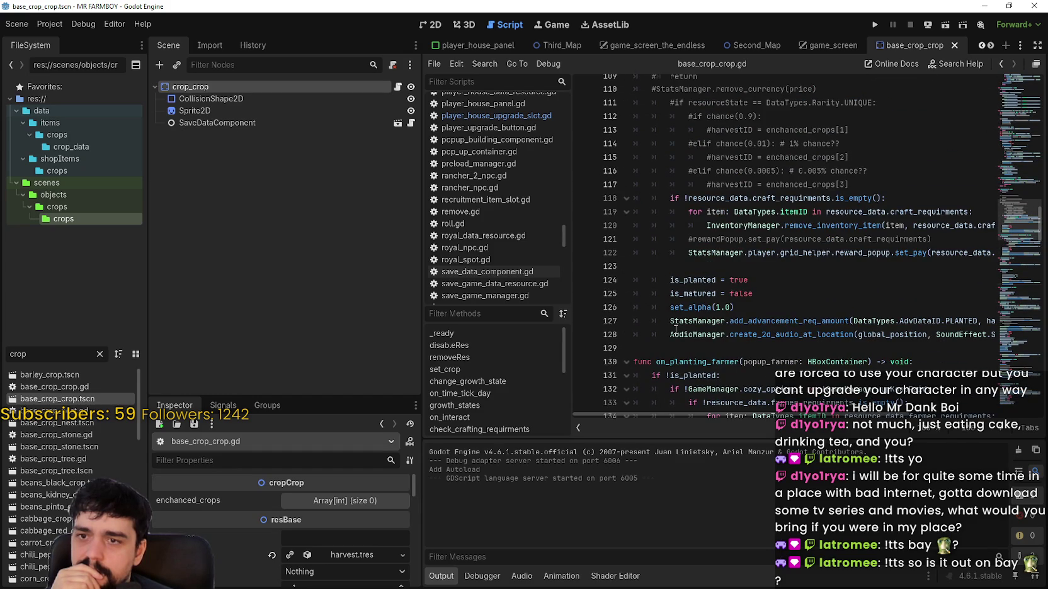
{"action": "scroll", "coordinate": [676, 325], "scroll_direction": "up", "scroll_amount": 3}
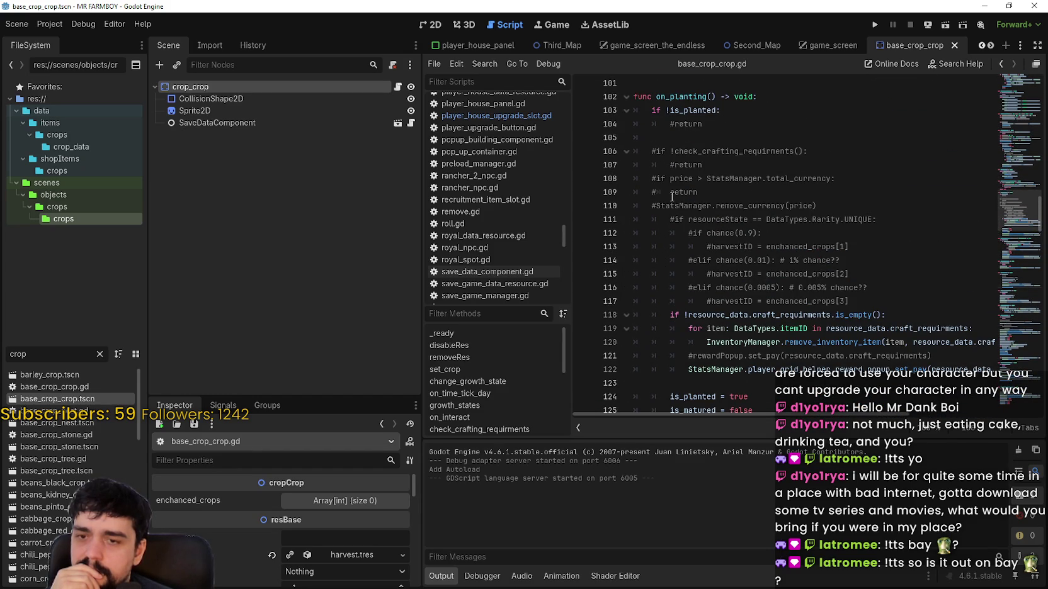
{"action": "scroll", "coordinate": [672, 197], "scroll_direction": "down", "scroll_amount": 3}
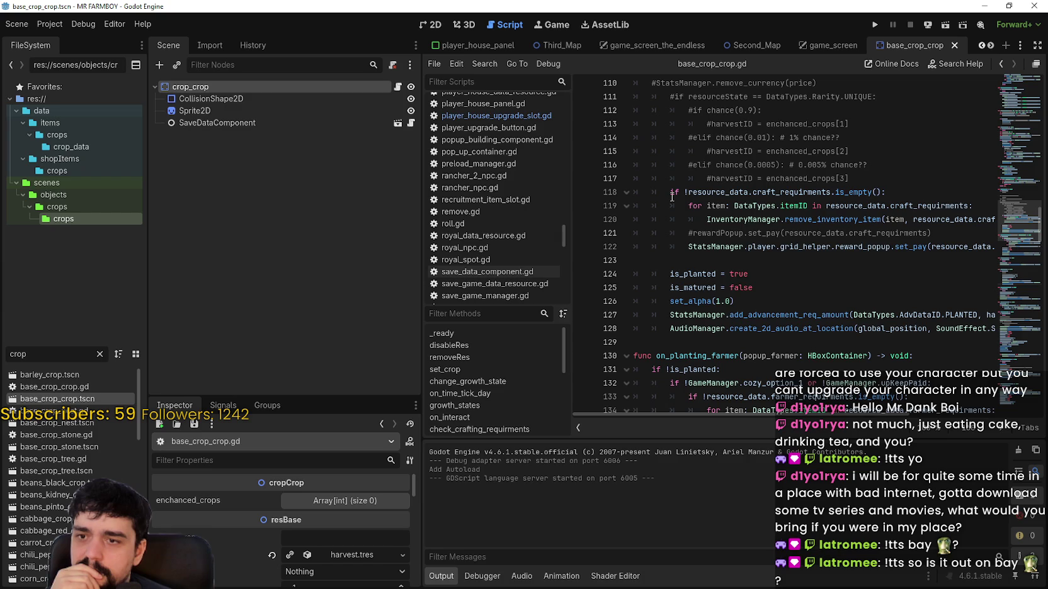
{"action": "scroll", "coordinate": [672, 197], "scroll_direction": "down", "scroll_amount": 3}
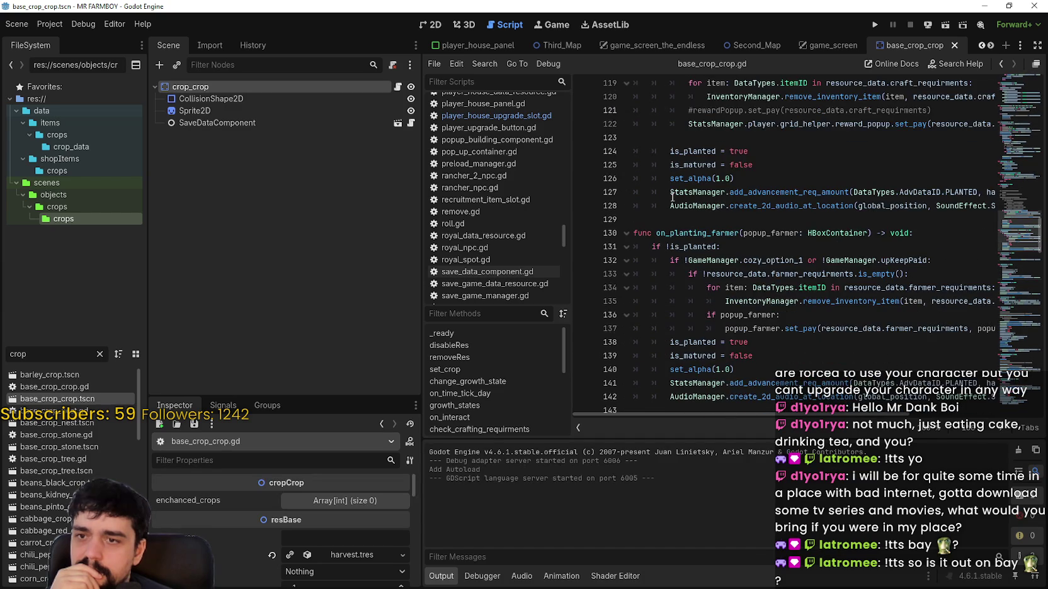
{"action": "scroll", "coordinate": [672, 197], "scroll_direction": "down", "scroll_amount": 7}
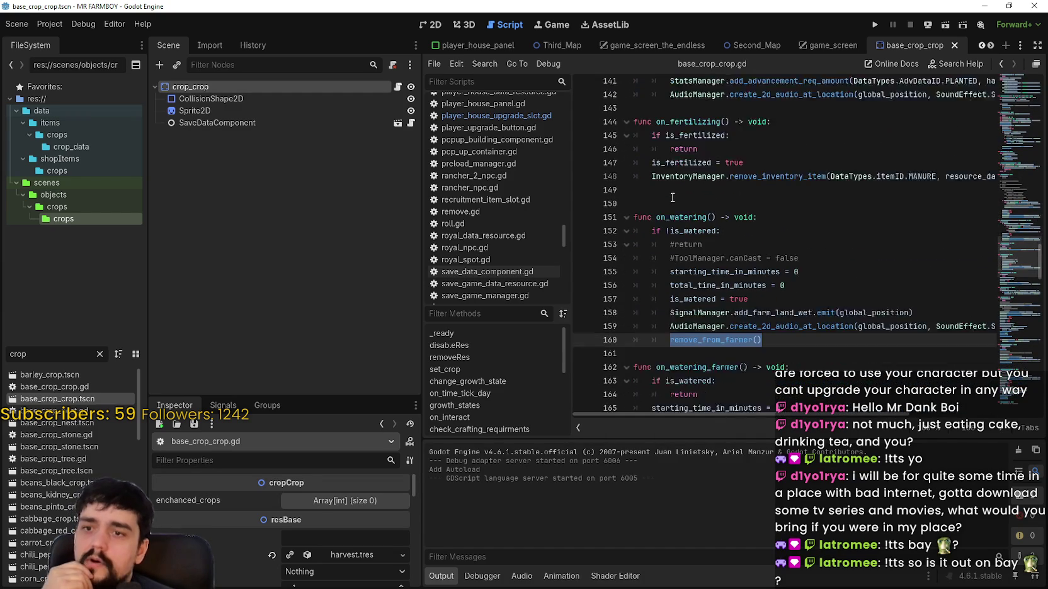
{"action": "right_click", "coordinate": [743, 315]}
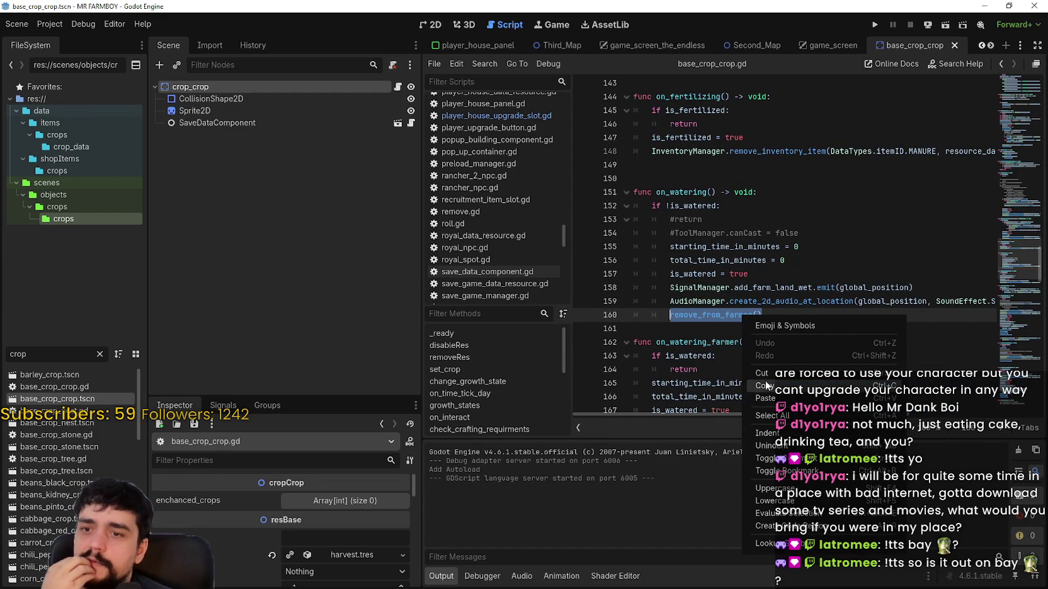
{"action": "left_click", "coordinate": [766, 385]}
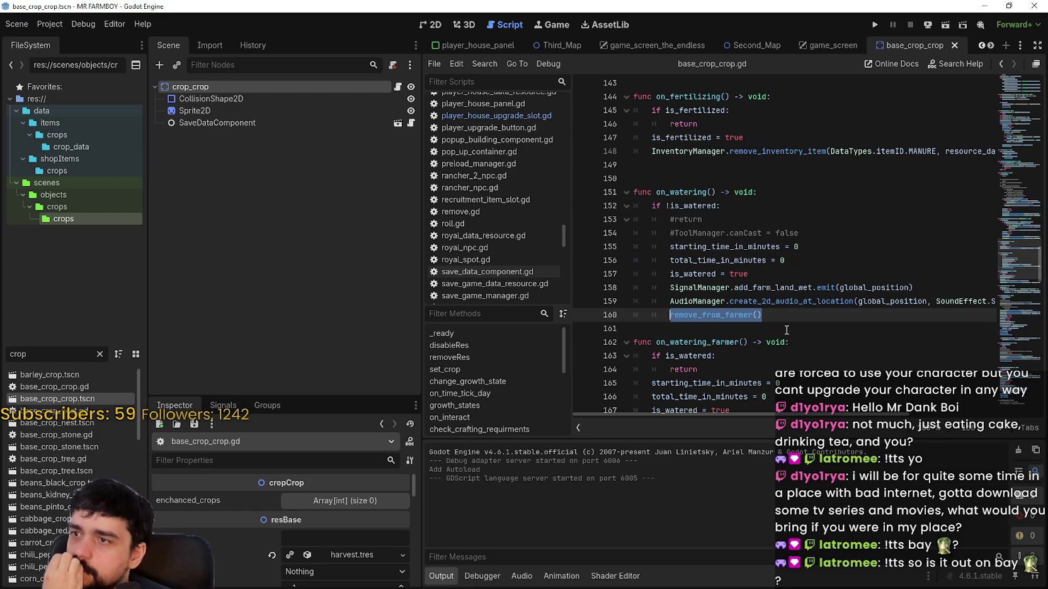
{"action": "scroll", "coordinate": [786, 330], "scroll_direction": "down", "scroll_amount": 4}
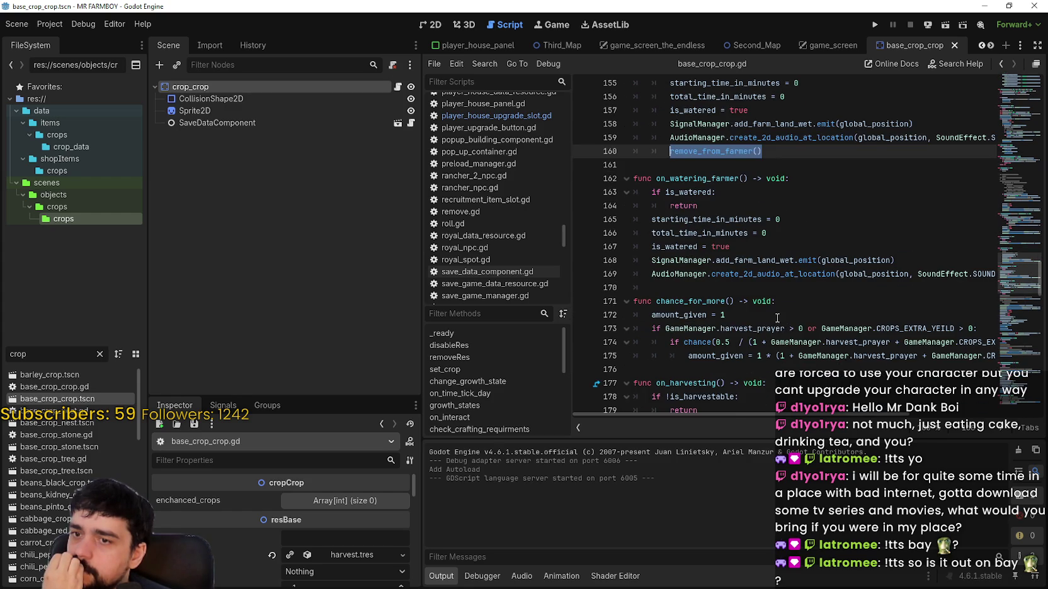
{"action": "scroll", "coordinate": [776, 317], "scroll_direction": "down", "scroll_amount": 7}
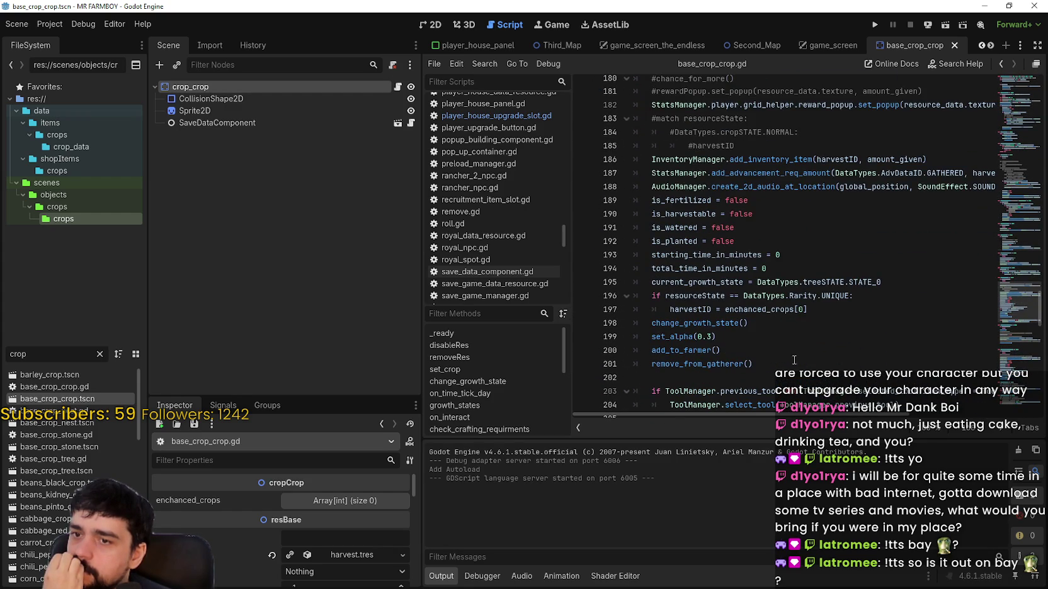
{"action": "left_click_drag", "start_coordinate": [745, 350], "coordinate": [650, 350]}
{"action": "right_click", "coordinate": [692, 353]}
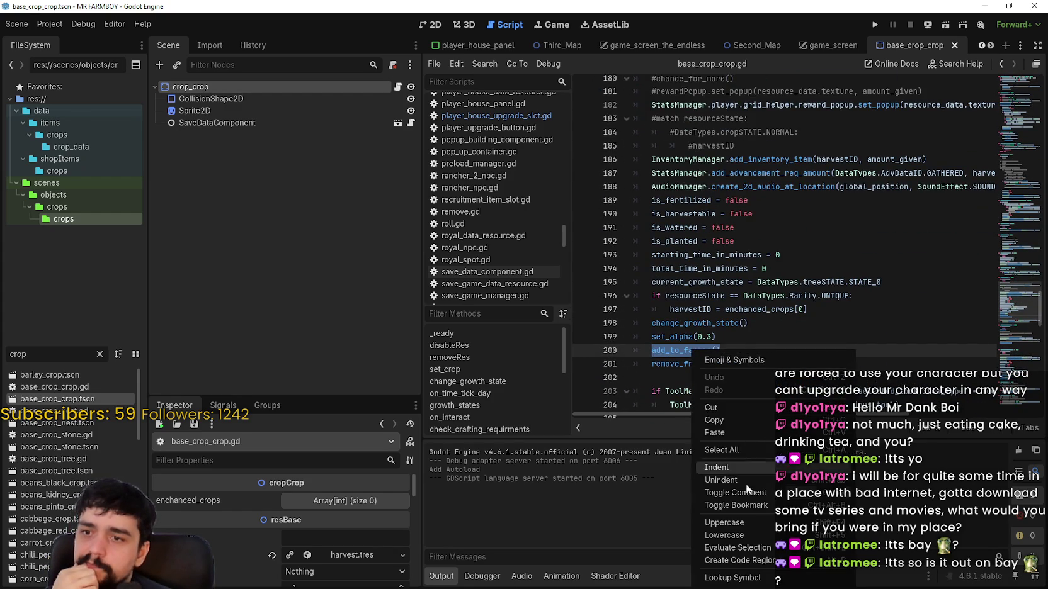
{"action": "left_click", "coordinate": [727, 420]}
{"action": "scroll", "coordinate": [667, 347], "scroll_direction": "up", "scroll_amount": 1}
{"action": "scroll", "coordinate": [668, 347], "scroll_direction": "up", "scroll_amount": 10}
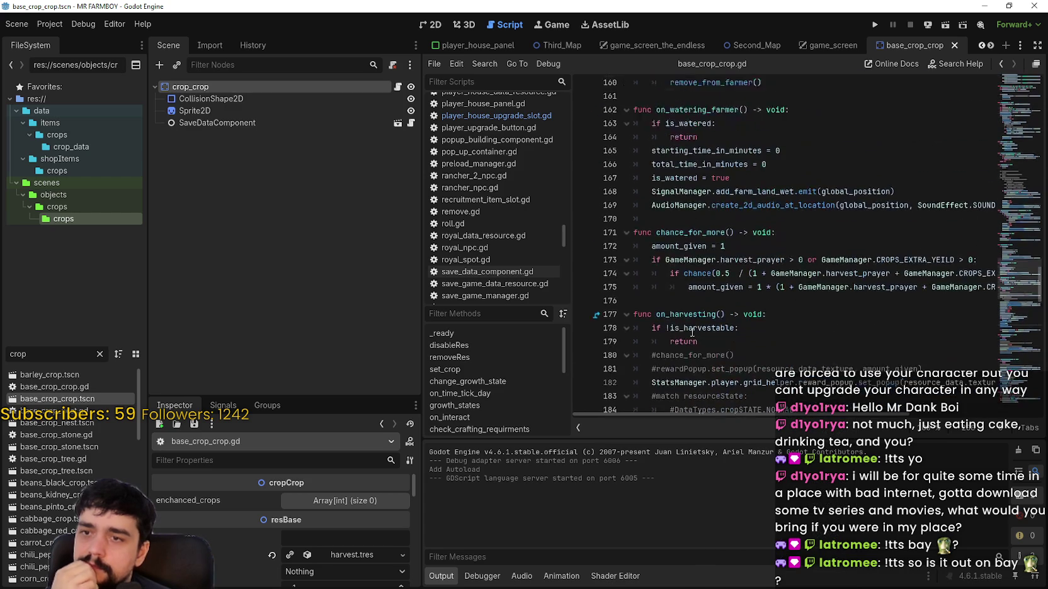
{"action": "scroll", "coordinate": [762, 315], "scroll_direction": "down", "scroll_amount": 3}
{"action": "scroll", "coordinate": [775, 299], "scroll_direction": "up", "scroll_amount": 3}
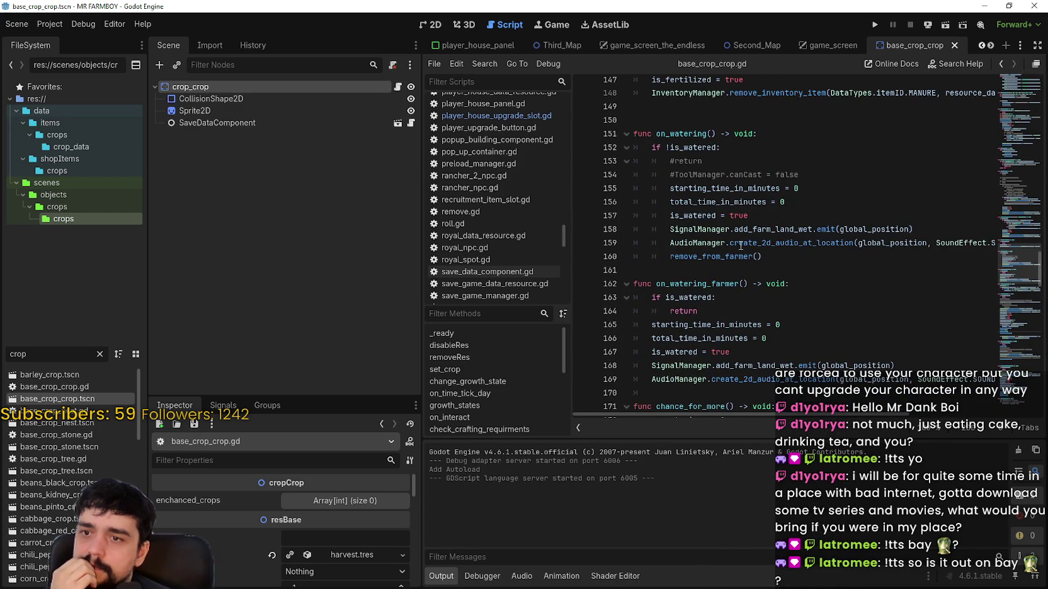
{"action": "scroll", "coordinate": [850, 274], "scroll_direction": "up", "scroll_amount": 7}
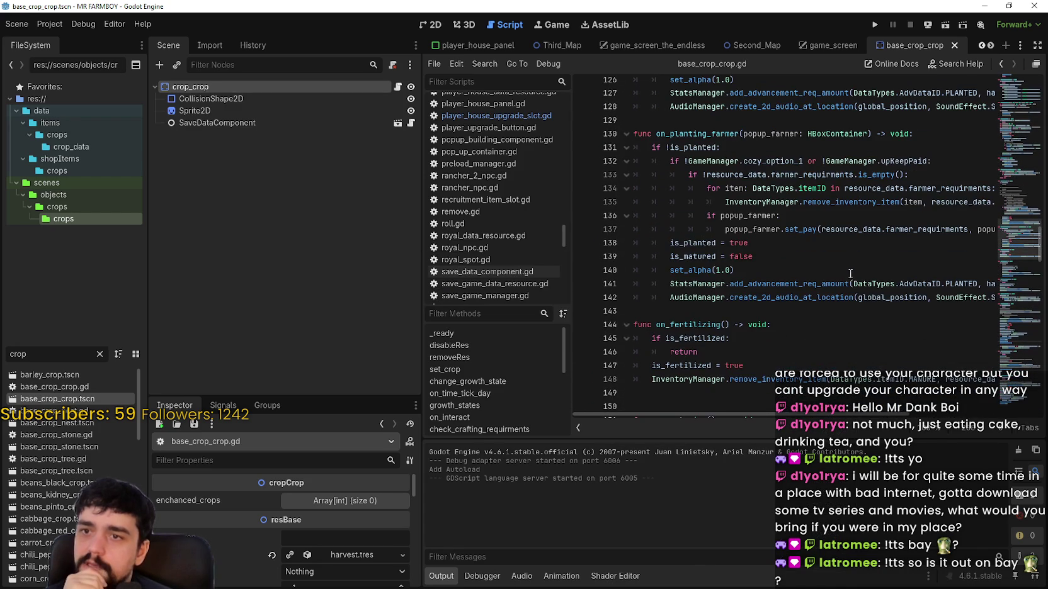
{"action": "scroll", "coordinate": [664, 248], "scroll_direction": "up", "scroll_amount": 11}
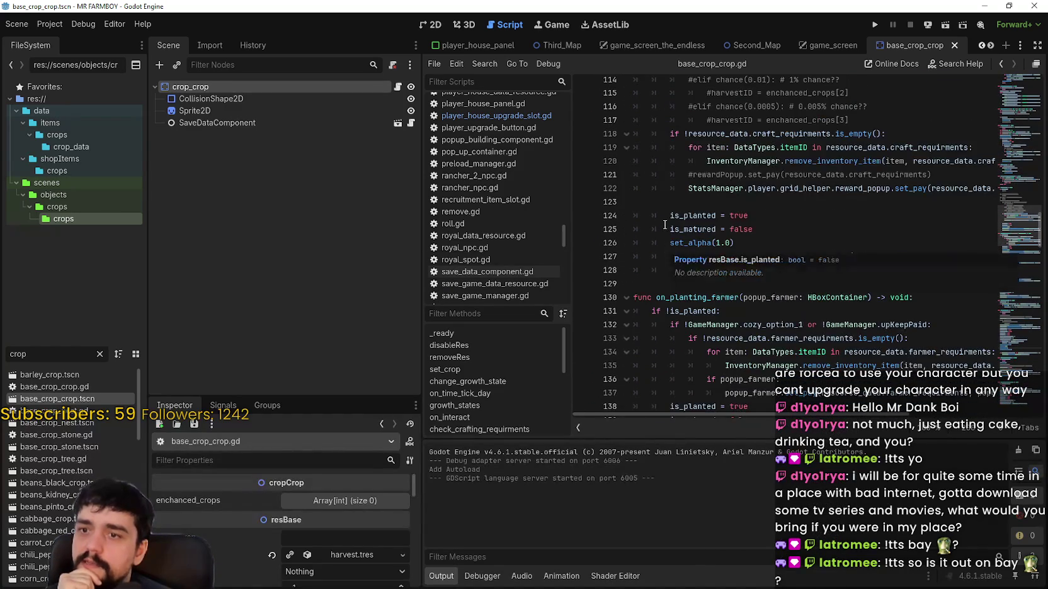
{"action": "scroll", "coordinate": [667, 226], "scroll_direction": "down", "scroll_amount": 9}
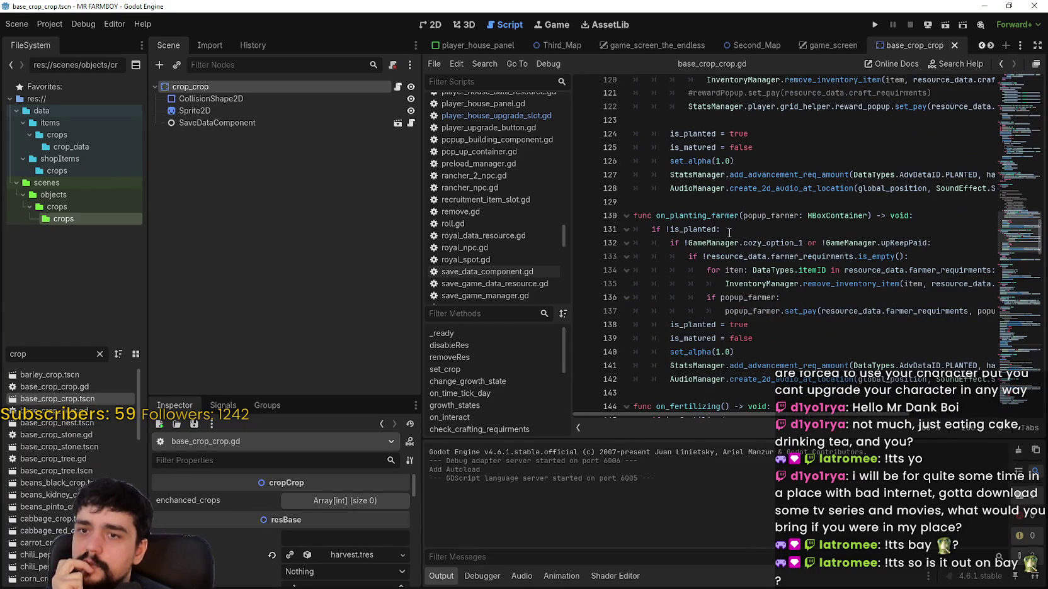
{"action": "scroll", "coordinate": [729, 233], "scroll_direction": "down", "scroll_amount": 1}
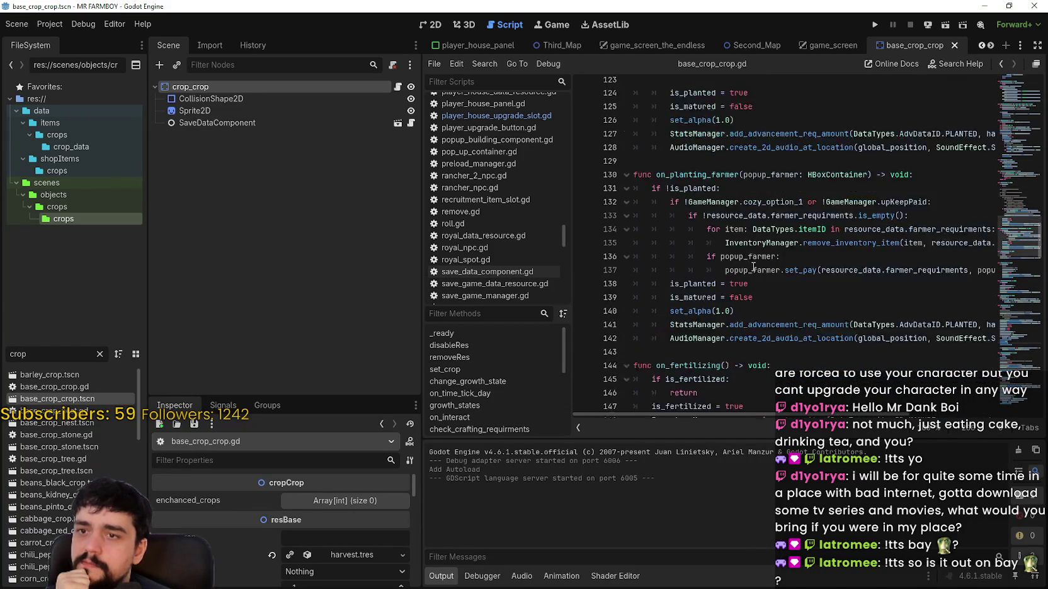
{"action": "scroll", "coordinate": [753, 267], "scroll_direction": "down", "scroll_amount": 3}
{"action": "left_click", "coordinate": [765, 224]}
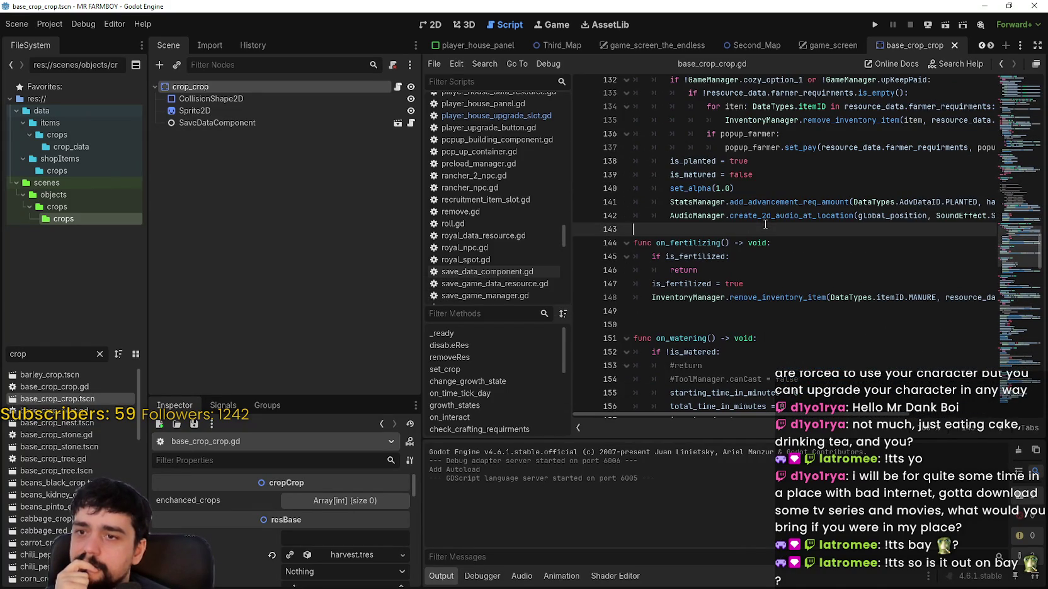
{"action": "scroll", "coordinate": [800, 266], "scroll_direction": "down", "scroll_amount": 3}
{"action": "mouse_move", "coordinate": [831, 267]}
{"action": "left_mouse_down"}
{"action": "mouse_move", "coordinate": [819, 255]}
{"action": "mouse_move", "coordinate": [654, 230]}
{"action": "left_mouse_up"}
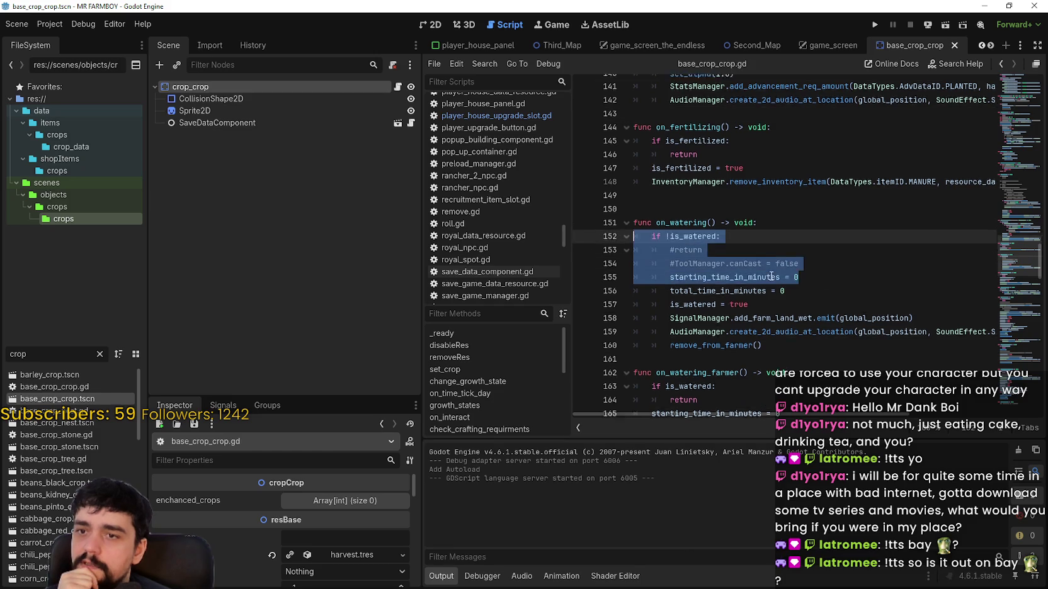
{"action": "scroll", "coordinate": [758, 263], "scroll_direction": "up", "scroll_amount": 5}
{"action": "scroll", "coordinate": [758, 264], "scroll_direction": "up", "scroll_amount": 9}
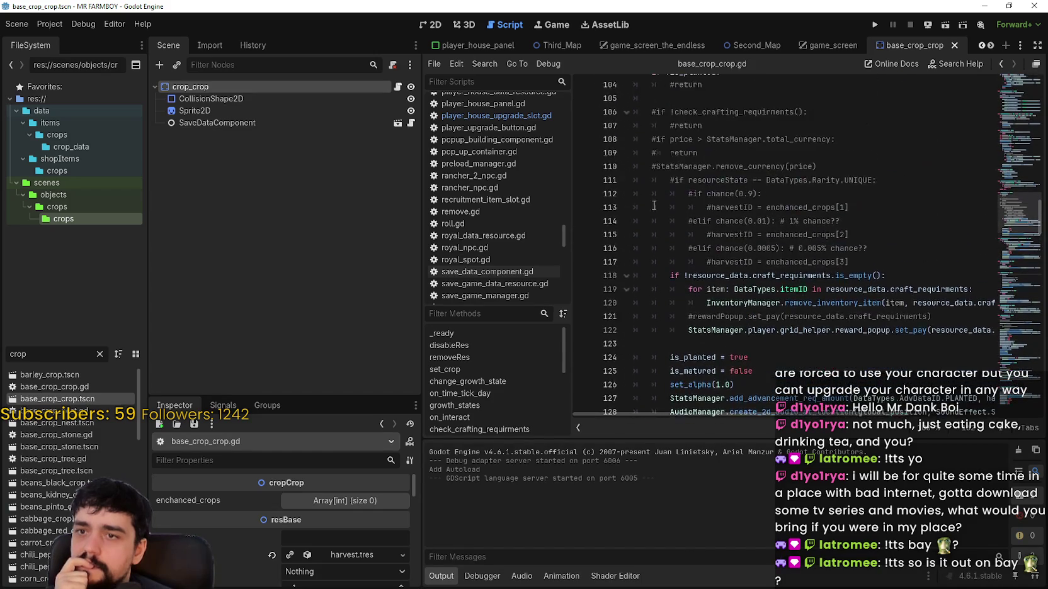
- Delete commented-out lines 104–117 in on_planting and review remove_from_farmer() in on_watering
{"action": "mouse_move", "coordinate": [870, 342]}
{"action": "left_mouse_down"}
{"action": "mouse_move", "coordinate": [818, 330]}
{"action": "mouse_move", "coordinate": [724, 217]}
{"action": "mouse_move", "coordinate": [622, 162]}
{"action": "left_mouse_up"}
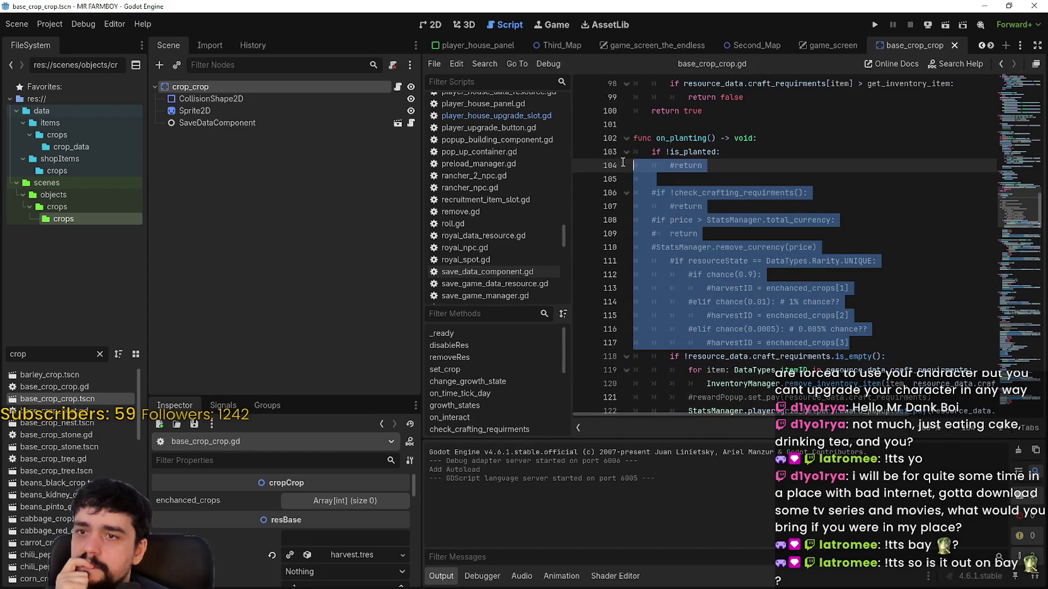
{"action": "key", "text": "BackSpace"}
{"action": "key", "text": "BackSpace"}
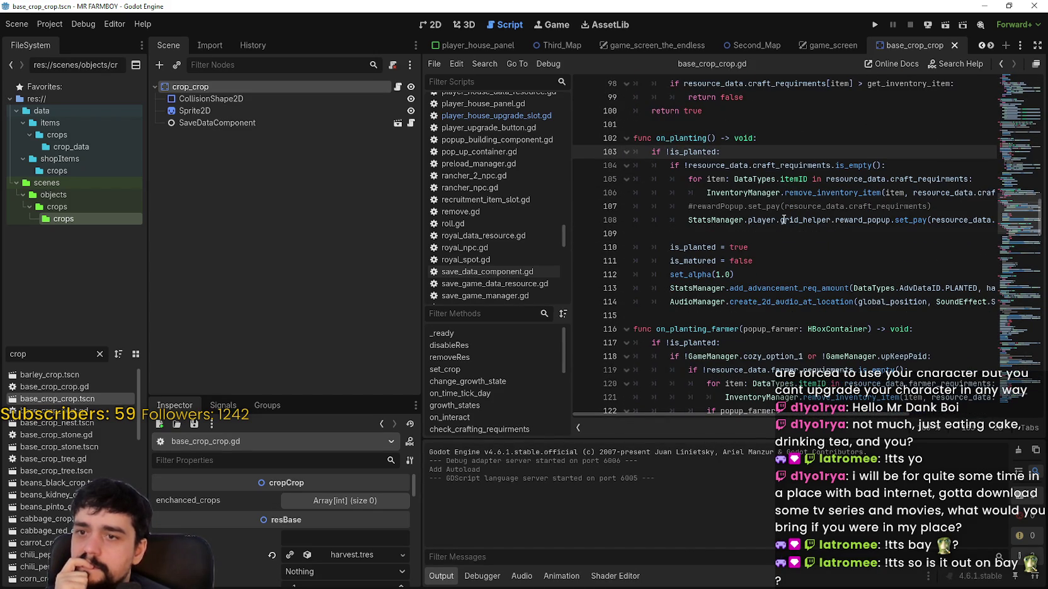
{"action": "left_click", "coordinate": [733, 234]}
{"action": "scroll", "coordinate": [749, 227], "scroll_direction": "down", "scroll_amount": 3}
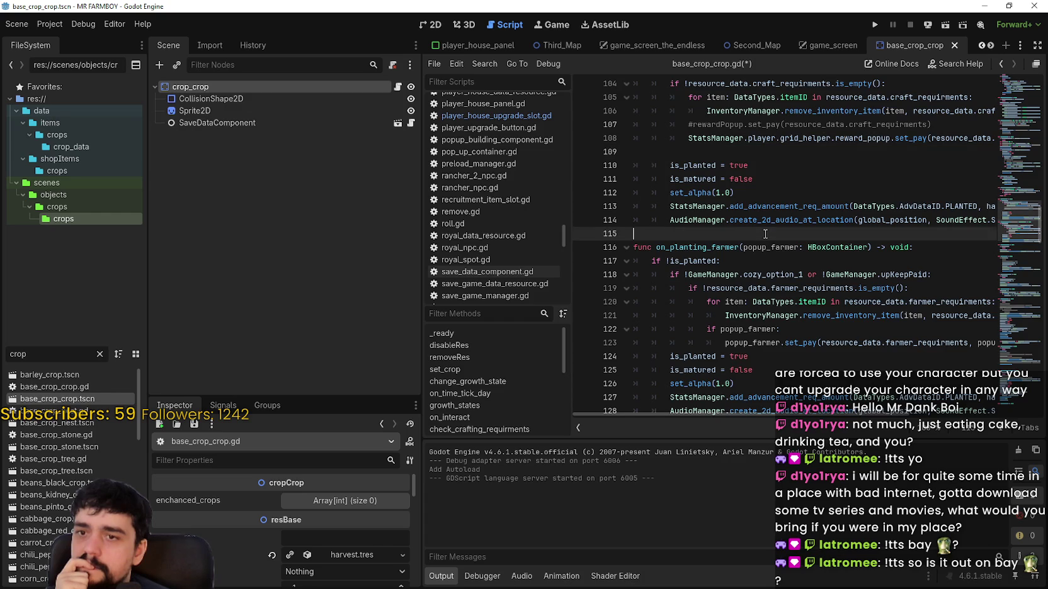
{"action": "left_click_drag", "start_coordinate": [692, 123], "coordinate": [636, 189]}
{"action": "scroll", "coordinate": [700, 305], "scroll_direction": "down", "scroll_amount": 4}
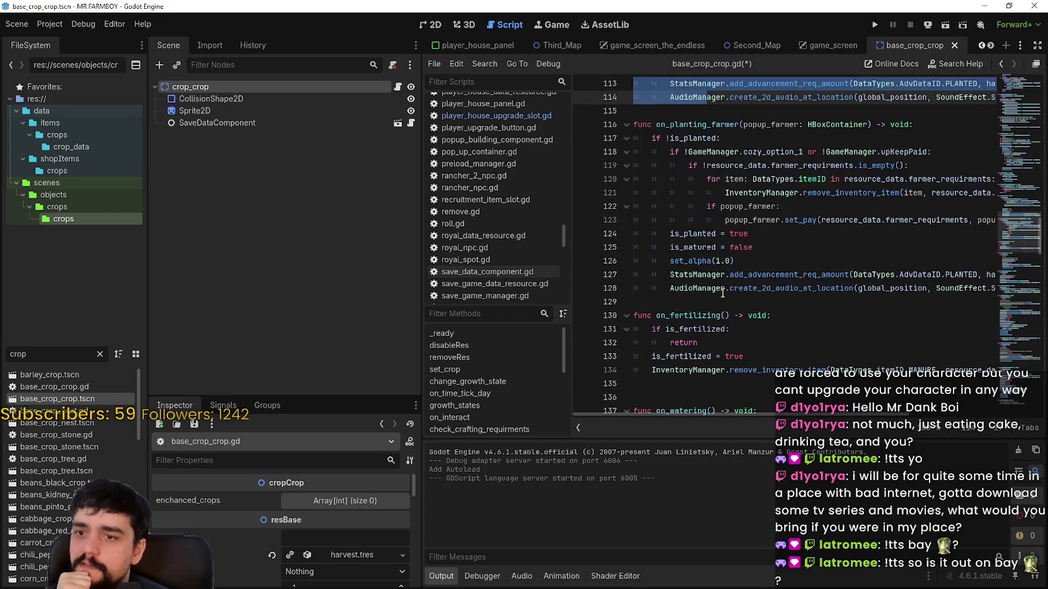
{"action": "left_click_drag", "start_coordinate": [698, 313], "coordinate": [720, 343]}
{"action": "scroll", "coordinate": [724, 315], "scroll_direction": "down", "scroll_amount": 5}
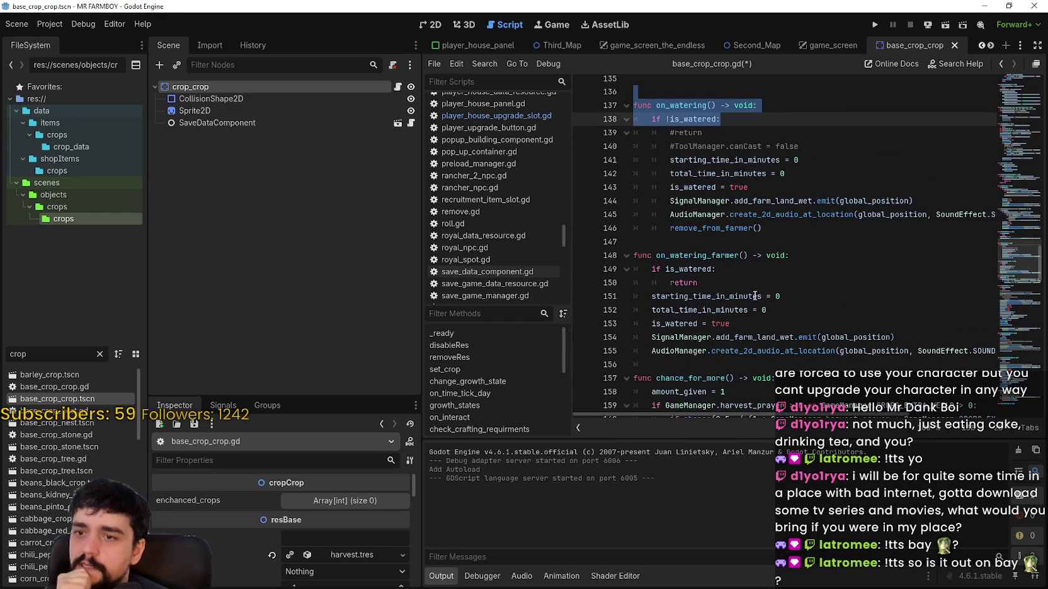
{"action": "left_click_drag", "start_coordinate": [761, 227], "coordinate": [669, 228]}
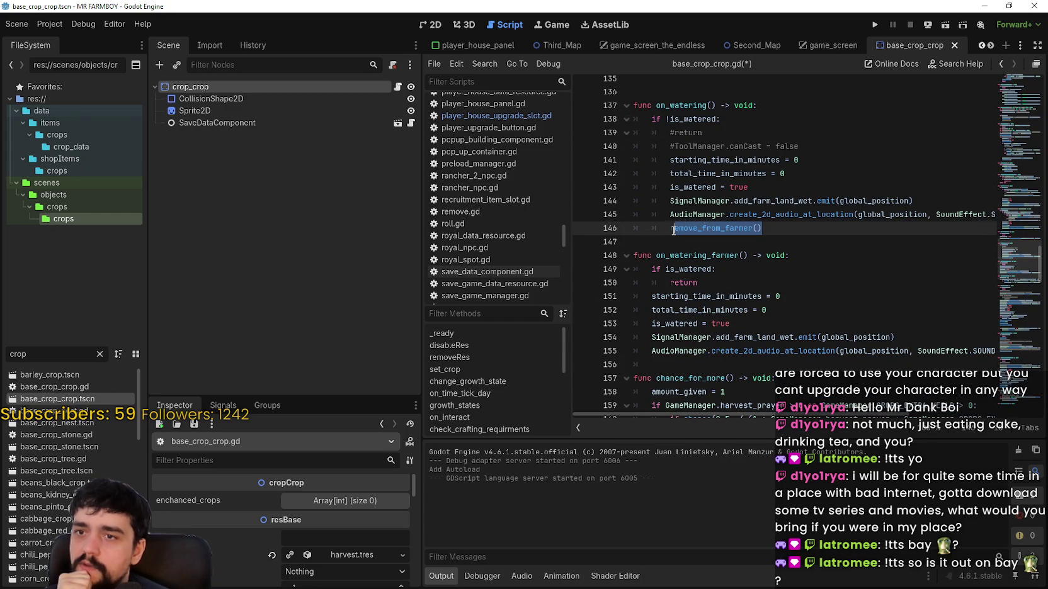
{"action": "scroll", "coordinate": [731, 243], "scroll_direction": "up", "scroll_amount": 8}
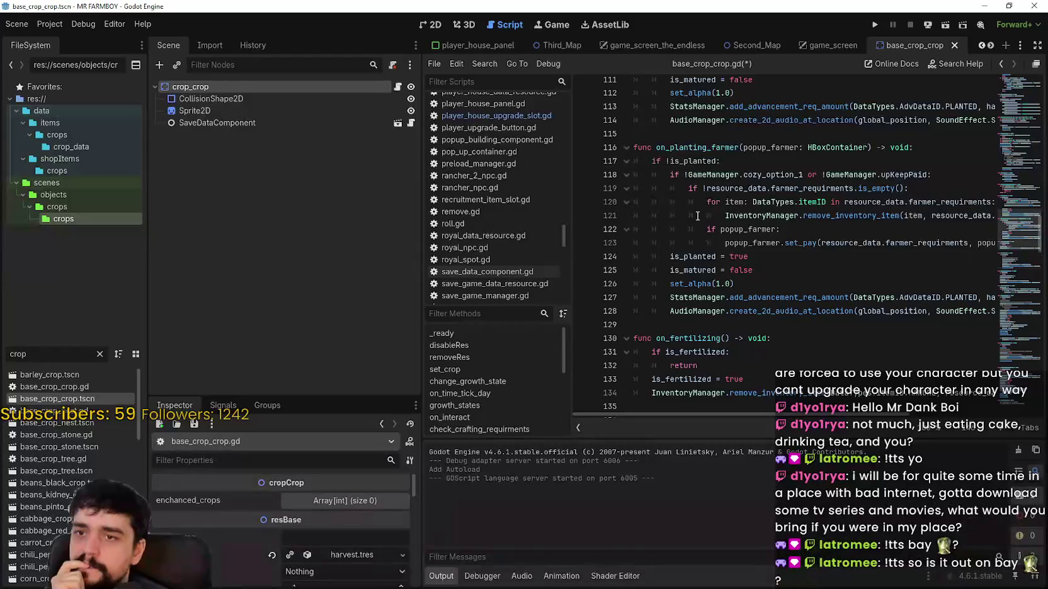
- Append an add_to_farmer() call at the end of on_planting and save the script
{"action": "left_click", "coordinate": [715, 323]}
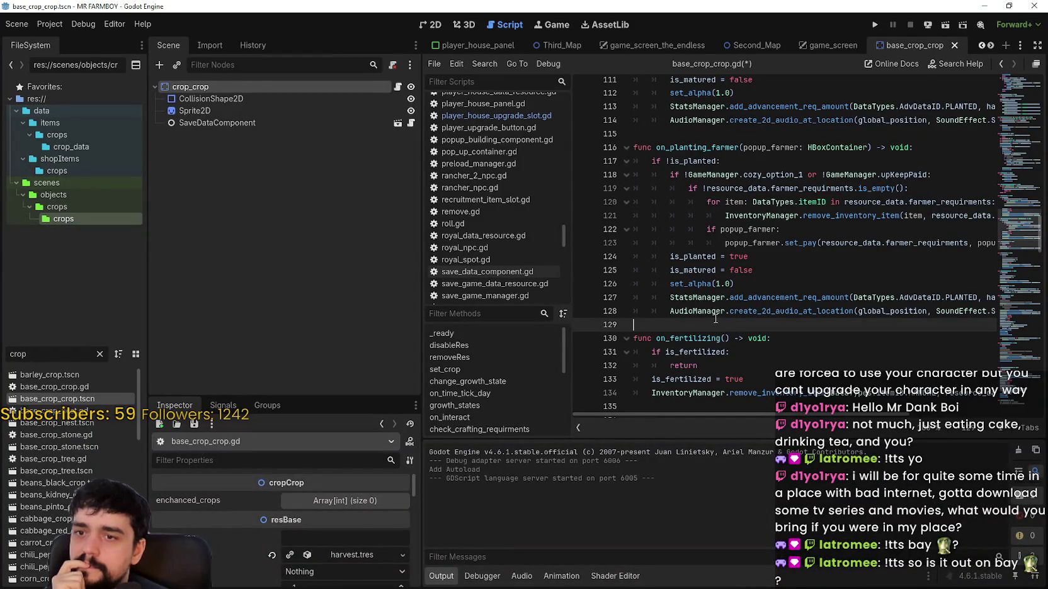
{"action": "scroll", "coordinate": [715, 315], "scroll_direction": "up", "scroll_amount": 4}
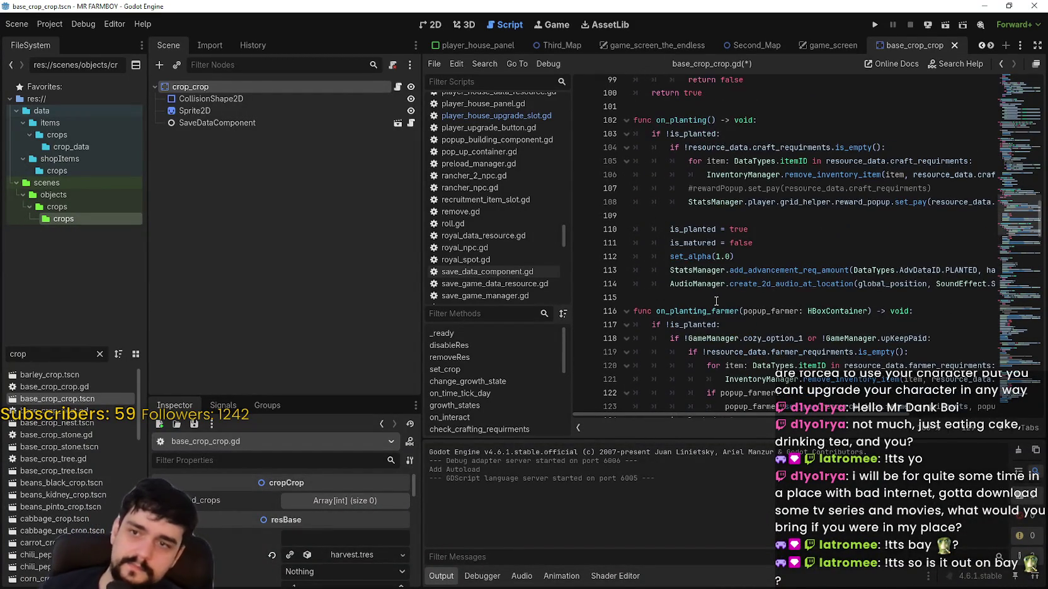
{"action": "left_click", "coordinate": [716, 301]}
{"action": "type", "text": "add_to_farmer()"}
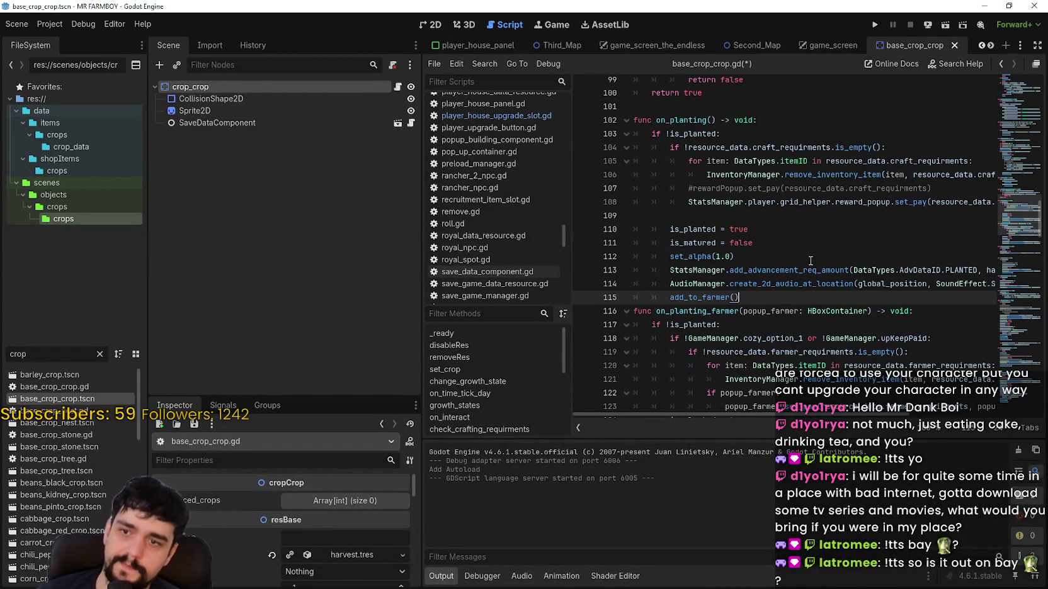
{"action": "key", "text": "Return"}
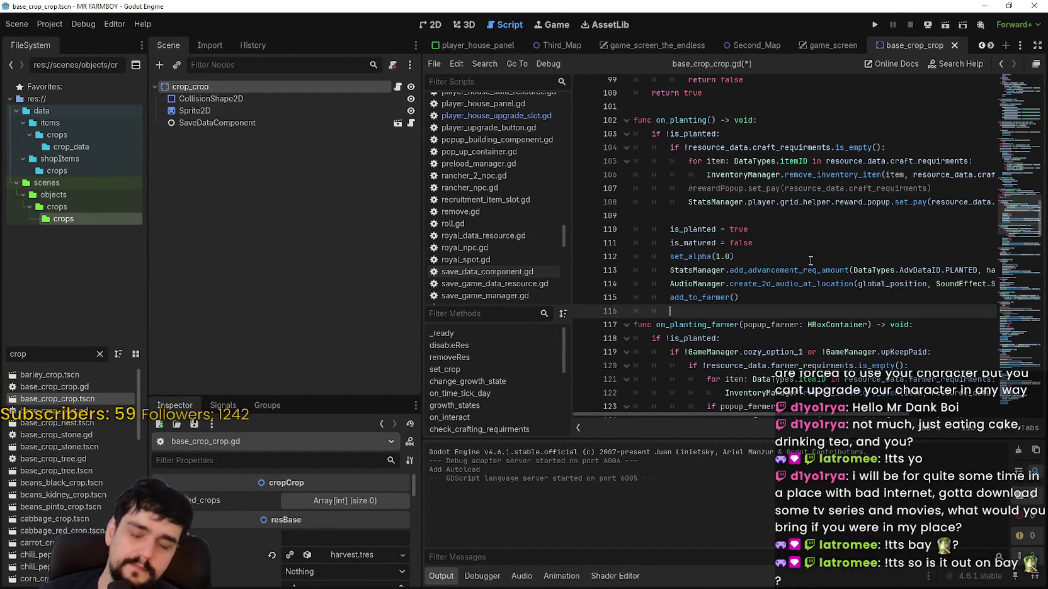
{"action": "key", "text": "ctrl+s"}
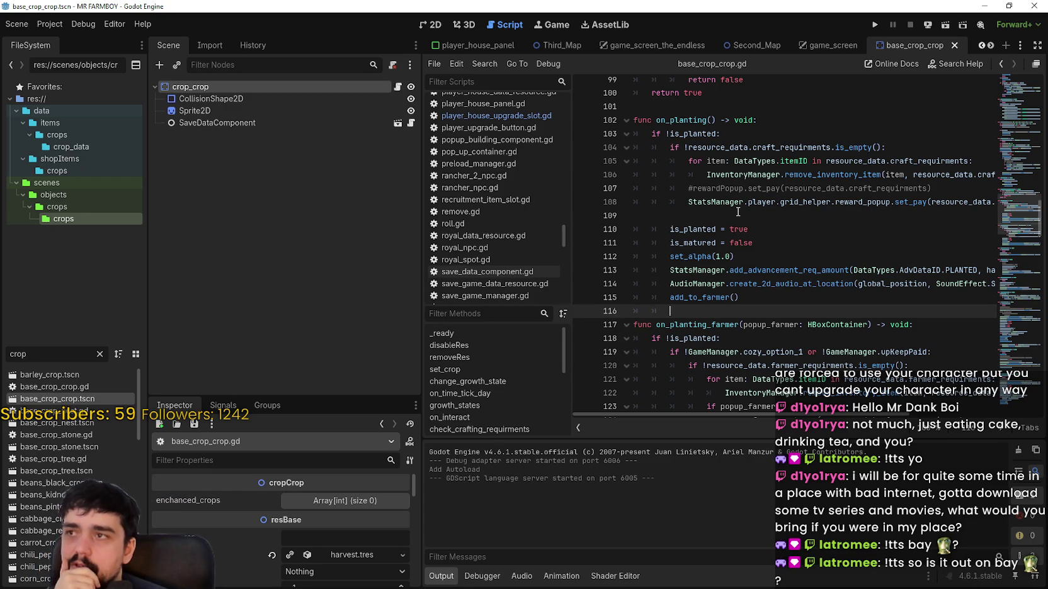
{"action": "scroll", "coordinate": [738, 213], "scroll_direction": "down", "scroll_amount": 3}
- Check the add_to_farmer() and remove_from_farmer() calls, then scroll down to the helper functions
{"action": "double_click", "coordinate": [706, 175]}
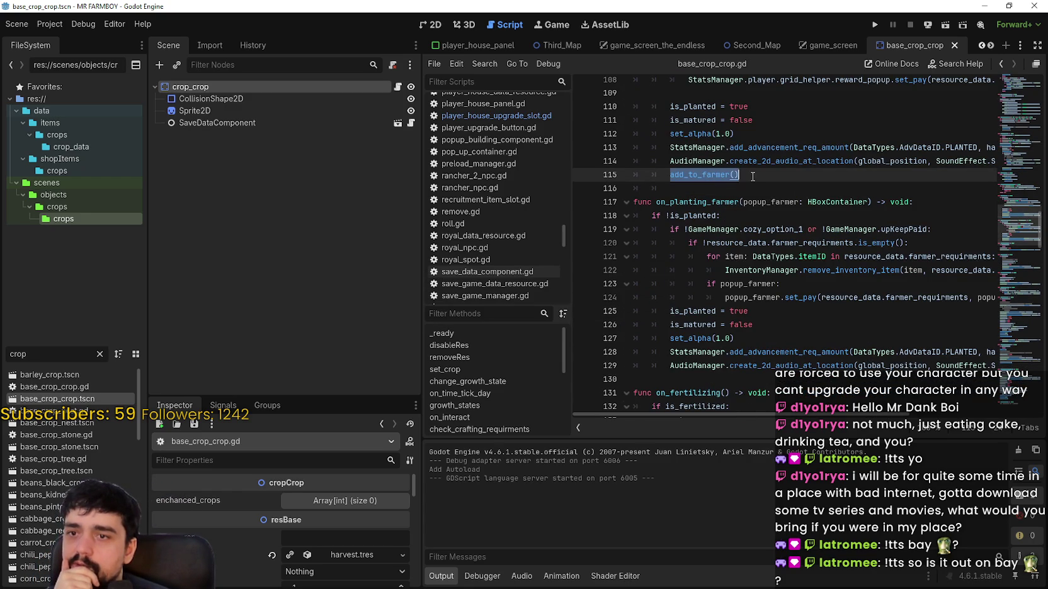
{"action": "scroll", "coordinate": [749, 177], "scroll_direction": "down", "scroll_amount": 6}
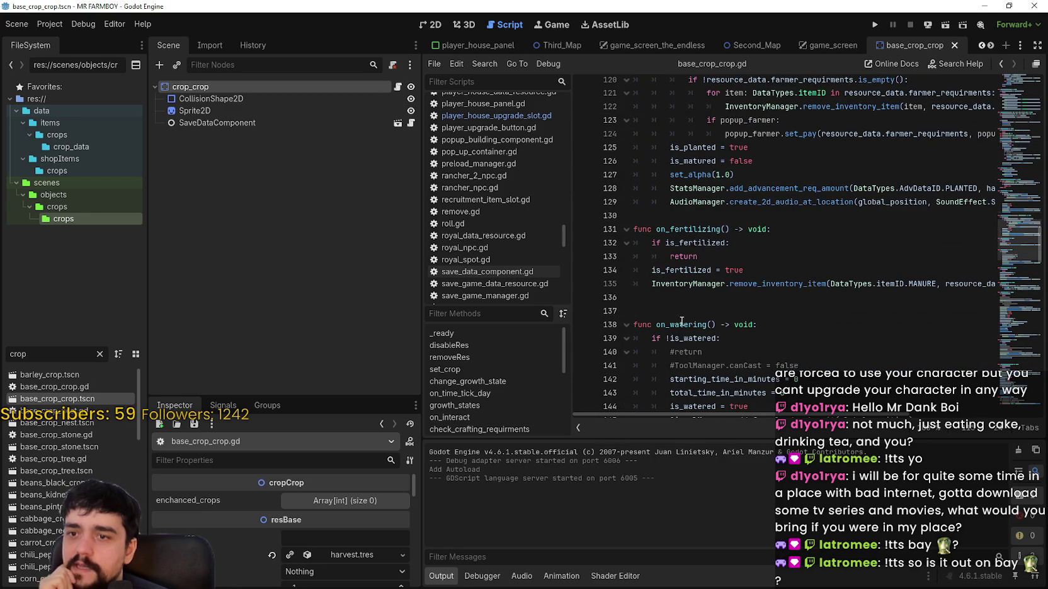
{"action": "left_click", "coordinate": [730, 365]}
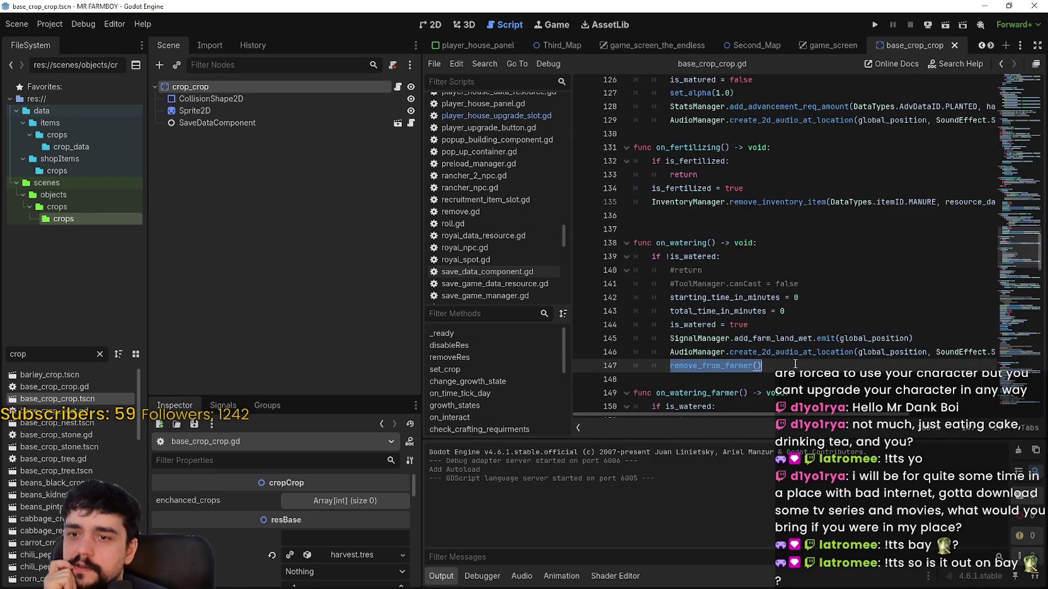
{"action": "double_click", "coordinate": [730, 365]}
{"action": "scroll", "coordinate": [731, 365], "scroll_direction": "down", "scroll_amount": 4}
{"action": "left_click", "coordinate": [1017, 367]}
{"action": "scroll", "coordinate": [1015, 364], "scroll_direction": "up", "scroll_amount": 2}
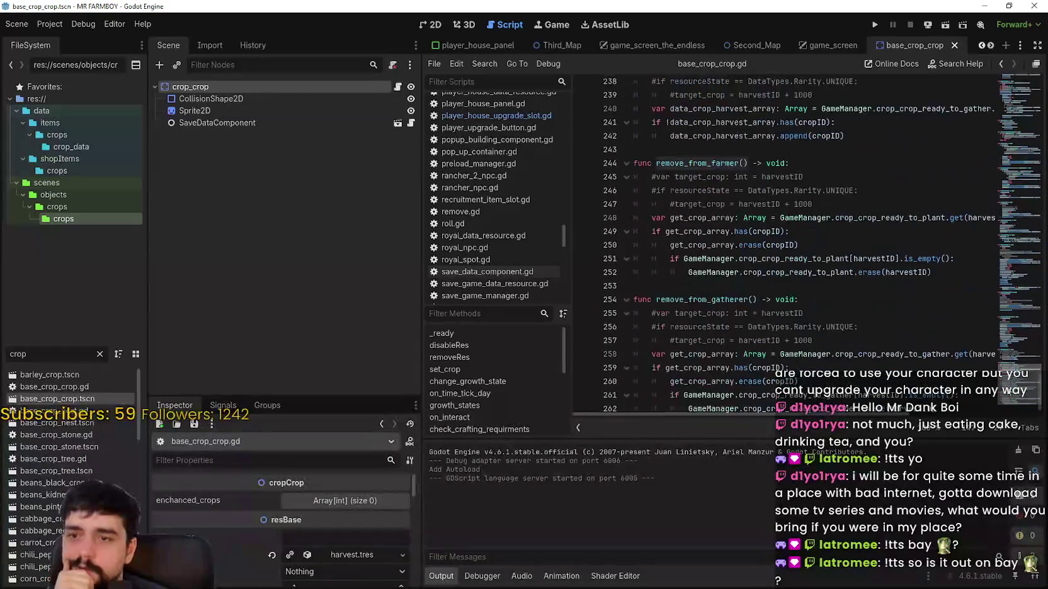
{"action": "scroll", "coordinate": [1013, 360], "scroll_direction": "down", "scroll_amount": 1}
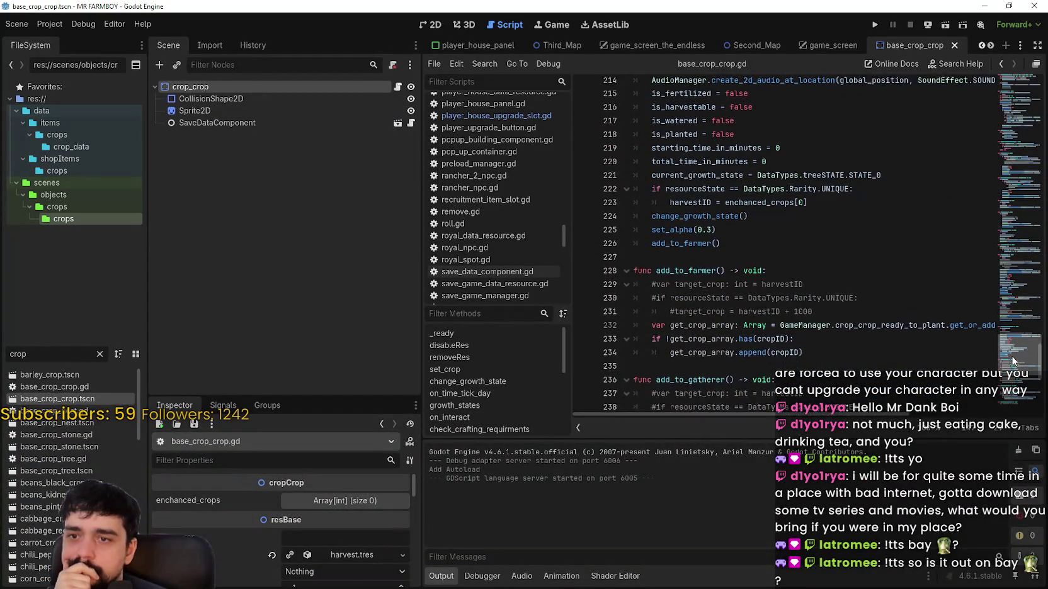
{"action": "mouse_move", "coordinate": [830, 418]}
{"action": "left_mouse_down"}
{"action": "mouse_move", "coordinate": [907, 418]}
{"action": "mouse_move", "coordinate": [828, 417]}
{"action": "left_mouse_up"}
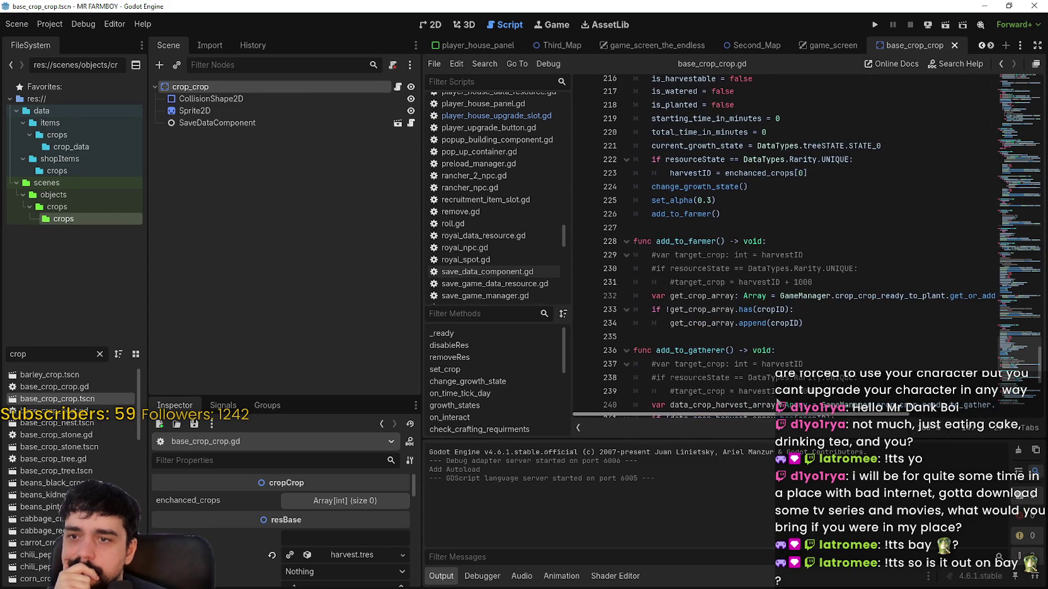
{"action": "scroll", "coordinate": [746, 363], "scroll_direction": "down", "scroll_amount": 2}
{"action": "scroll", "coordinate": [853, 400], "scroll_direction": "down", "scroll_amount": 2}
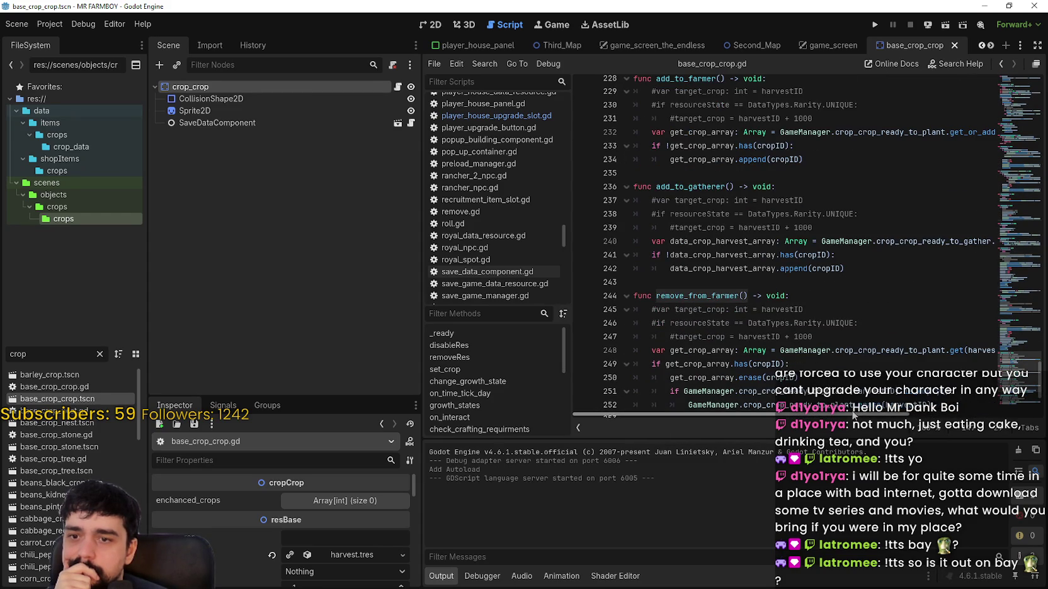
{"action": "scroll", "coordinate": [855, 416], "scroll_direction": "right", "scroll_amount": 3}
{"action": "scroll", "coordinate": [844, 410], "scroll_direction": "left", "scroll_amount": 5}
{"action": "scroll", "coordinate": [812, 387], "scroll_direction": "down", "scroll_amount": 2}
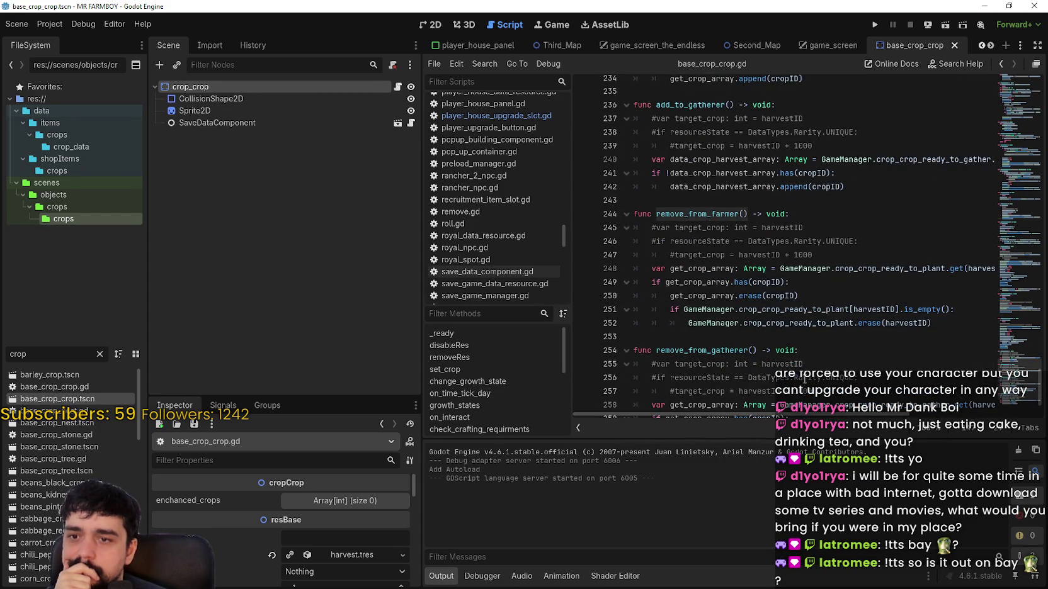
- Delete the commented-out lines in remove_from_farmer, add_to_gatherer and add_to_farmer
{"action": "left_click_drag", "start_coordinate": [816, 255], "coordinate": [608, 230]}
{"action": "key", "text": "BackSpace"}
{"action": "key", "text": "BackSpace"}
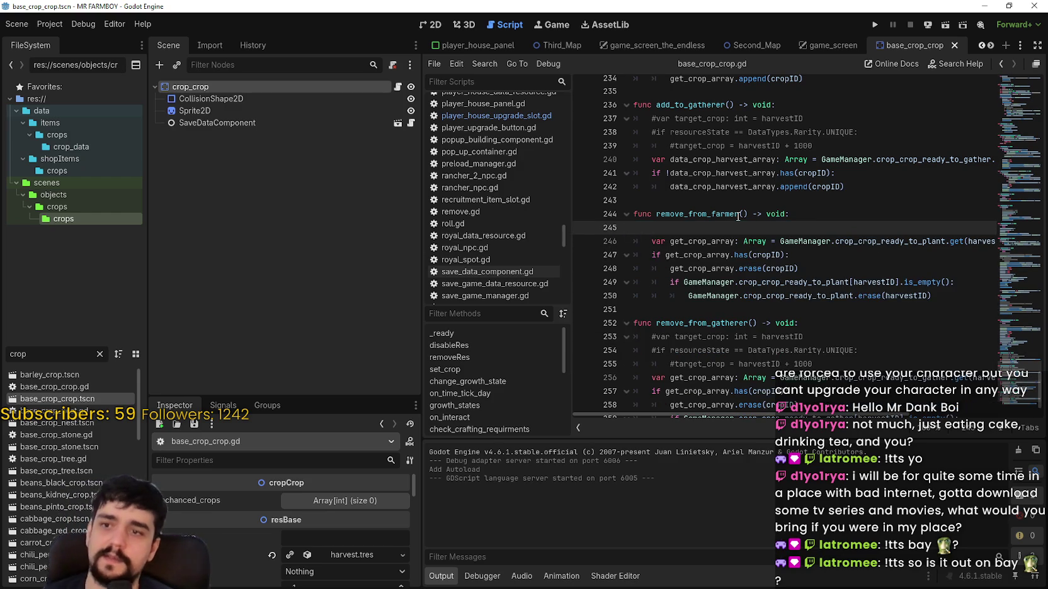
{"action": "scroll", "coordinate": [767, 201], "scroll_direction": "up", "scroll_amount": 2}
{"action": "left_click_drag", "start_coordinate": [813, 227], "coordinate": [633, 200]}
{"action": "key", "text": "BackSpace"}
{"action": "key", "text": "BackSpace"}
{"action": "scroll", "coordinate": [786, 238], "scroll_direction": "up", "scroll_amount": 3}
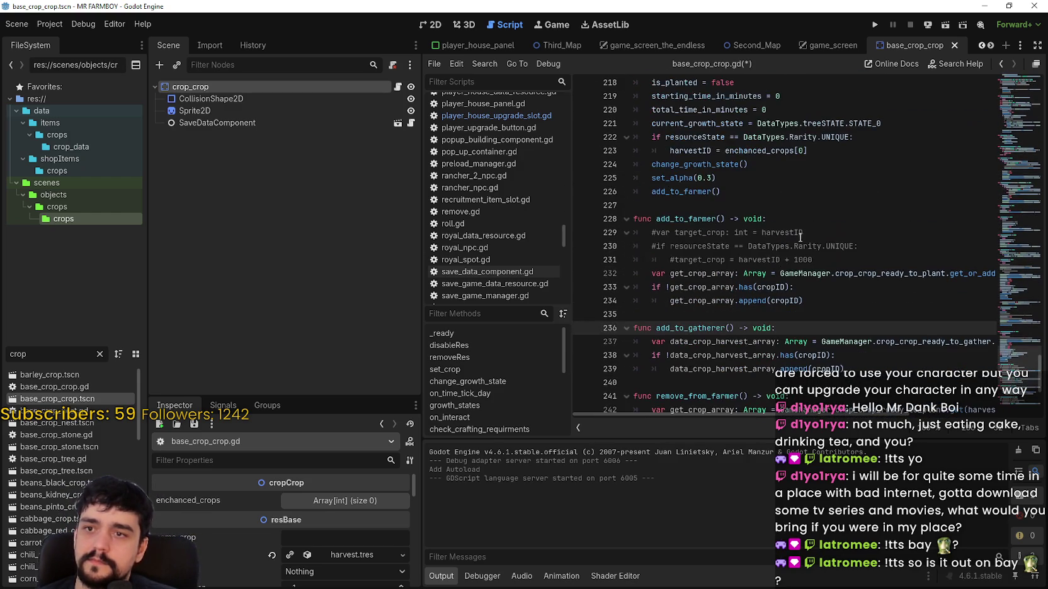
{"action": "left_click", "coordinate": [825, 256]}
{"action": "left_click_drag", "start_coordinate": [662, 245], "coordinate": [620, 233]}
{"action": "left_click_drag", "start_coordinate": [850, 261], "coordinate": [619, 233]}
{"action": "key", "text": "BackSpace"}
- Save base_crop_crop.gd and bring the NewIssues.txt notes to the front
{"action": "scroll", "coordinate": [775, 263], "scroll_direction": "up", "scroll_amount": 9}
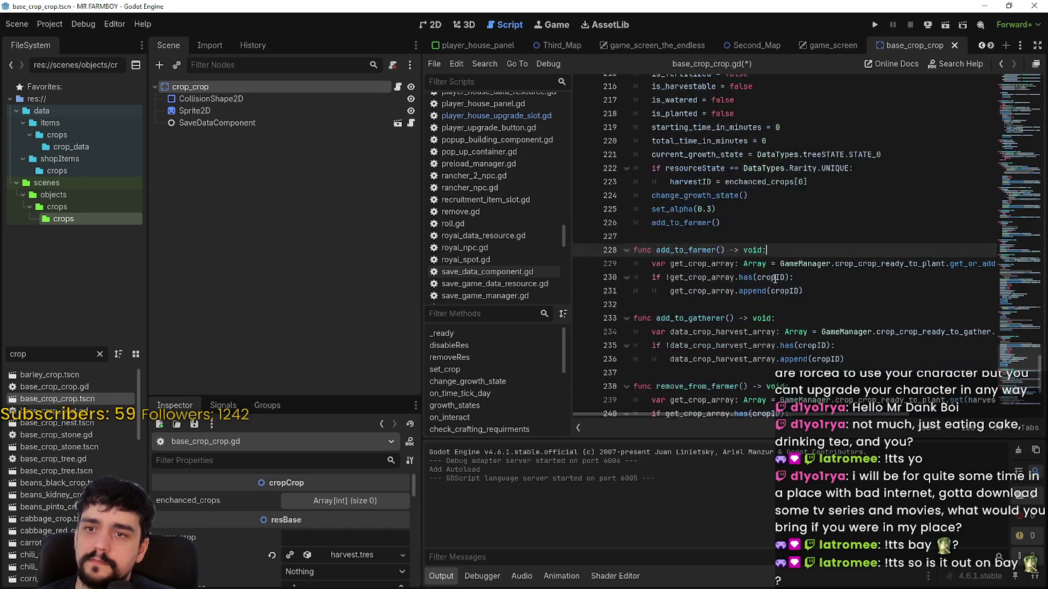
{"action": "scroll", "coordinate": [777, 268], "scroll_direction": "up", "scroll_amount": 12}
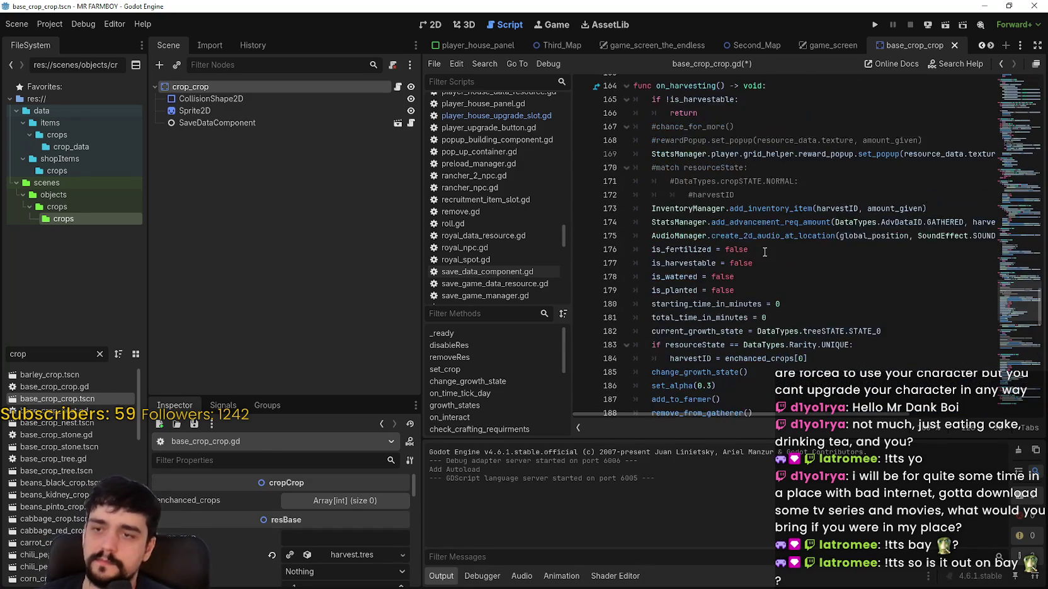
{"action": "left_click", "coordinate": [799, 277]}
{"action": "key", "text": "ctrl+s"}
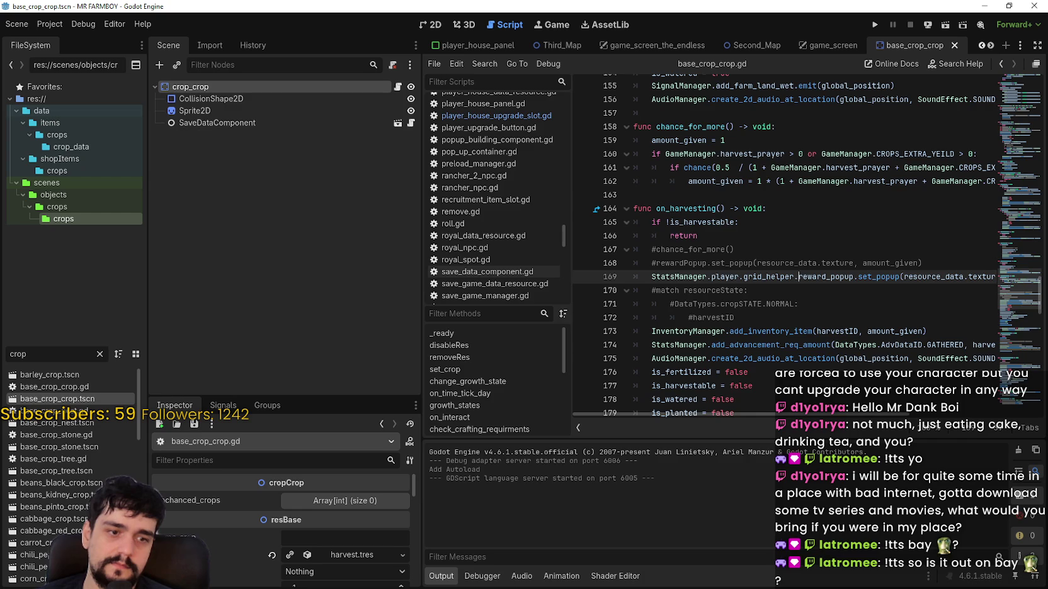
{"action": "key", "text": "alt+Tab"}
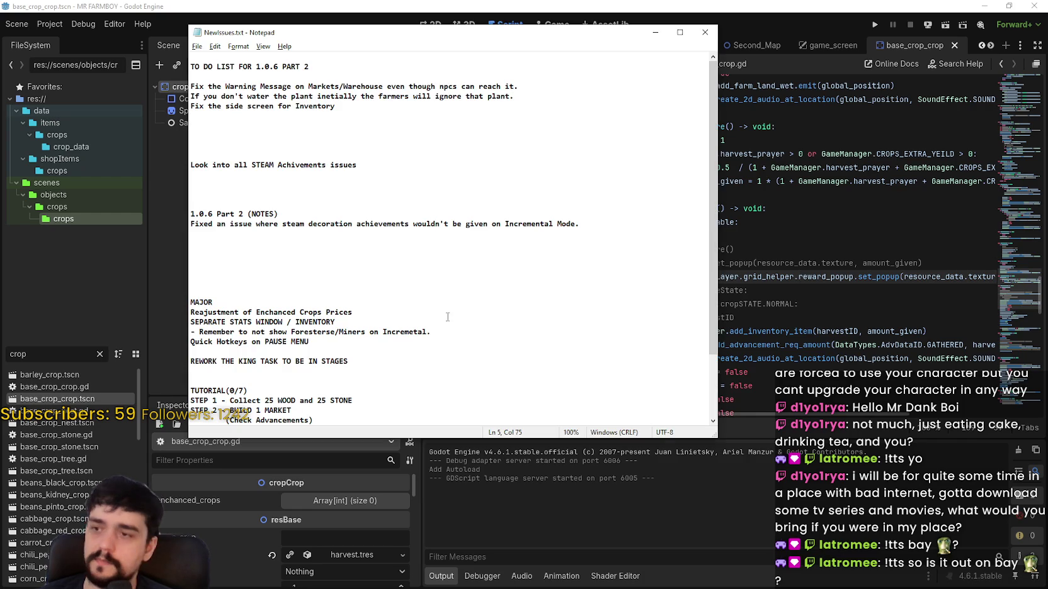
- Log a 'Fixed an issue where…' note about unwatered first-planted crops and save NewIssues.txt
{"action": "left_click", "coordinate": [252, 233]}
{"action": "type", "text": "Fix"}
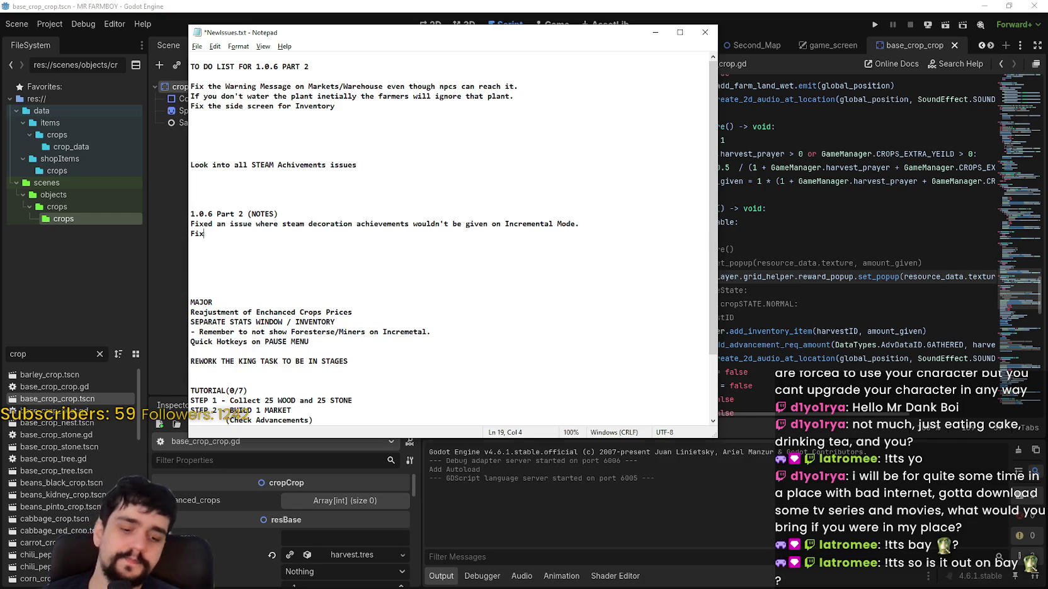
{"action": "type", "text": "ed an issue where"}
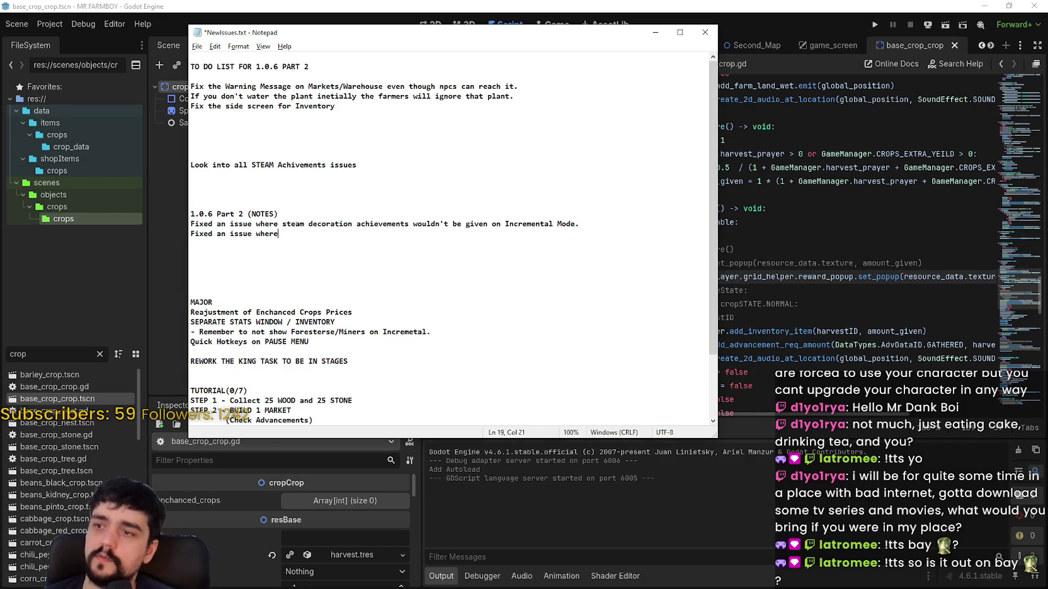
{"action": "key", "text": "BackSpace"}
{"action": "key", "text": "BackSpace"}
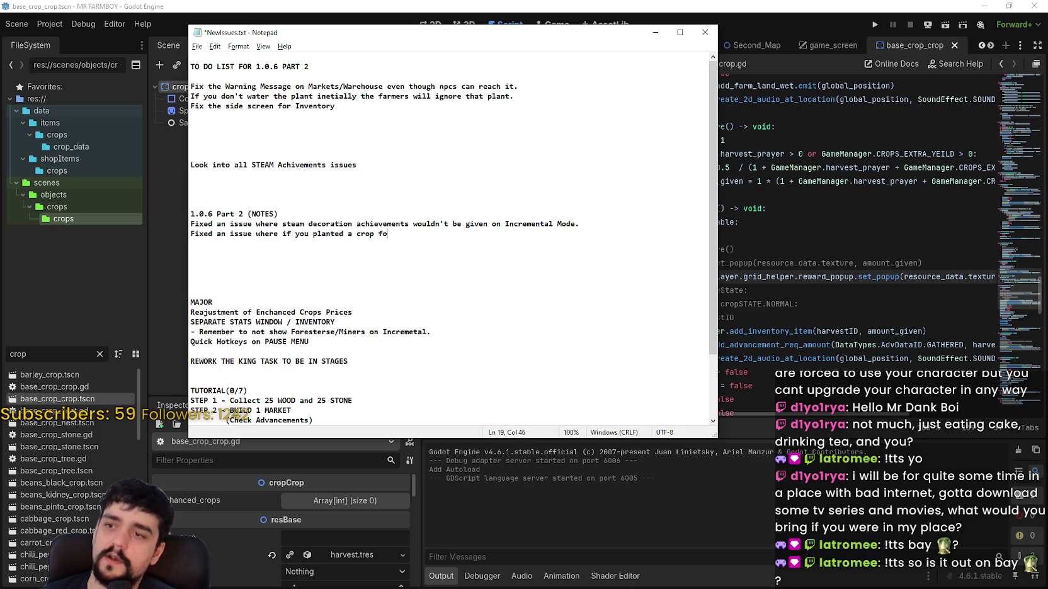
{"action": "type", "text": "r the first time"}
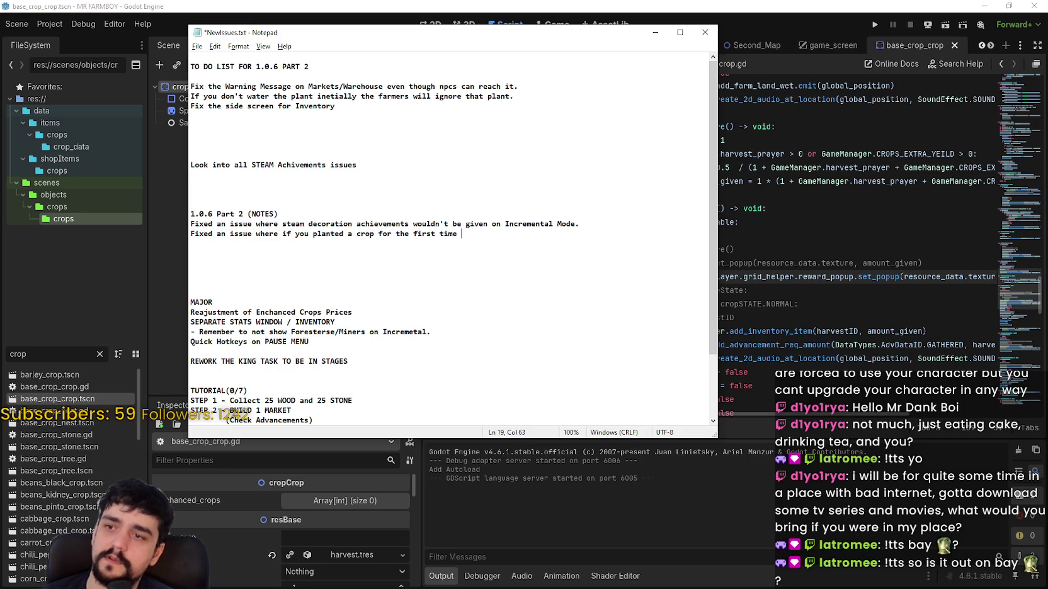
{"action": "type", "text": " and you didn't "}
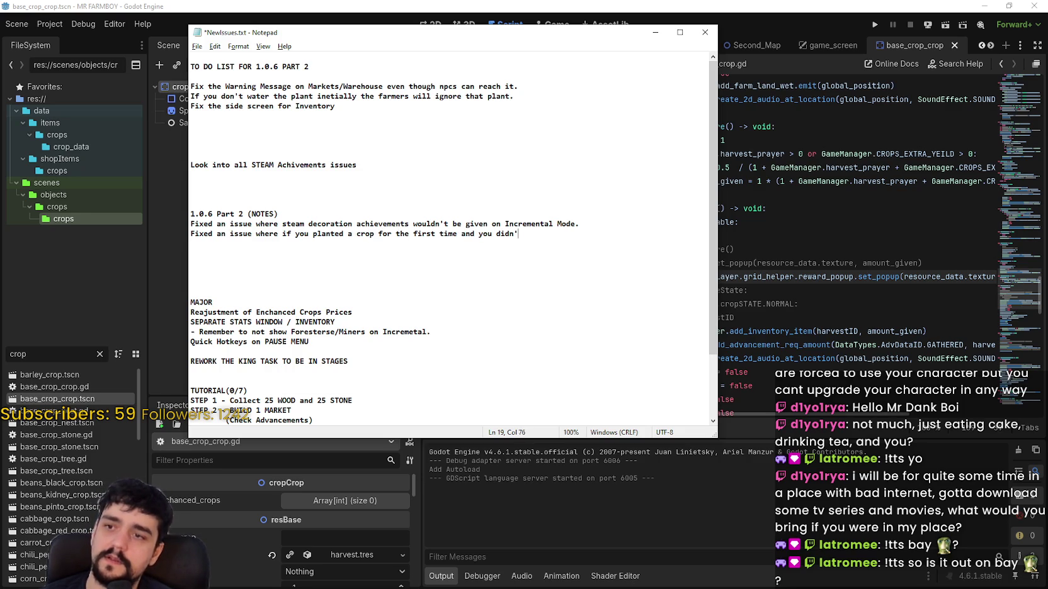
{"action": "type", "text": "water it"}
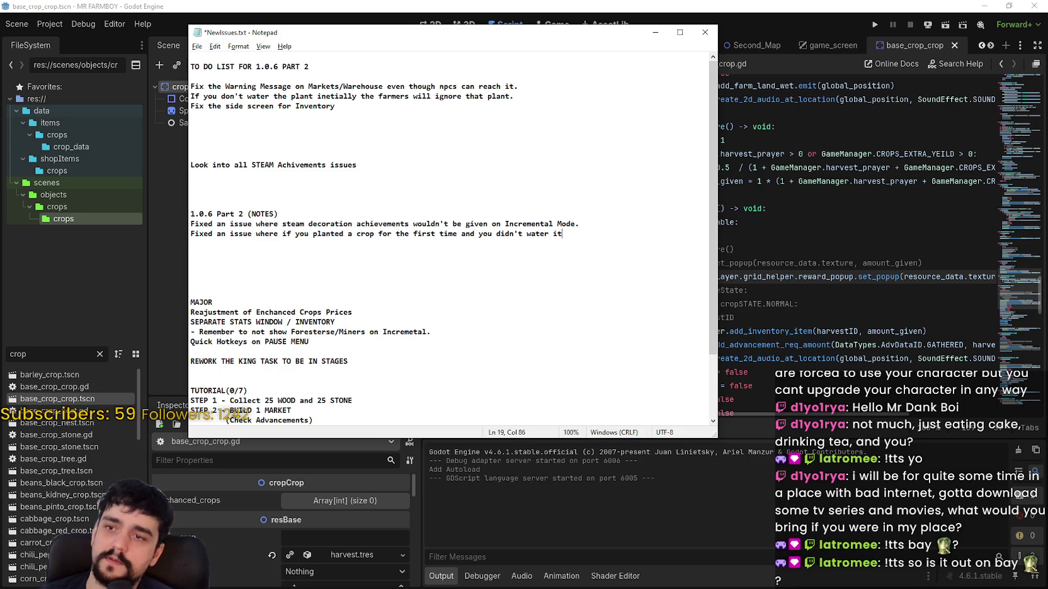
{"action": "type", "text": ", it woudn't"}
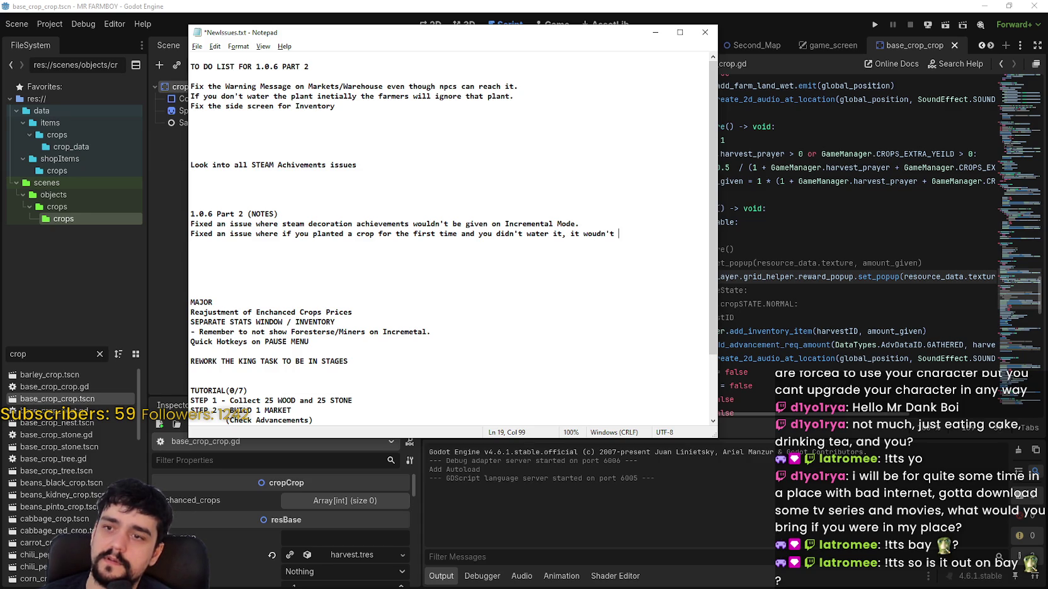
{"action": "type", "text": "register"}
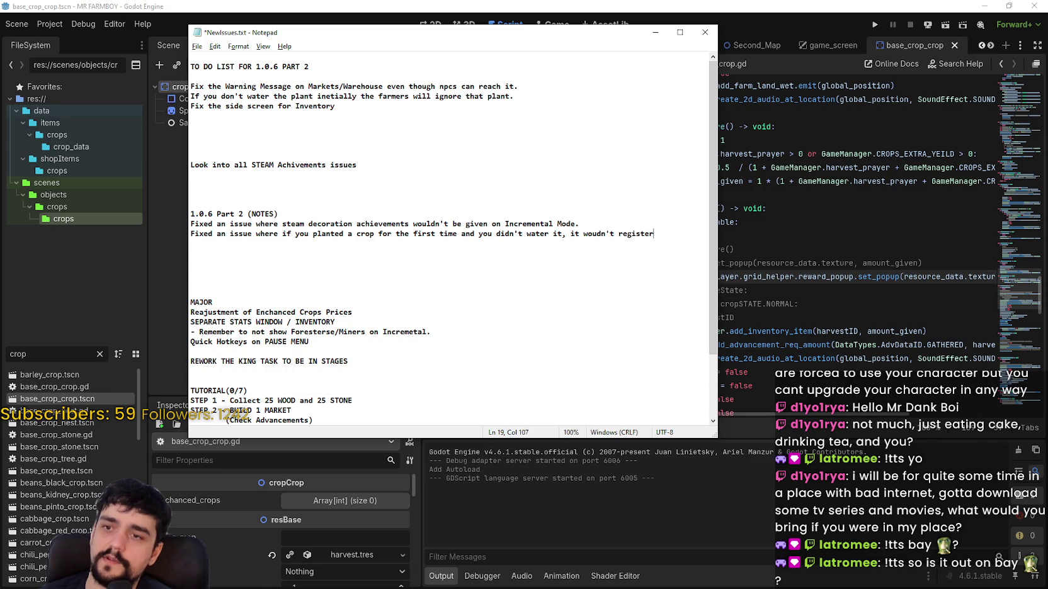
{"action": "key", "text": "Return"}
{"action": "type", "text": "for the Farmer to Water it."}
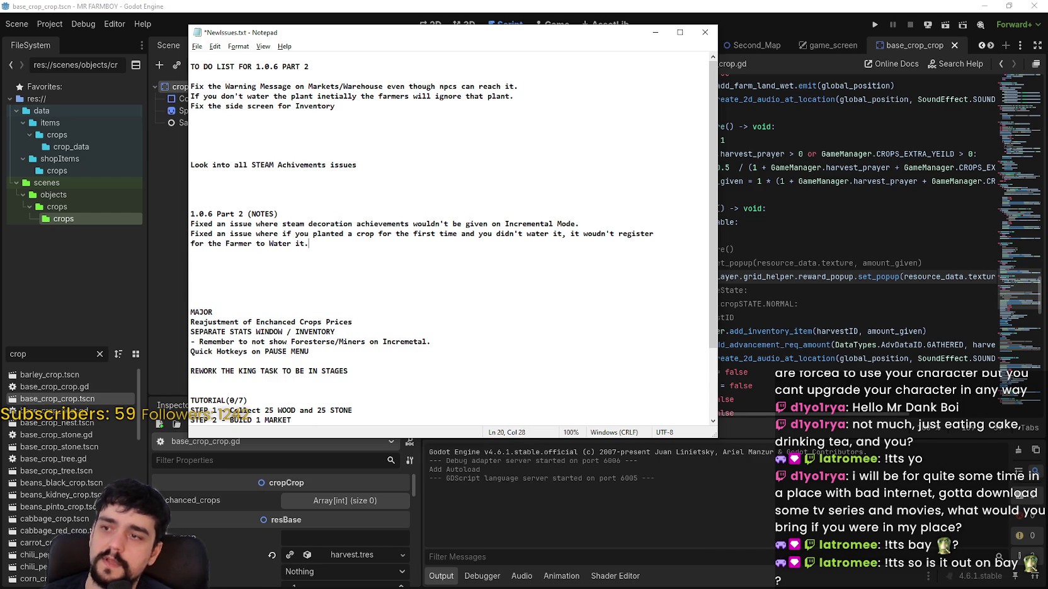
{"action": "key", "text": "ctrl+s"}
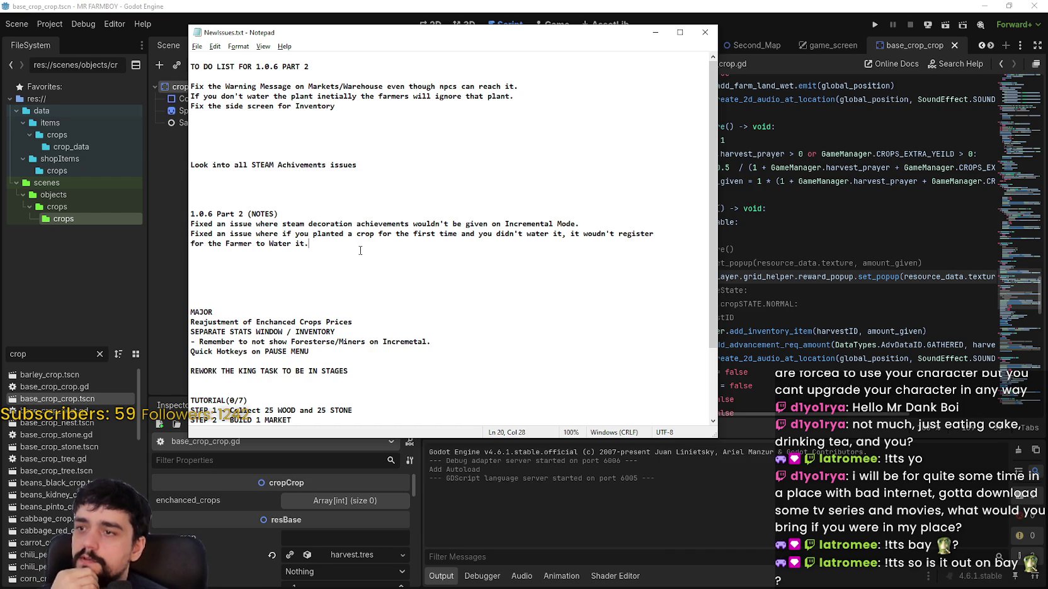
- Delete the unwatered-plant to-do line and copy the new fix note for Steam
{"action": "left_click", "coordinate": [818, 214]}
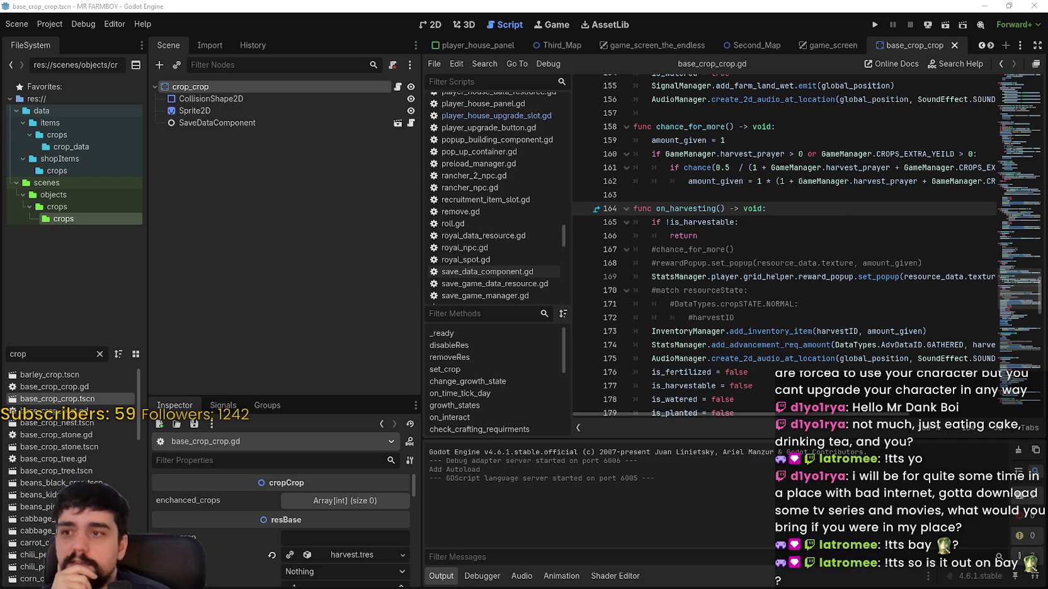
{"action": "key", "text": "alt+Tab"}
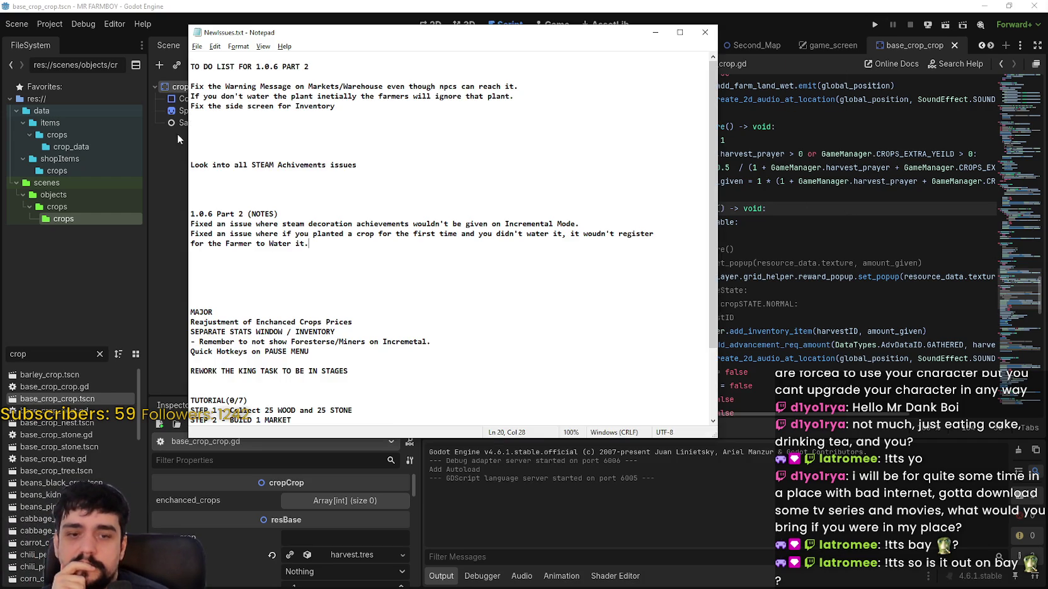
{"action": "left_click_drag", "start_coordinate": [522, 95], "coordinate": [155, 98]}
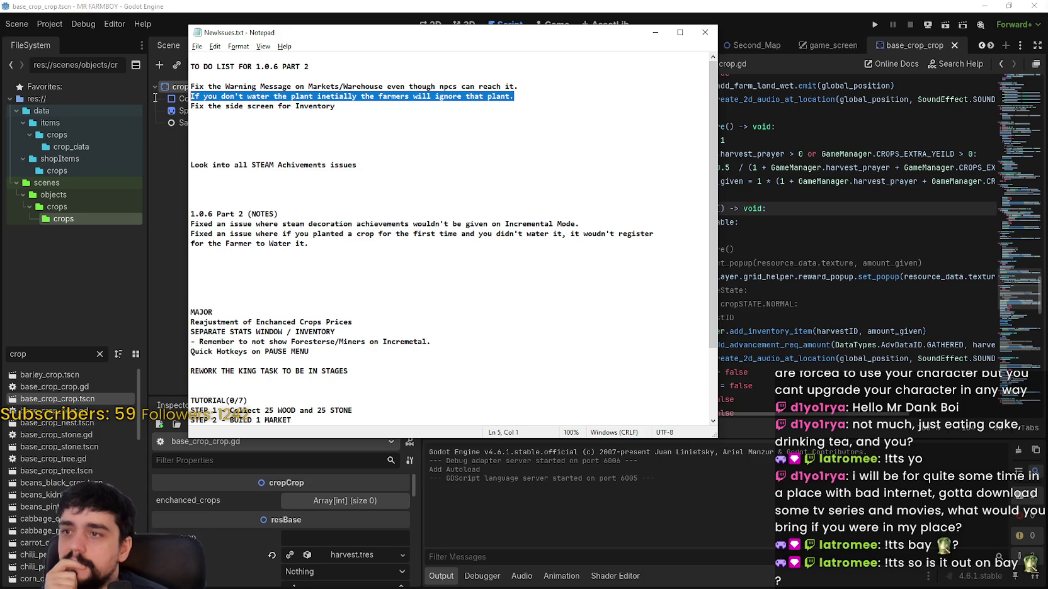
{"action": "key", "text": "BackSpace"}
{"action": "key", "text": "BackSpace"}
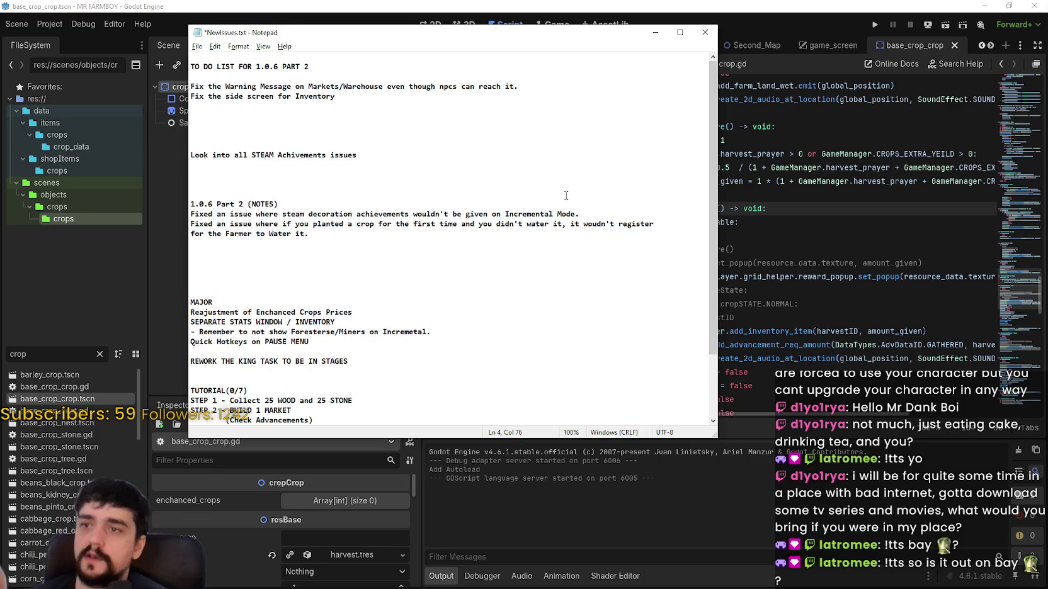
{"action": "left_click", "coordinate": [550, 267]}
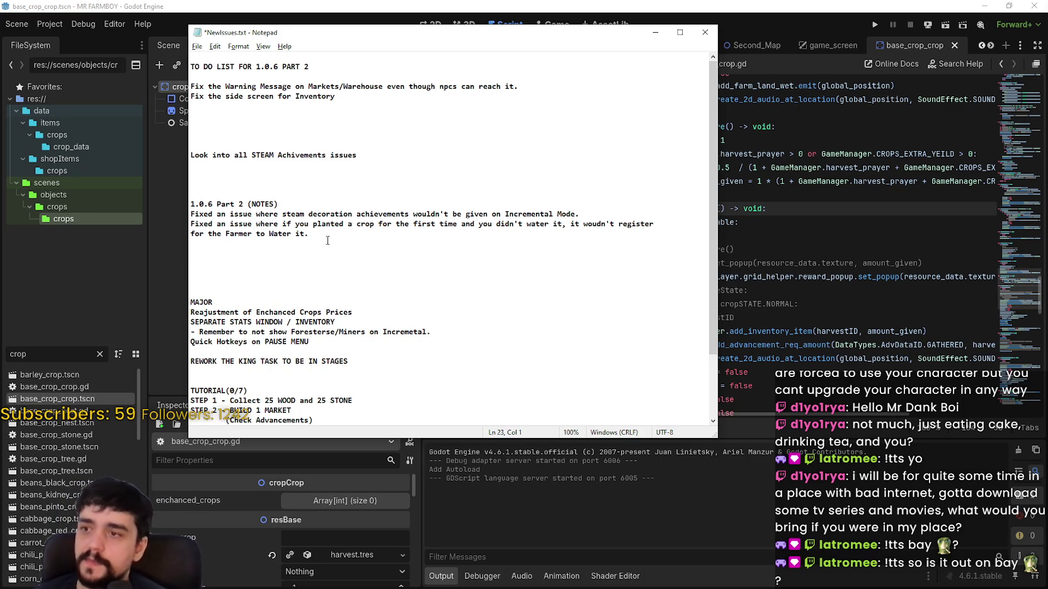
{"action": "left_click_drag", "start_coordinate": [309, 234], "coordinate": [176, 223]}
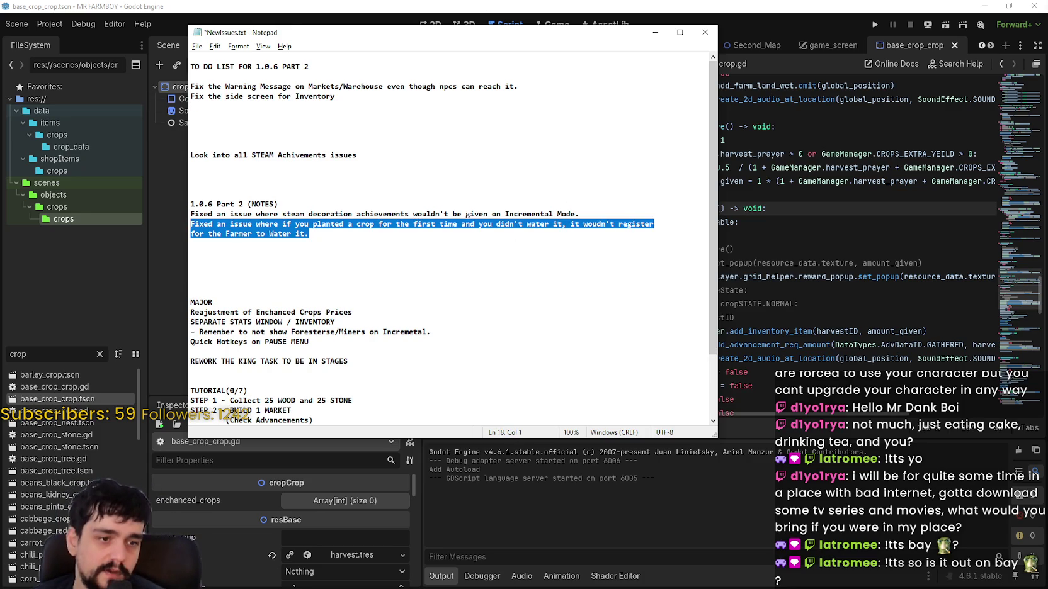
{"action": "key", "text": "alt+Tab"}
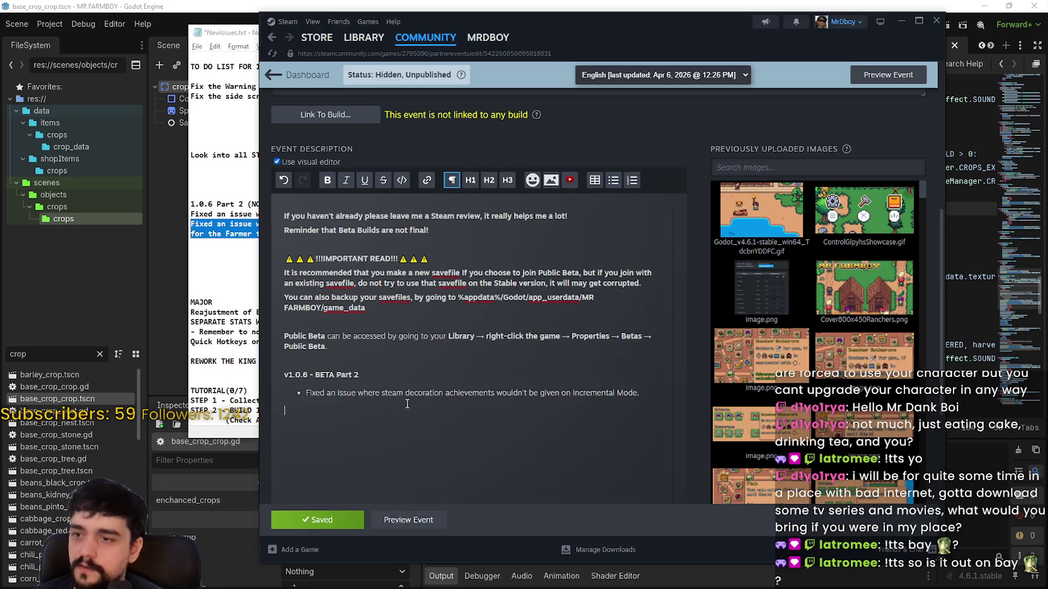
- Paste the crop-watering fix note as a single second bullet under v1.0.6 - BETA Part 2
{"action": "type", "text": "Fixed an issue where if you planted a crop for the first time and you didn't water it, it wouldn't register for the Farmer to Water it."}
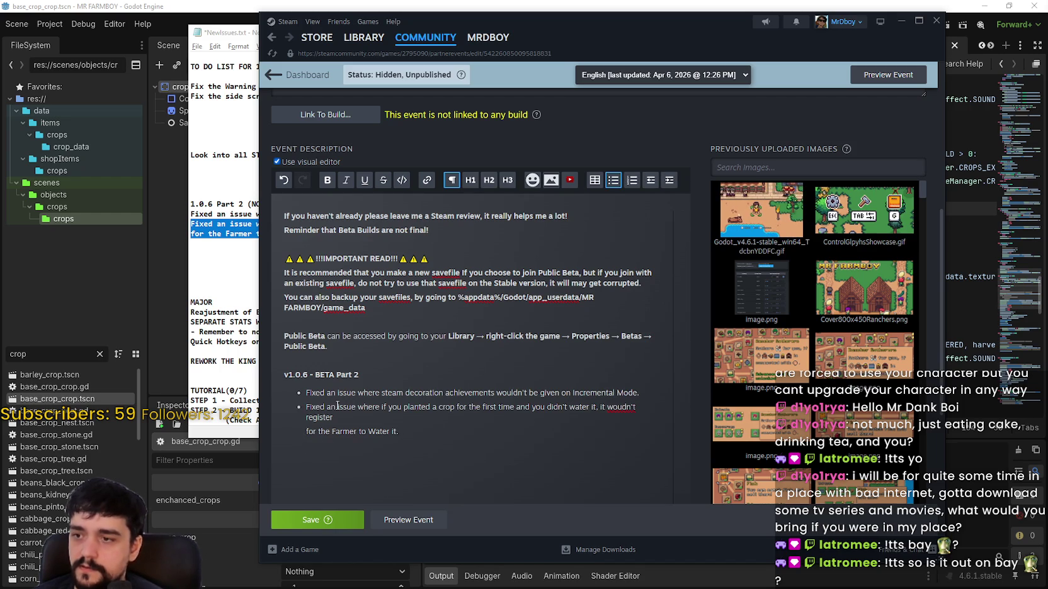
{"action": "key", "text": "BackSpace"}
{"action": "key", "text": "BackSpace"}
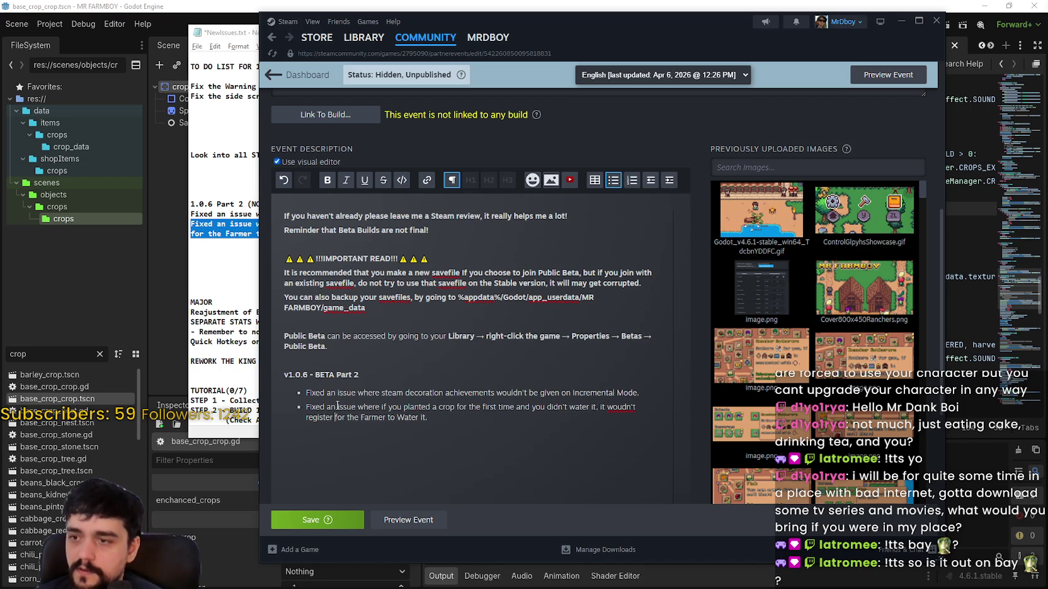
{"action": "right_click", "coordinate": [604, 407]}
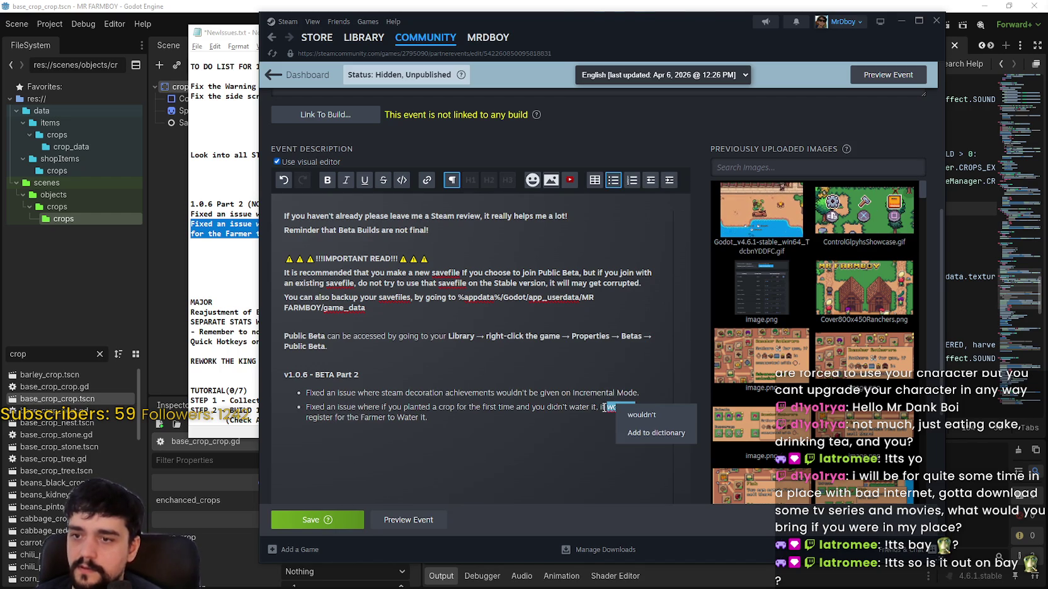
{"action": "key", "text": "Down"}
{"action": "key", "text": "Return"}
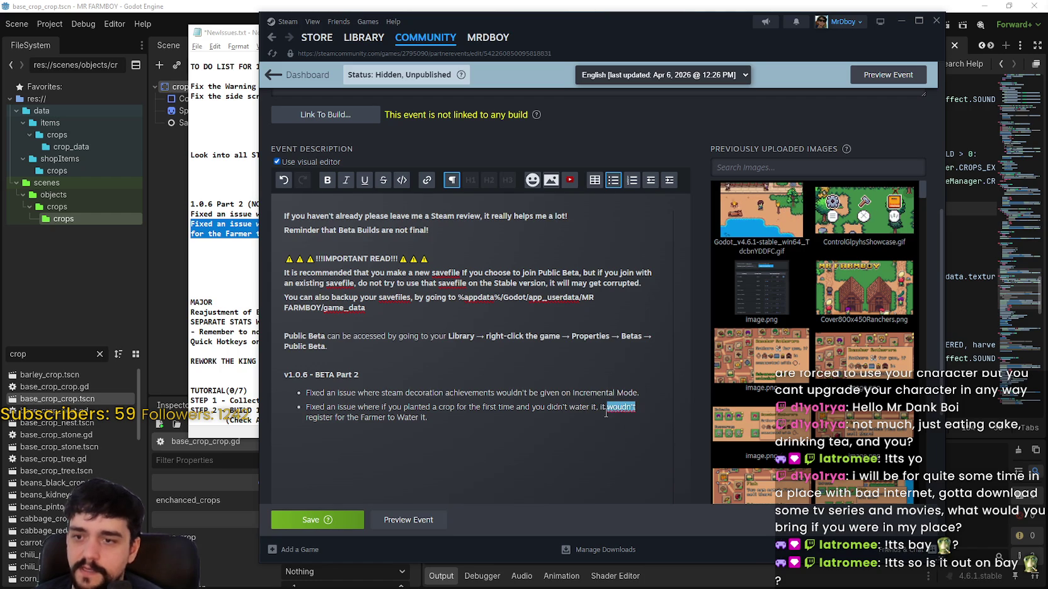
- Correct 'woudn't' to 'wouldn't' and save the event post
{"action": "right_click", "coordinate": [606, 413]}
{"action": "key", "text": "Escape"}
{"action": "right_click", "coordinate": [601, 416]}
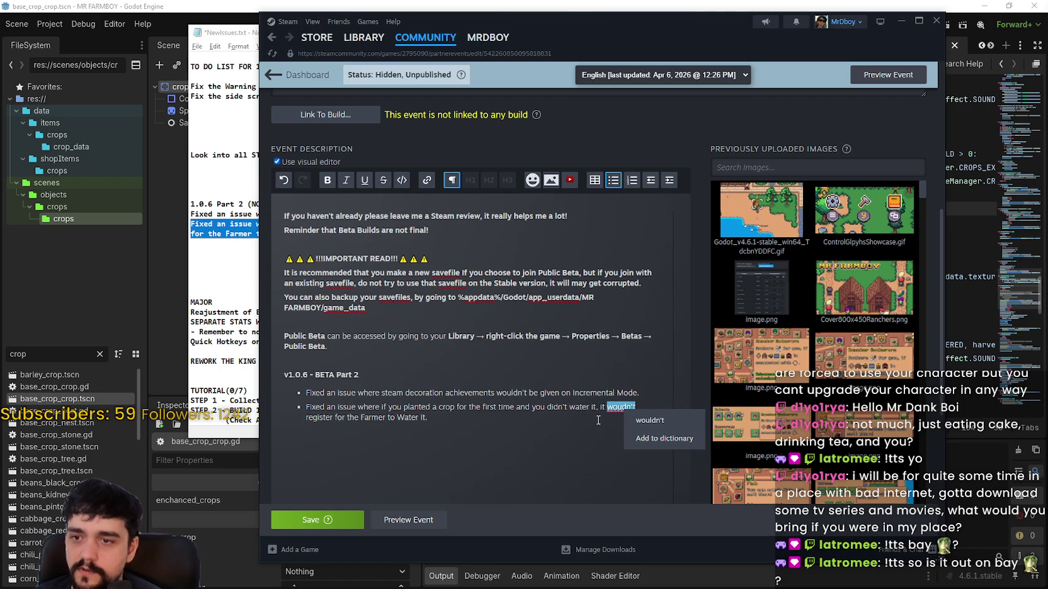
{"action": "key", "text": "Escape"}
{"action": "right_click", "coordinate": [630, 407]}
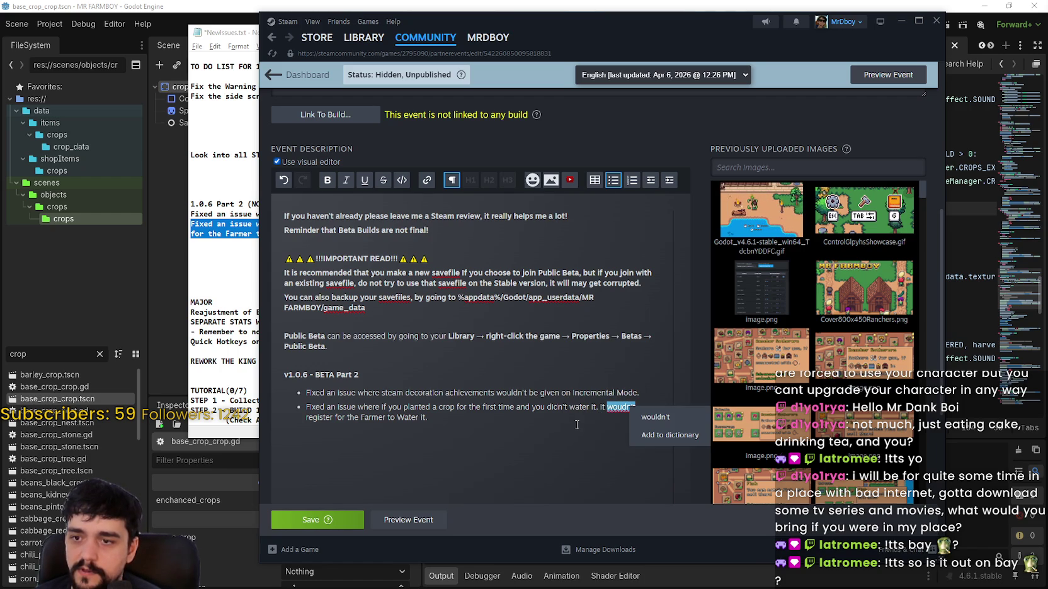
{"action": "left_click", "coordinate": [585, 415]}
{"action": "right_click", "coordinate": [586, 415]}
{"action": "left_click", "coordinate": [620, 408]}
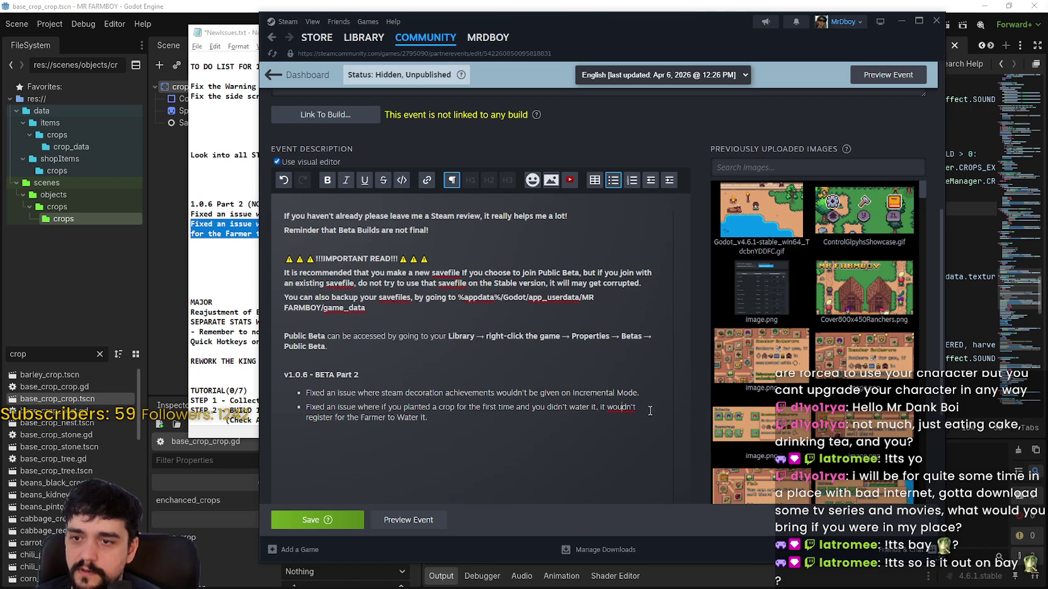
{"action": "type", "text": "l"}
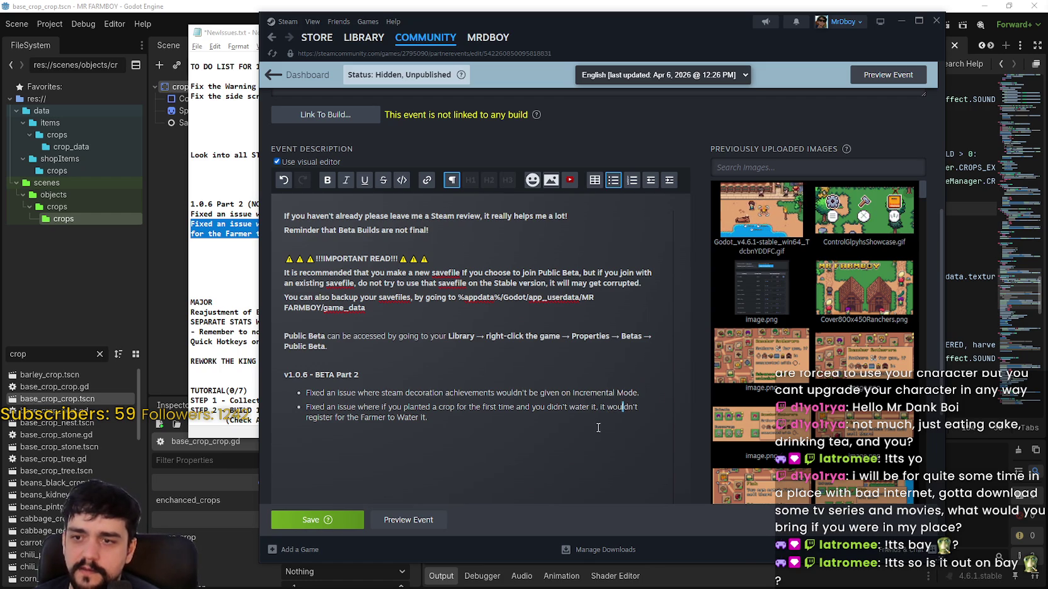
{"action": "left_click", "coordinate": [328, 521]}
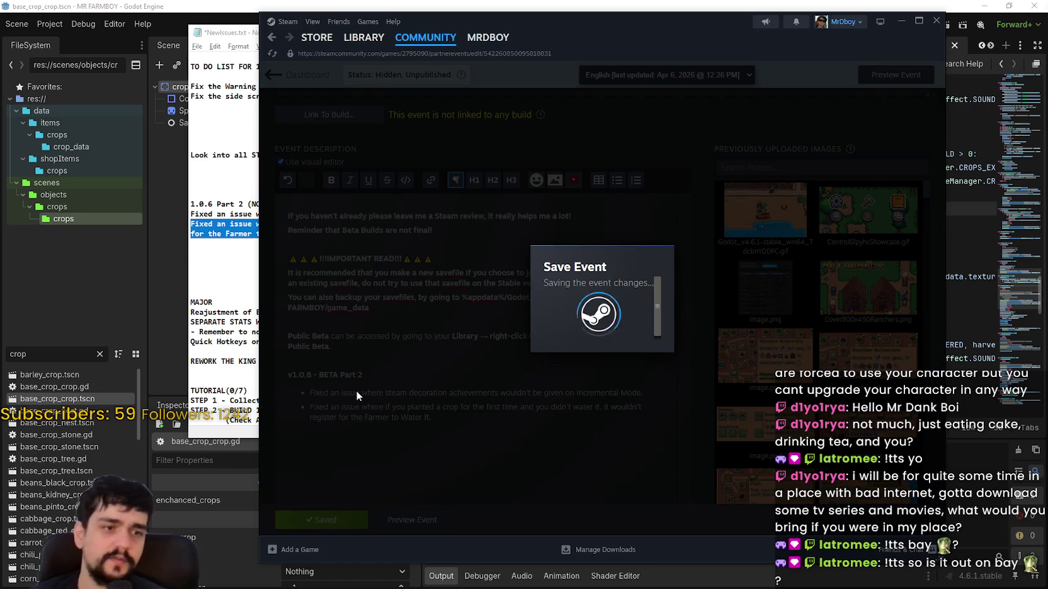
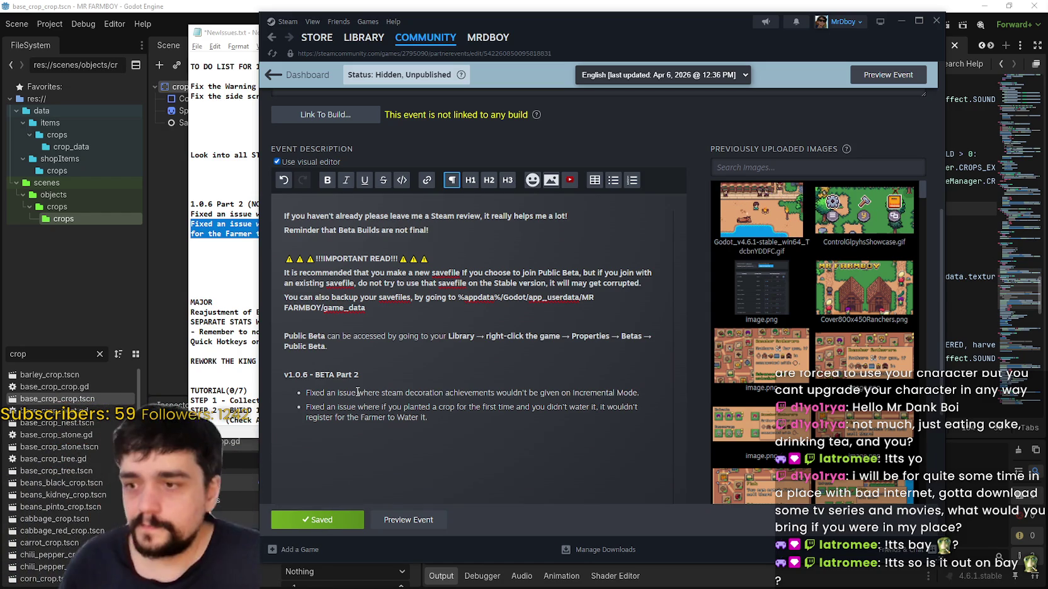
- Leave the Steam event editor and bring the NewIssues.txt to-do list to the front
{"action": "mouse_move", "coordinate": [488, 37]}
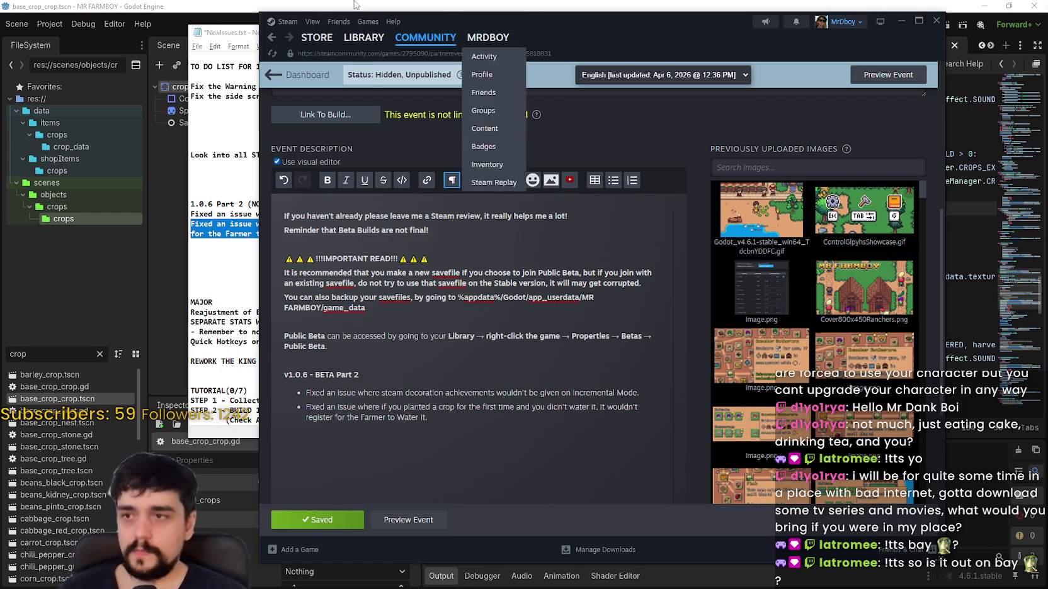
{"action": "key", "text": "alt+Tab"}
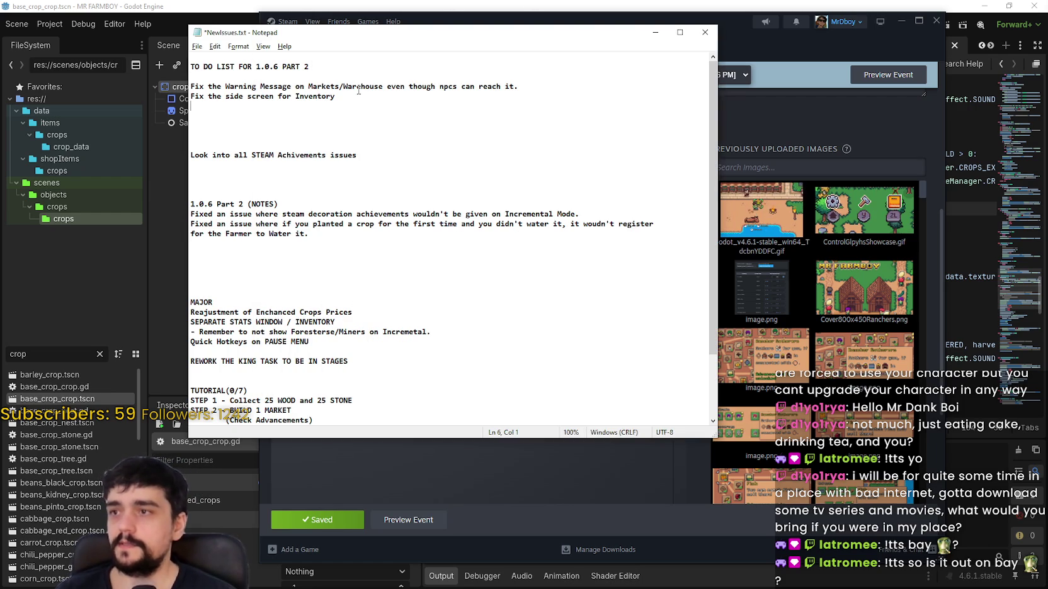
- Review the 'Fix the side screen for Inventory' to-do line, then return to Godot's base_crop_crop.gd
{"action": "mouse_move", "coordinate": [360, 98]}
{"action": "left_mouse_down"}
{"action": "mouse_move", "coordinate": [155, 91]}
{"action": "mouse_move", "coordinate": [165, 96]}
{"action": "left_mouse_up"}
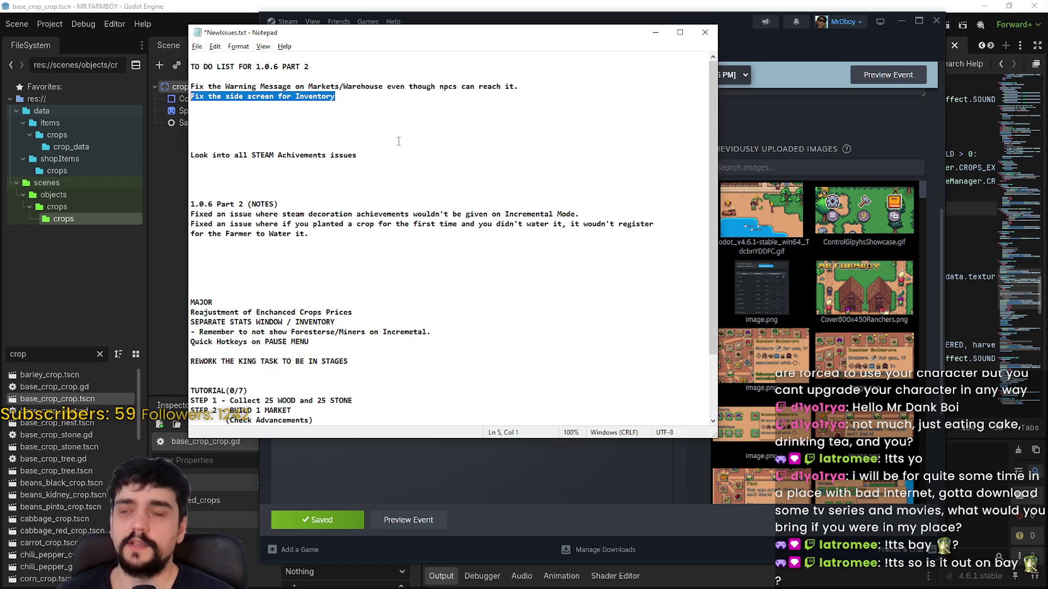
{"action": "mouse_move", "coordinate": [421, 99]}
{"action": "left_mouse_down"}
{"action": "mouse_move", "coordinate": [416, 88]}
{"action": "mouse_move", "coordinate": [187, 93]}
{"action": "left_mouse_up"}
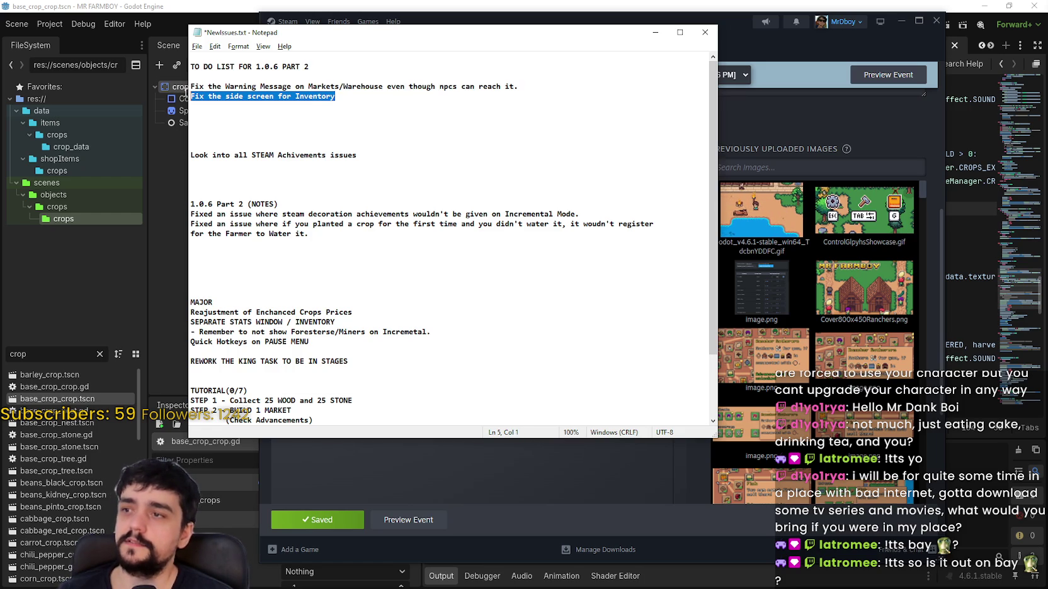
{"action": "left_click", "coordinate": [321, 117]}
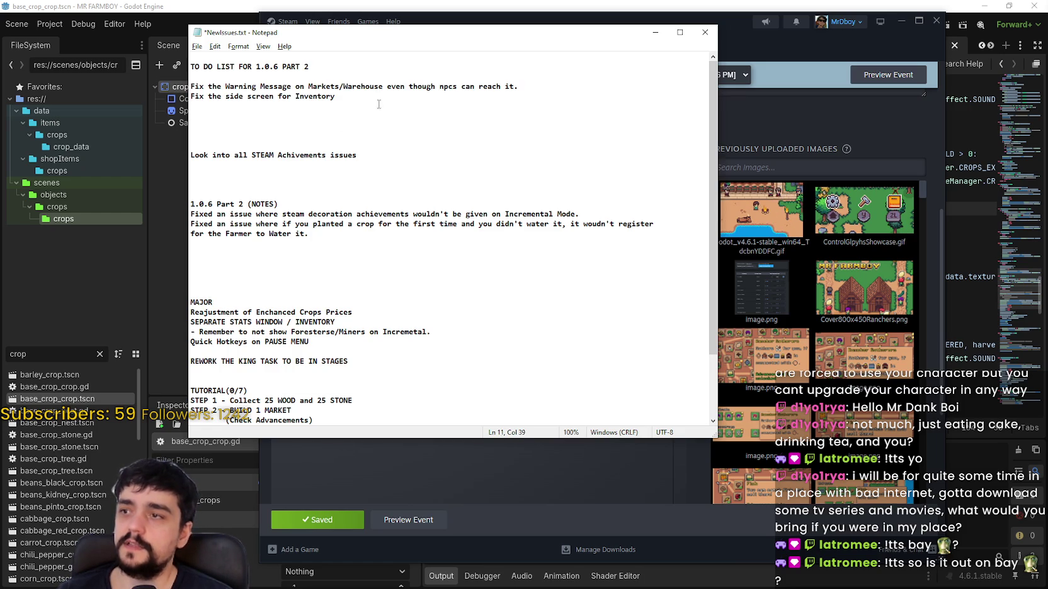
{"action": "left_click_drag", "start_coordinate": [378, 99], "coordinate": [183, 95]}
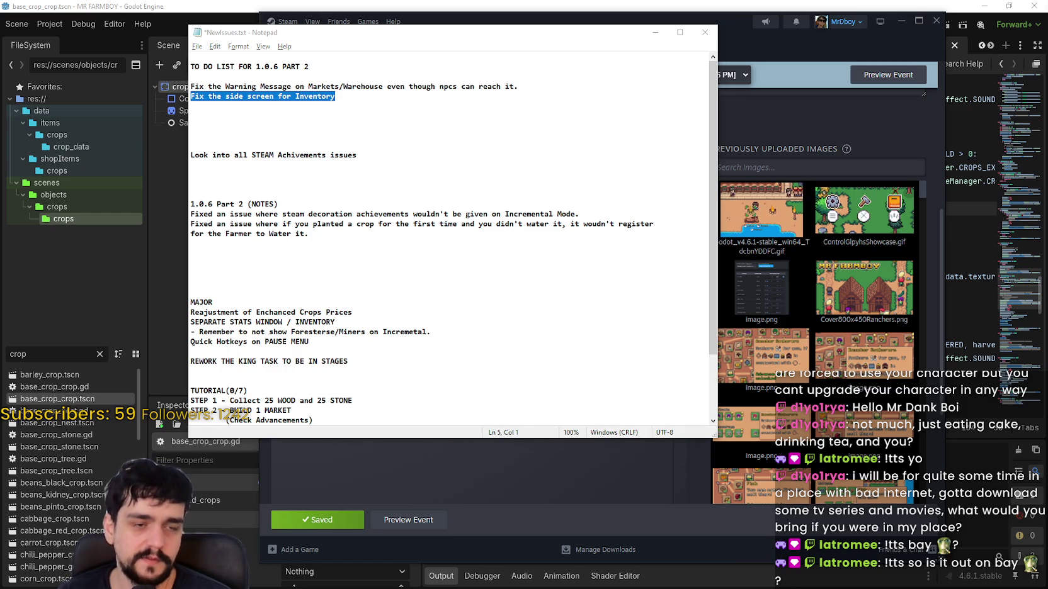
{"action": "left_click", "coordinate": [371, 115]}
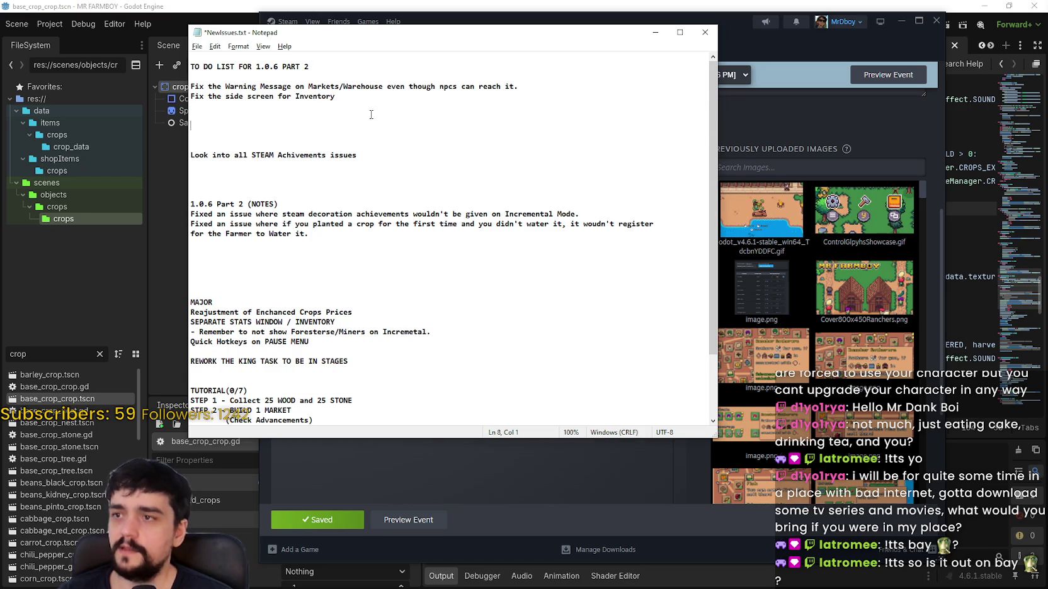
{"action": "key", "text": "alt+Tab"}
{"action": "mouse_move", "coordinate": [790, 304]}
{"action": "left_mouse_down"}
{"action": "mouse_move", "coordinate": [787, 295]}
{"action": "mouse_move", "coordinate": [788, 312]}
{"action": "left_mouse_up"}
- Save the scene, change the FileSystem filter from crop to 'game_', and open game_screen.tscn
{"action": "key", "text": "ctrl+s"}
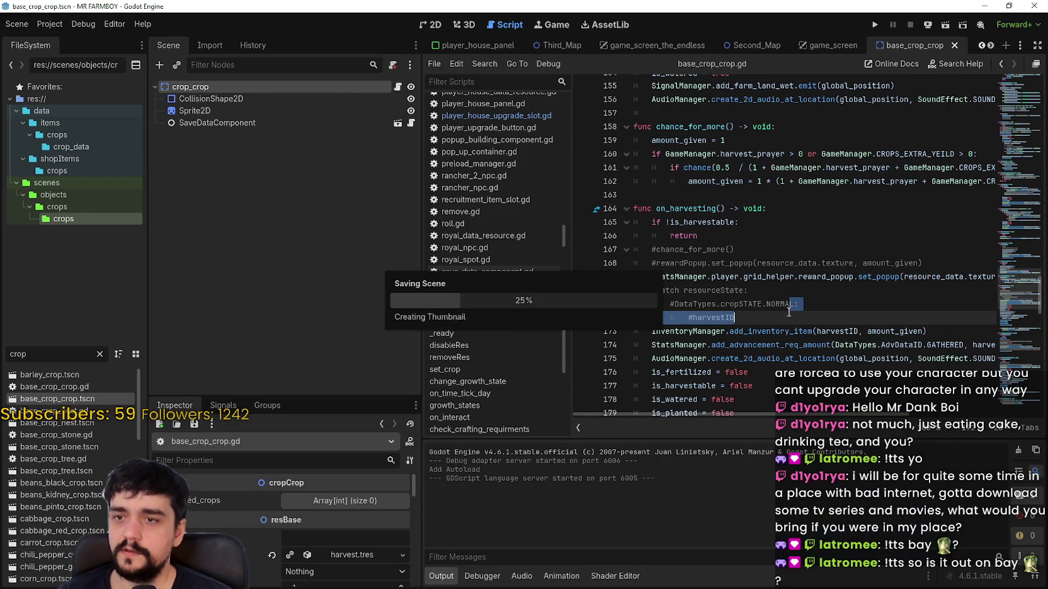
{"action": "left_click_drag", "start_coordinate": [1, 349], "coordinate": [1, 350]}
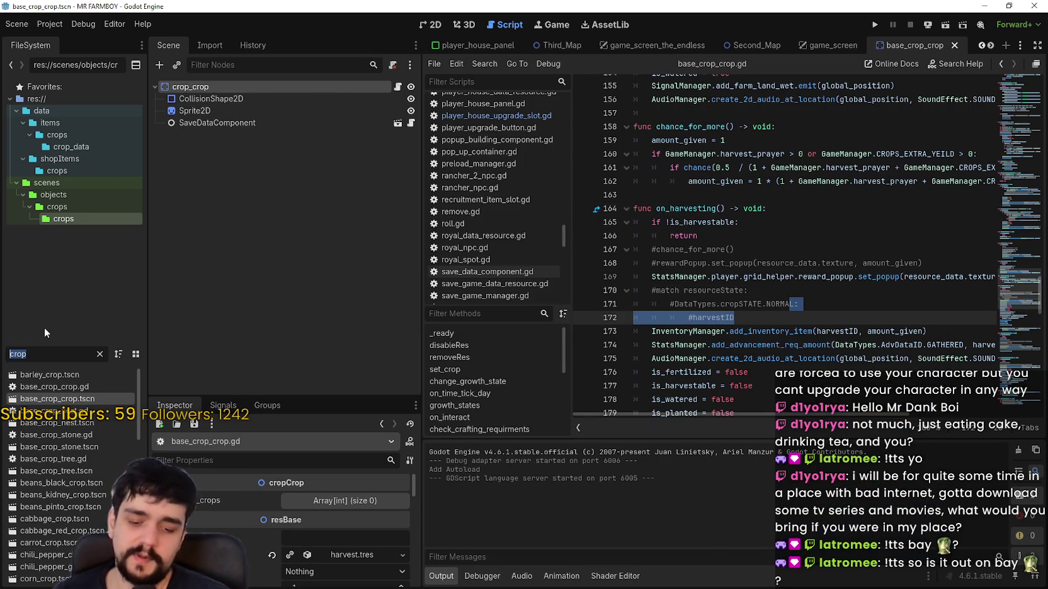
{"action": "key", "text": "BackSpace"}
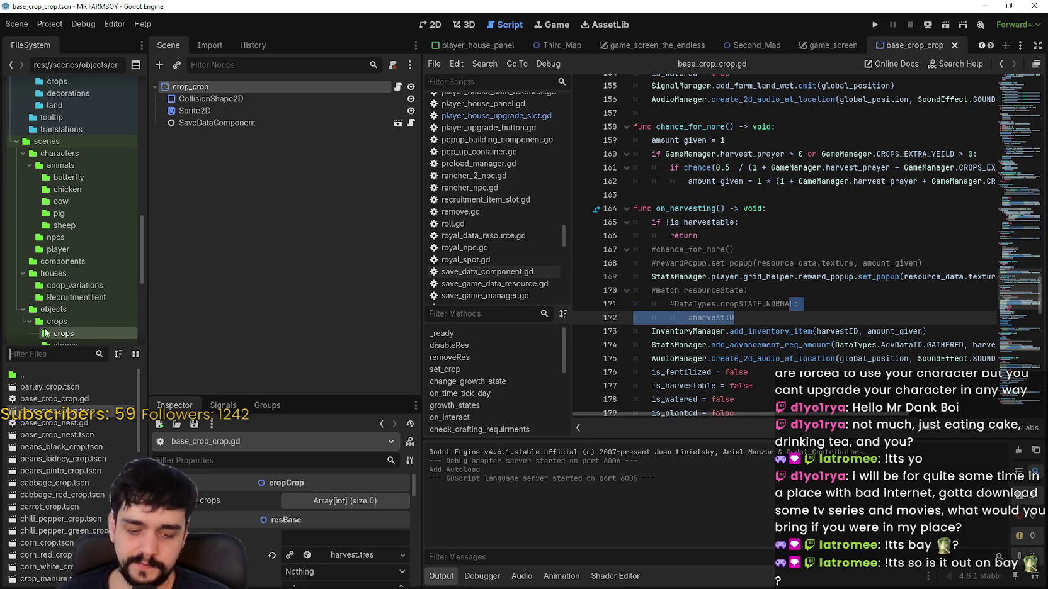
{"action": "type", "text": "egame"}
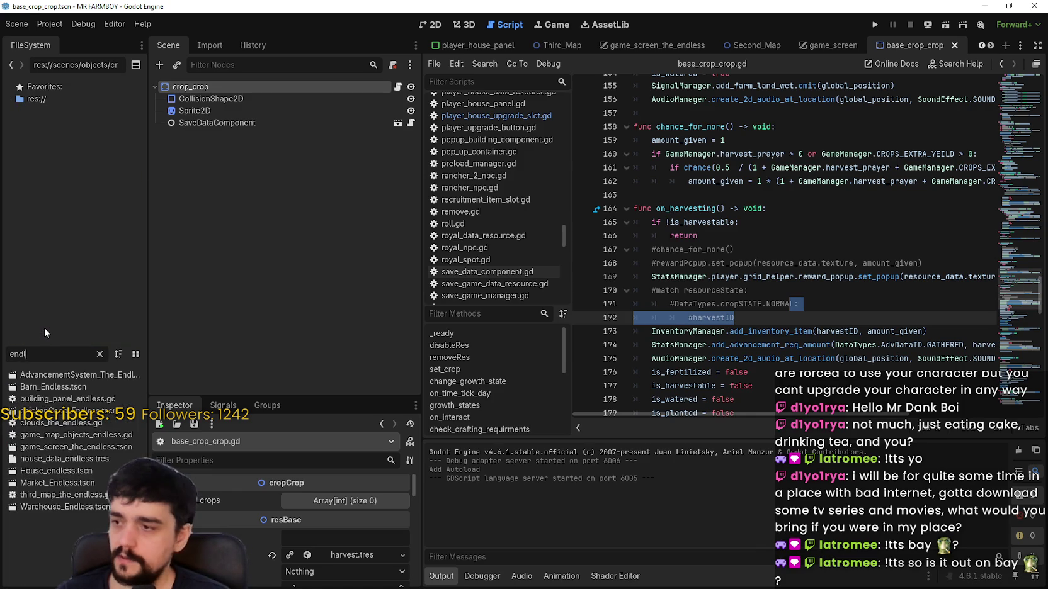
{"action": "key", "text": "Home"}
{"action": "key", "text": "Delete"}
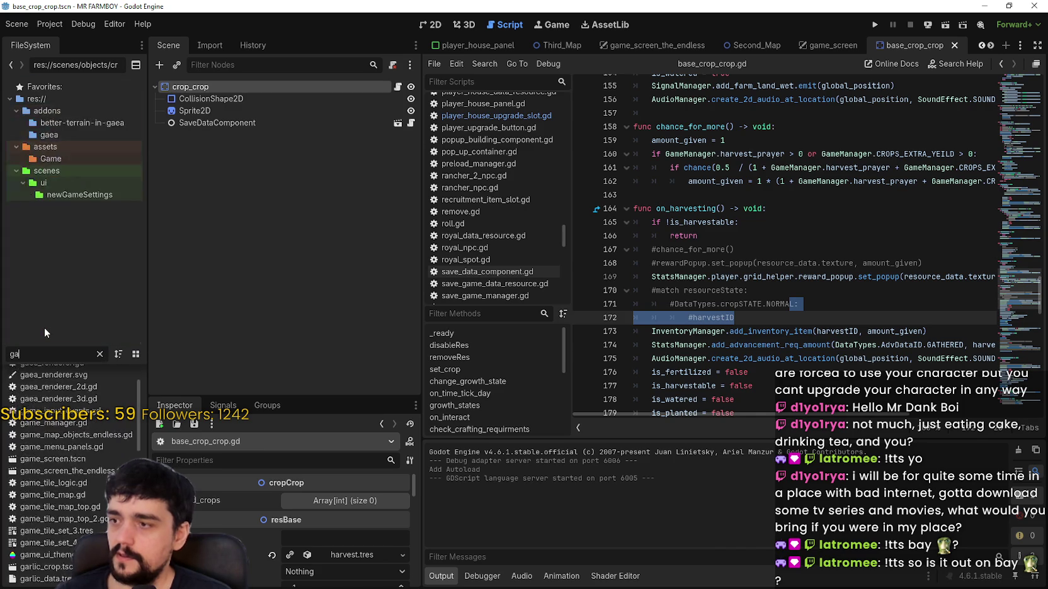
{"action": "key", "text": "End"}
{"action": "type", "text": "-"}
{"action": "key", "text": "BackSpace"}
{"action": "type", "text": "_"}
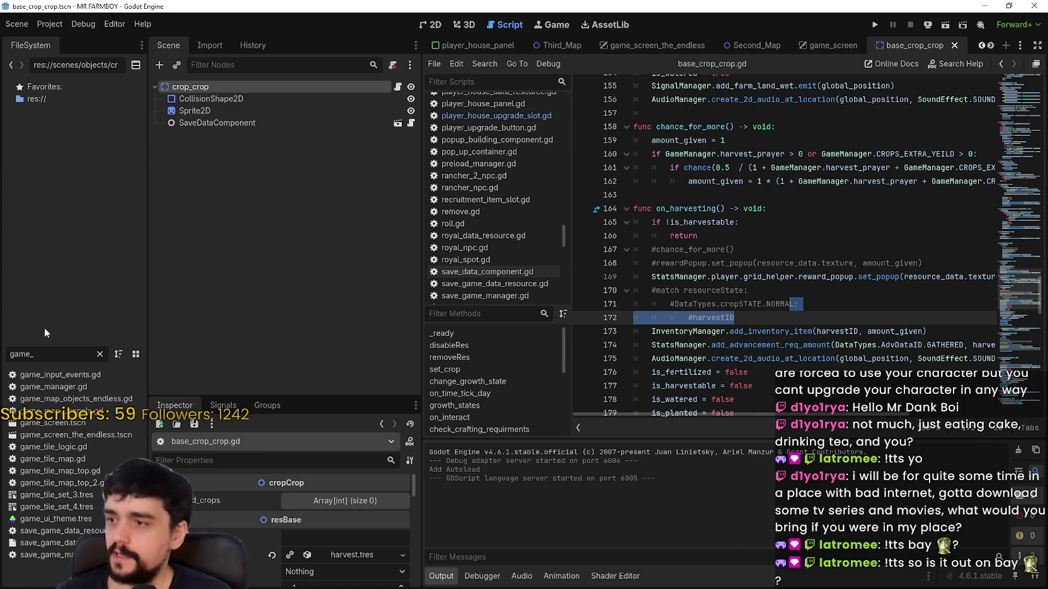
{"action": "left_click", "coordinate": [80, 425]}
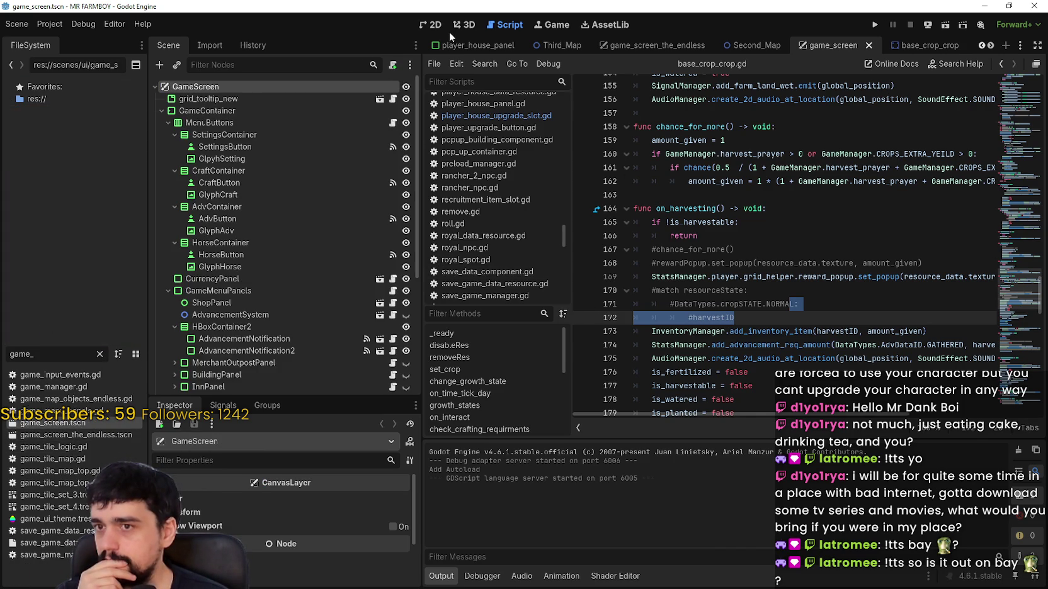
- Show the game_screen scene's layout in the 2D view
{"action": "left_click", "coordinate": [432, 25]}
{"action": "scroll", "coordinate": [872, 241], "scroll_direction": "right", "scroll_amount": 5}
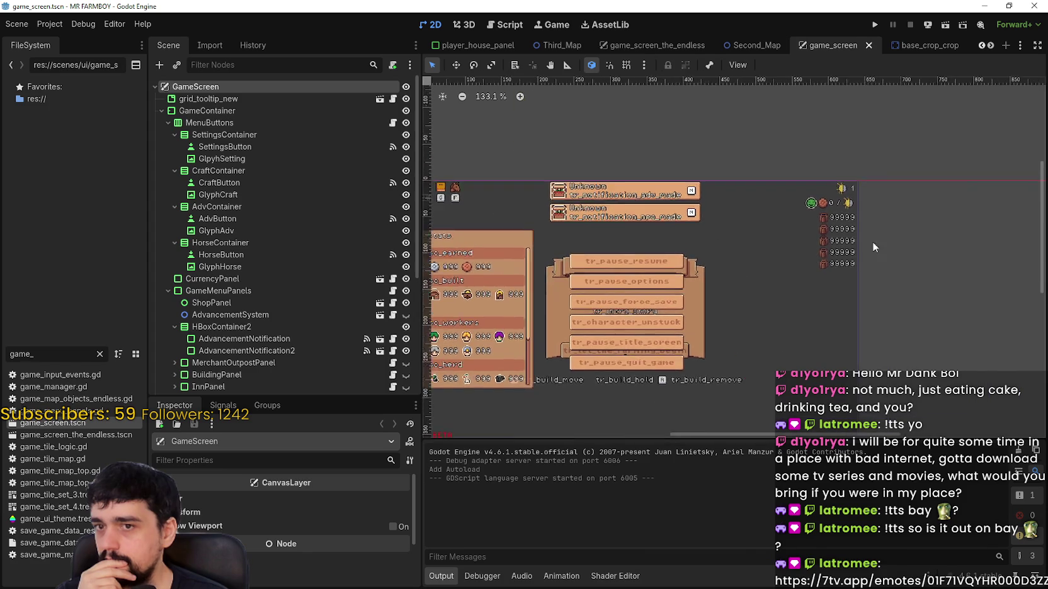
{"action": "scroll", "coordinate": [832, 226], "scroll_direction": "up", "scroll_amount": 2}
{"action": "scroll", "coordinate": [301, 287], "scroll_direction": "down", "scroll_amount": 3}
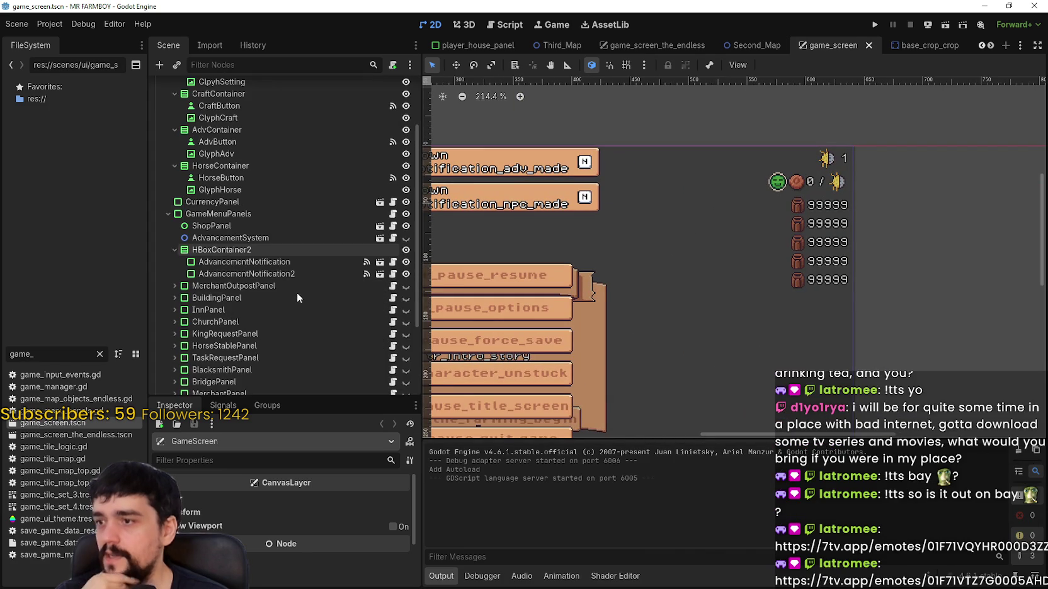
{"action": "scroll", "coordinate": [307, 286], "scroll_direction": "up", "scroll_amount": 3}
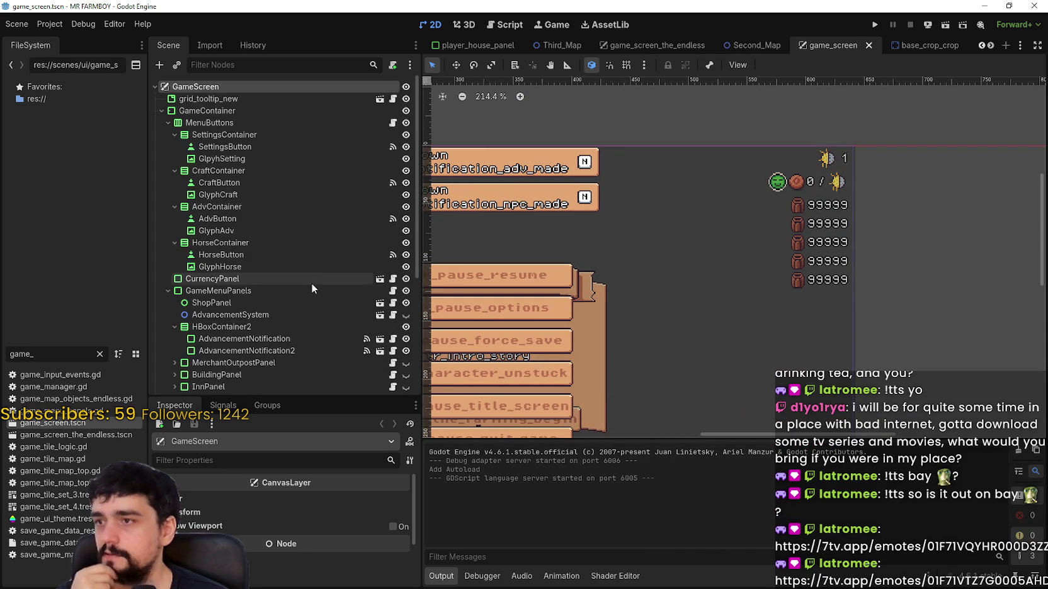
- Browse the GameContainer, grid_tooltip_new, KingsMessage and SettingsMenu nodes in the Scene dock
{"action": "left_click", "coordinate": [162, 111]}
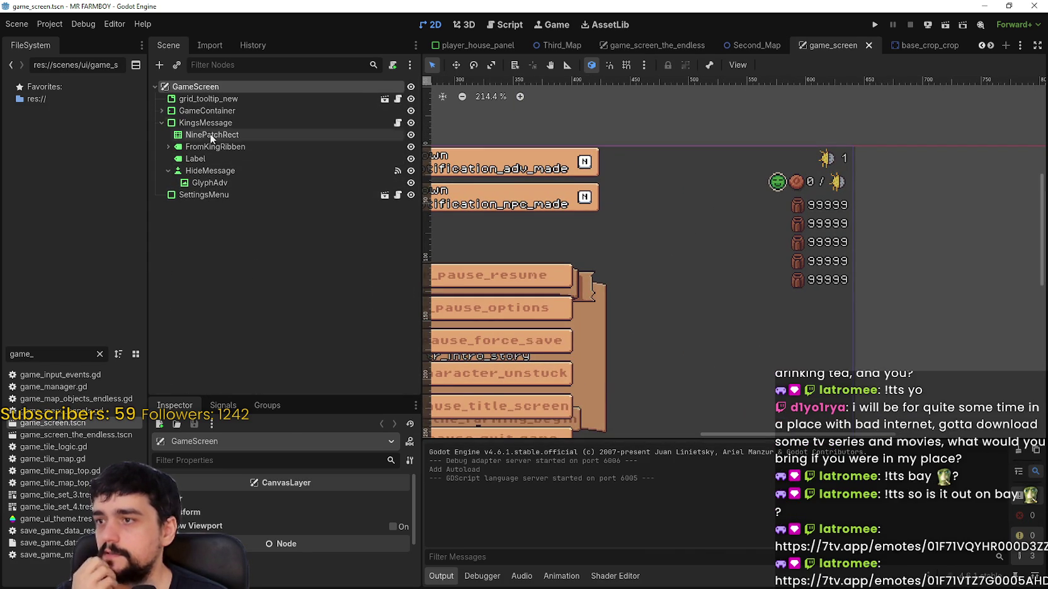
{"action": "left_click", "coordinate": [283, 111]}
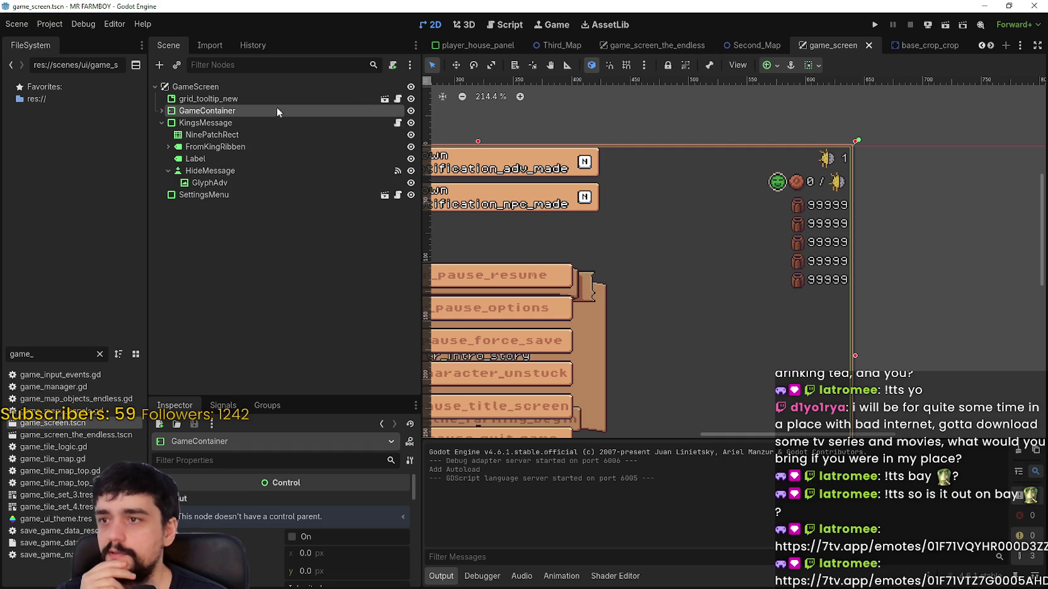
{"action": "left_click", "coordinate": [246, 99]}
{"action": "left_click", "coordinate": [219, 110]}
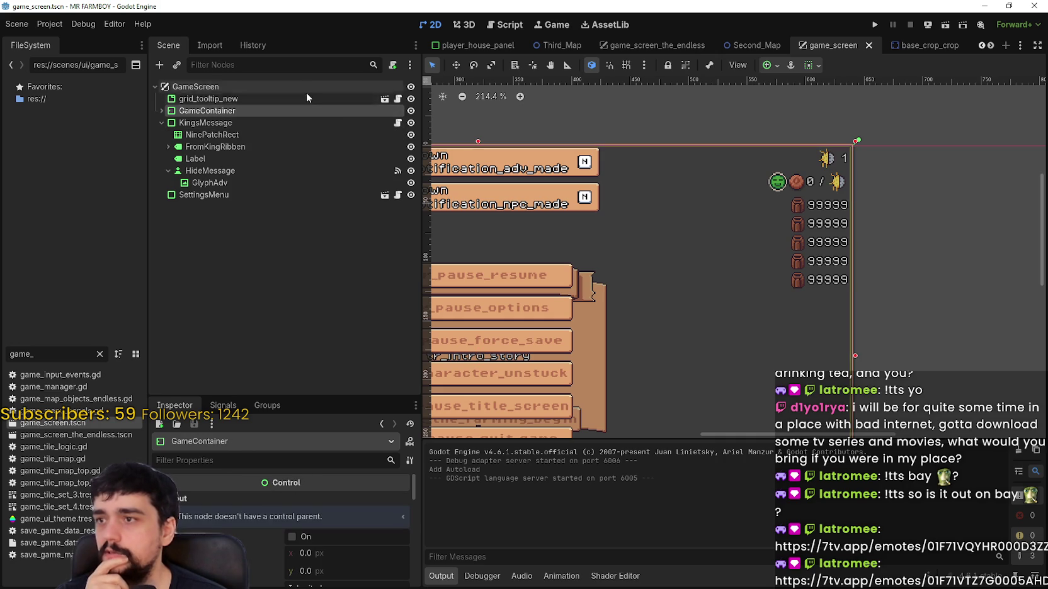
{"action": "left_click", "coordinate": [162, 122]}
{"action": "left_click", "coordinate": [333, 123]}
{"action": "left_click", "coordinate": [264, 133]}
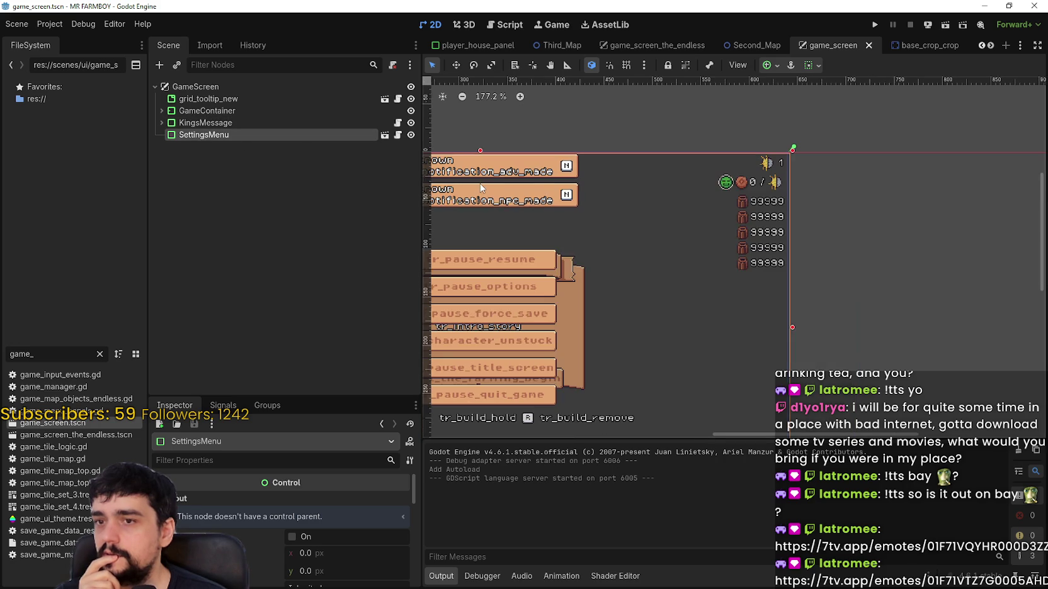
- Expand GameContainer, collapse MenuButtons and GameMenuPanels, and open CurrencyPanel in its own tab
{"action": "left_click", "coordinate": [189, 110]}
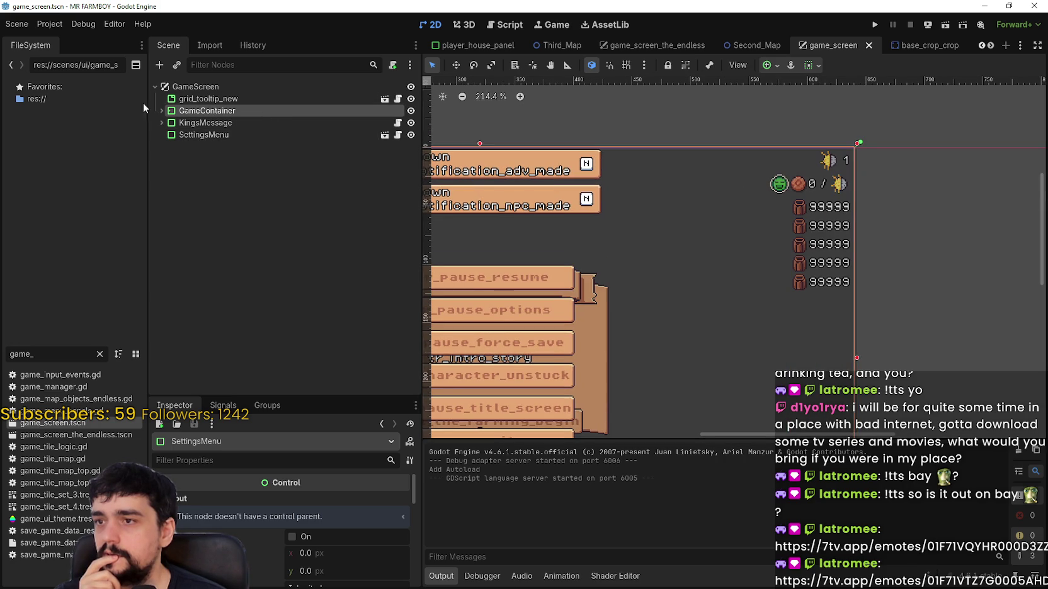
{"action": "left_click", "coordinate": [162, 111]}
{"action": "left_click", "coordinate": [168, 123]}
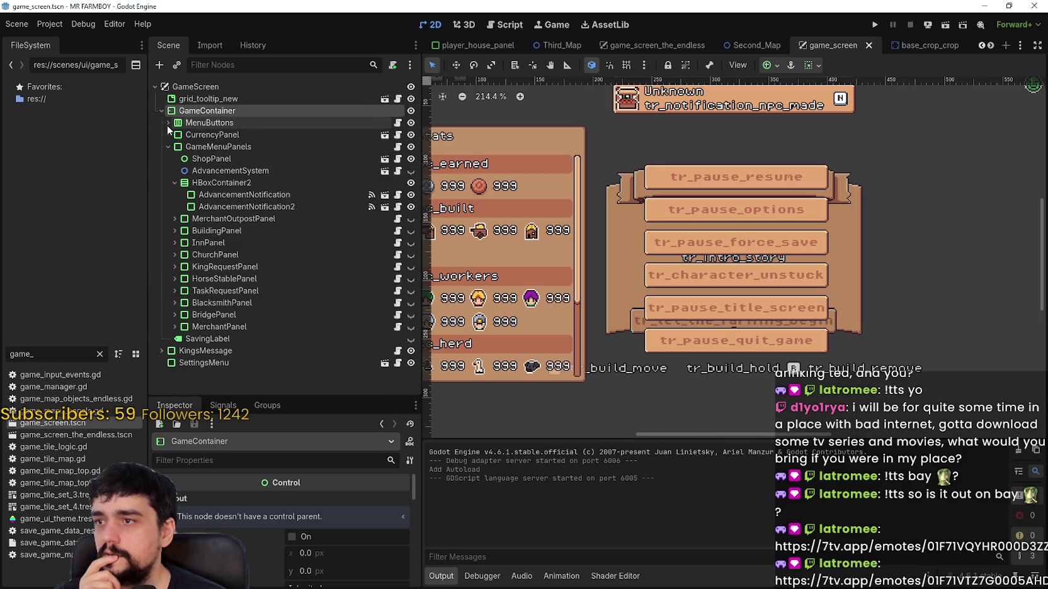
{"action": "left_click", "coordinate": [167, 146]}
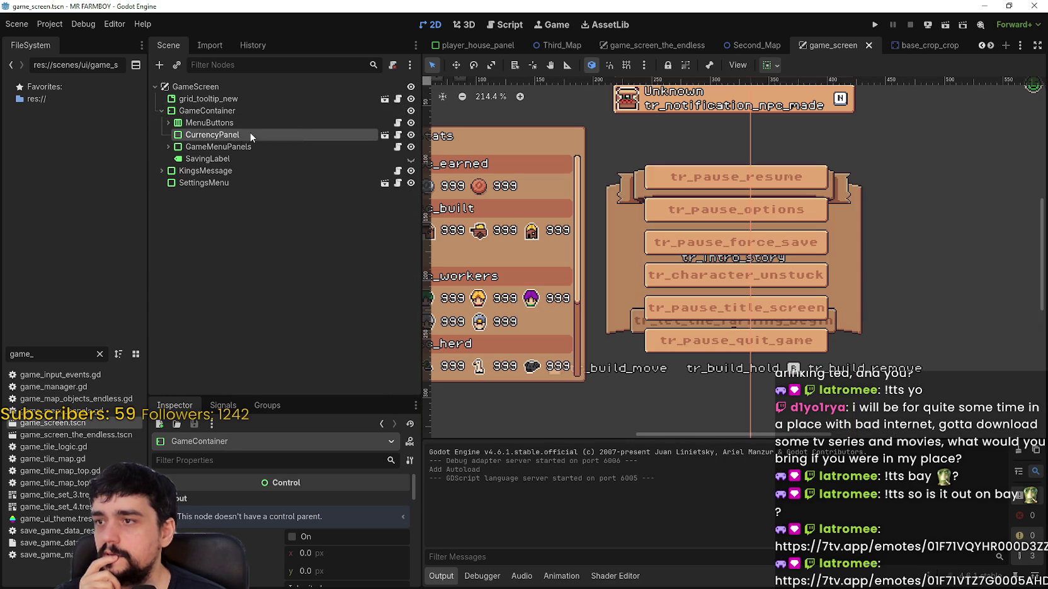
{"action": "left_click", "coordinate": [384, 135]}
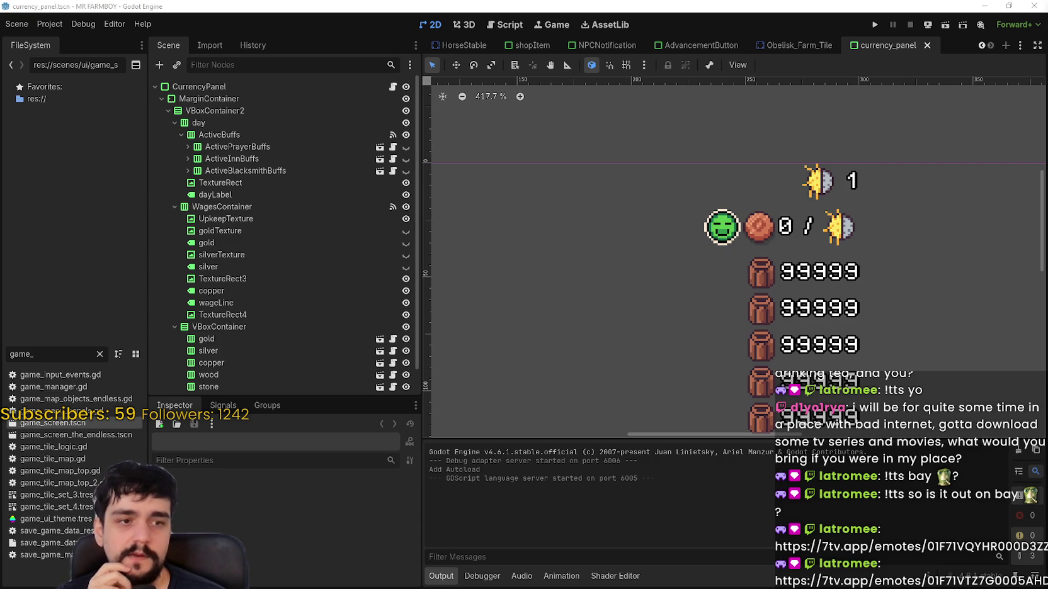
- Inspect UpkeepTexture, TextureRect4, the stone slot, VBoxContainer2 and ScrollContainer in the CurrencyPanel tree
{"action": "scroll", "coordinate": [825, 303], "scroll_direction": "down", "scroll_amount": 1}
{"action": "scroll", "coordinate": [378, 243], "scroll_direction": "down", "scroll_amount": 1}
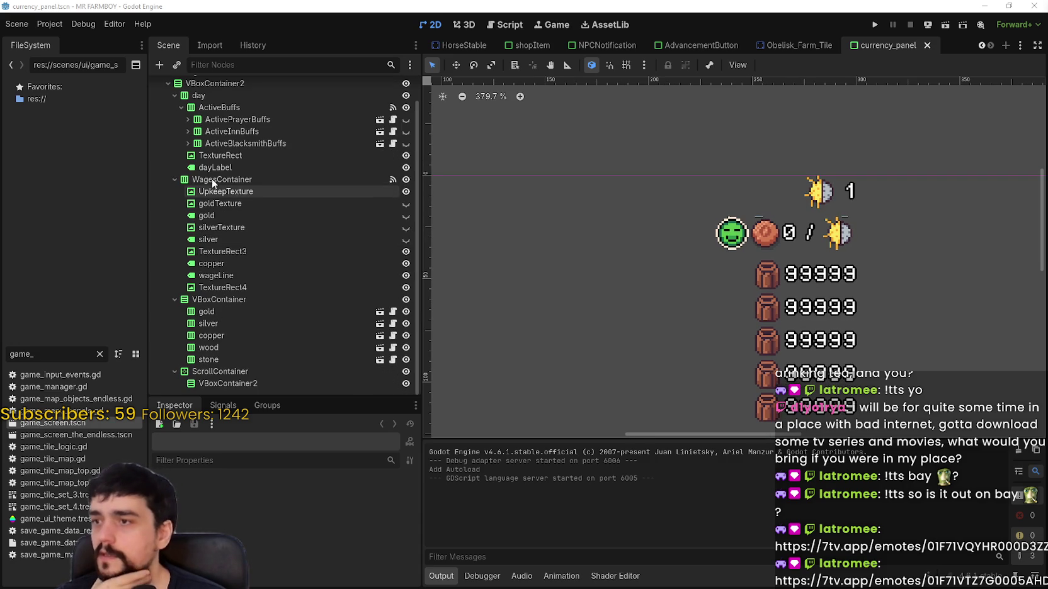
{"action": "left_click", "coordinate": [224, 191]}
{"action": "left_click", "coordinate": [255, 228]}
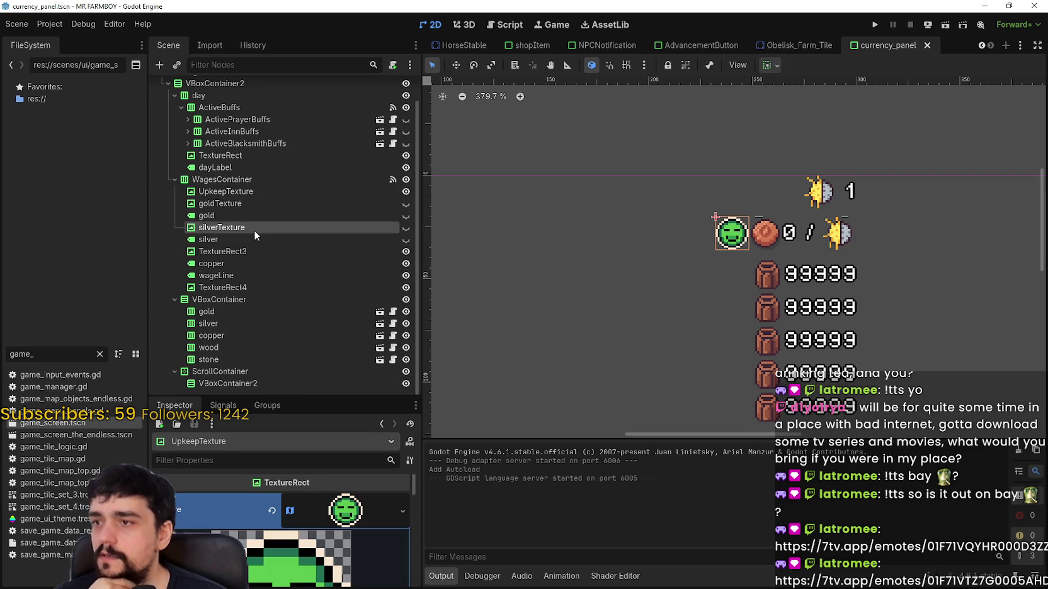
{"action": "left_click", "coordinate": [260, 287]}
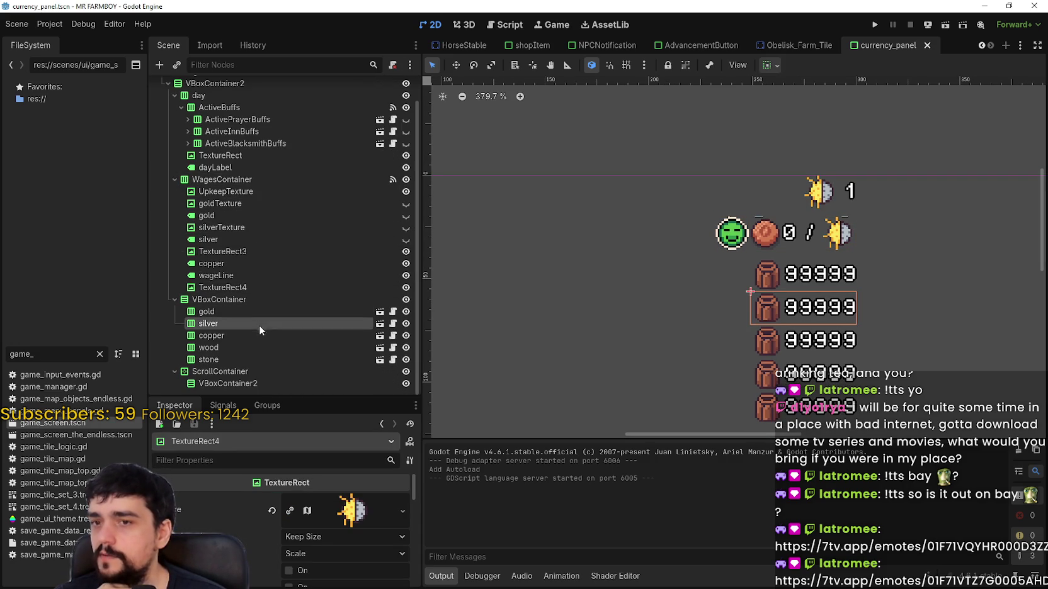
{"action": "left_click", "coordinate": [261, 359]}
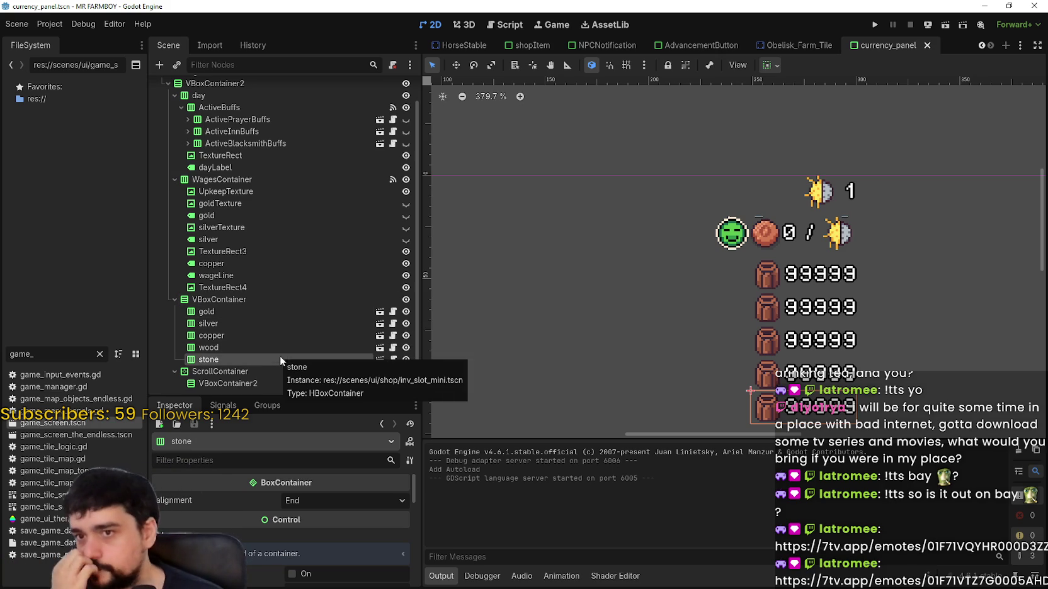
{"action": "scroll", "coordinate": [618, 356], "scroll_direction": "down", "scroll_amount": 3}
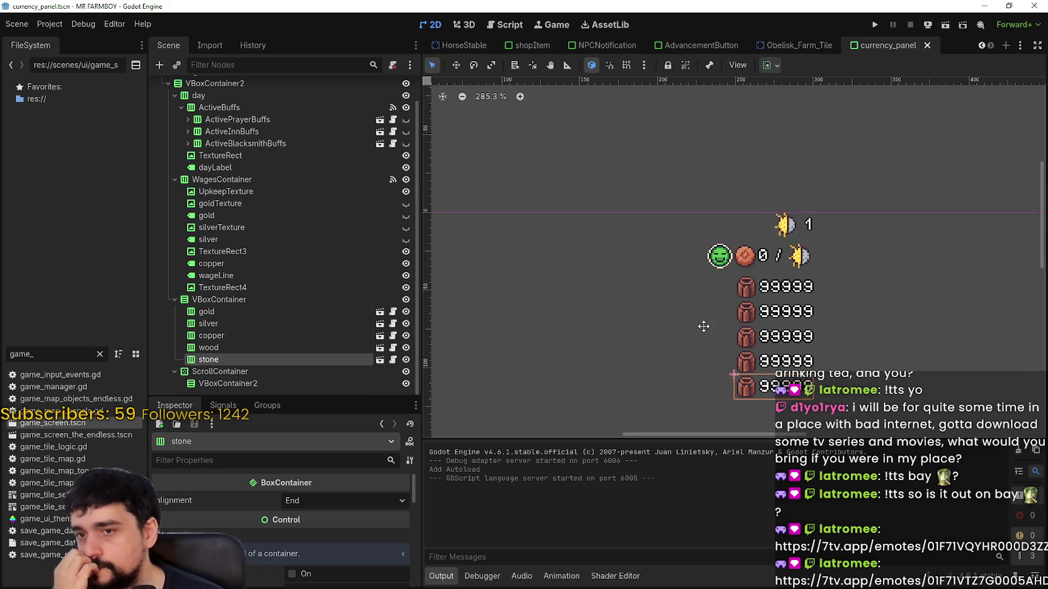
{"action": "left_click", "coordinate": [326, 382]}
{"action": "left_click", "coordinate": [325, 372]}
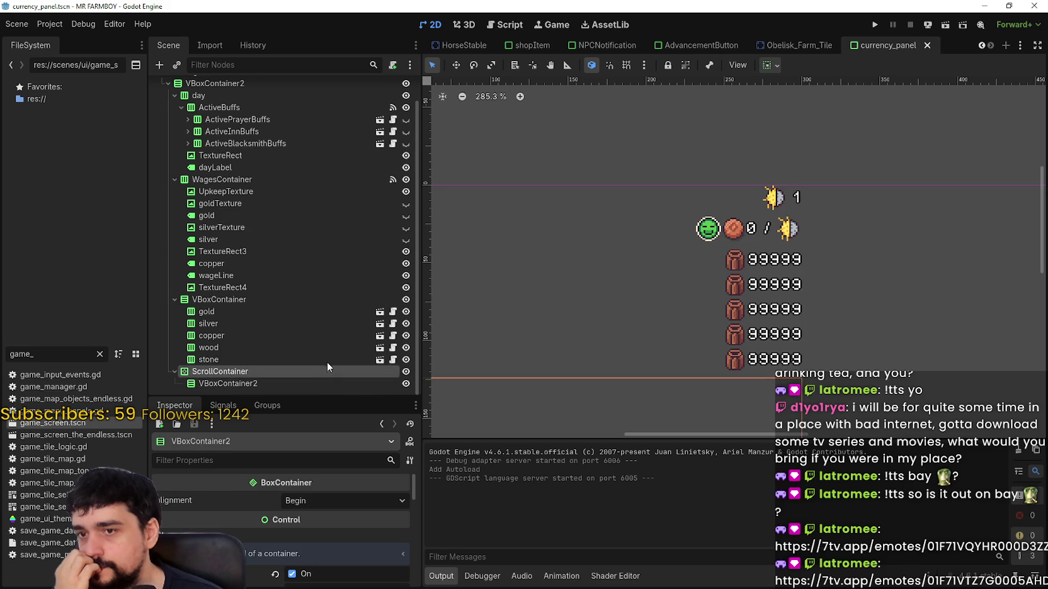
{"action": "scroll", "coordinate": [340, 283], "scroll_direction": "up", "scroll_amount": 2}
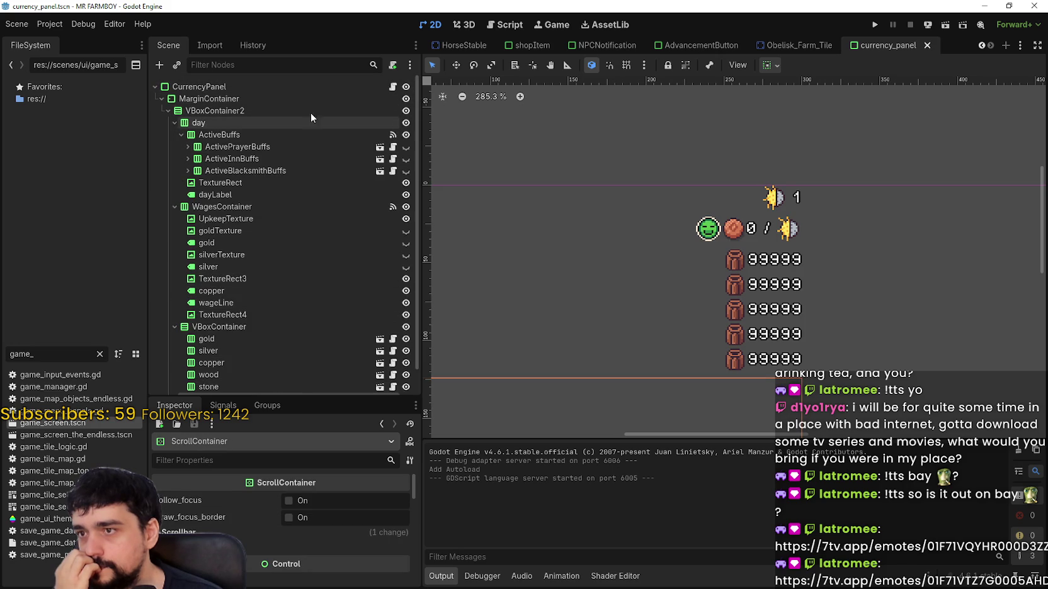
- Collapse the day node and open CurrencyPanel's attached script, currency_panel.gd
{"action": "left_click", "coordinate": [174, 123]}
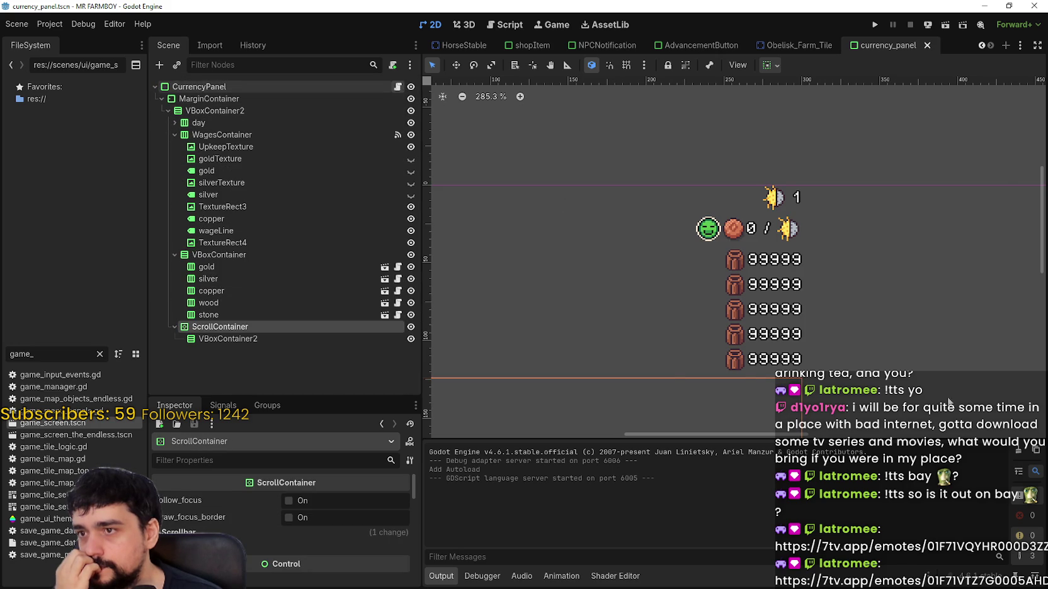
{"action": "left_click", "coordinate": [398, 88]}
{"action": "scroll", "coordinate": [865, 339], "scroll_direction": "down", "scroll_amount": 3}
{"action": "left_click", "coordinate": [865, 340]}
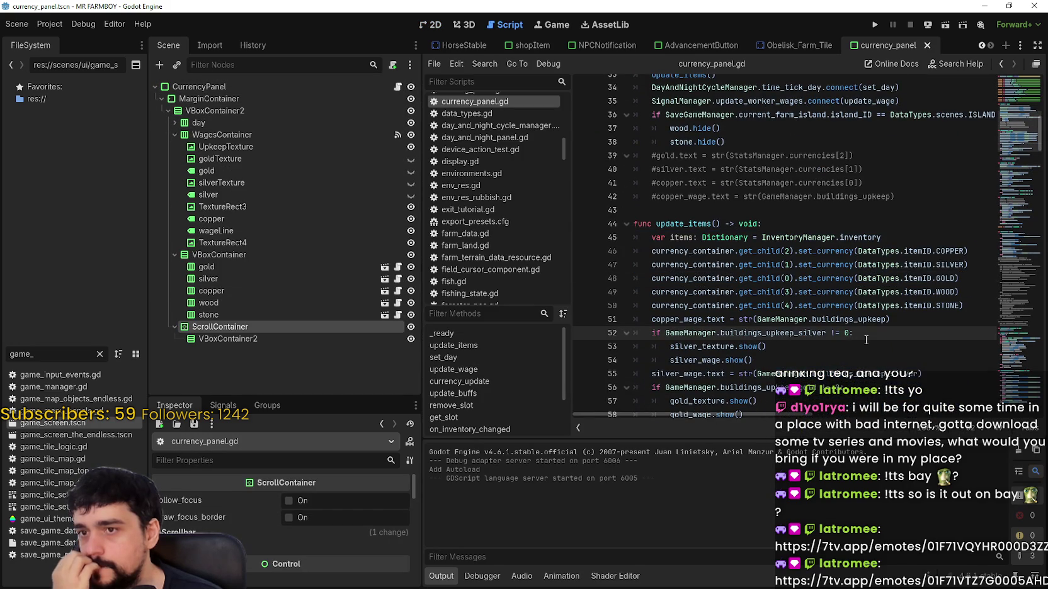
- Read through currency_panel.gd, selecting the commented-out gold, silver and copper lines
{"action": "scroll", "coordinate": [865, 340], "scroll_direction": "down", "scroll_amount": 5}
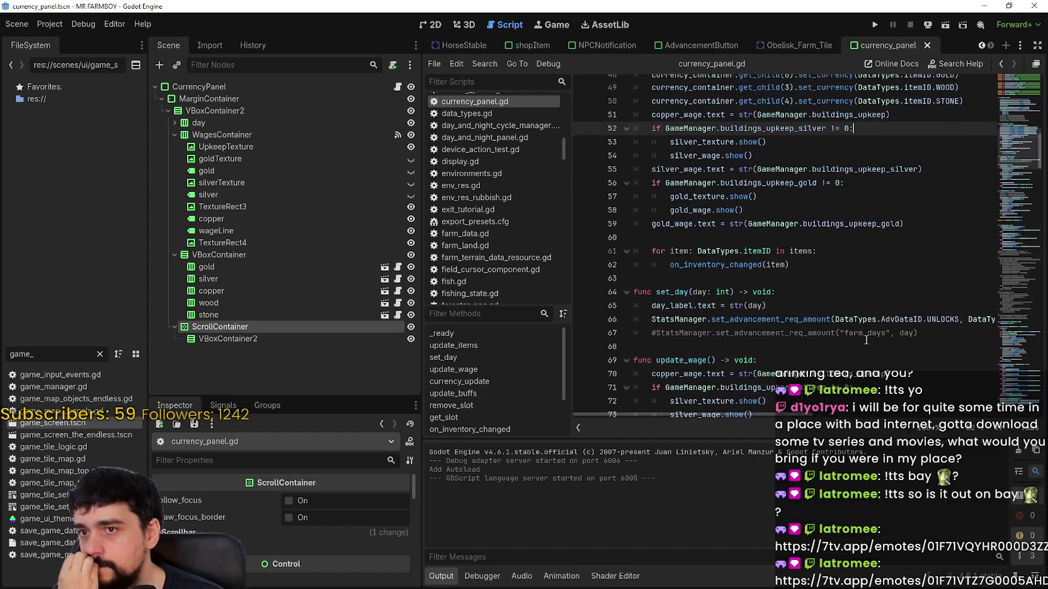
{"action": "scroll", "coordinate": [865, 340], "scroll_direction": "down", "scroll_amount": 8}
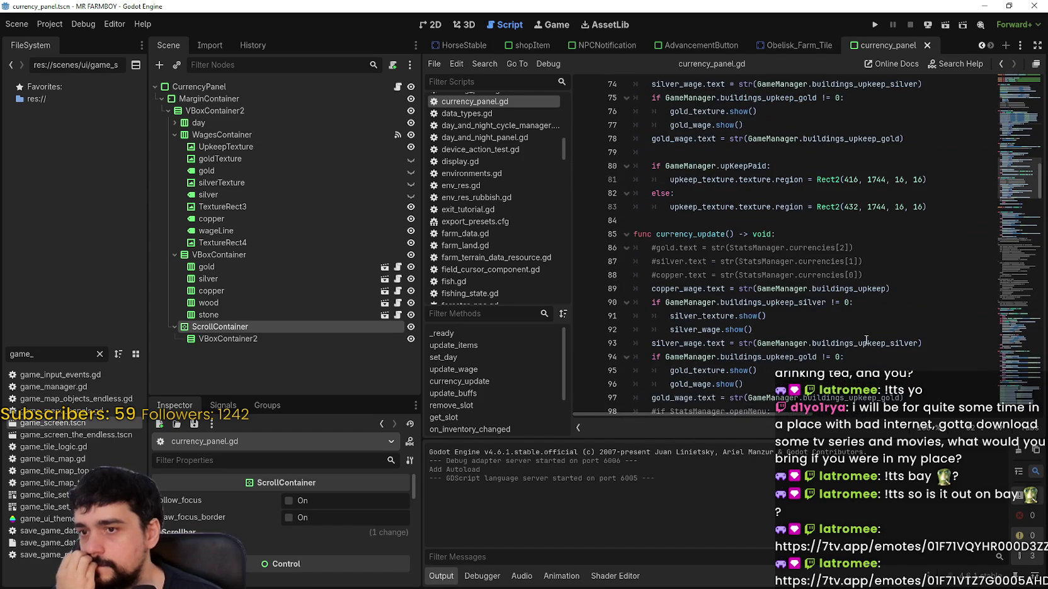
{"action": "left_click_drag", "start_coordinate": [883, 276], "coordinate": [618, 255]}
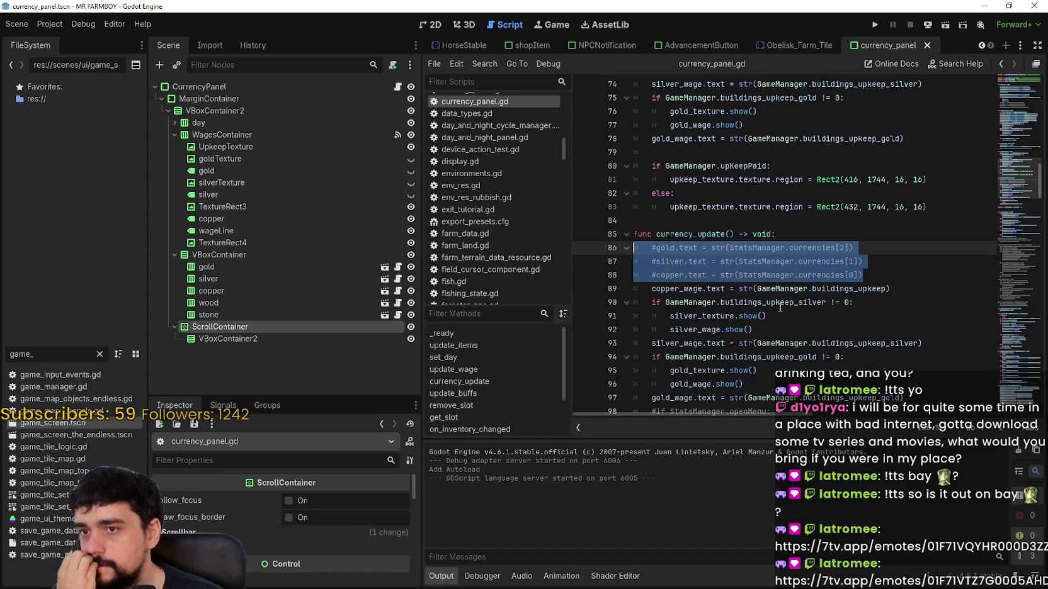
{"action": "scroll", "coordinate": [779, 307], "scroll_direction": "down", "scroll_amount": 10}
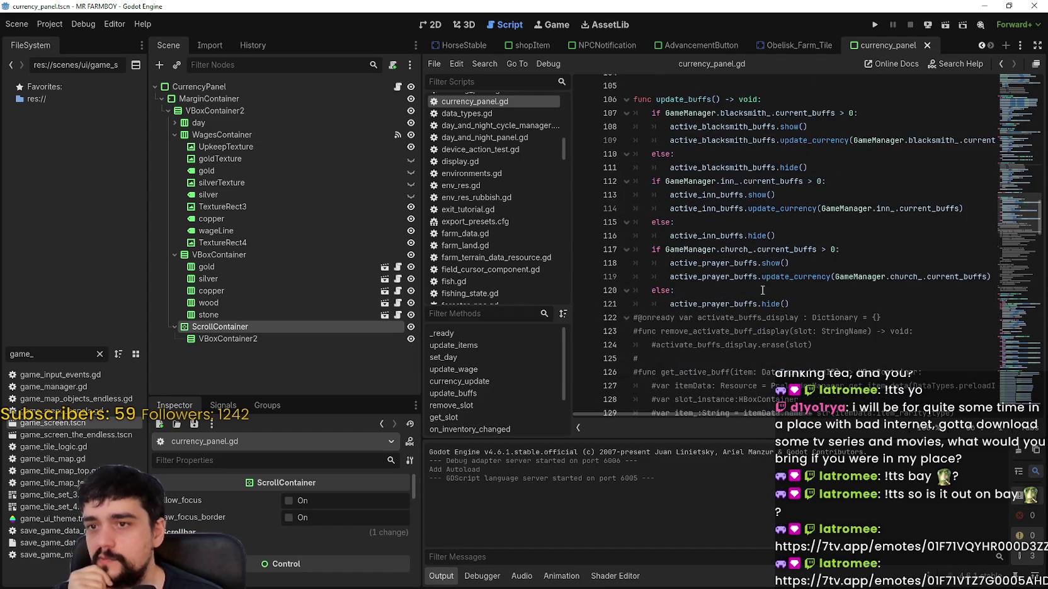
{"action": "scroll", "coordinate": [763, 290], "scroll_direction": "down", "scroll_amount": 12}
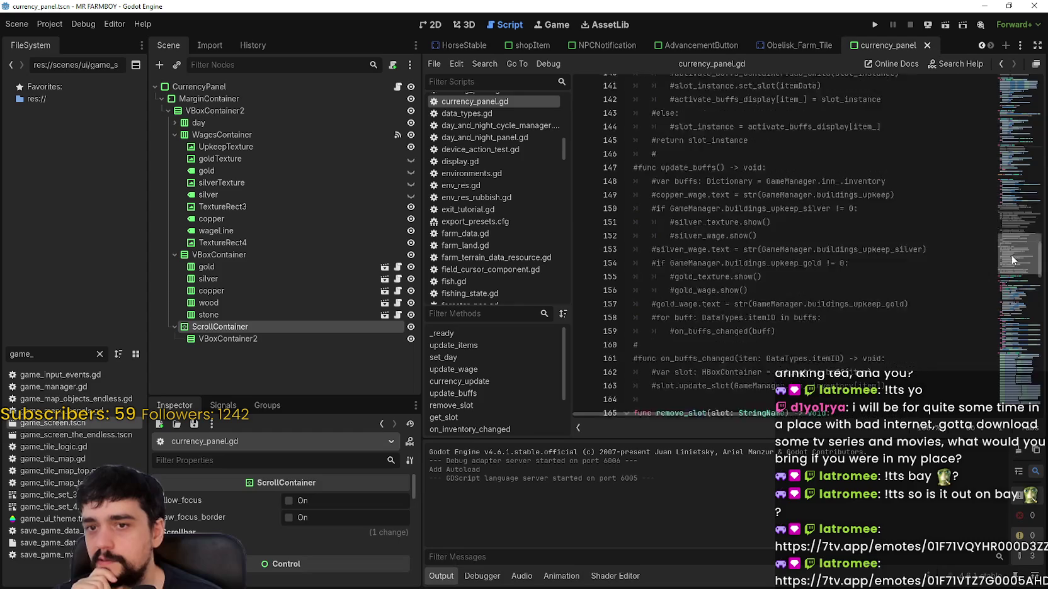
{"action": "scroll", "coordinate": [1014, 264], "scroll_direction": "down", "scroll_amount": 6}
{"action": "scroll", "coordinate": [1015, 271], "scroll_direction": "down", "scroll_amount": 3}
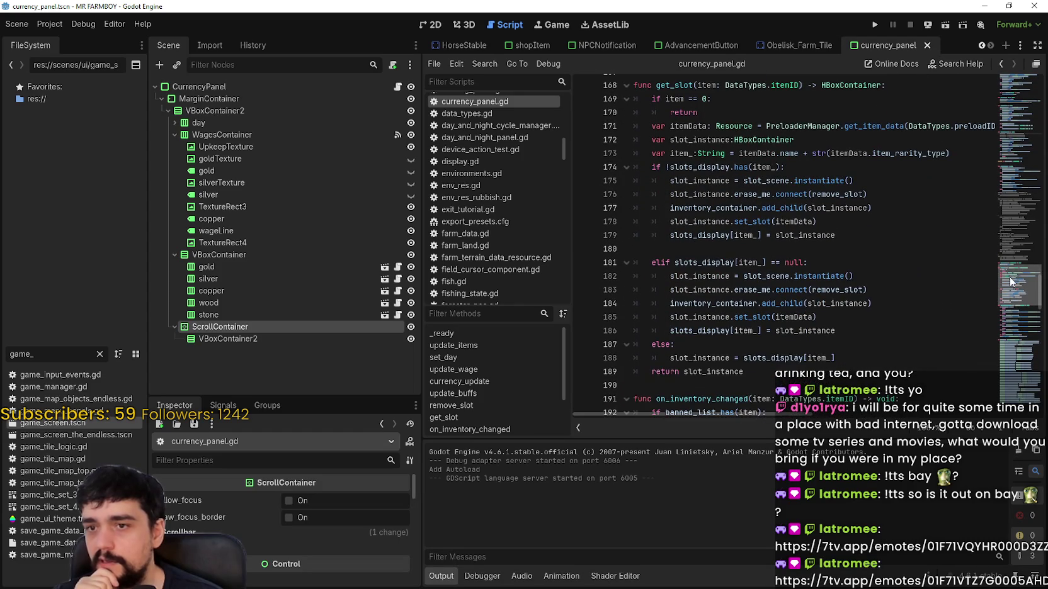
- Widen the code area and select get_slot's parameter 'item: DataTypes.itemID'
{"action": "left_click_drag", "start_coordinate": [421, 295], "coordinate": [349, 294]}
{"action": "left_click", "coordinate": [827, 261]}
{"action": "left_click_drag", "start_coordinate": [627, 98], "coordinate": [725, 98]}
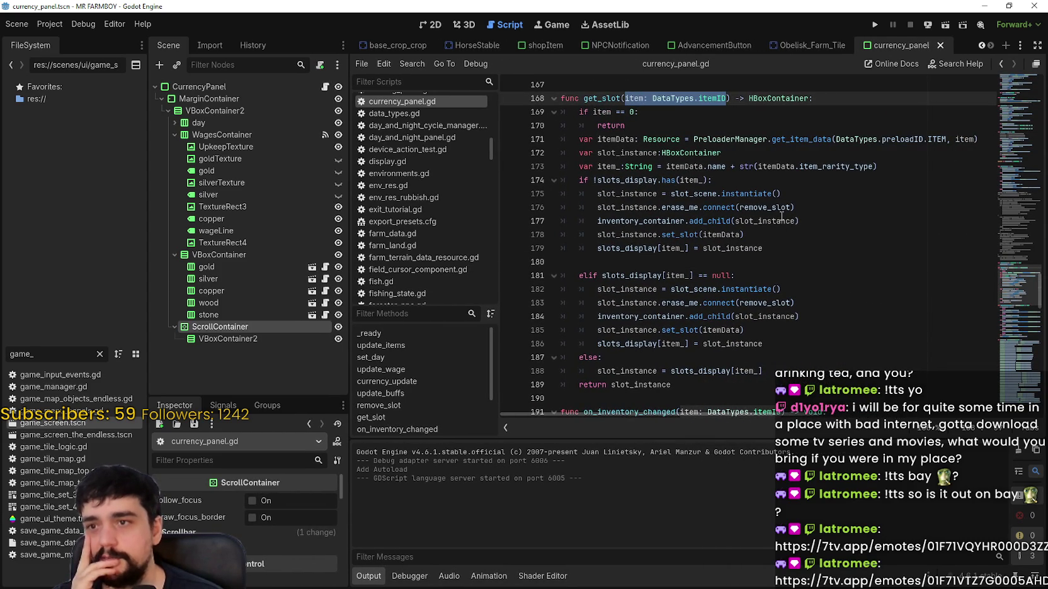
{"action": "double_click", "coordinate": [609, 166]}
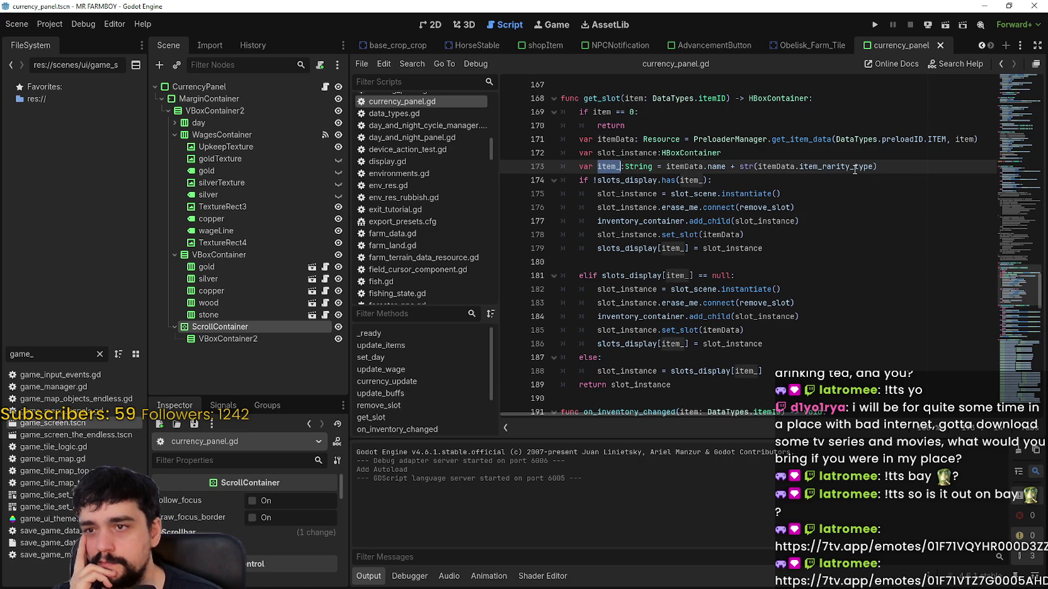
{"action": "left_click_drag", "start_coordinate": [855, 168], "coordinate": [787, 171]}
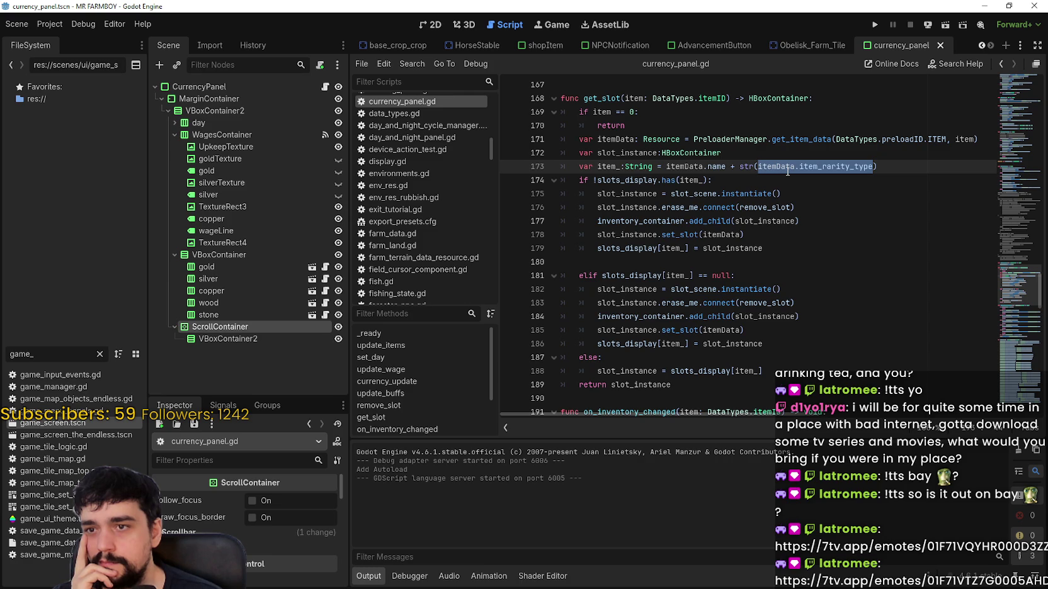
{"action": "double_click", "coordinate": [685, 168]}
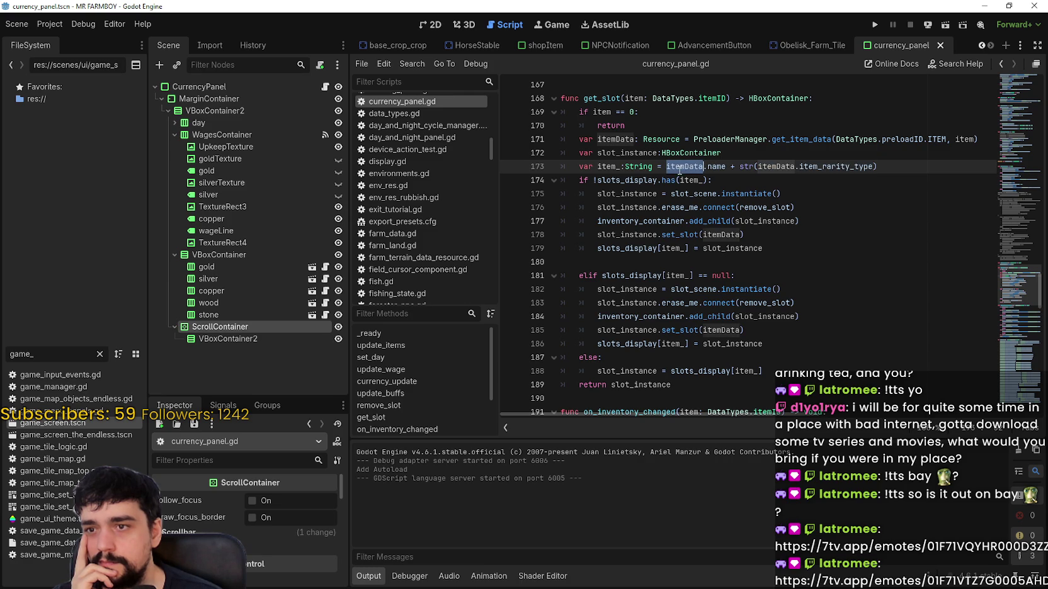
{"action": "double_click", "coordinate": [607, 167]}
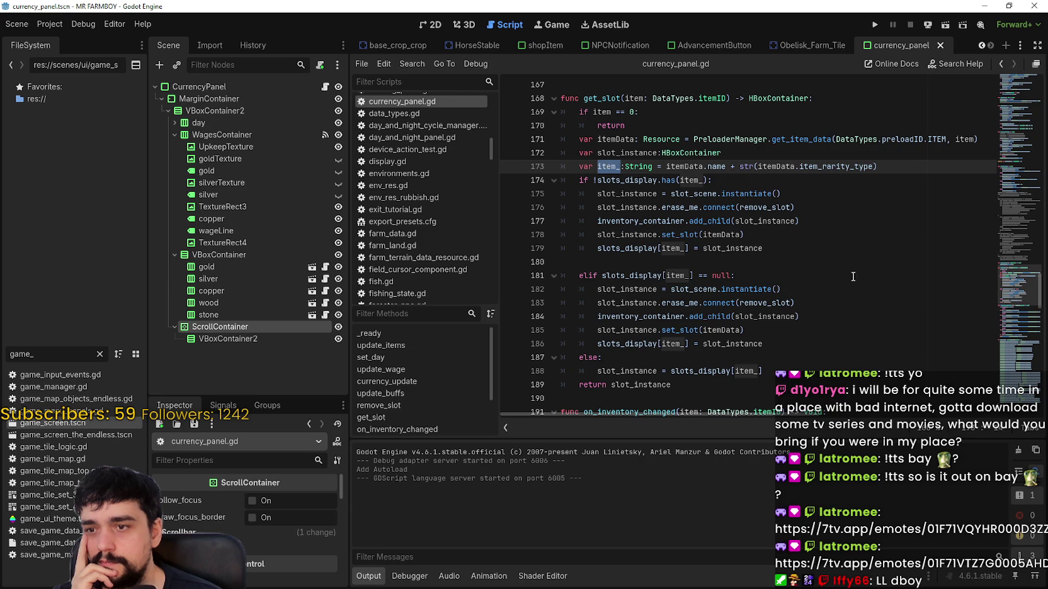
{"action": "scroll", "coordinate": [852, 276], "scroll_direction": "down", "scroll_amount": 2}
{"action": "left_click", "coordinate": [653, 319]}
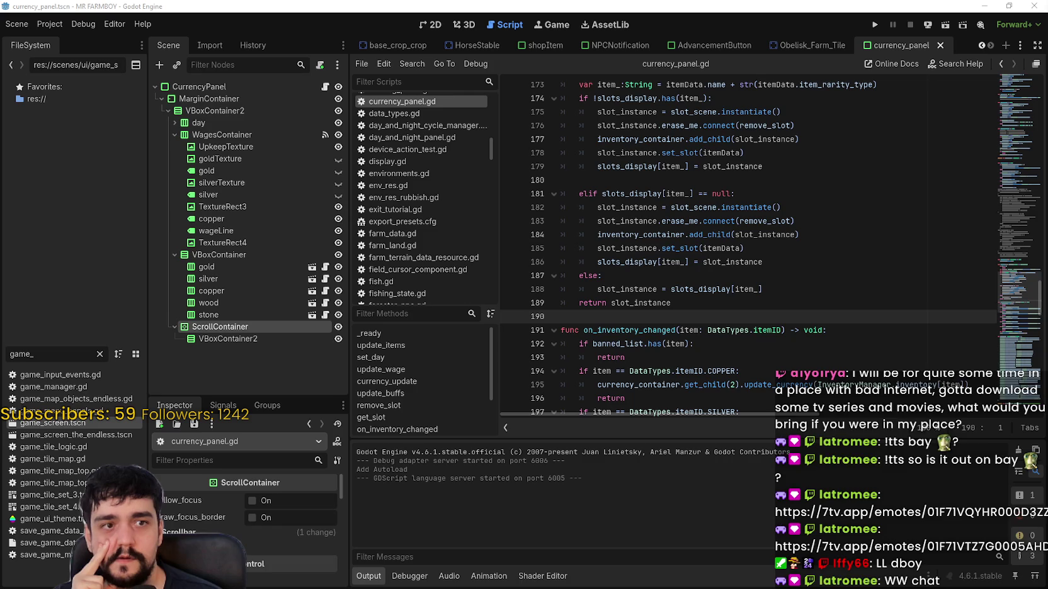
{"action": "left_click", "coordinate": [710, 274]}
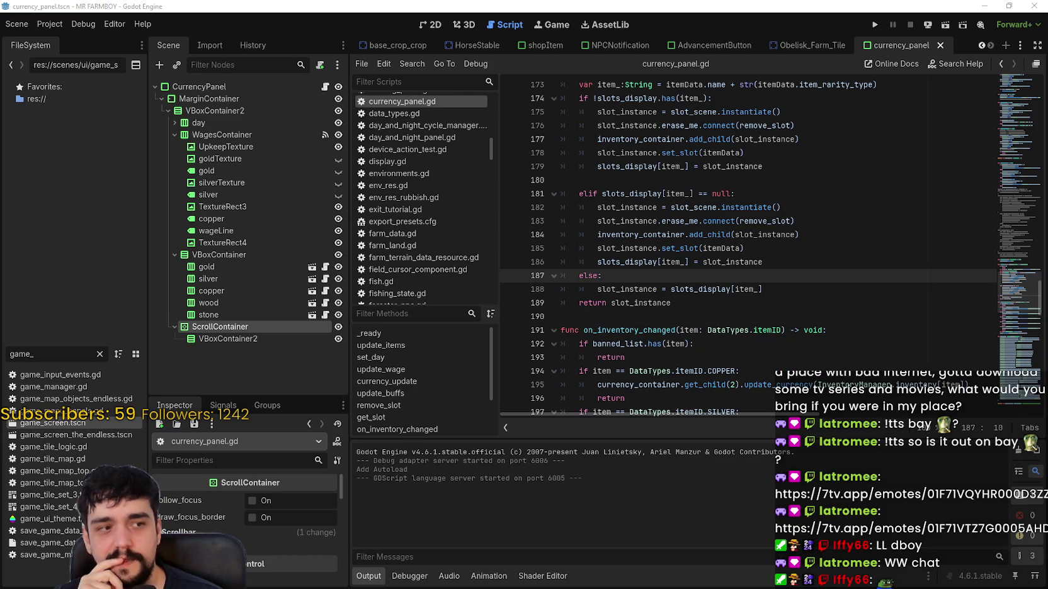
{"action": "left_click", "coordinate": [713, 321]}
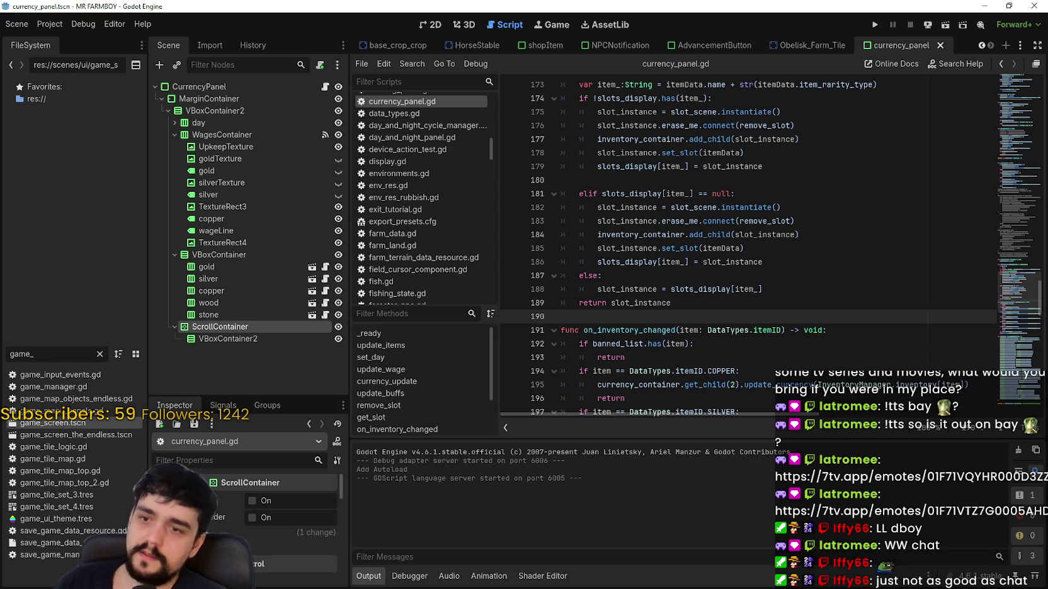
{"action": "key", "text": "Return"}
{"action": "scroll", "coordinate": [755, 262], "scroll_direction": "down", "scroll_amount": 2}
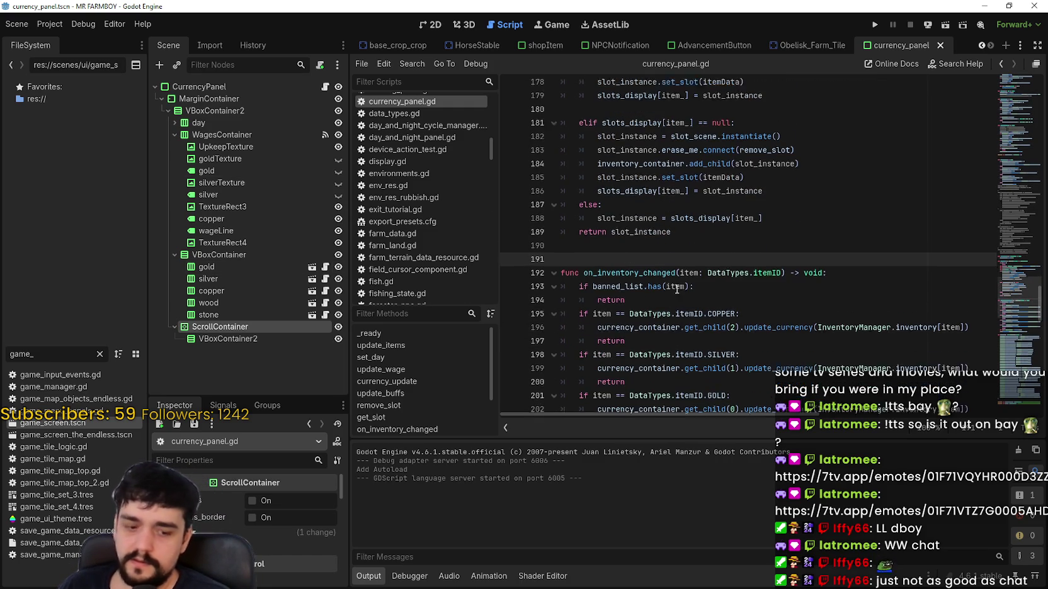
{"action": "key", "text": "BackSpace"}
{"action": "scroll", "coordinate": [755, 262], "scroll_direction": "down", "scroll_amount": 7}
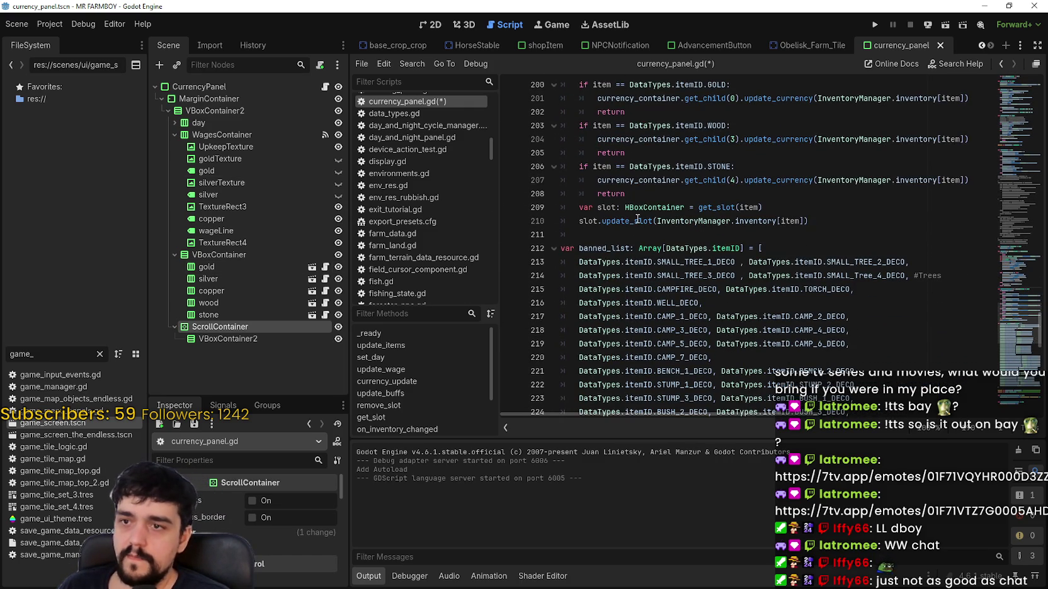
{"action": "double_click", "coordinate": [638, 219]}
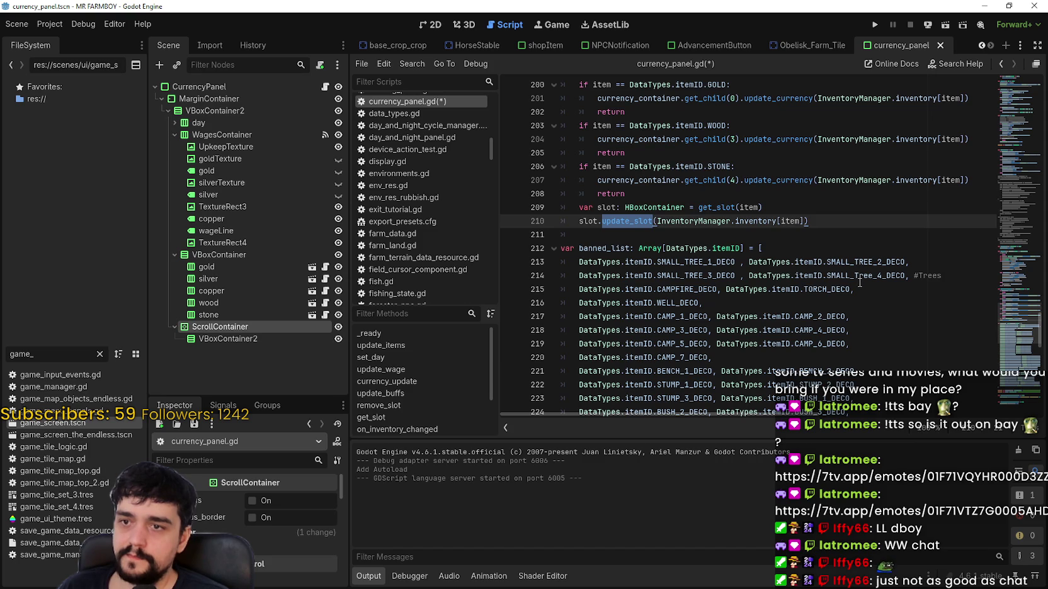
{"action": "left_click", "coordinate": [787, 221]}
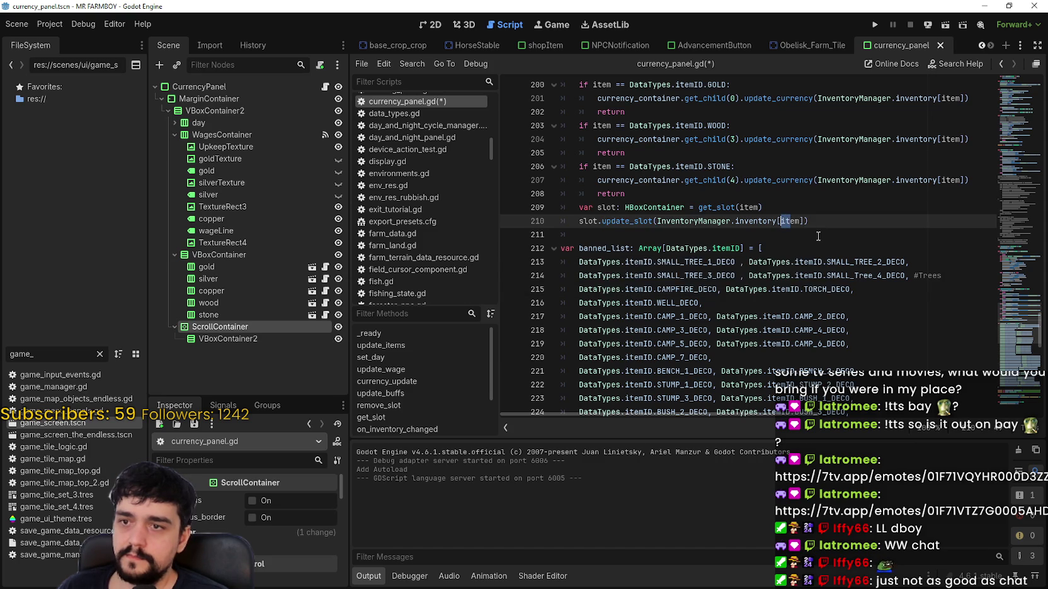
{"action": "double_click", "coordinate": [786, 221]}
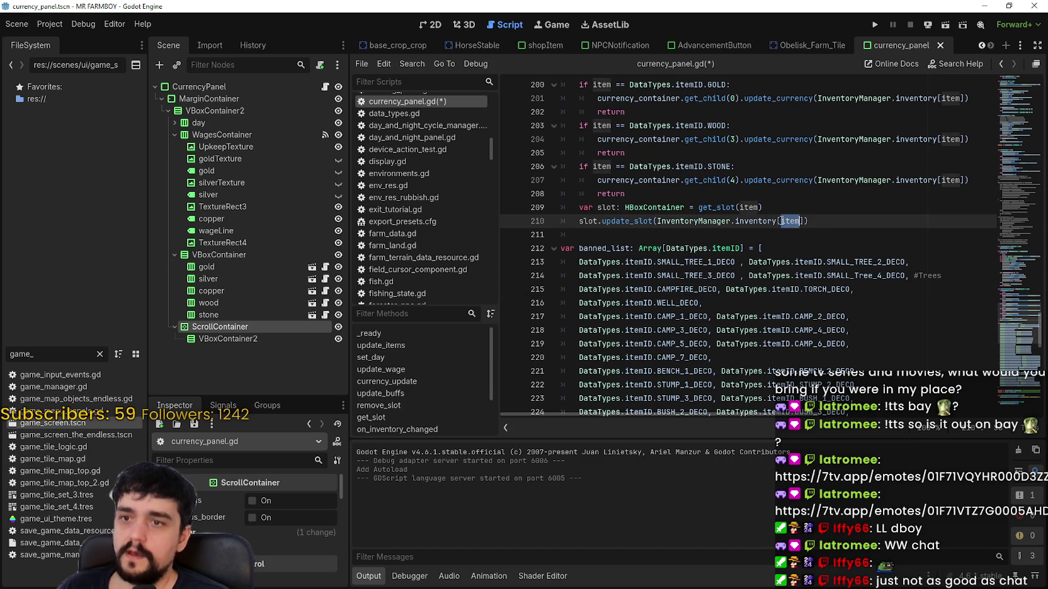
{"action": "scroll", "coordinate": [781, 221], "scroll_direction": "up", "scroll_amount": 1}
{"action": "scroll", "coordinate": [622, 207], "scroll_direction": "up", "scroll_amount": 3}
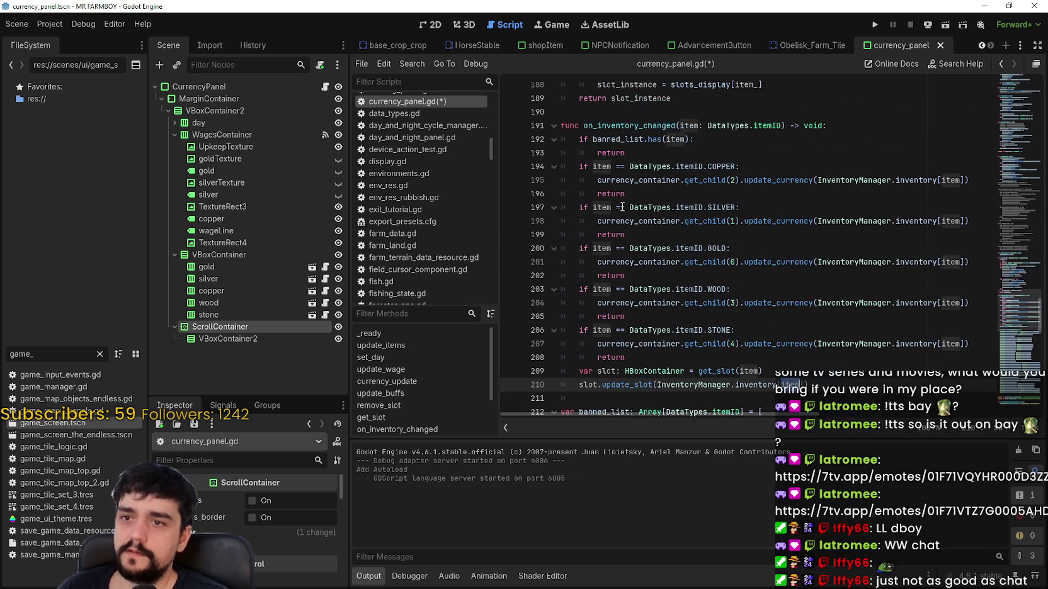
{"action": "double_click", "coordinate": [662, 126]}
{"action": "scroll", "coordinate": [738, 316], "scroll_direction": "up", "scroll_amount": 5}
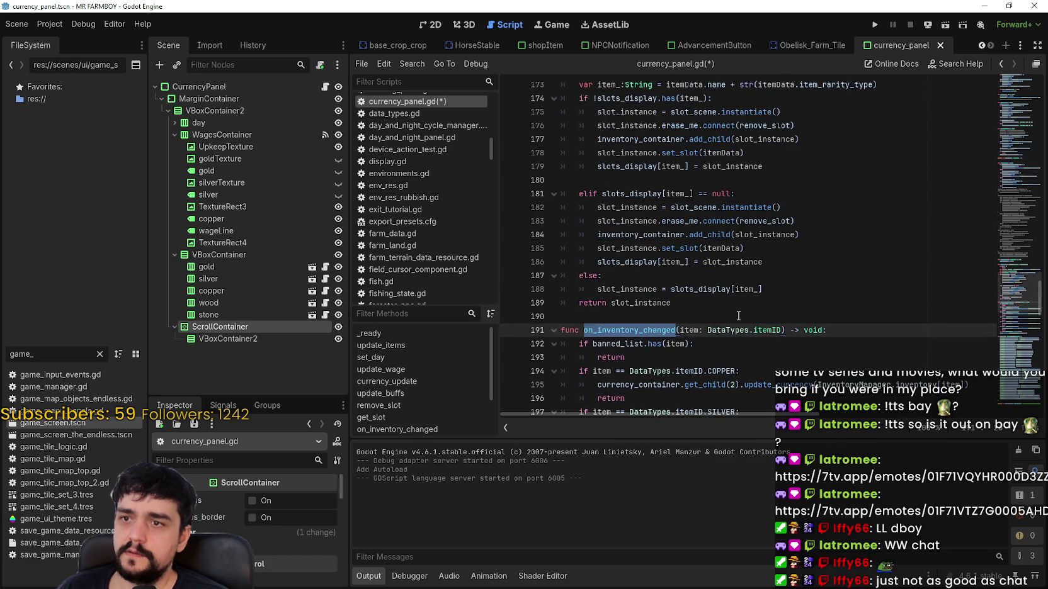
{"action": "scroll", "coordinate": [739, 313], "scroll_direction": "up", "scroll_amount": 2}
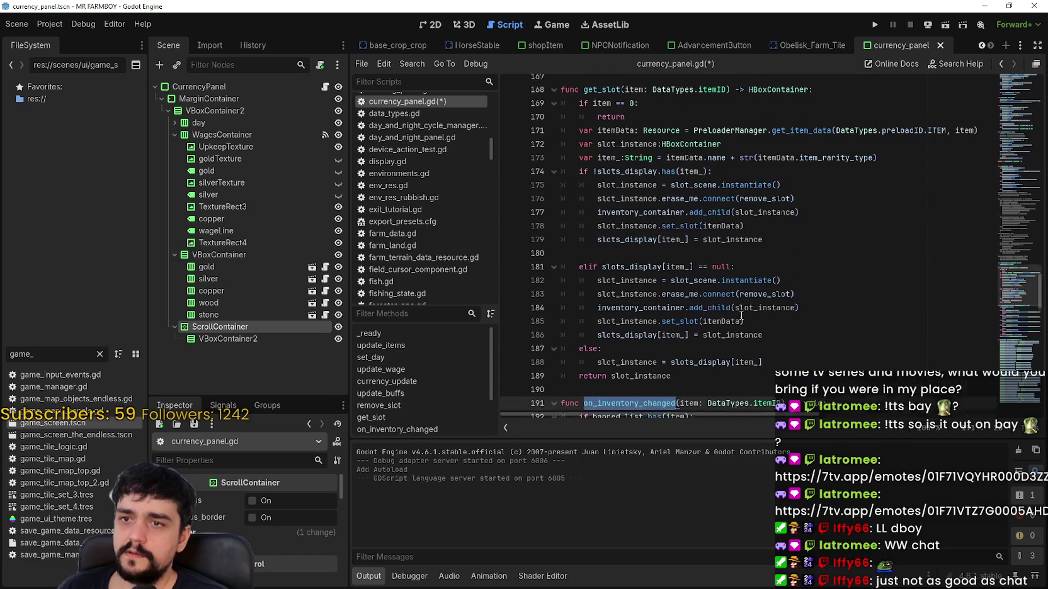
{"action": "scroll", "coordinate": [717, 318], "scroll_direction": "down", "scroll_amount": 2}
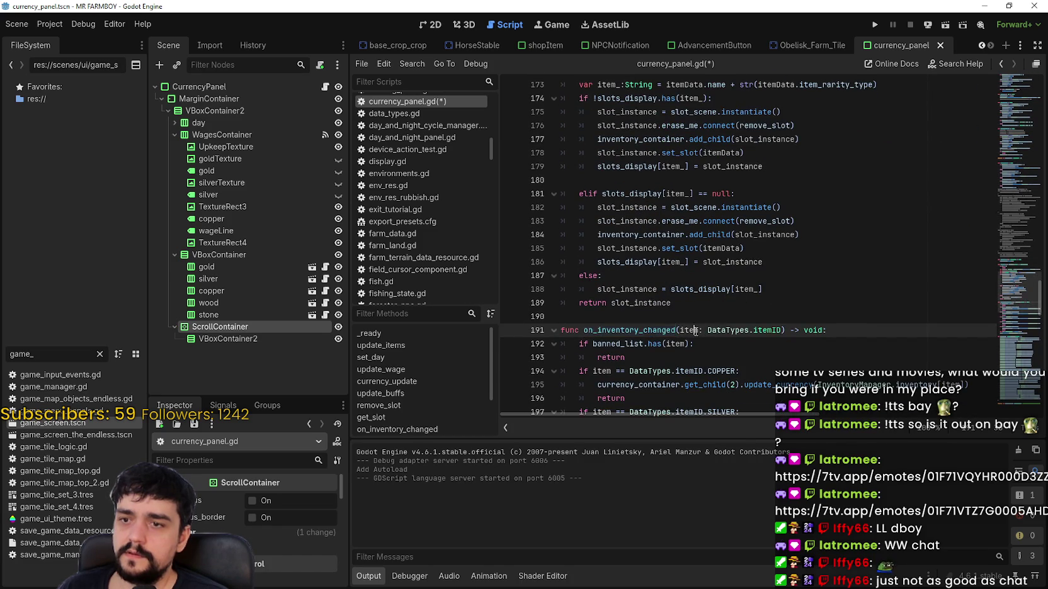
{"action": "scroll", "coordinate": [699, 318], "scroll_direction": "up", "scroll_amount": 3}
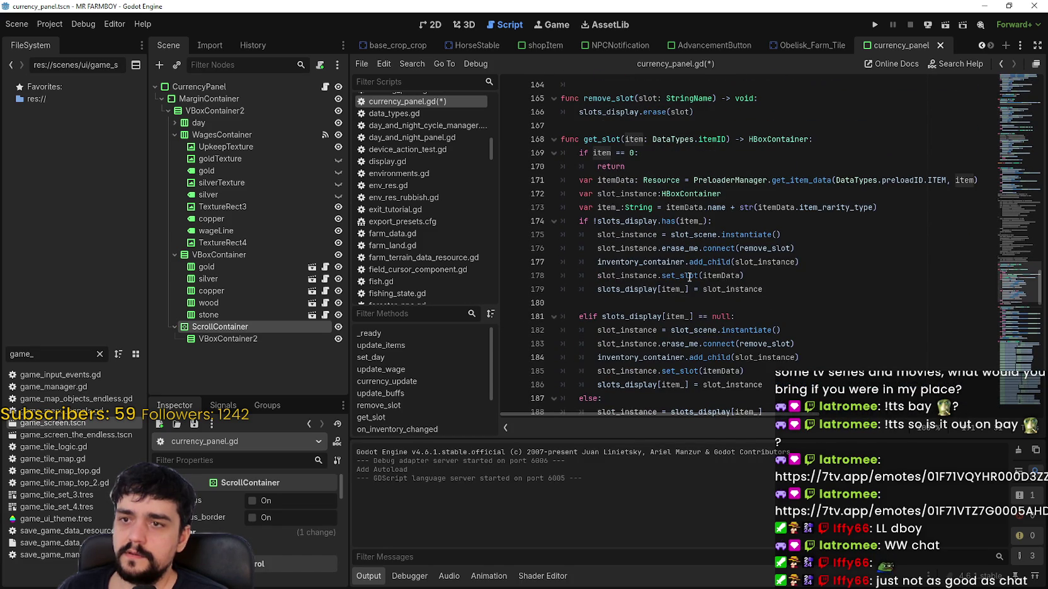
{"action": "double_click", "coordinate": [634, 139]}
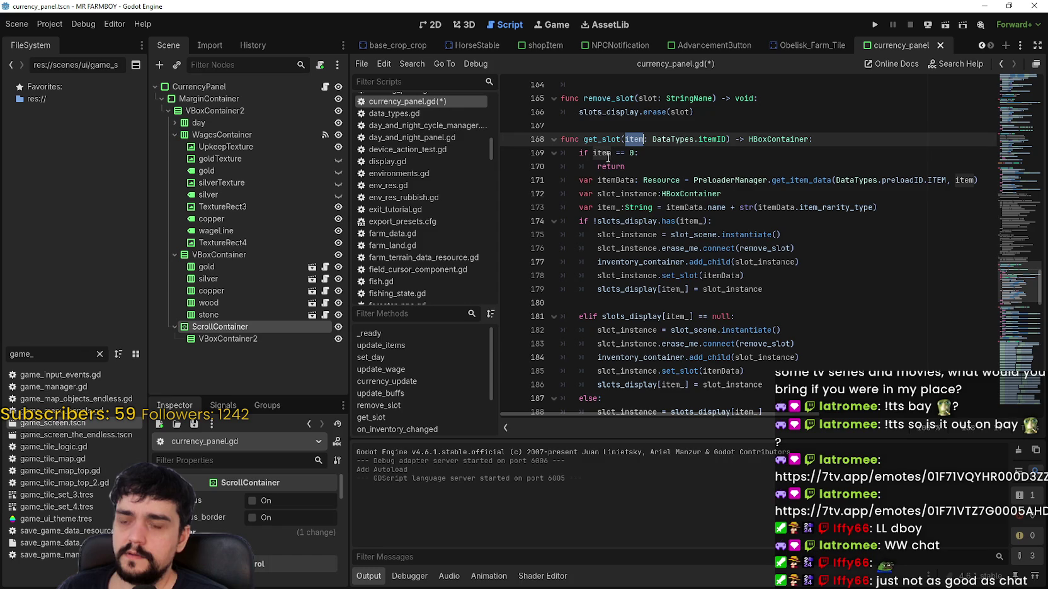
{"action": "double_click", "coordinate": [691, 221]}
{"action": "scroll", "coordinate": [646, 334], "scroll_direction": "down", "scroll_amount": 3}
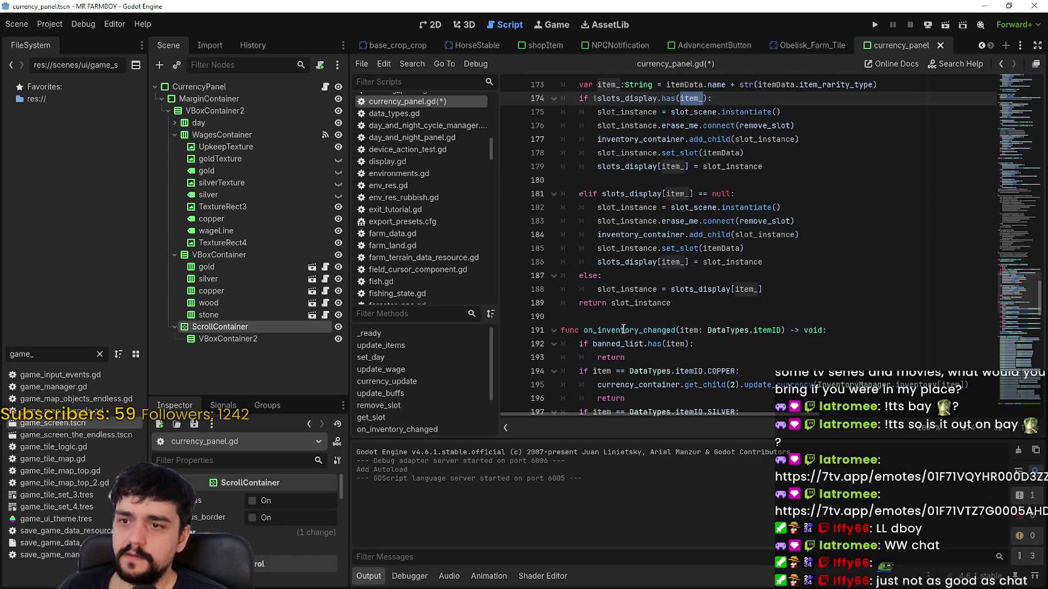
{"action": "scroll", "coordinate": [623, 329], "scroll_direction": "down", "scroll_amount": 9}
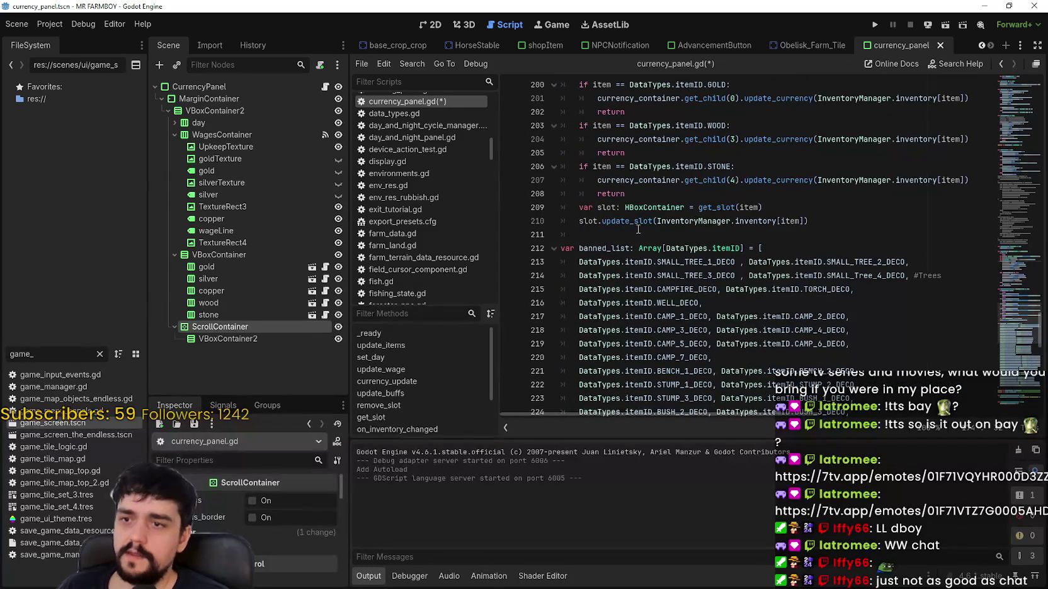
{"action": "double_click", "coordinate": [748, 208]}
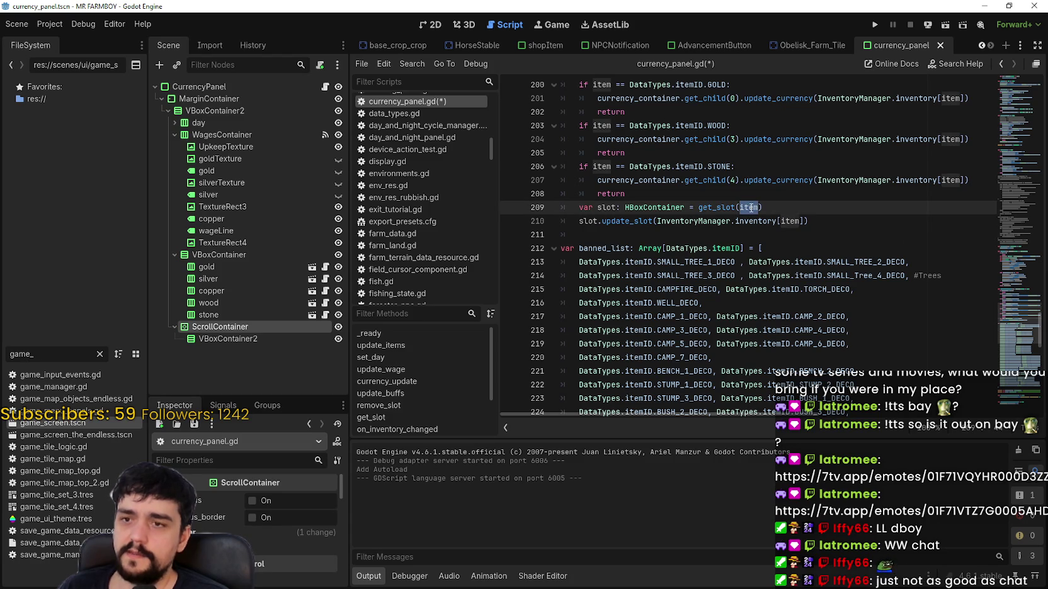
{"action": "mouse_move", "coordinate": [750, 207]}
{"action": "double_click", "coordinate": [605, 205]}
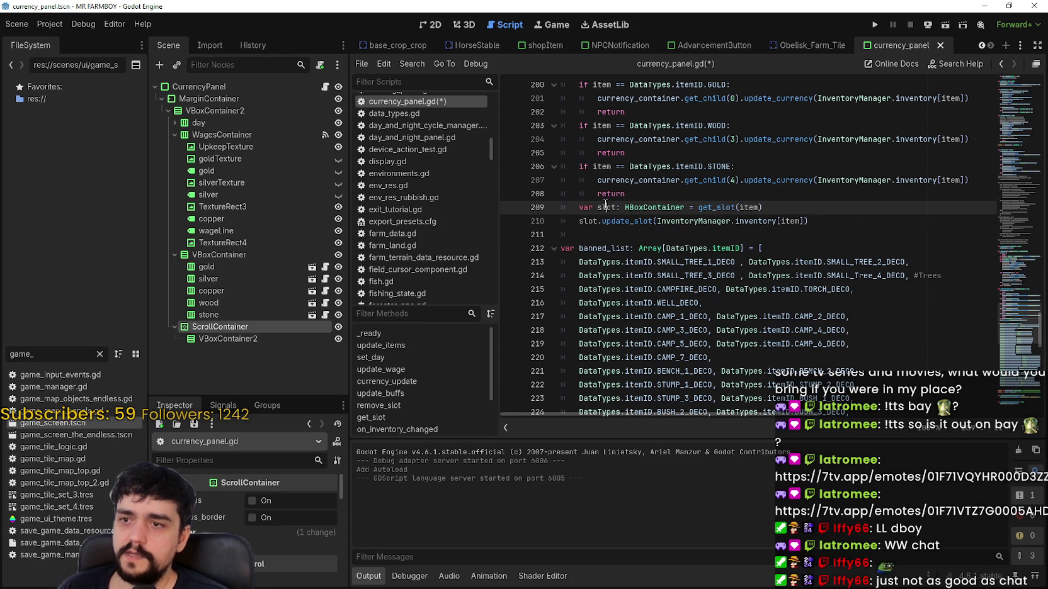
{"action": "double_click", "coordinate": [757, 209]}
{"action": "scroll", "coordinate": [762, 233], "scroll_direction": "up", "scroll_amount": 5}
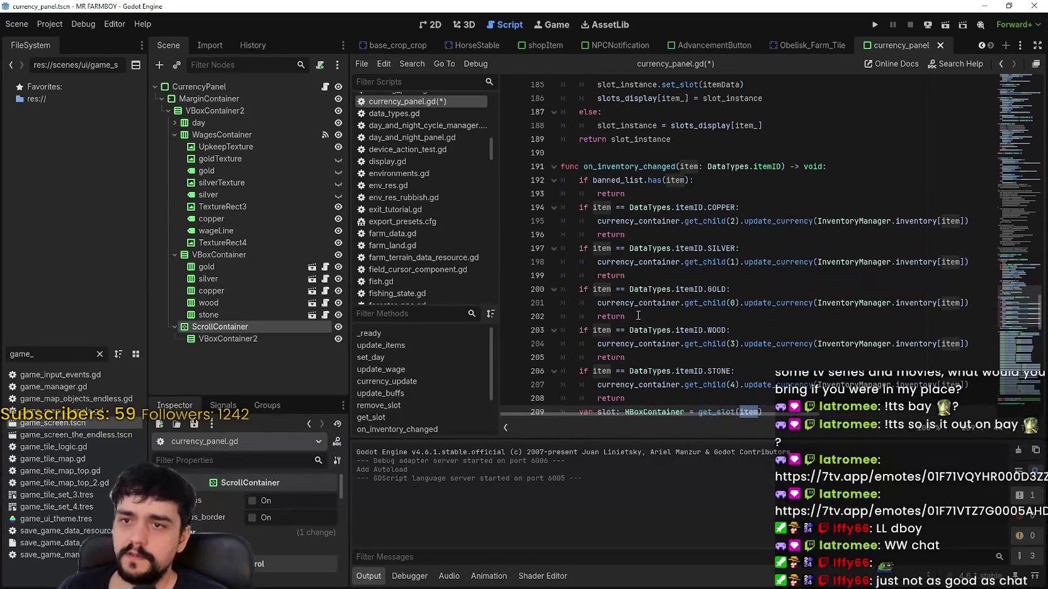
{"action": "scroll", "coordinate": [638, 315], "scroll_direction": "down", "scroll_amount": 3}
{"action": "mouse_move", "coordinate": [665, 289]}
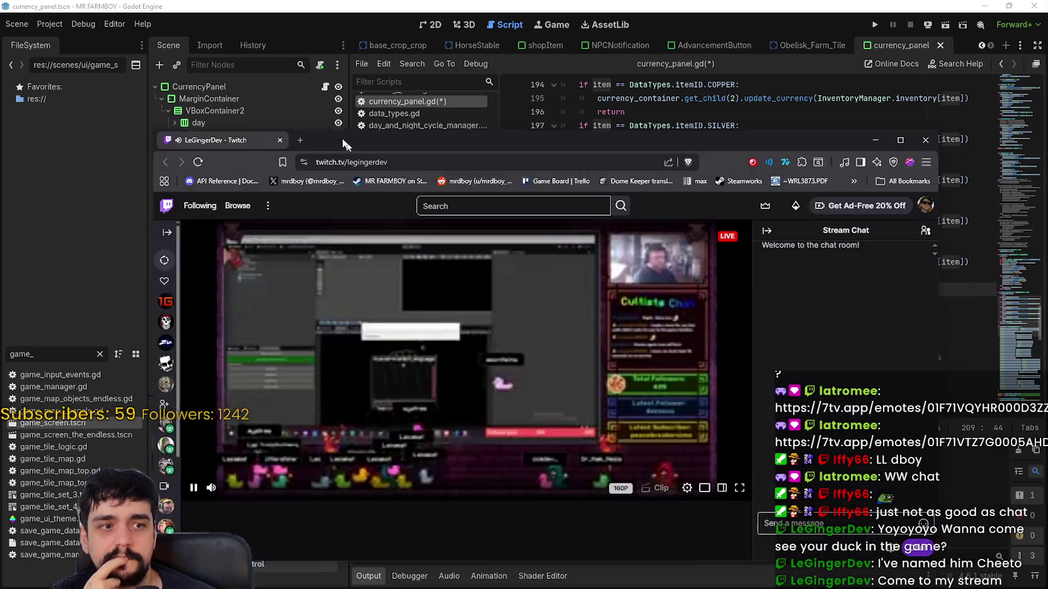
- Move the stream window over the editor and set the video quality to 1080p60 (Source)
{"action": "left_click_drag", "start_coordinate": [342, 137], "coordinate": [348, 72]}
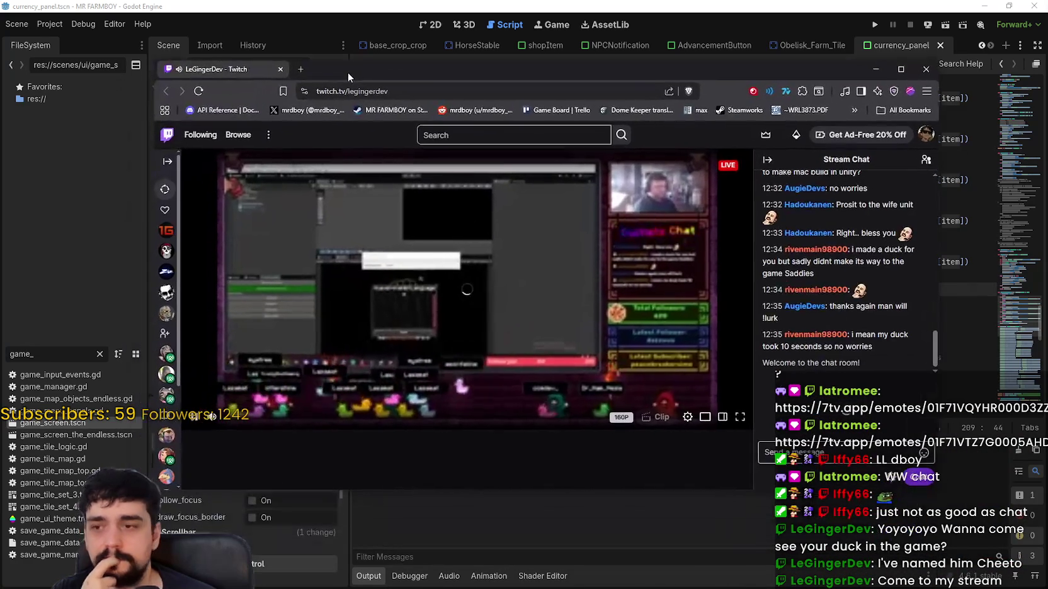
{"action": "left_click", "coordinate": [689, 417]}
{"action": "left_click", "coordinate": [647, 285]}
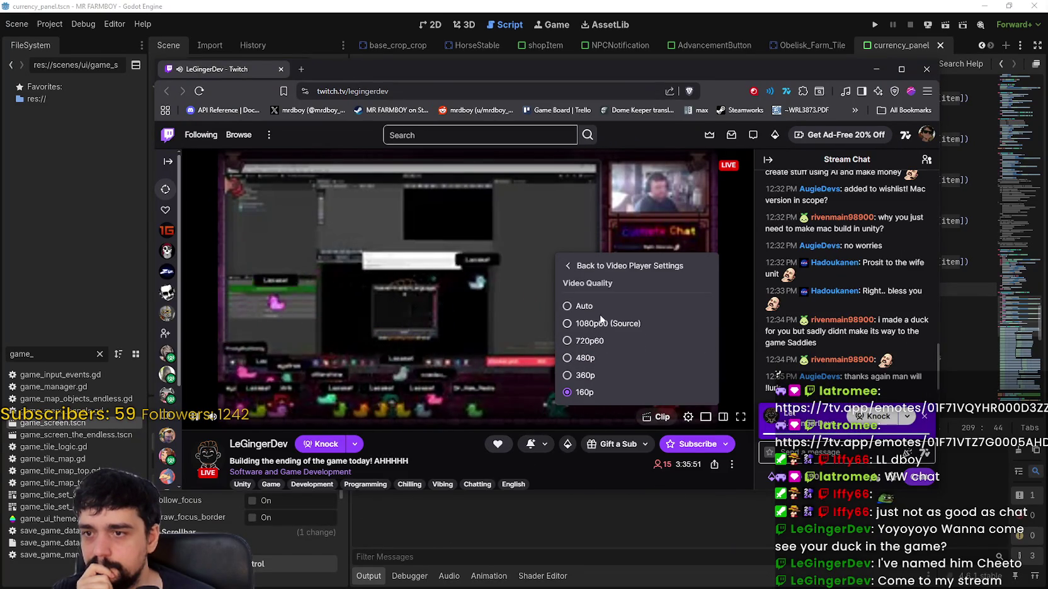
{"action": "left_click", "coordinate": [583, 324]}
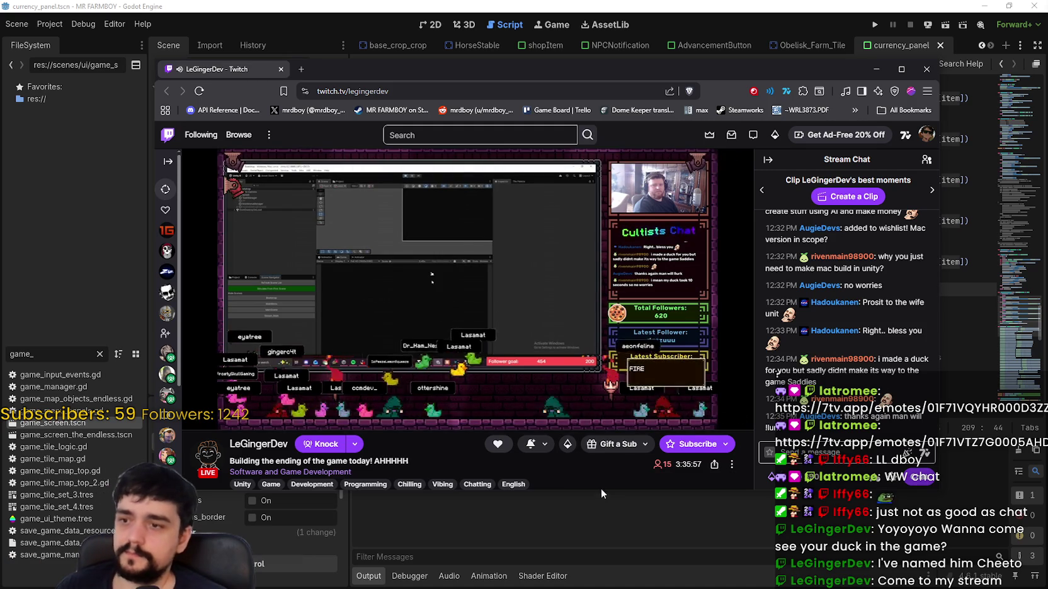
- Open and close the chat emote picker and the browser tab's context menu
{"action": "left_click", "coordinate": [860, 451]}
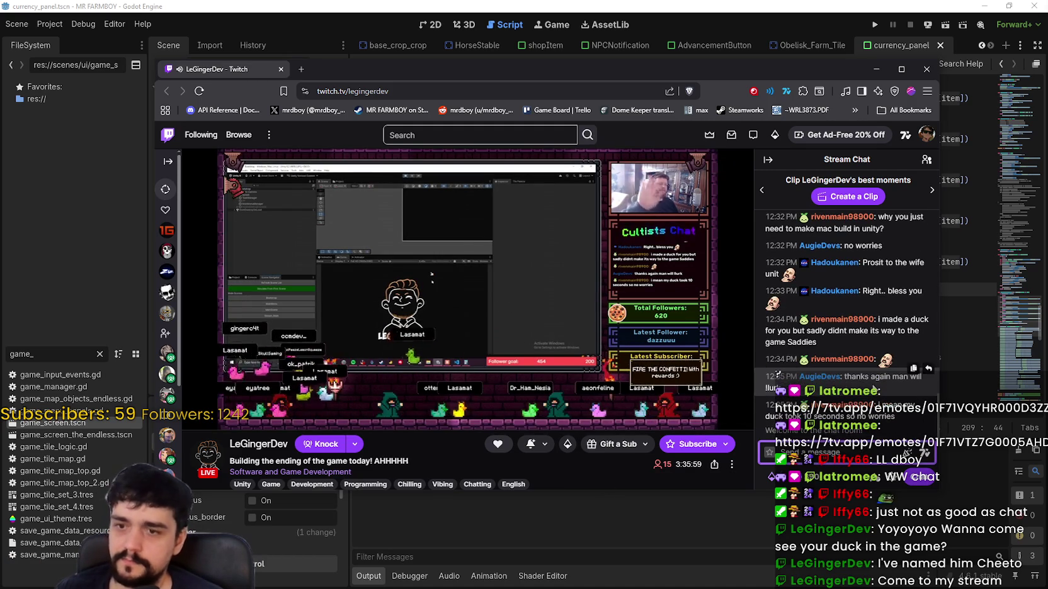
{"action": "key", "text": "ctrl+e"}
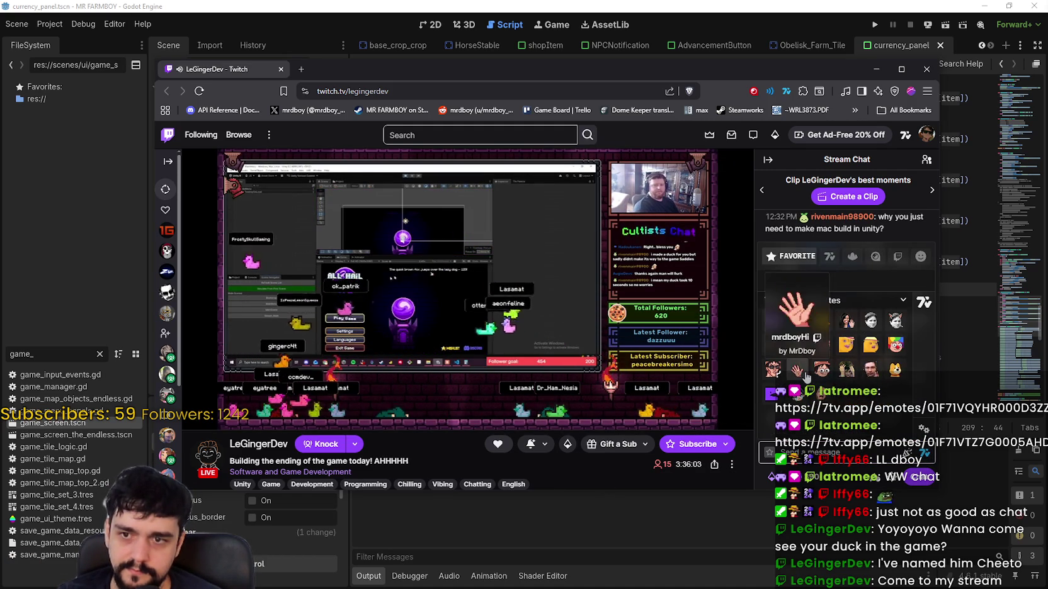
{"action": "key", "text": "Escape"}
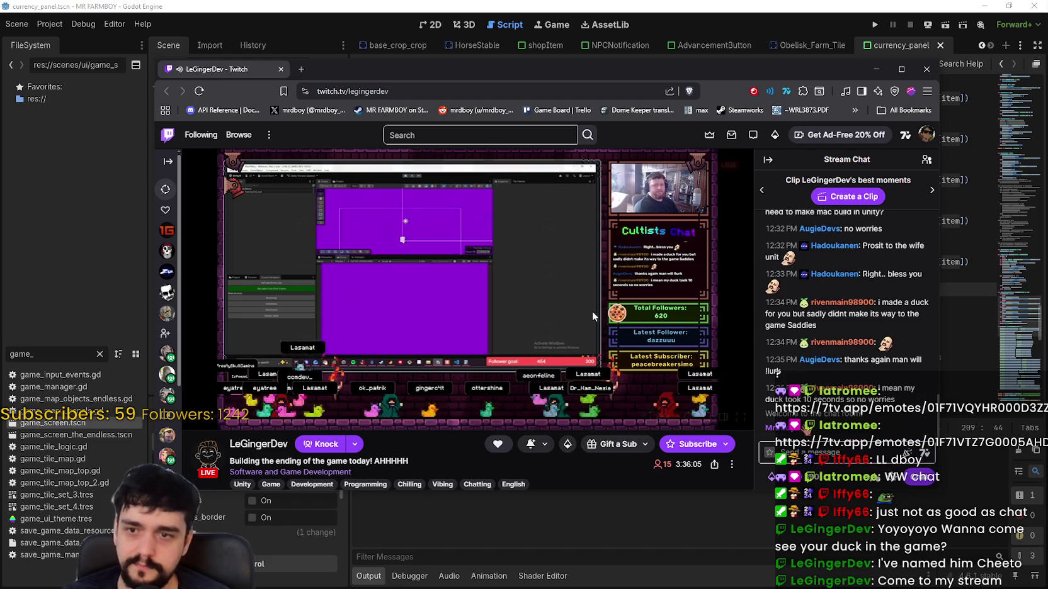
{"action": "right_click", "coordinate": [214, 70]}
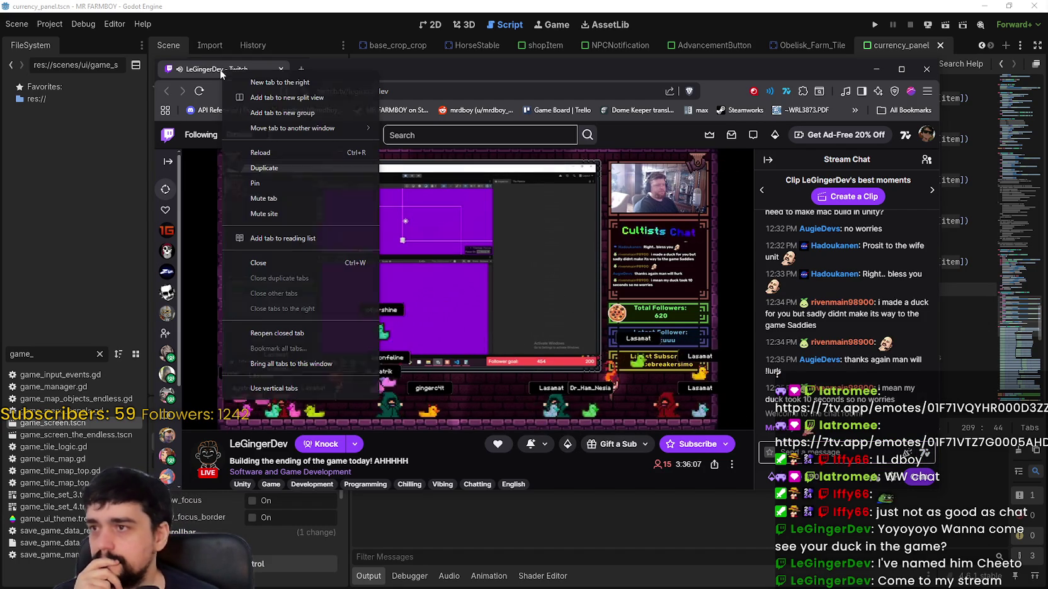
{"action": "key", "text": "Escape"}
- Toggle the stream fullscreen and back, scroll the page, then make it fullscreen again
{"action": "double_click", "coordinate": [436, 260]}
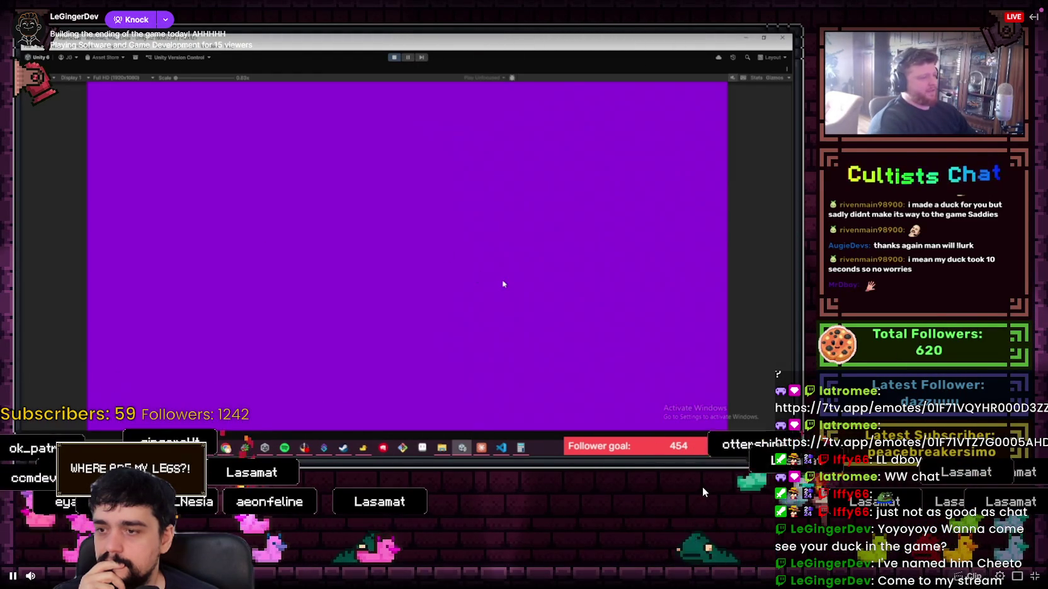
{"action": "key", "text": "Escape"}
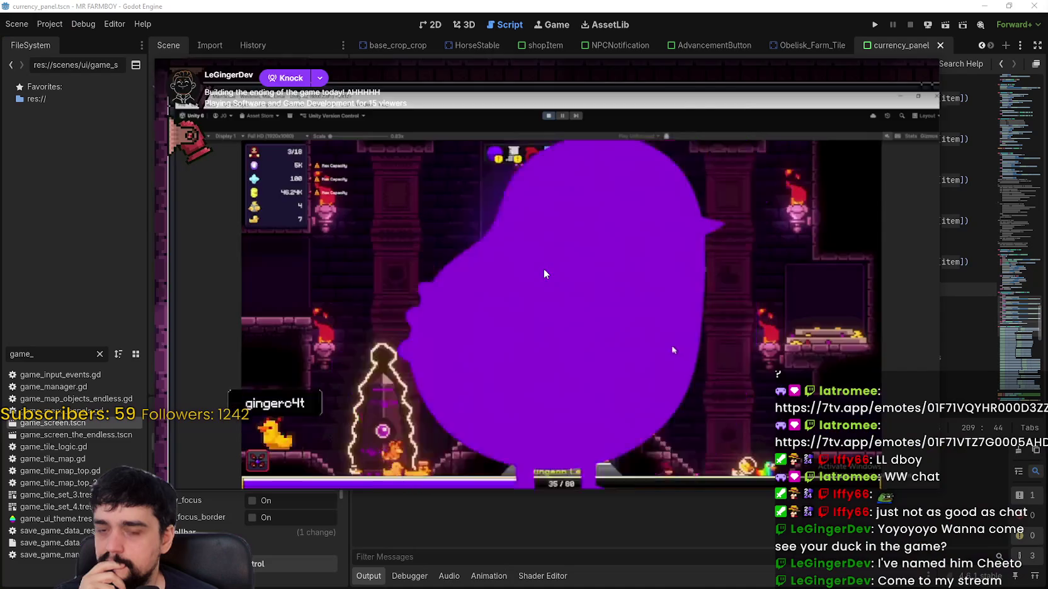
{"action": "scroll", "coordinate": [881, 334], "scroll_direction": "up", "scroll_amount": 3}
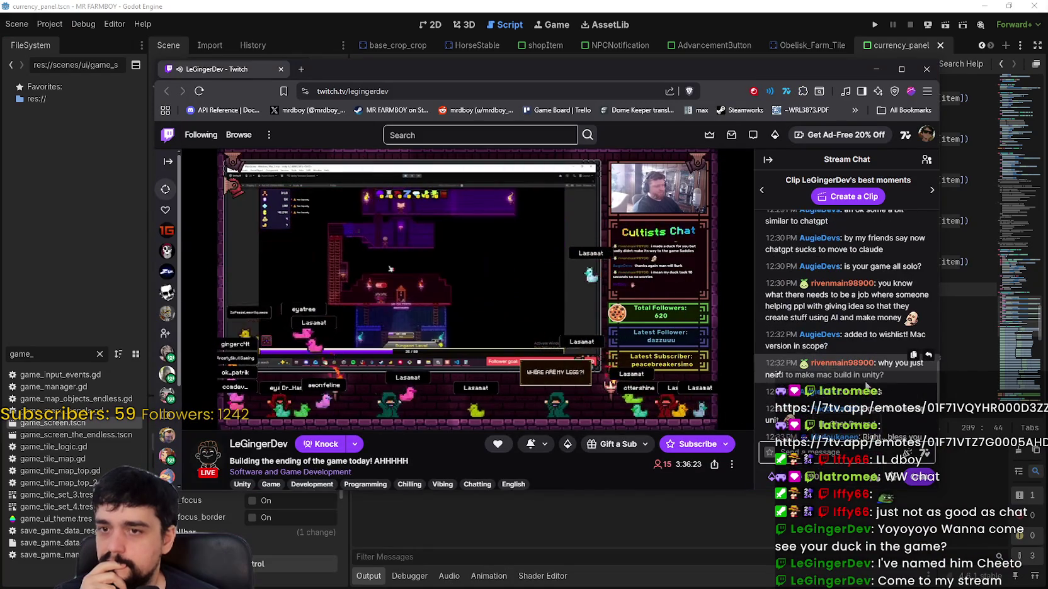
{"action": "scroll", "coordinate": [879, 371], "scroll_direction": "up", "scroll_amount": 5}
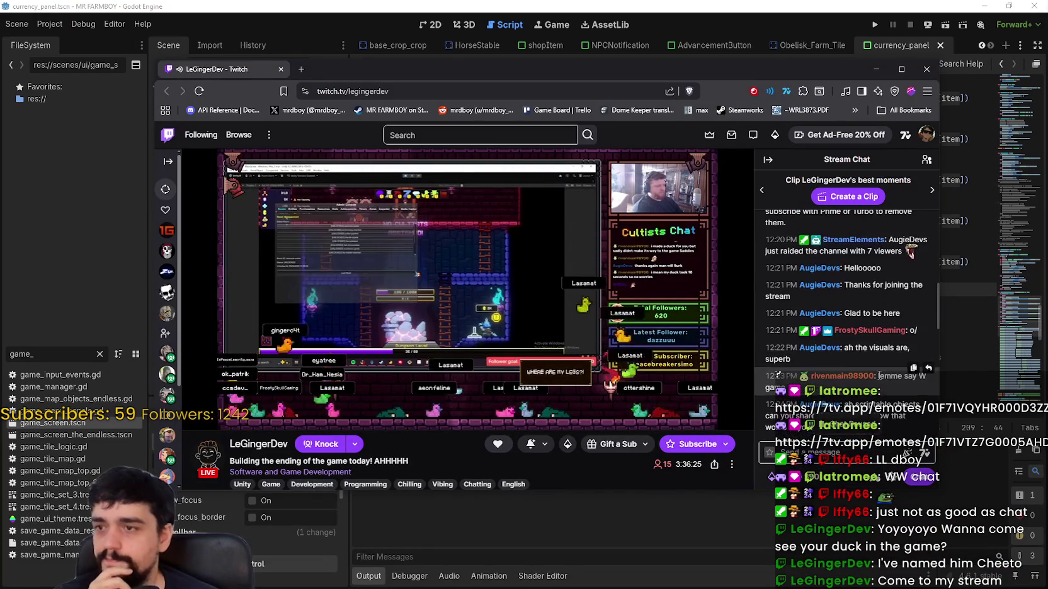
{"action": "scroll", "coordinate": [873, 382], "scroll_direction": "down", "scroll_amount": 6}
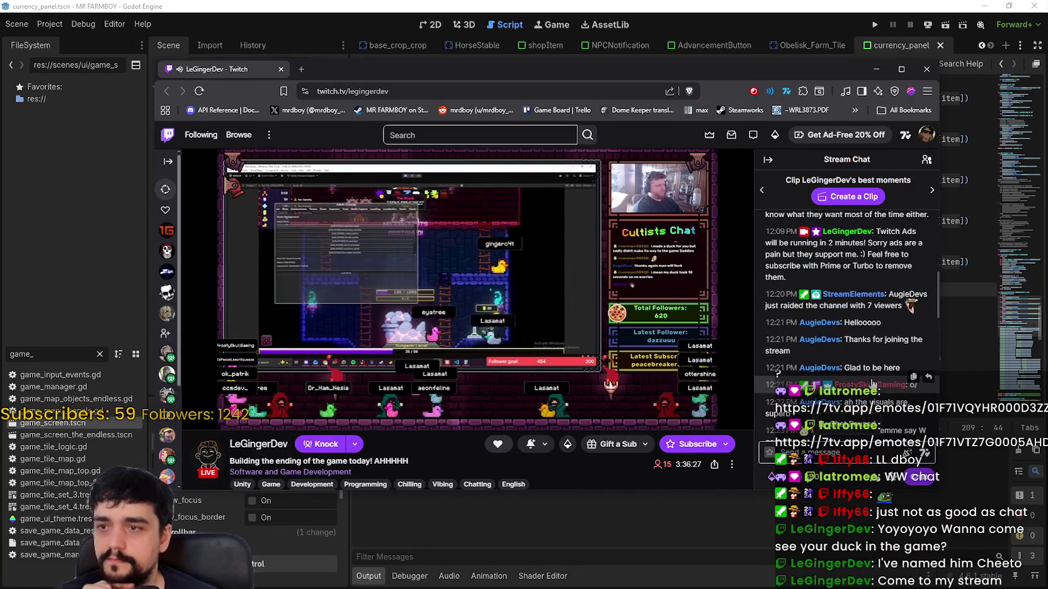
{"action": "scroll", "coordinate": [870, 377], "scroll_direction": "down", "scroll_amount": 5}
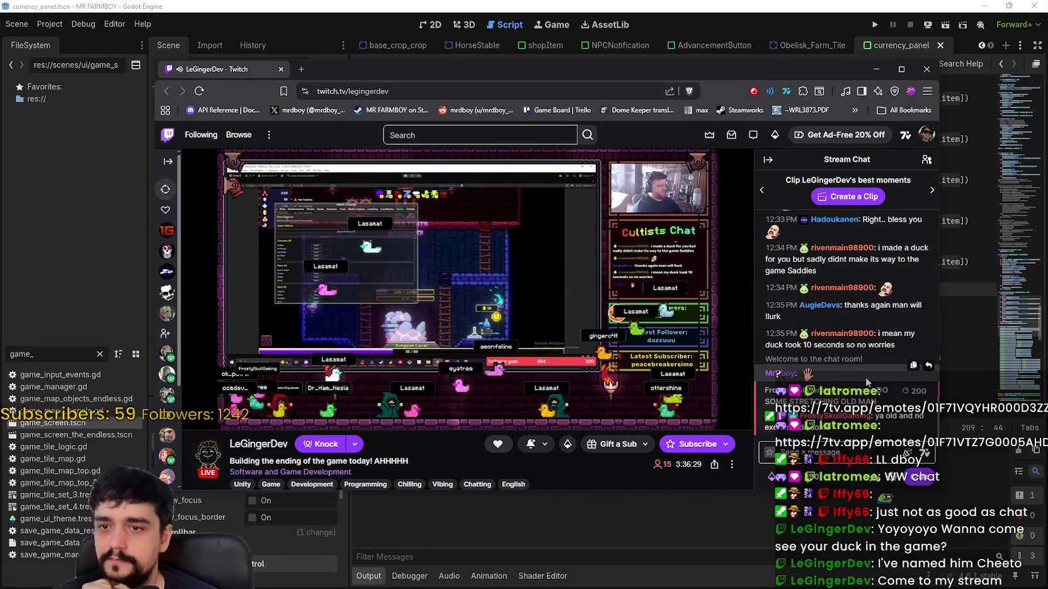
{"action": "double_click", "coordinate": [721, 338]}
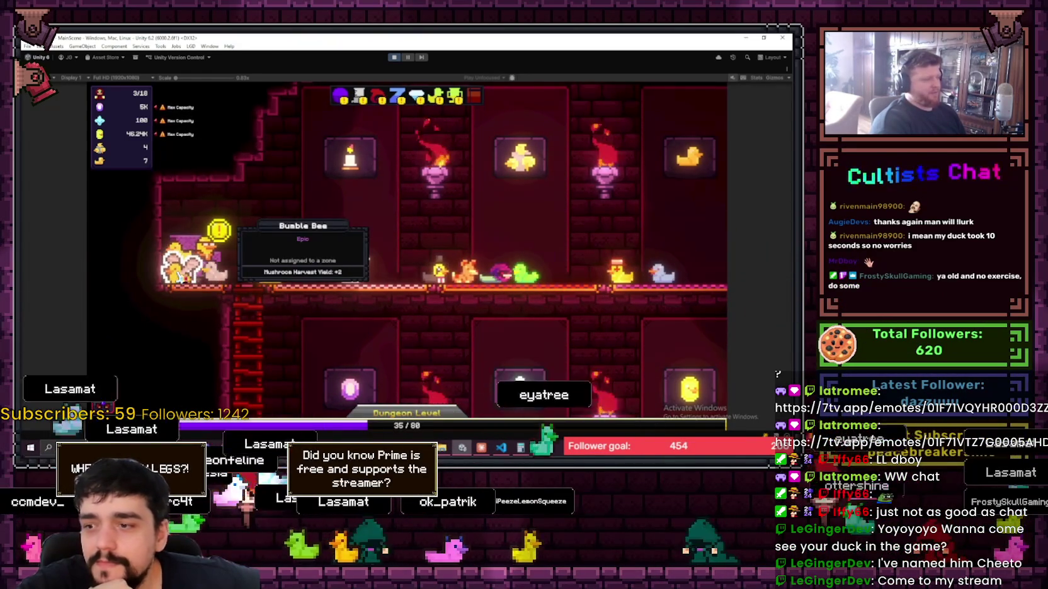
- Click and scroll over the fullscreen stream while watching the duck game's Ducks Archive screen
{"action": "left_click", "coordinate": [181, 275]}
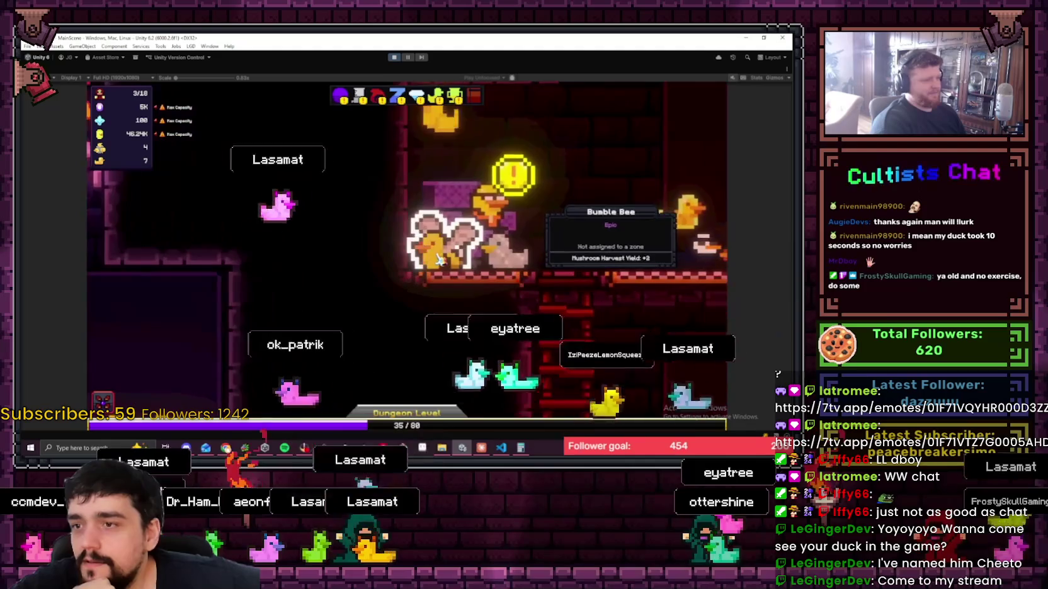
{"action": "left_click", "coordinate": [561, 325]}
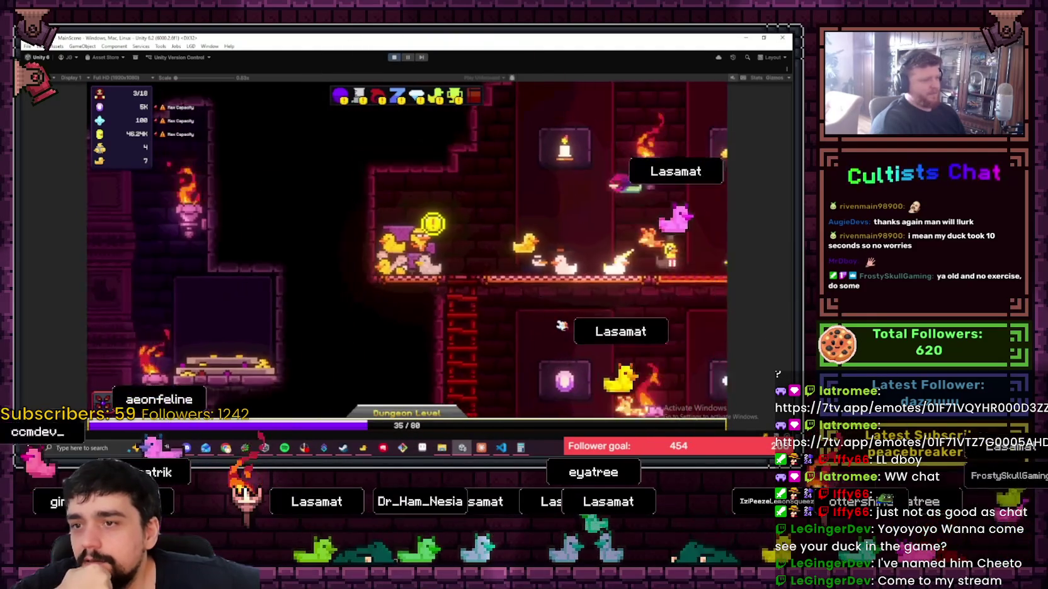
{"action": "left_click", "coordinate": [420, 266]}
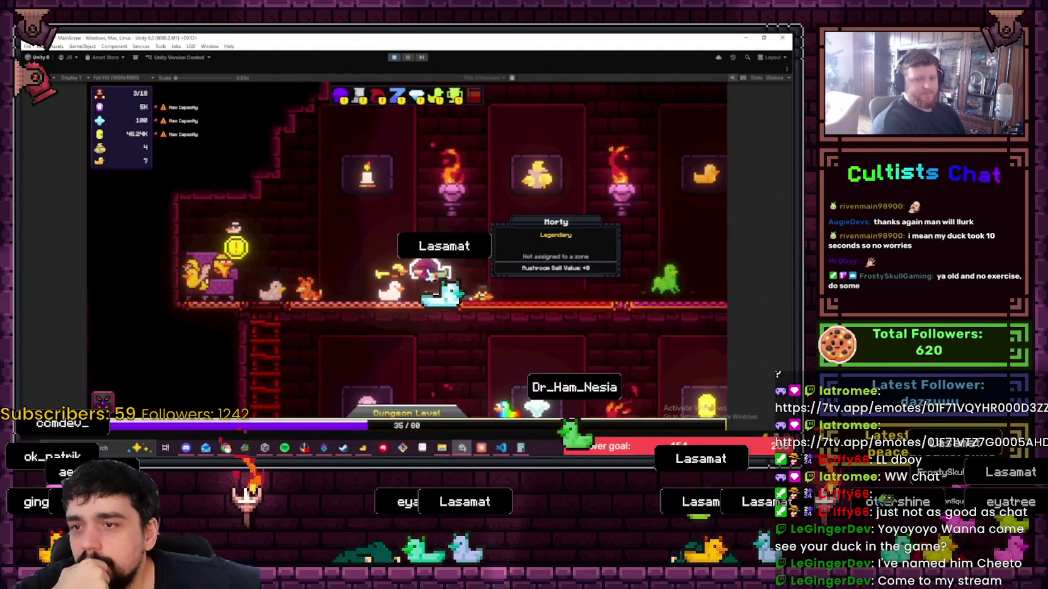
{"action": "left_click", "coordinate": [447, 281]}
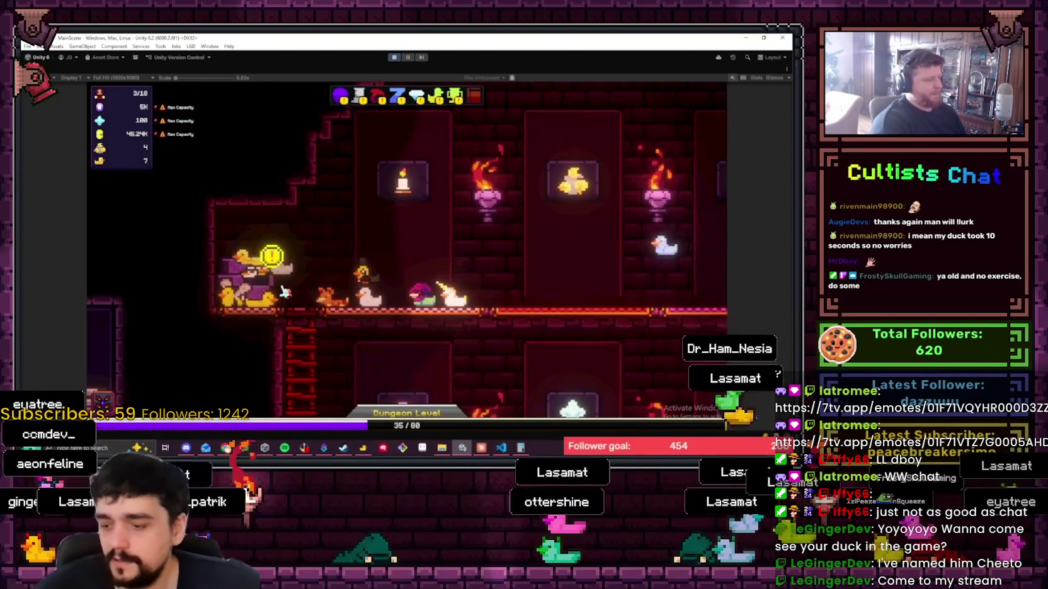
{"action": "left_click", "coordinate": [259, 293]}
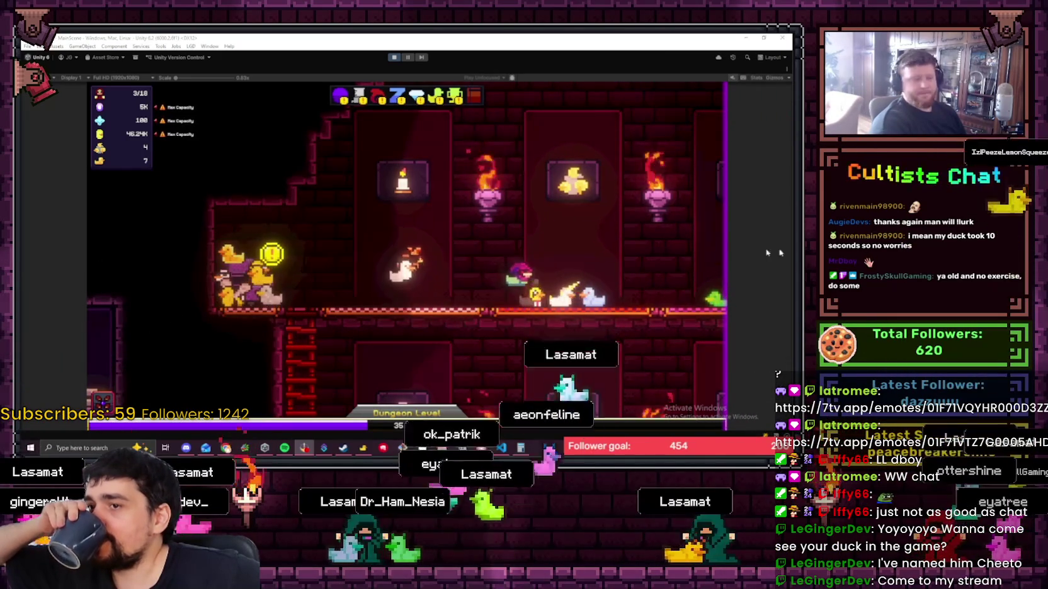
{"action": "scroll", "coordinate": [520, 336], "scroll_direction": "down", "scroll_amount": 5}
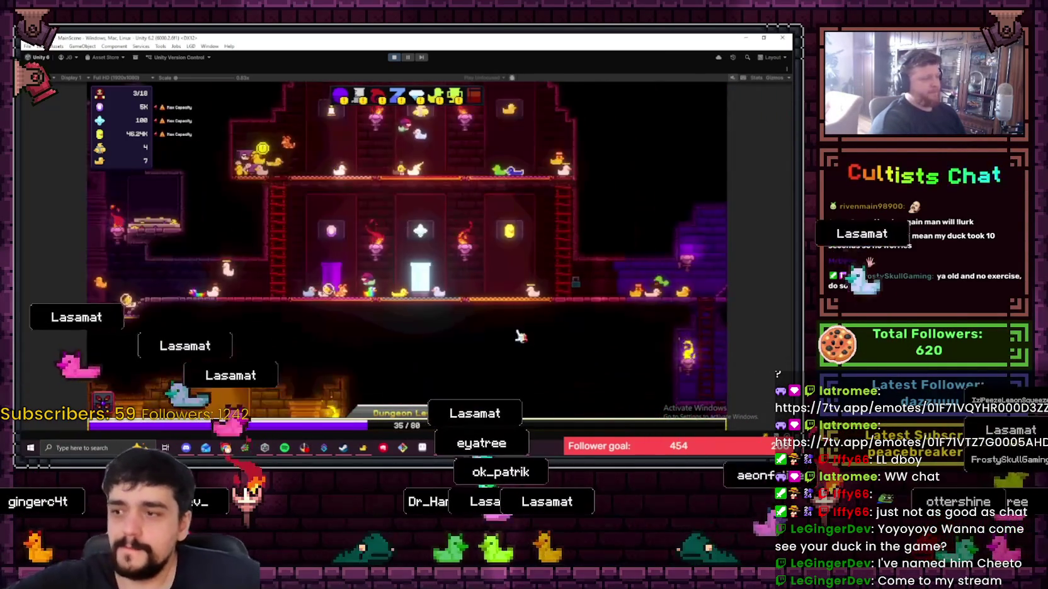
{"action": "scroll", "coordinate": [350, 199], "scroll_direction": "down", "scroll_amount": 5}
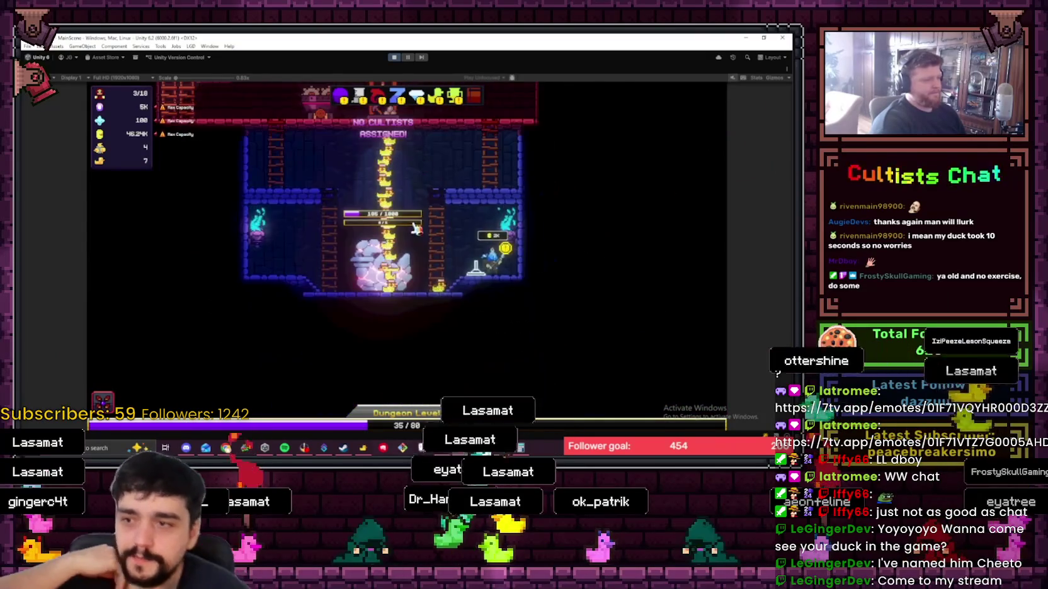
{"action": "scroll", "coordinate": [416, 228], "scroll_direction": "up", "scroll_amount": 3}
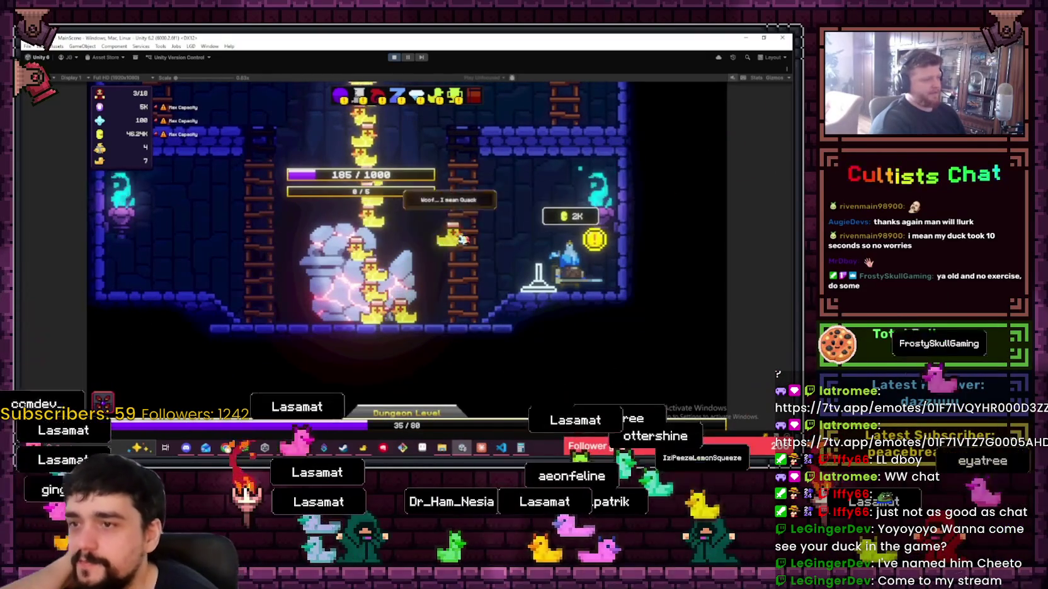
{"action": "mouse_move", "coordinate": [414, 332]}
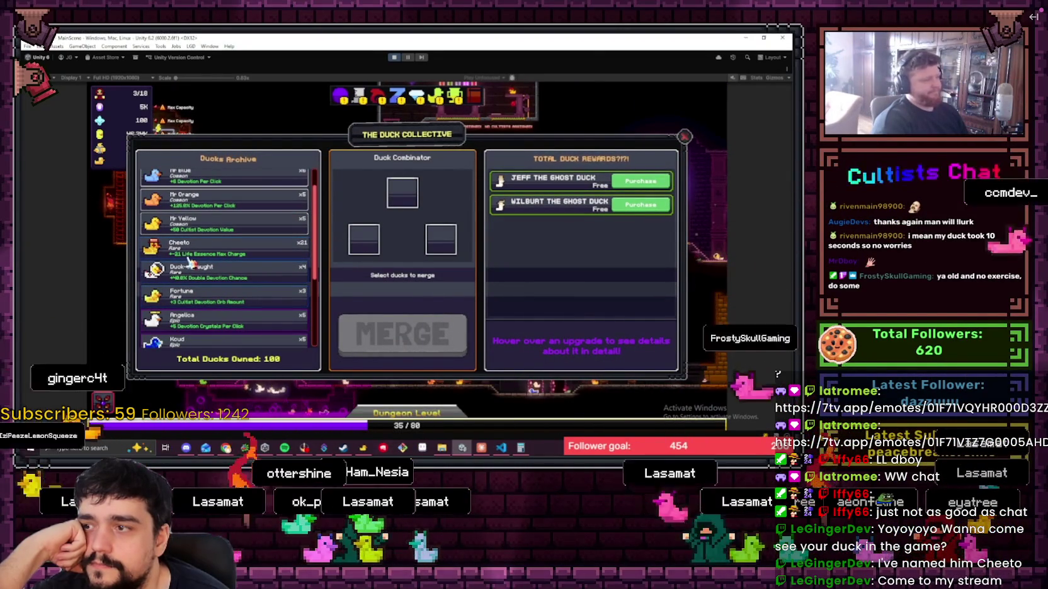
- Leave fullscreen so the Twitch channel page with chat shows in the browser over Godot
{"action": "mouse_move", "coordinate": [536, 343]}
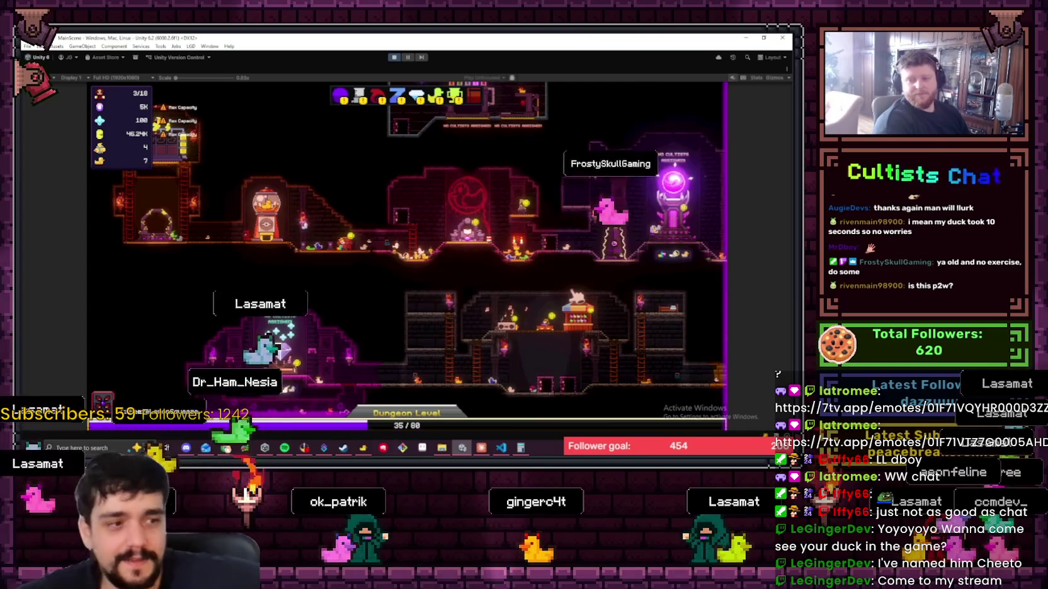
{"action": "mouse_move", "coordinate": [504, 291]}
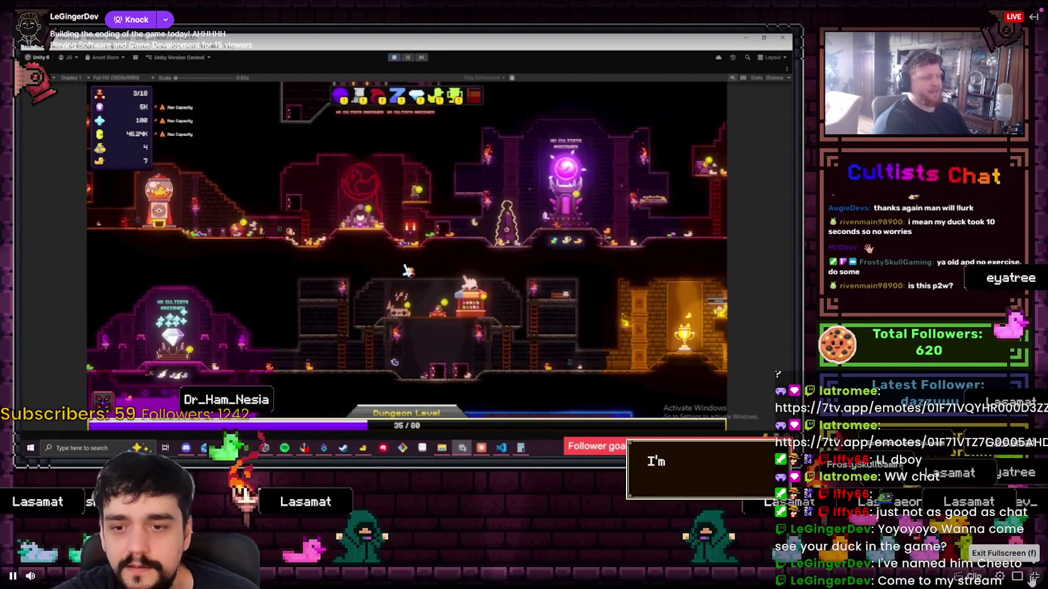
{"action": "left_click", "coordinate": [1033, 576]}
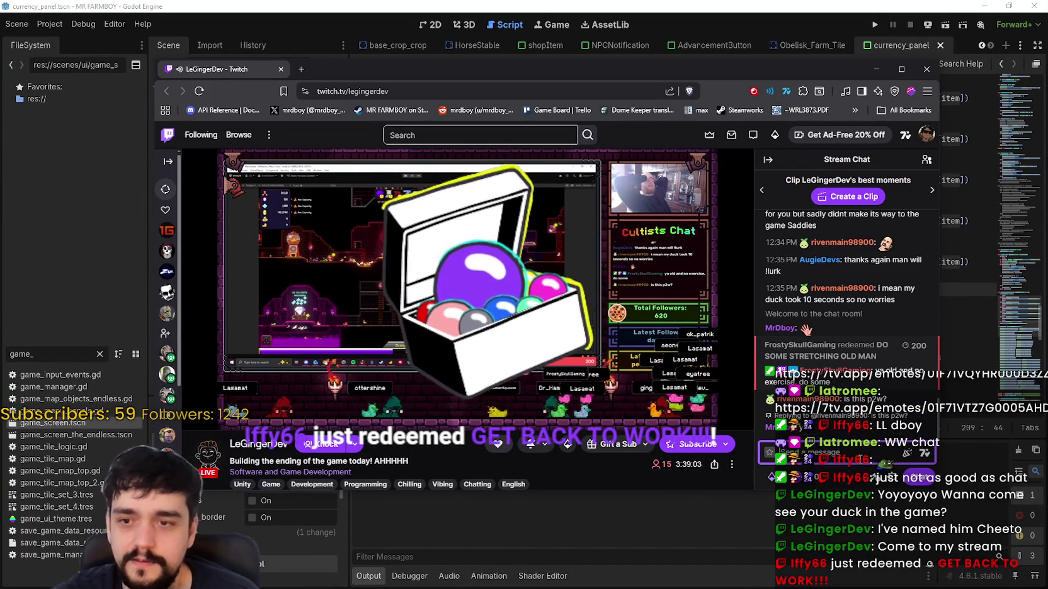
- Toggle the stream fullscreen on and off, then switch back to Godot's currency_panel.gd
{"action": "mouse_move", "coordinate": [534, 275]}
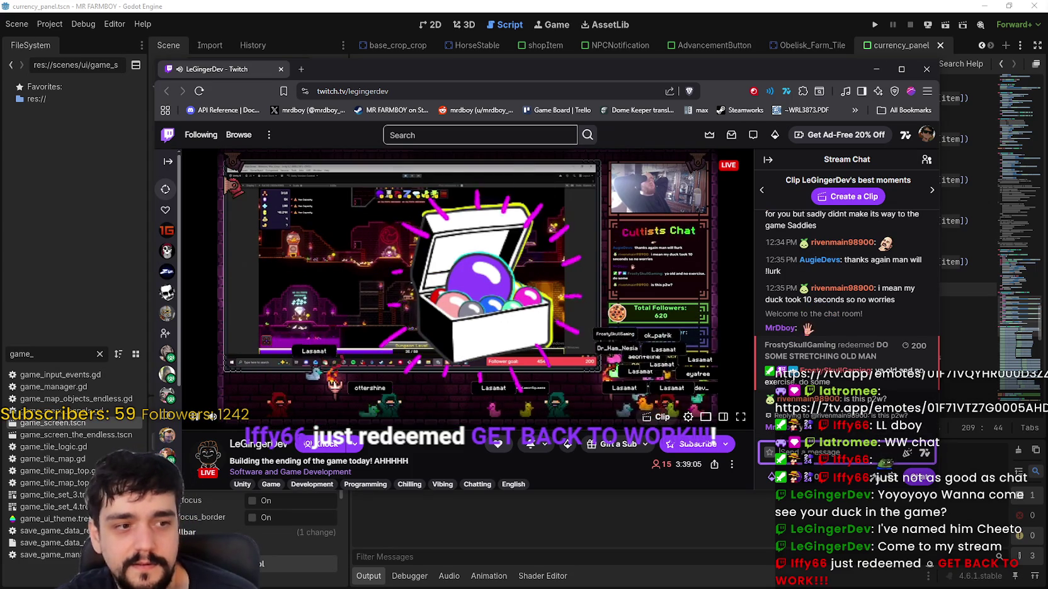
{"action": "double_click", "coordinate": [488, 320]}
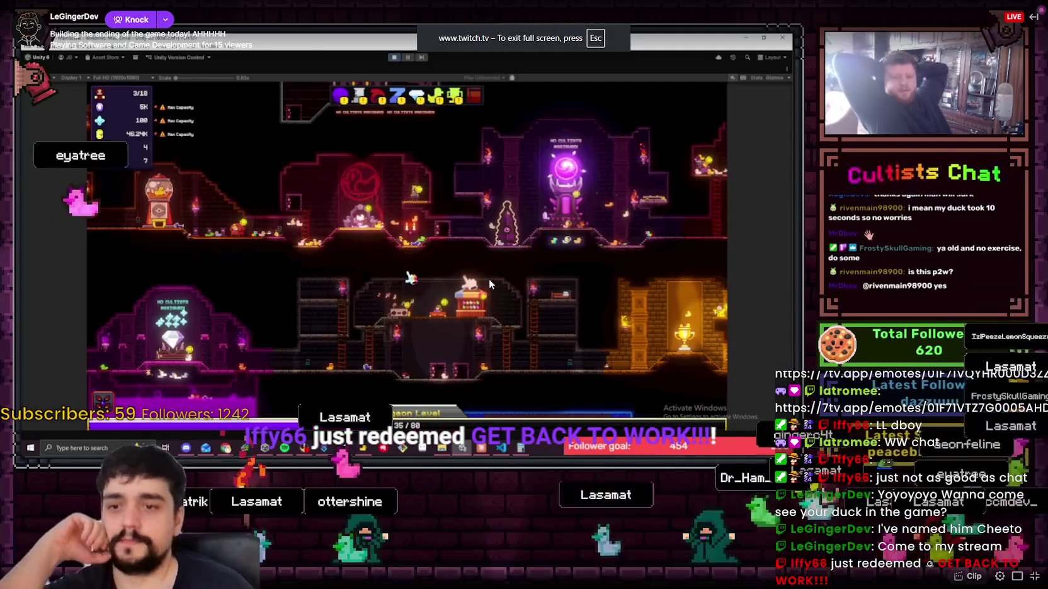
{"action": "double_click", "coordinate": [489, 278]}
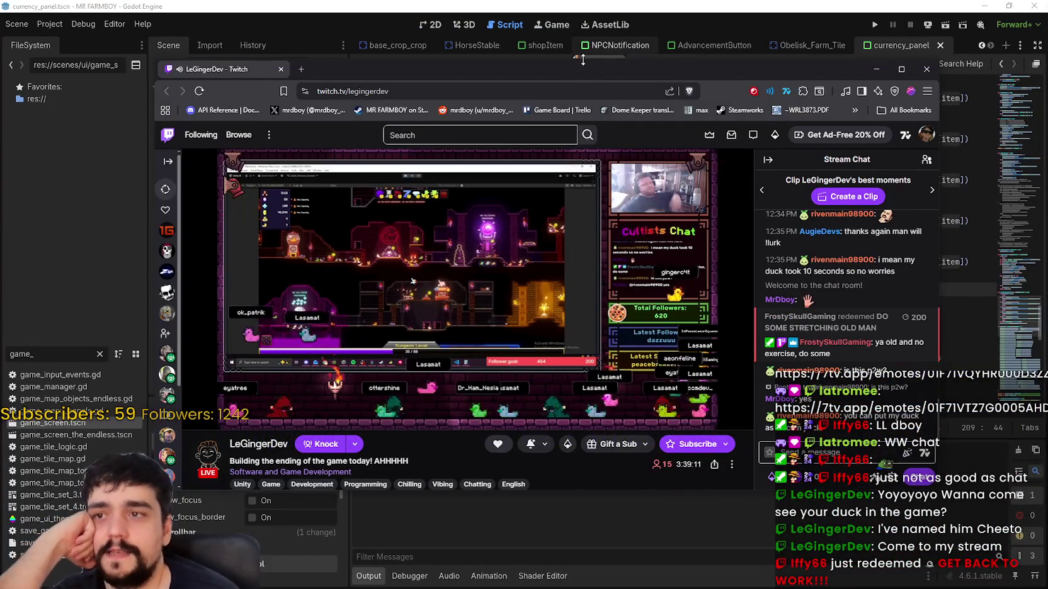
{"action": "key", "text": "alt+Tab"}
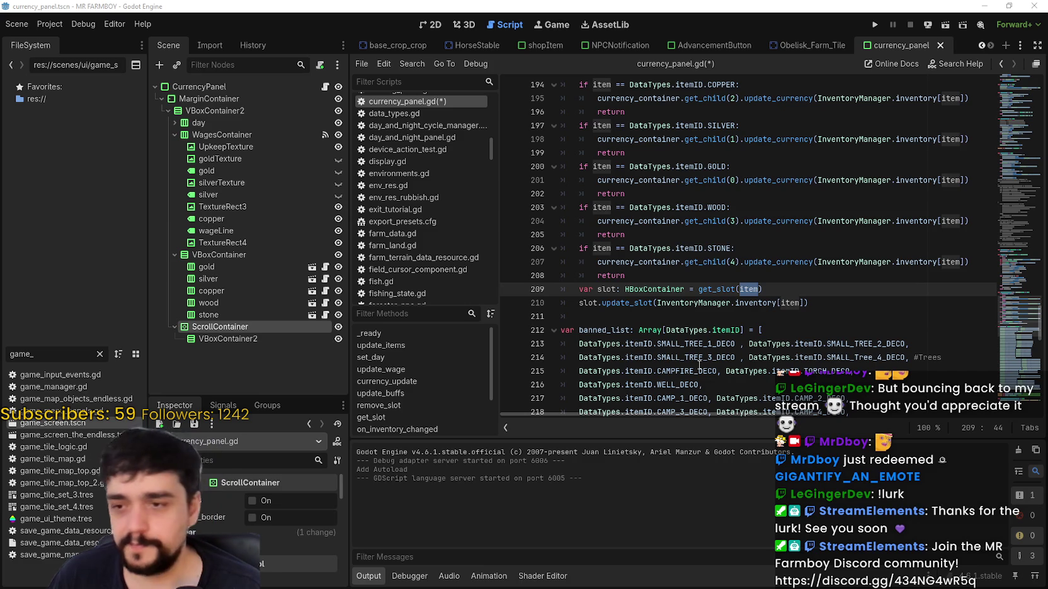
- Add a breakpoint on line 210's slot.update_slot call in currency_panel.gd
{"action": "left_click", "coordinate": [693, 316]}
{"action": "scroll", "coordinate": [718, 318], "scroll_direction": "down", "scroll_amount": 2}
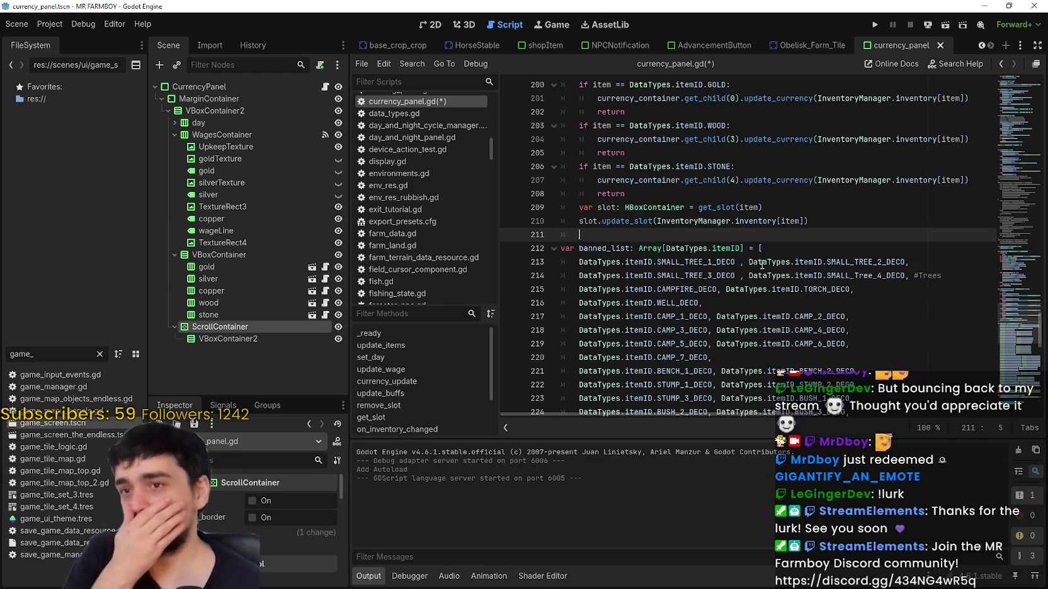
{"action": "double_click", "coordinate": [773, 221]}
{"action": "left_click", "coordinate": [809, 221]}
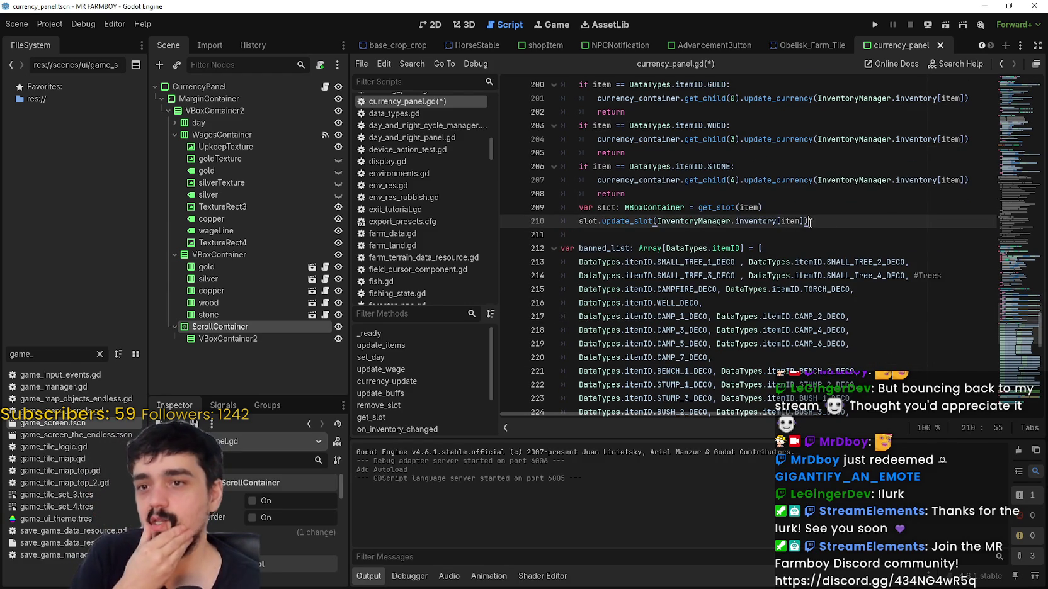
{"action": "scroll", "coordinate": [830, 228], "scroll_direction": "up", "scroll_amount": 6}
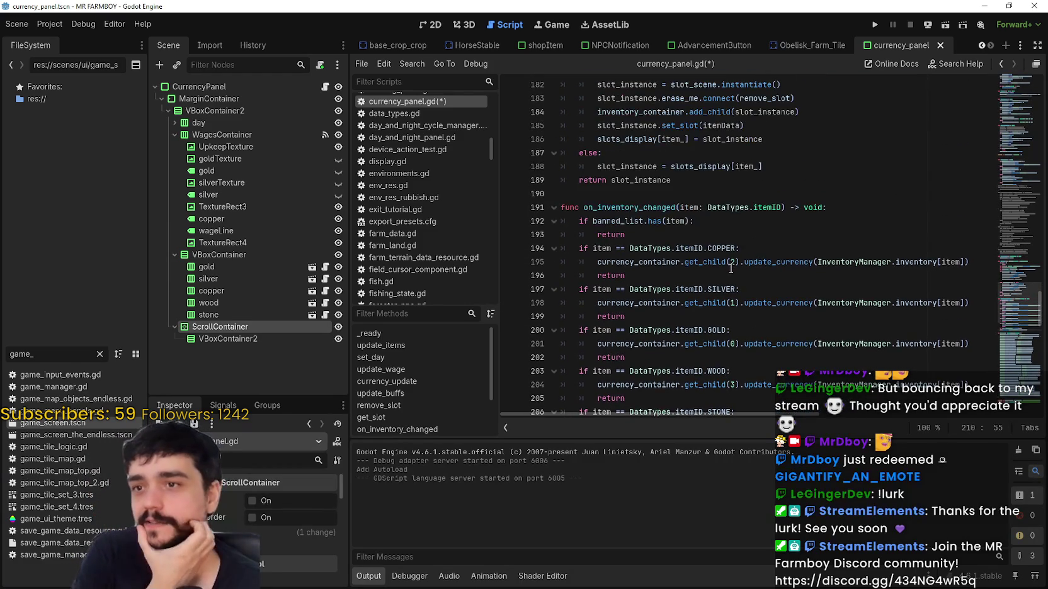
{"action": "scroll", "coordinate": [731, 268], "scroll_direction": "down", "scroll_amount": 5}
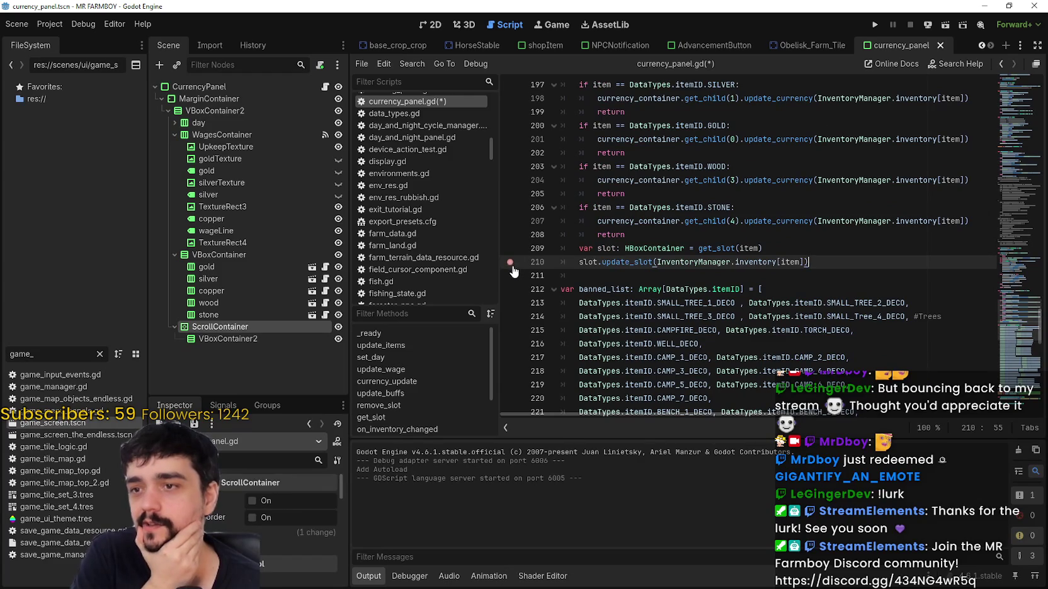
{"action": "left_click", "coordinate": [511, 266]}
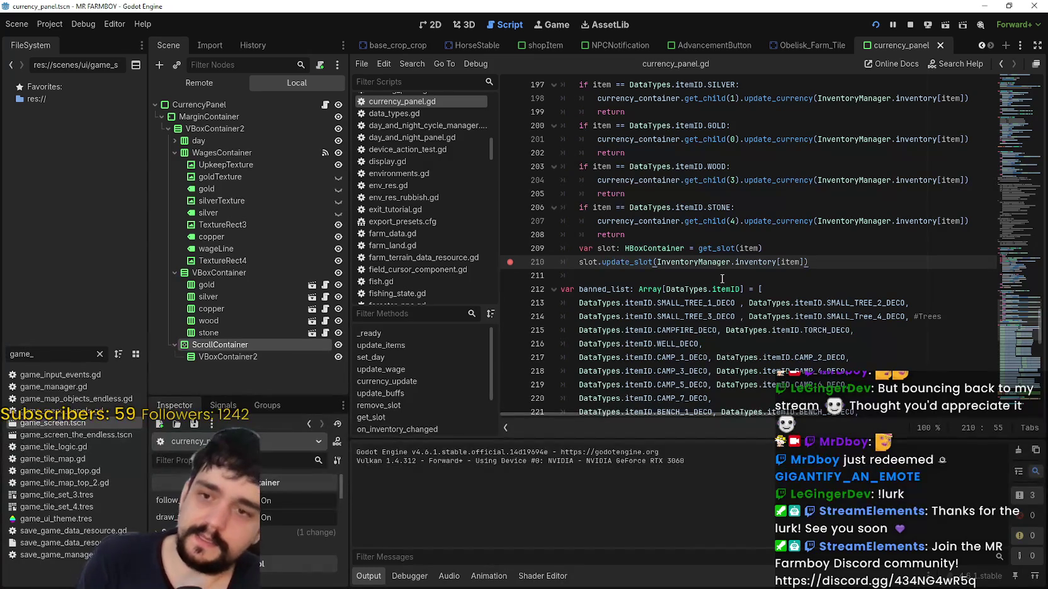
- Select item_ in the has(item_) check on line 174 of currency_panel.gd
{"action": "left_click", "coordinate": [796, 262]}
{"action": "scroll", "coordinate": [781, 263], "scroll_direction": "up", "scroll_amount": 10}
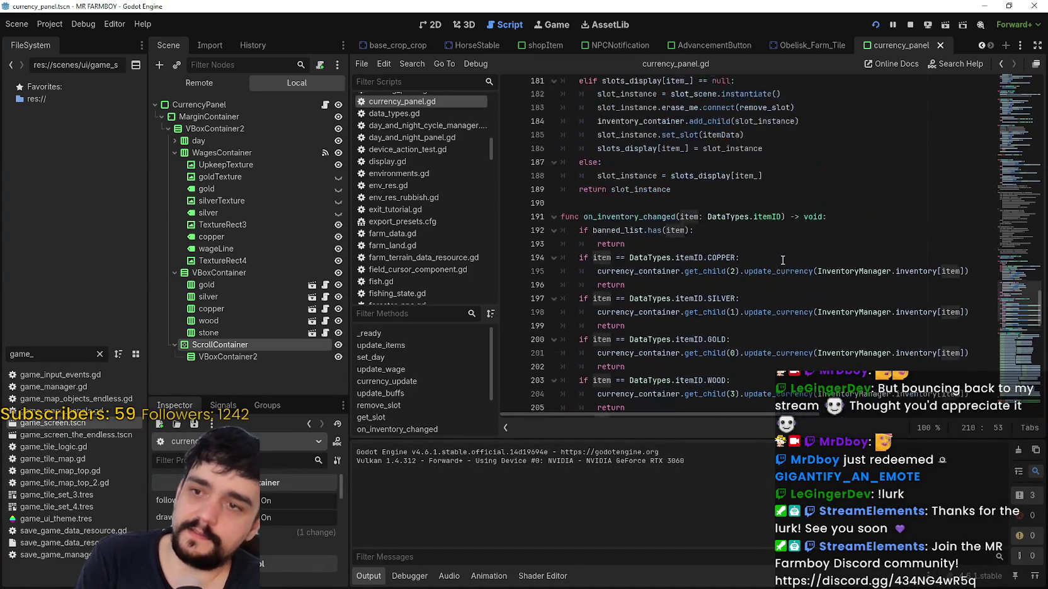
{"action": "scroll", "coordinate": [770, 264], "scroll_direction": "down", "scroll_amount": 3}
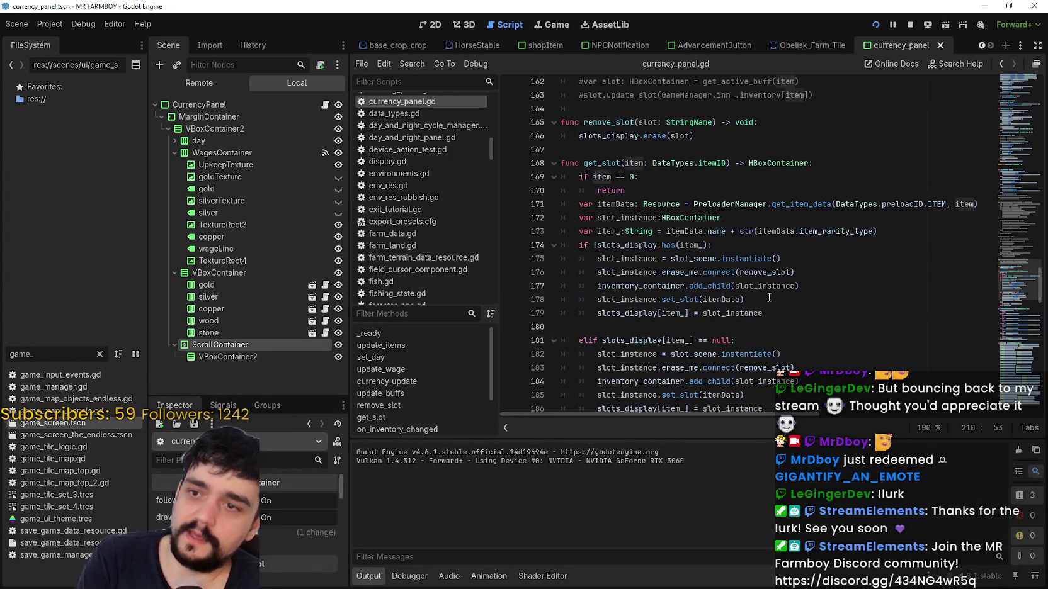
{"action": "double_click", "coordinate": [688, 164]}
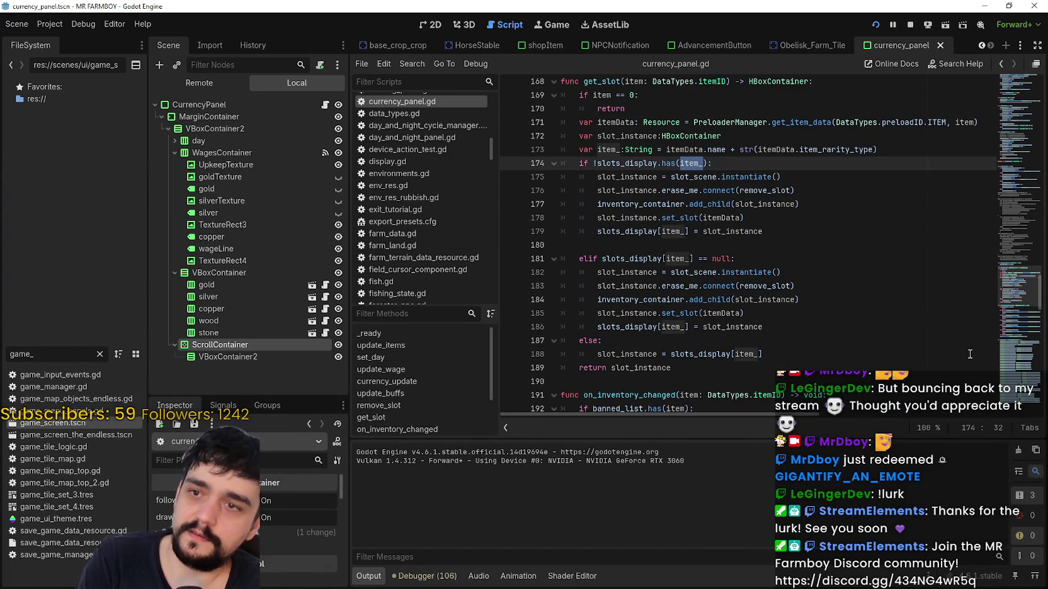
{"action": "scroll", "coordinate": [837, 302], "scroll_direction": "down", "scroll_amount": 12}
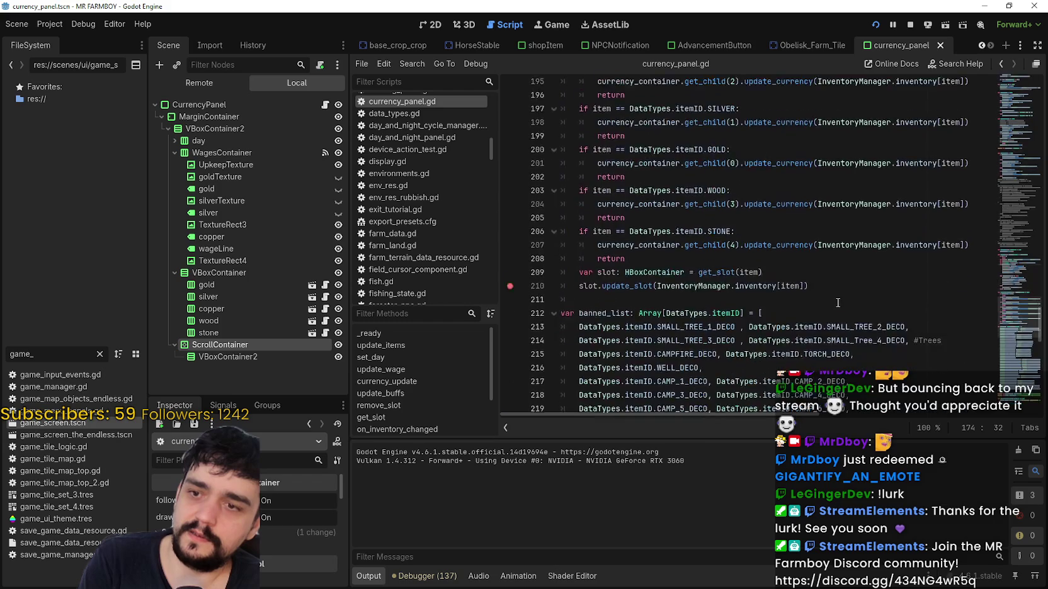
{"action": "scroll", "coordinate": [636, 305], "scroll_direction": "up", "scroll_amount": 1}
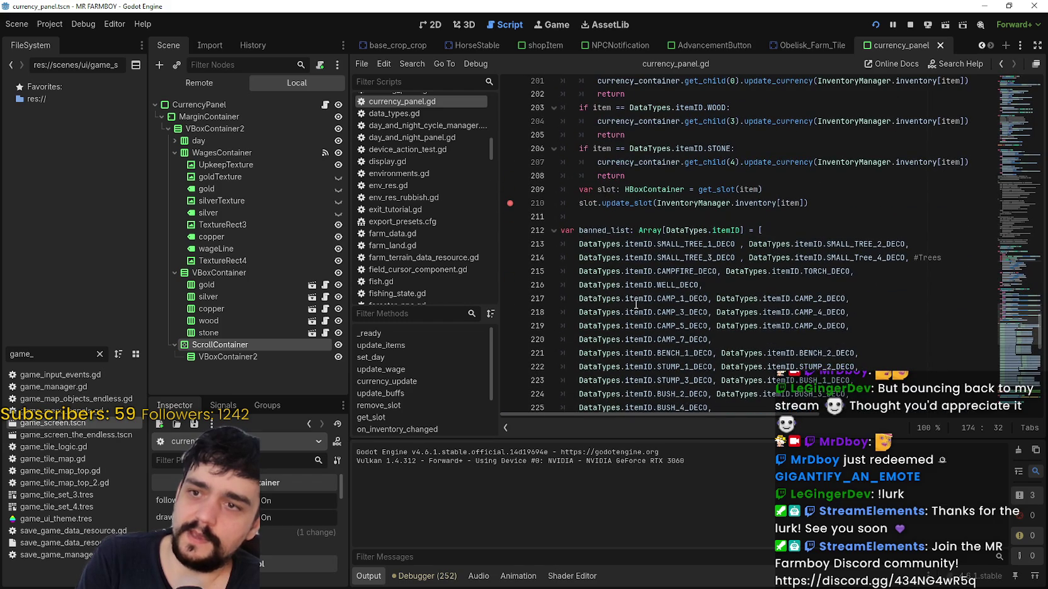
{"action": "scroll", "coordinate": [608, 259], "scroll_direction": "up", "scroll_amount": 5}
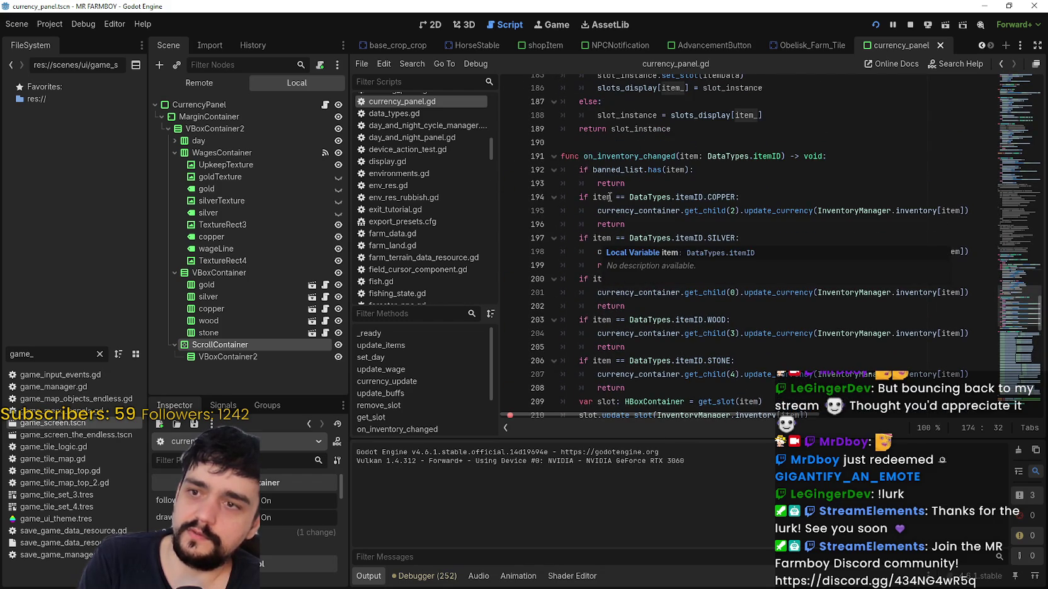
- Highlight on_inventory_changed, slot_instance, slots_display, item_ and name in lines 173–191
{"action": "left_click", "coordinate": [642, 156]}
{"action": "scroll", "coordinate": [626, 278], "scroll_direction": "up", "scroll_amount": 5}
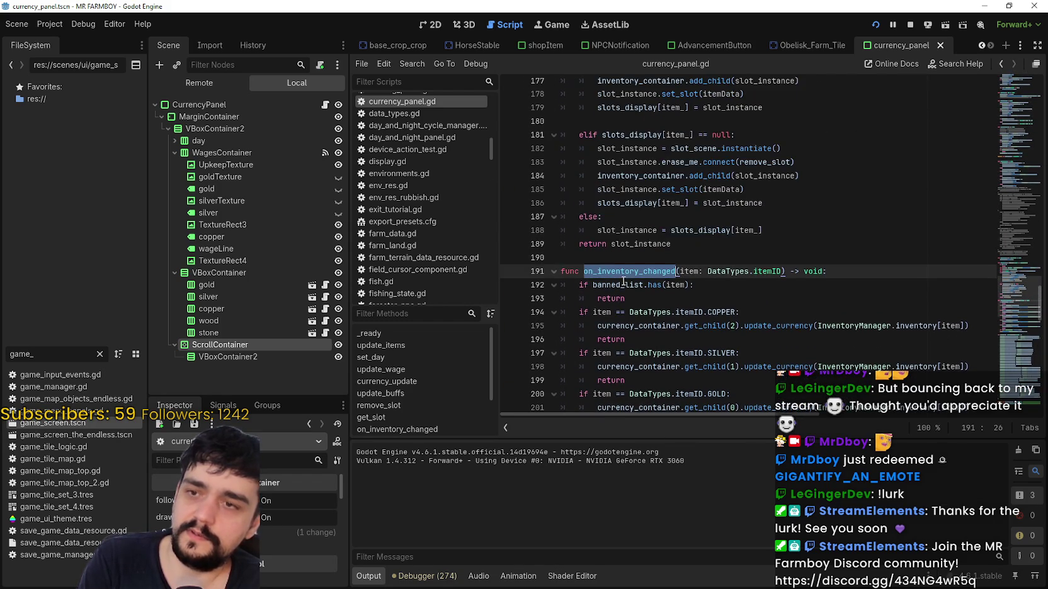
{"action": "left_click", "coordinate": [621, 353]}
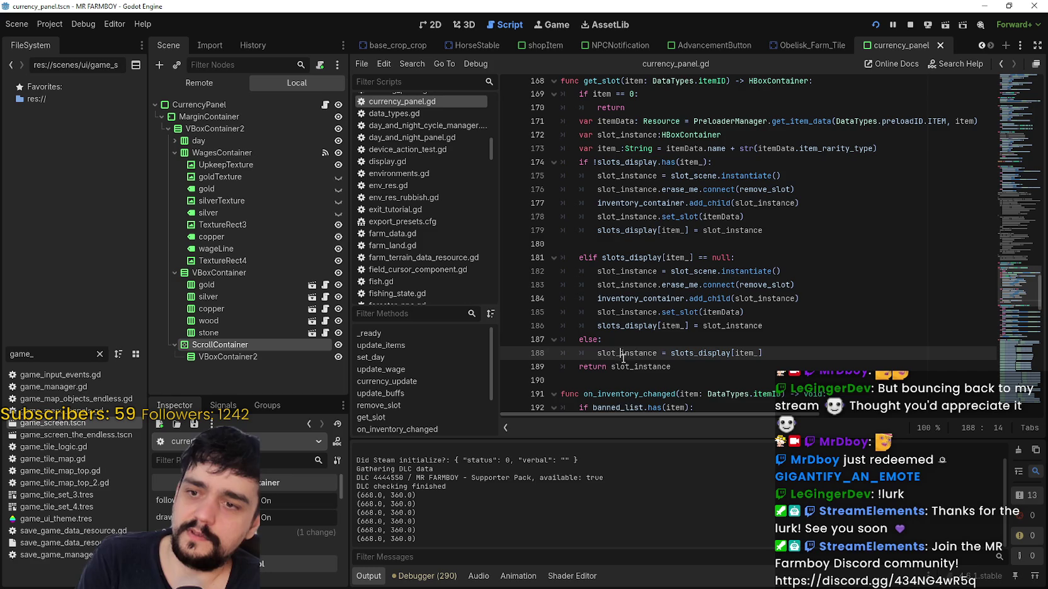
{"action": "double_click", "coordinate": [625, 353]}
{"action": "double_click", "coordinate": [635, 232]}
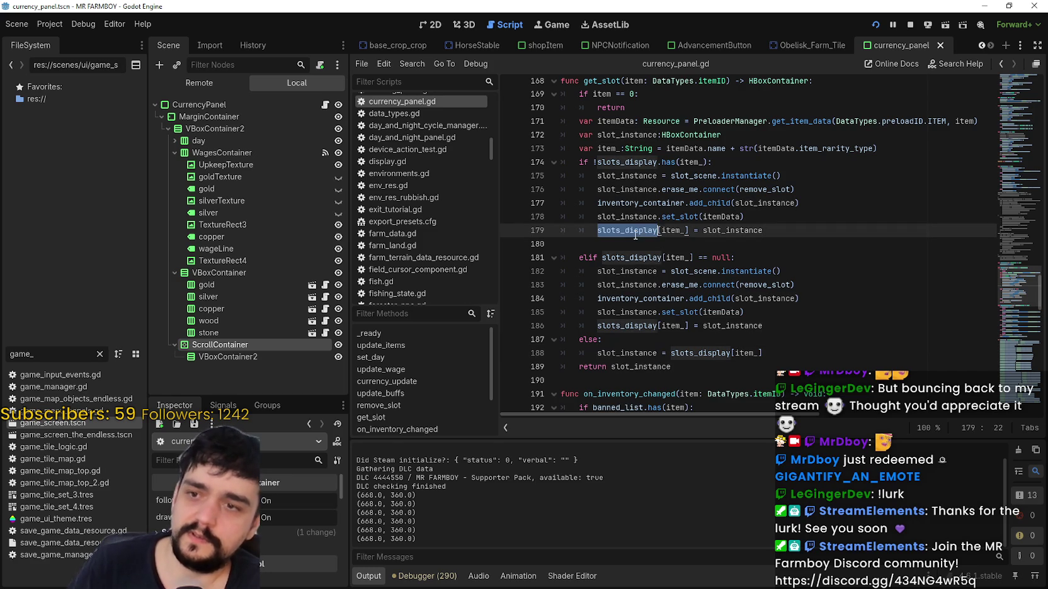
{"action": "double_click", "coordinate": [681, 229]}
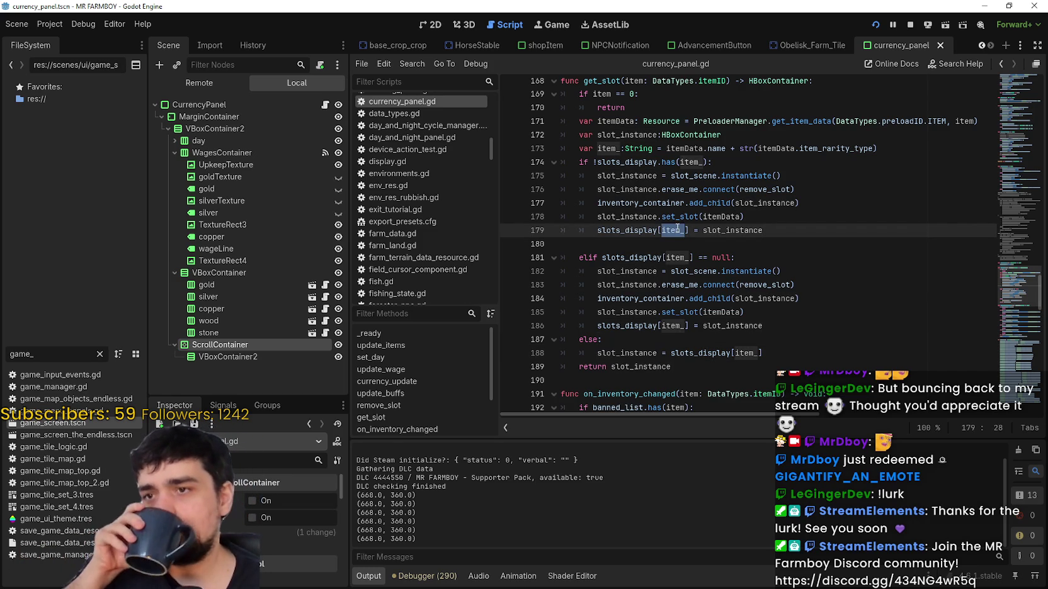
{"action": "double_click", "coordinate": [718, 149]}
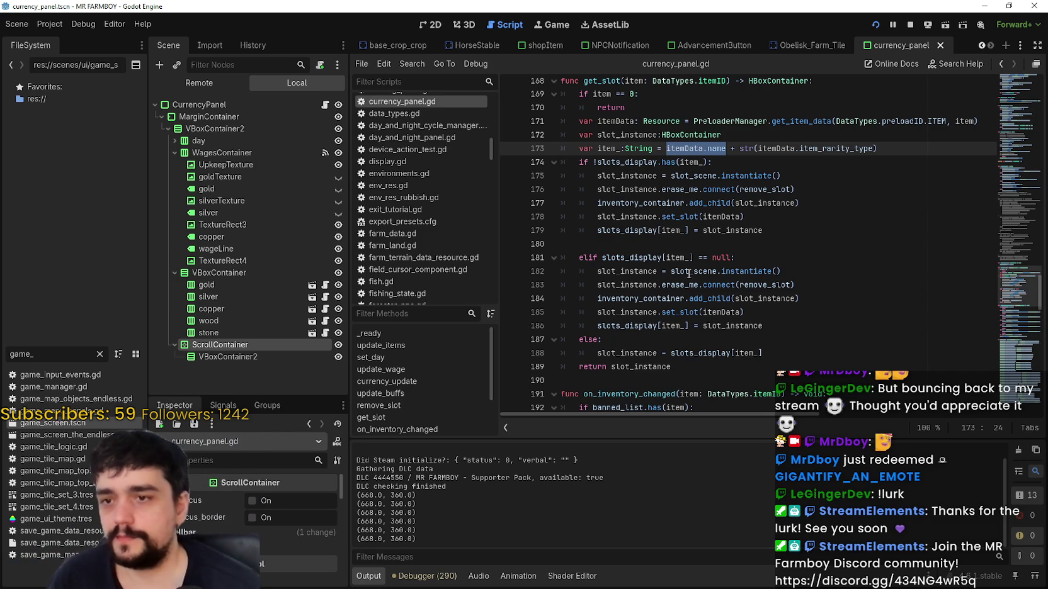
- Highlight remove_slot on line 183, then clear the selection
{"action": "left_click", "coordinate": [782, 291]}
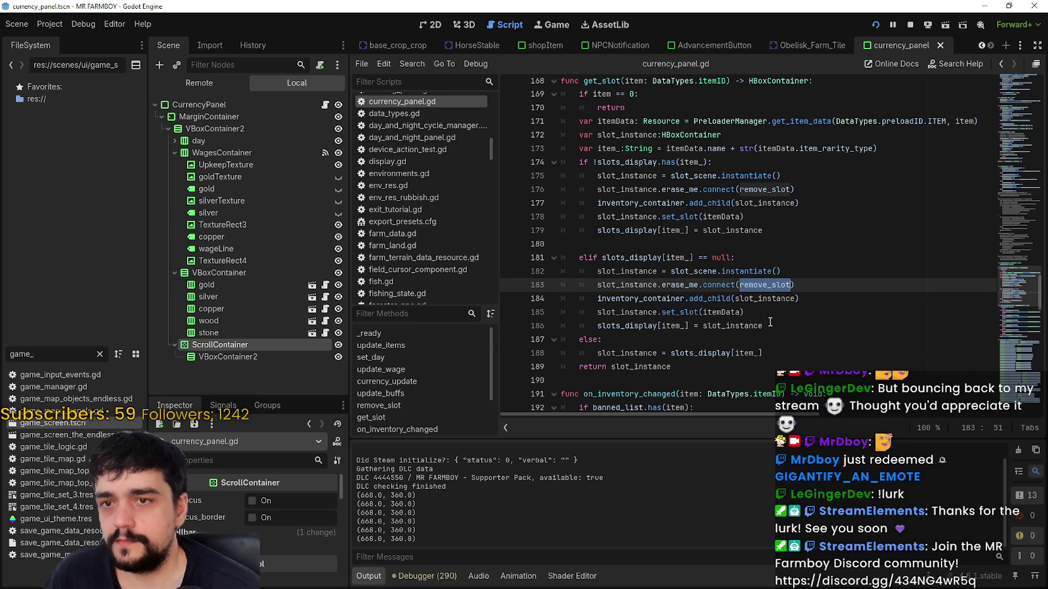
{"action": "scroll", "coordinate": [770, 321], "scroll_direction": "up", "scroll_amount": 1}
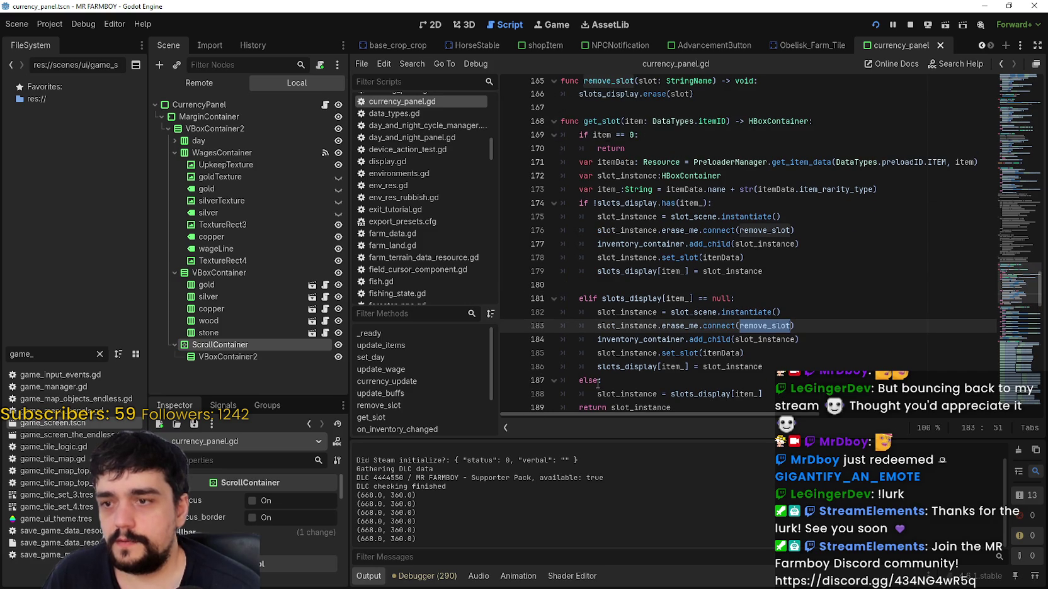
{"action": "scroll", "coordinate": [597, 354], "scroll_direction": "down", "scroll_amount": 3}
{"action": "left_click", "coordinate": [774, 256]}
{"action": "scroll", "coordinate": [758, 312], "scroll_direction": "down", "scroll_amount": 3}
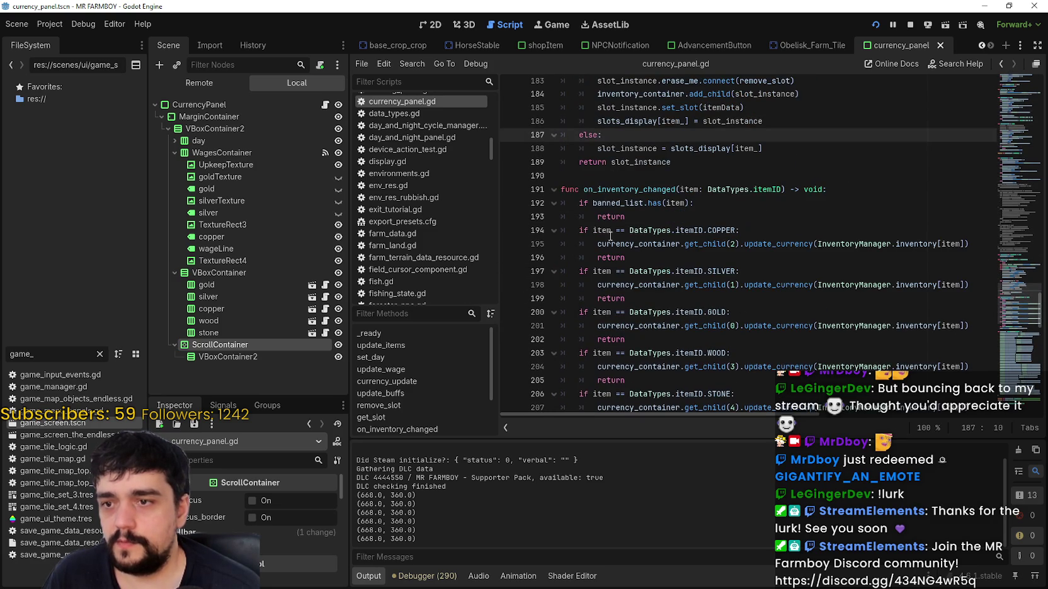
{"action": "left_click", "coordinate": [614, 232]}
{"action": "left_click", "coordinate": [640, 184]}
{"action": "scroll", "coordinate": [640, 184], "scroll_direction": "down", "scroll_amount": 3}
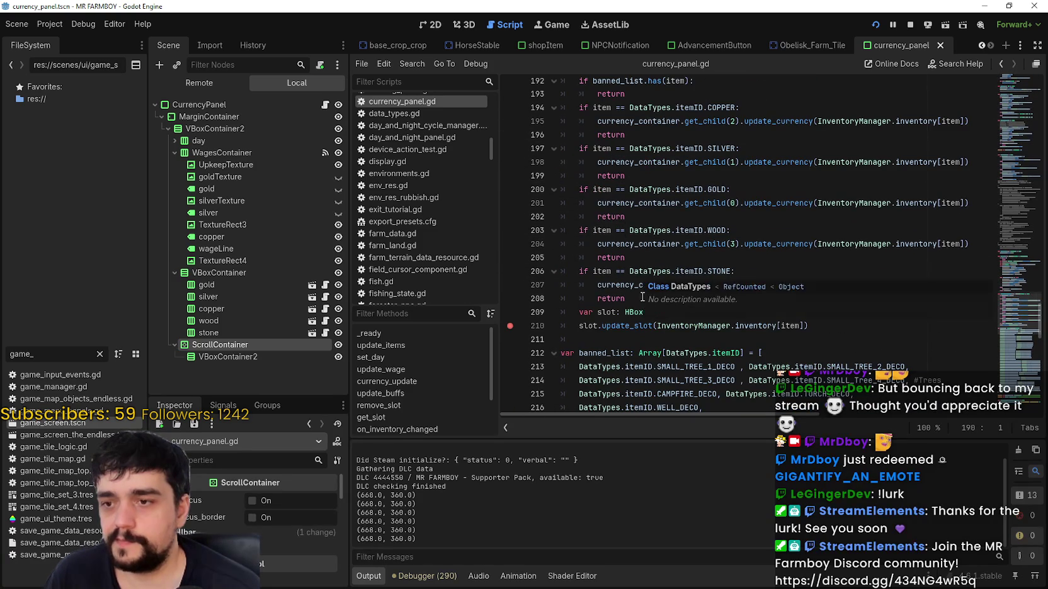
- Inspect update_slot on lines 209–210 and dismiss the get_slot documentation popup
{"action": "double_click", "coordinate": [628, 326]}
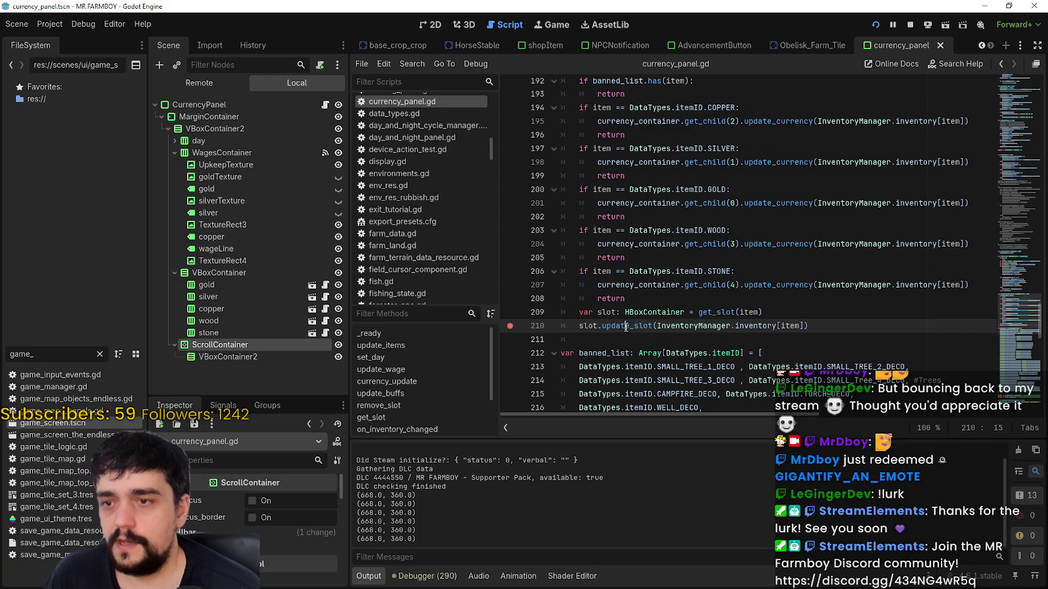
{"action": "right_click", "coordinate": [626, 326]}
{"action": "key", "text": "Escape"}
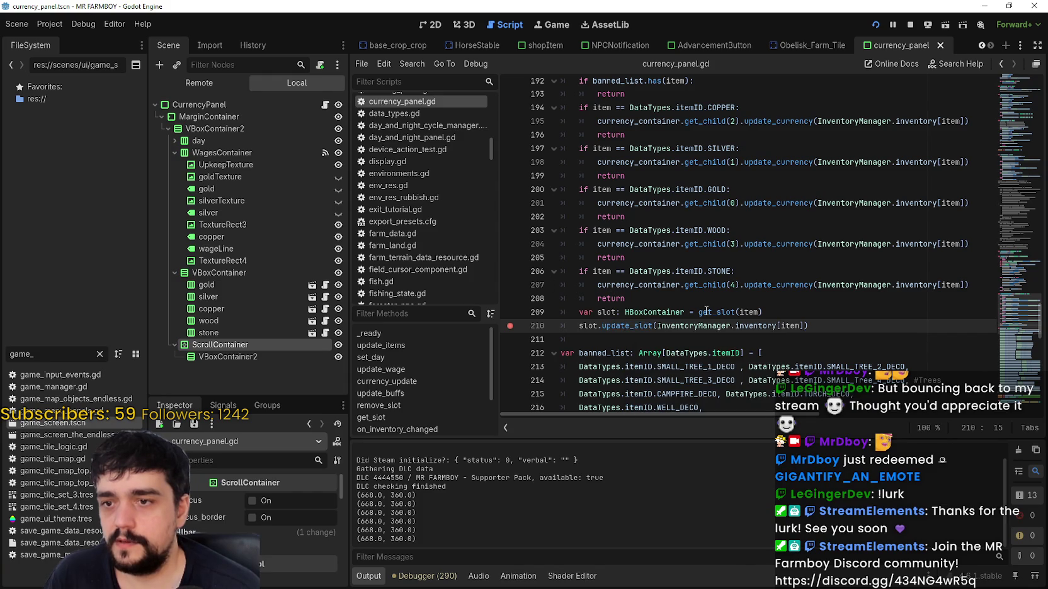
{"action": "right_click", "coordinate": [706, 311]}
{"action": "key", "text": "Escape"}
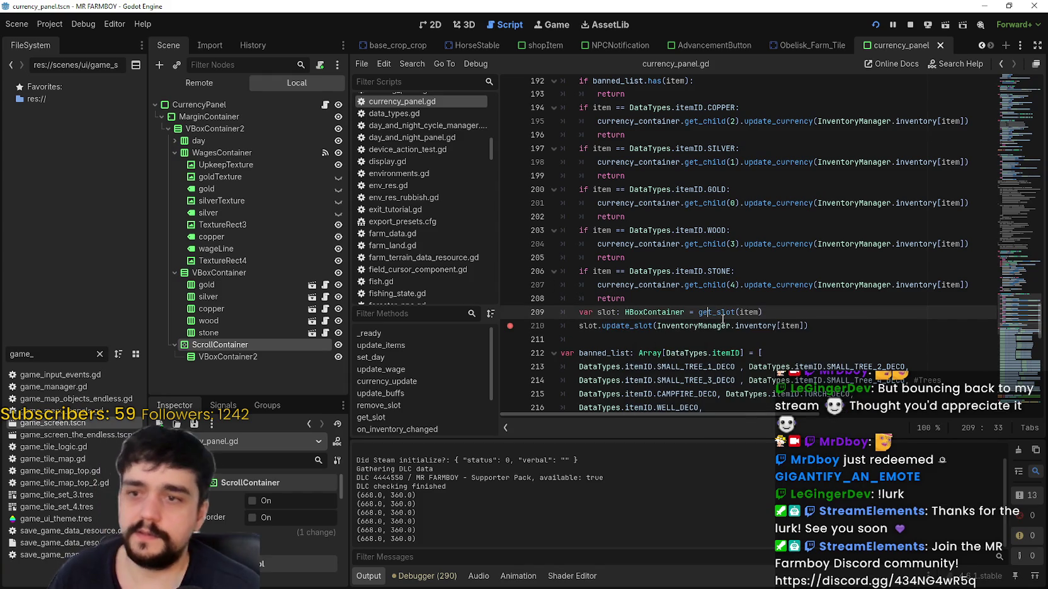
{"action": "mouse_move", "coordinate": [722, 317]}
{"action": "left_click", "coordinate": [756, 312]}
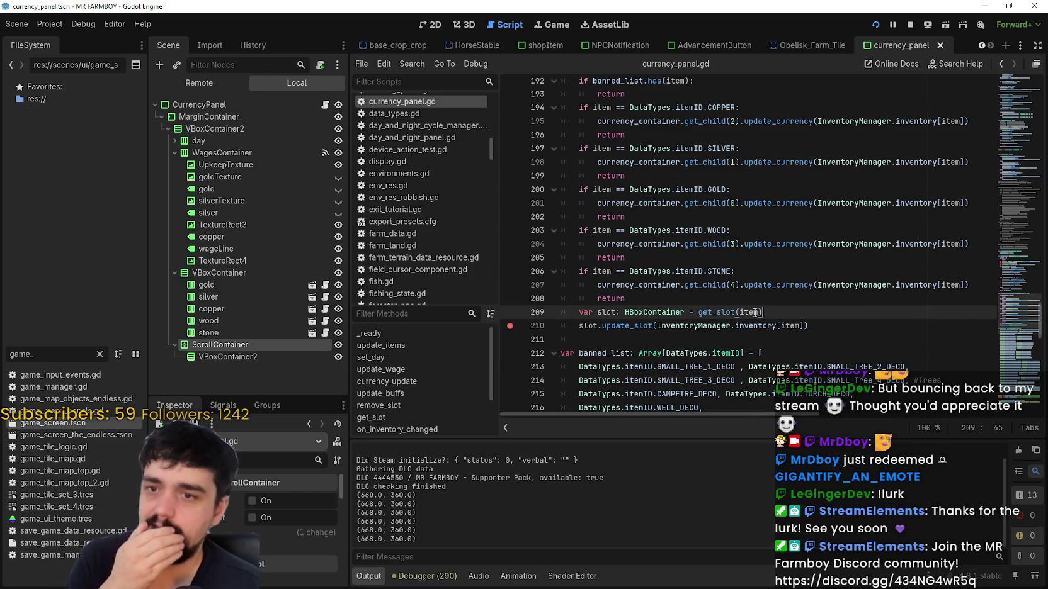
- Highlight the get_slot function name and every use of slot_instance
{"action": "scroll", "coordinate": [733, 313], "scroll_direction": "up", "scroll_amount": 10}
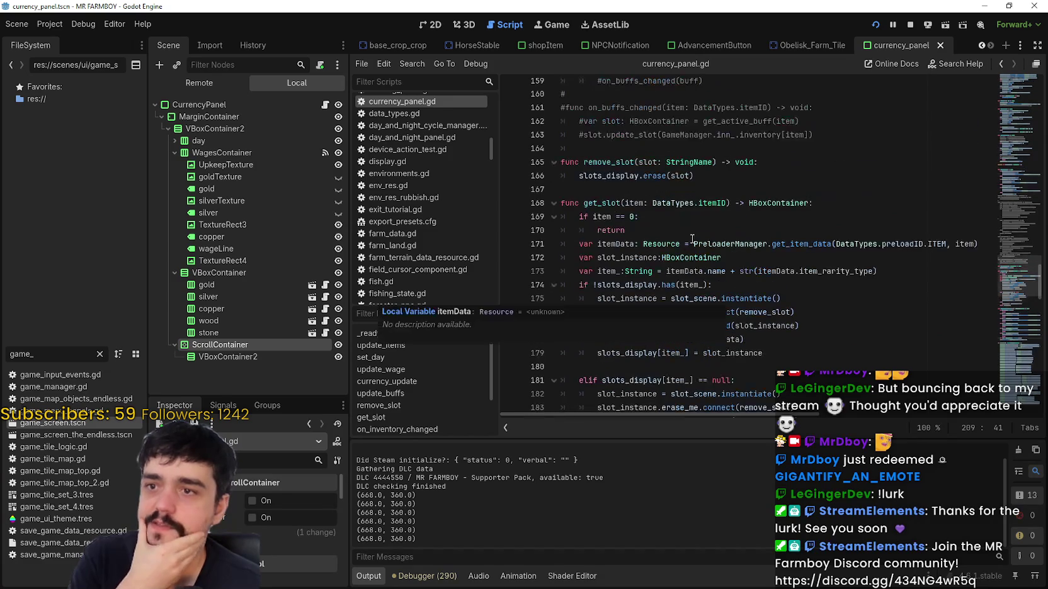
{"action": "double_click", "coordinate": [583, 203]}
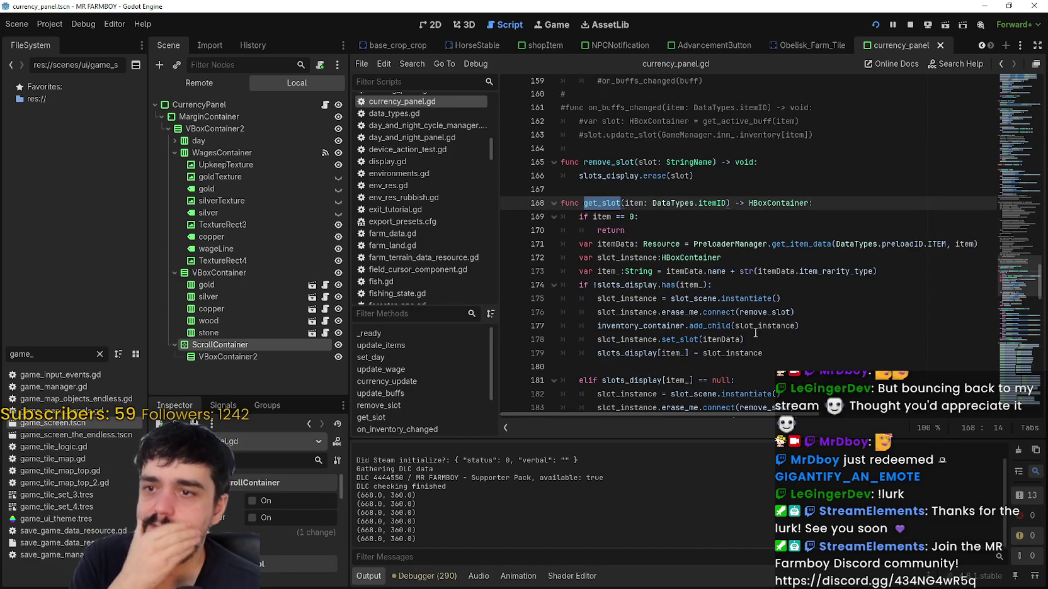
{"action": "scroll", "coordinate": [740, 315], "scroll_direction": "down", "scroll_amount": 1}
{"action": "scroll", "coordinate": [730, 247], "scroll_direction": "down", "scroll_amount": 2}
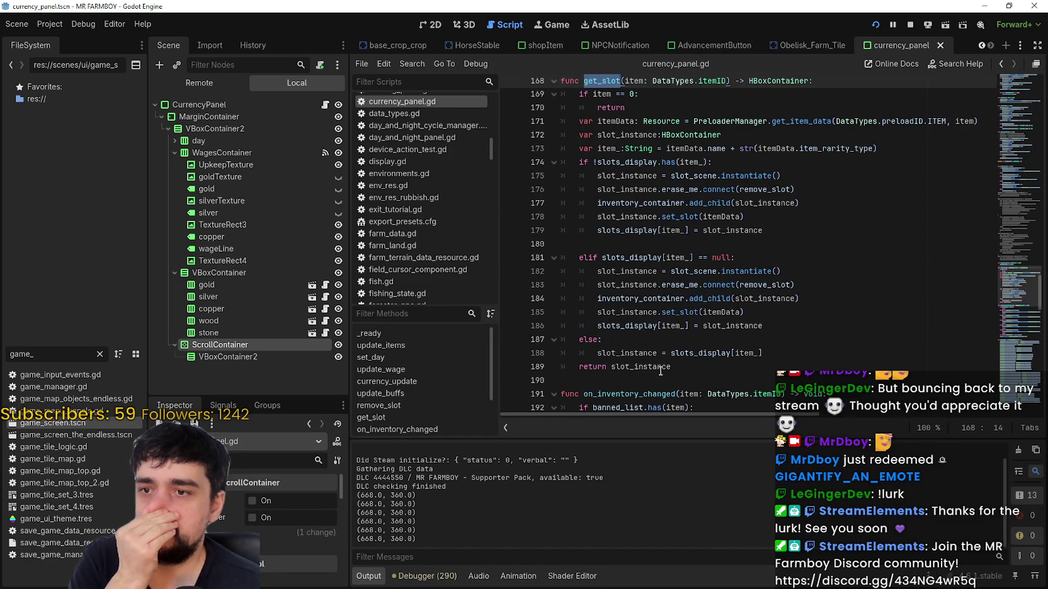
{"action": "double_click", "coordinate": [660, 366]}
{"action": "scroll", "coordinate": [823, 311], "scroll_direction": "up", "scroll_amount": 2}
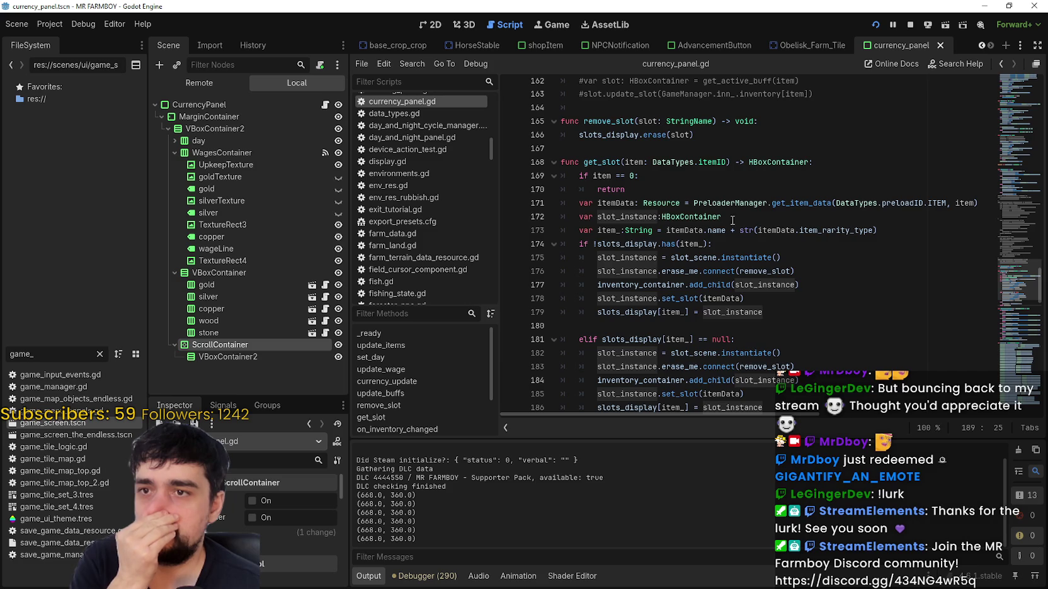
{"action": "scroll", "coordinate": [691, 155], "scroll_direction": "up", "scroll_amount": 1}
{"action": "left_click", "coordinate": [633, 202]}
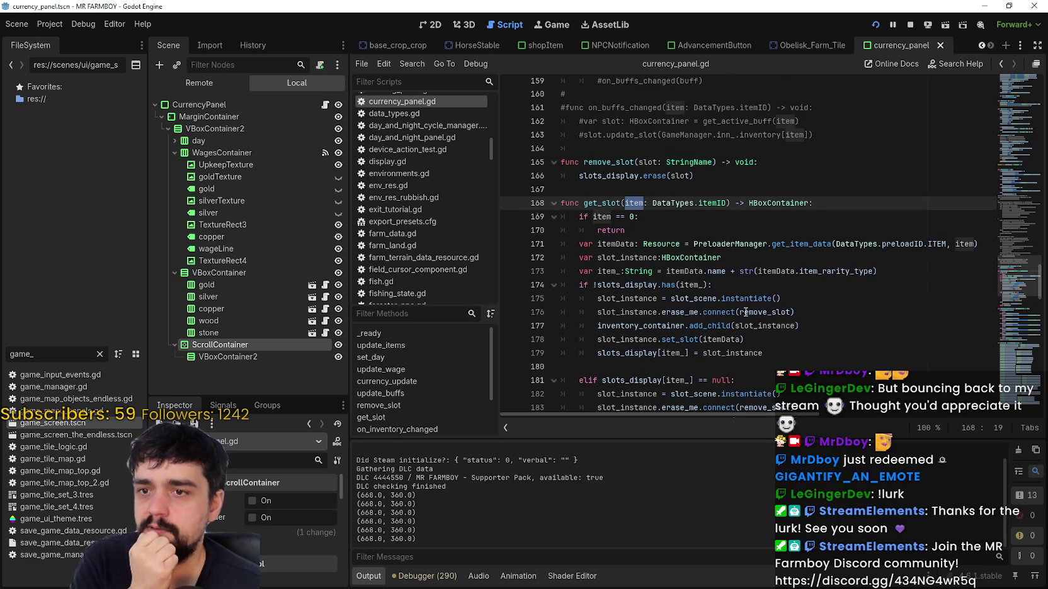
- Highlight itemData, the item parameter and the itemData.item_rarity_type expression in get_slot
{"action": "double_click", "coordinate": [774, 272]}
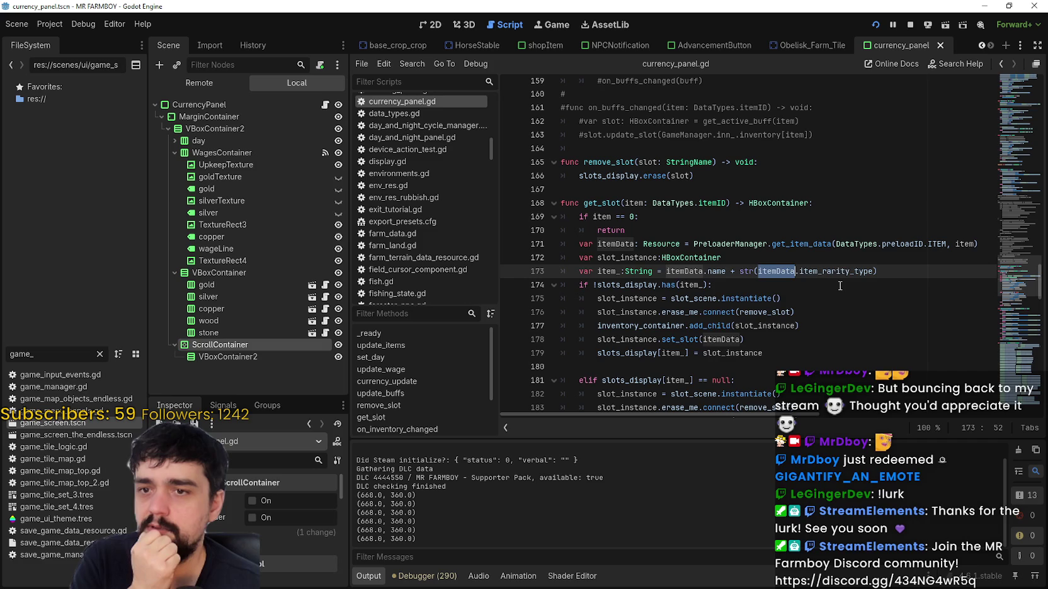
{"action": "double_click", "coordinate": [768, 270]}
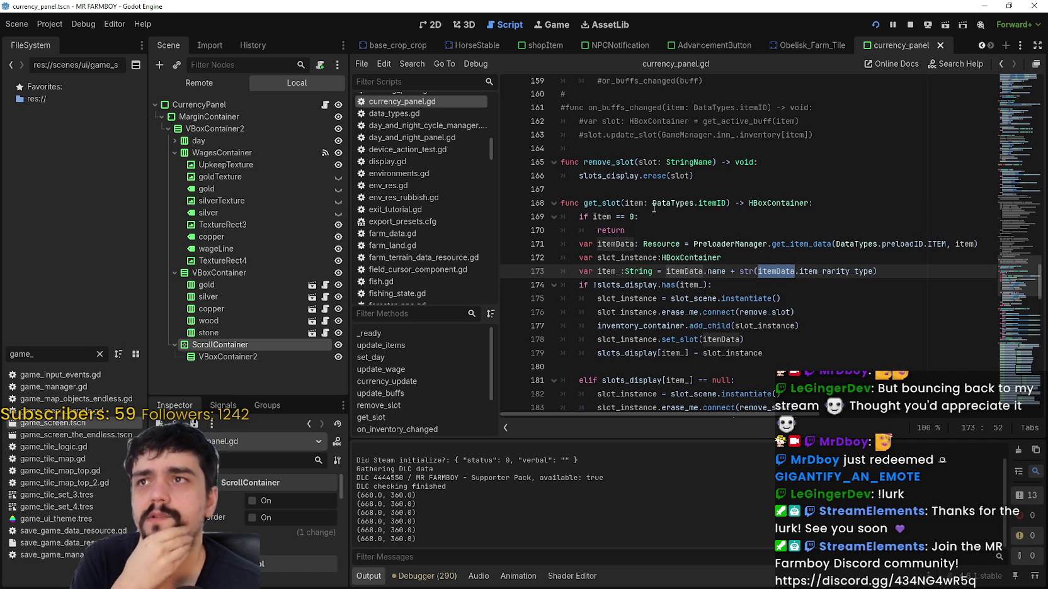
{"action": "mouse_move", "coordinate": [713, 295]}
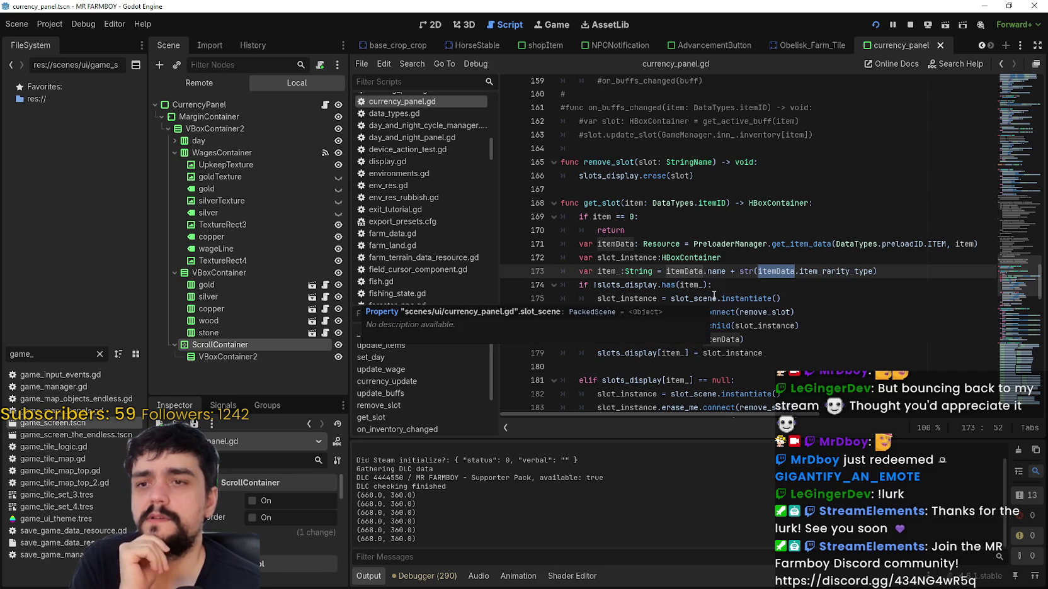
{"action": "double_click", "coordinate": [634, 202]}
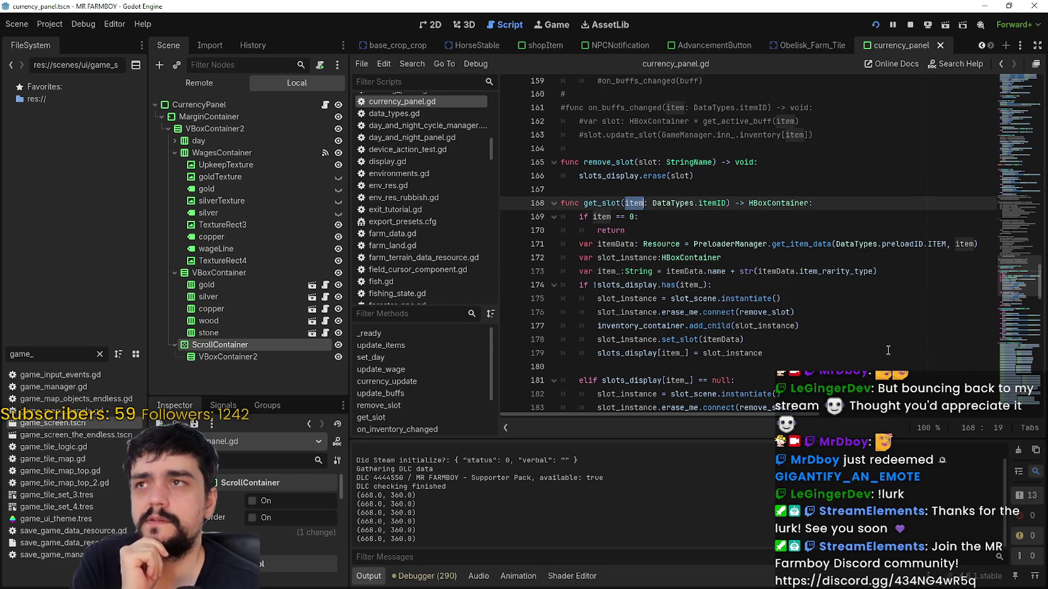
{"action": "scroll", "coordinate": [809, 318], "scroll_direction": "down", "scroll_amount": 3}
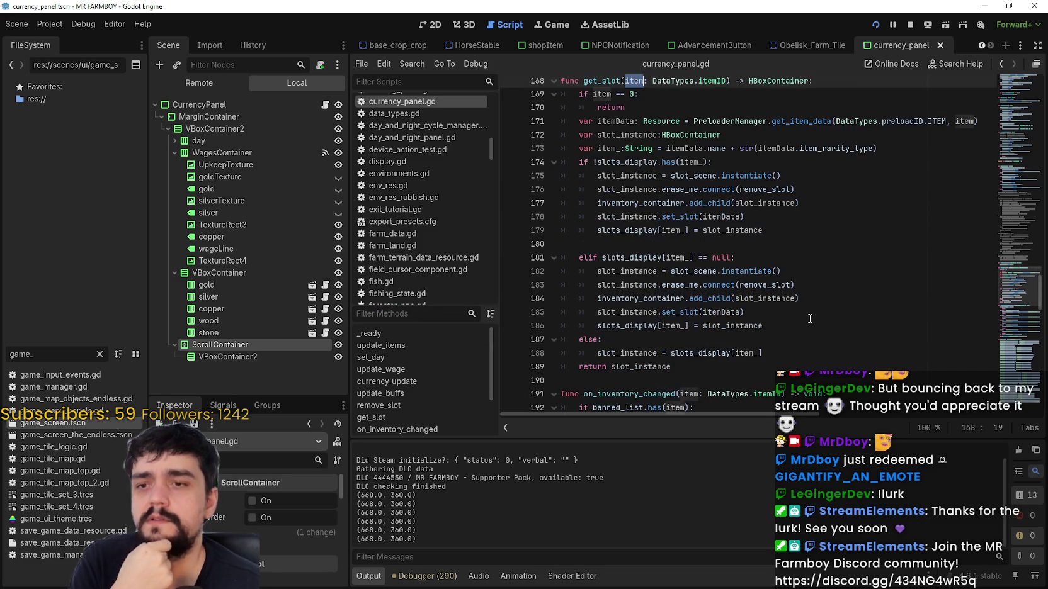
{"action": "scroll", "coordinate": [810, 318], "scroll_direction": "up", "scroll_amount": 3}
{"action": "left_click_drag", "start_coordinate": [758, 272], "coordinate": [874, 271]}
{"action": "scroll", "coordinate": [822, 343], "scroll_direction": "down", "scroll_amount": 4}
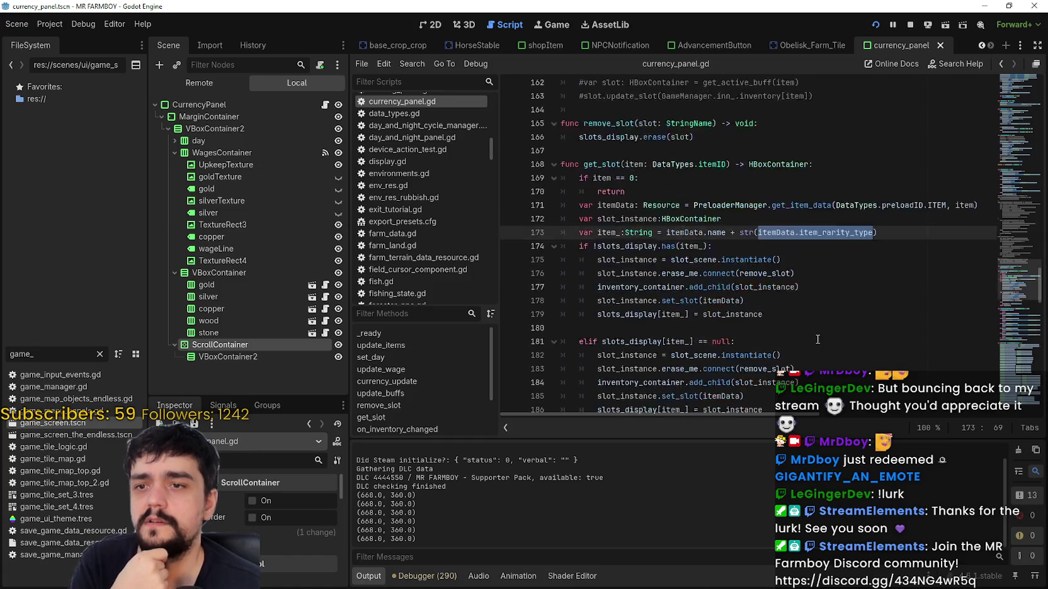
{"action": "scroll", "coordinate": [813, 336], "scroll_direction": "down", "scroll_amount": 3}
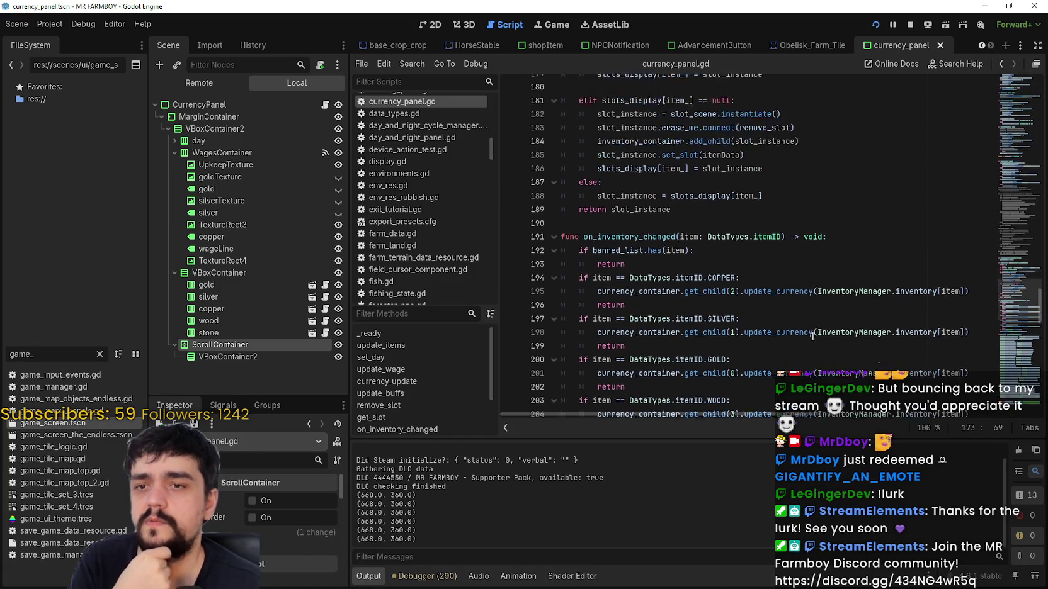
{"action": "scroll", "coordinate": [812, 336], "scroll_direction": "down", "scroll_amount": 1}
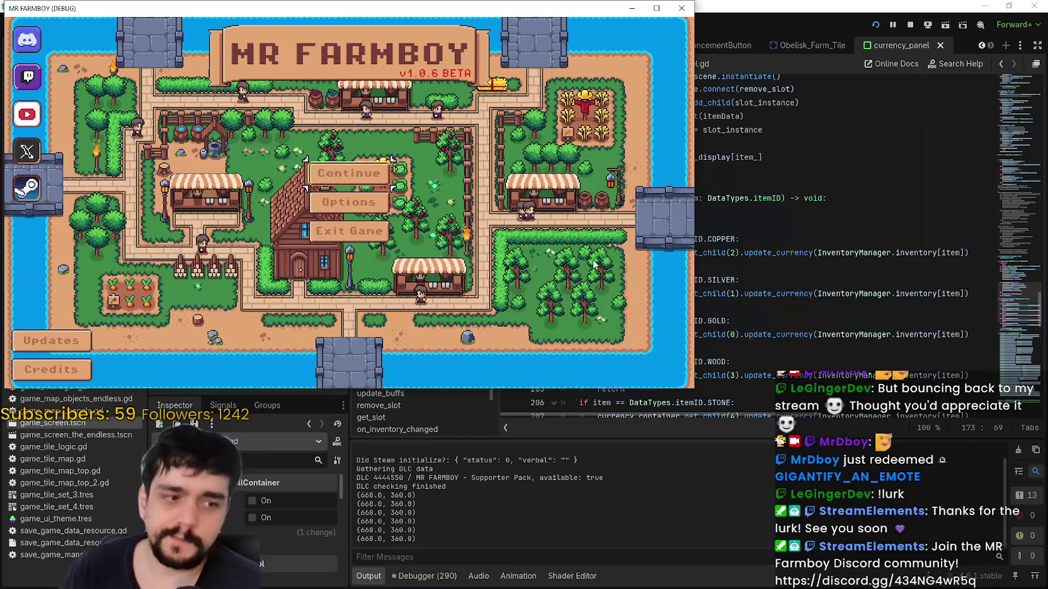
- Load the Save 1 game from the saved games list
{"action": "left_click", "coordinate": [396, 228]}
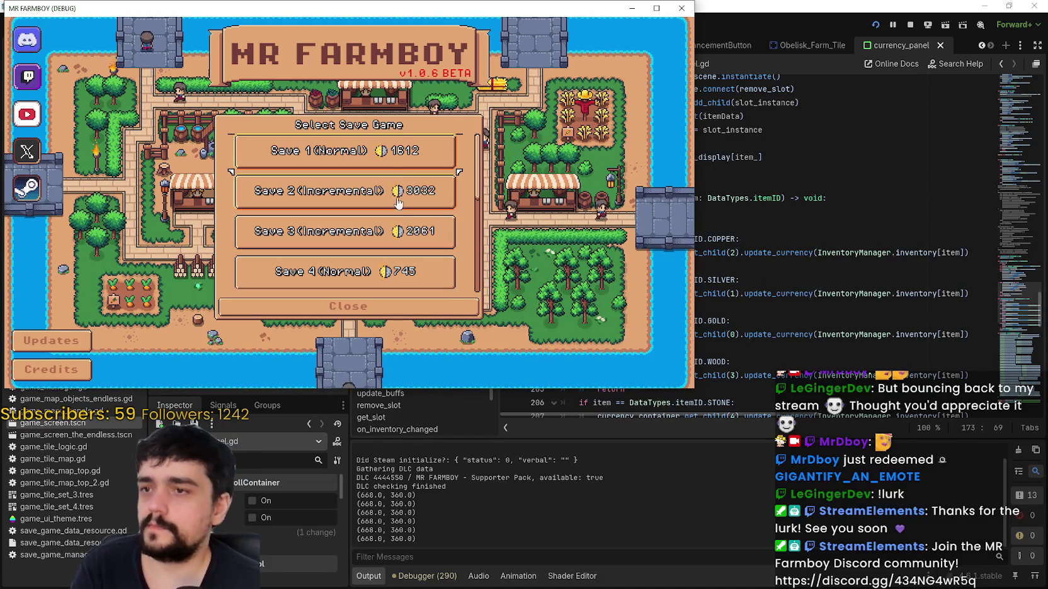
{"action": "left_click", "coordinate": [320, 164]}
{"action": "left_click", "coordinate": [319, 165]}
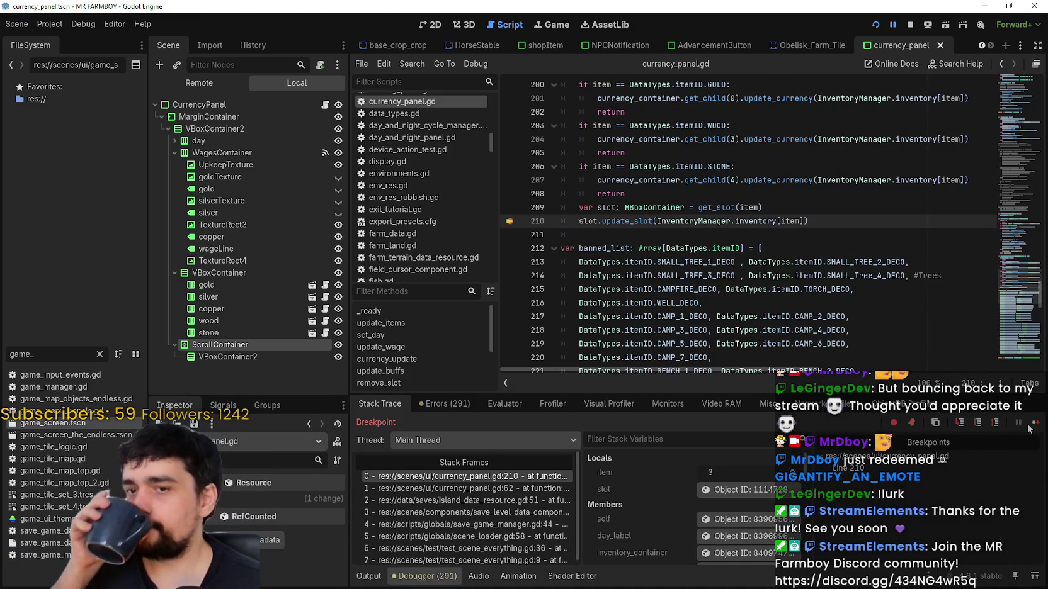
- At the line 210 breakpoint, inspect slot's properties and the SceneLoad label, then continue
{"action": "left_click", "coordinate": [735, 492]}
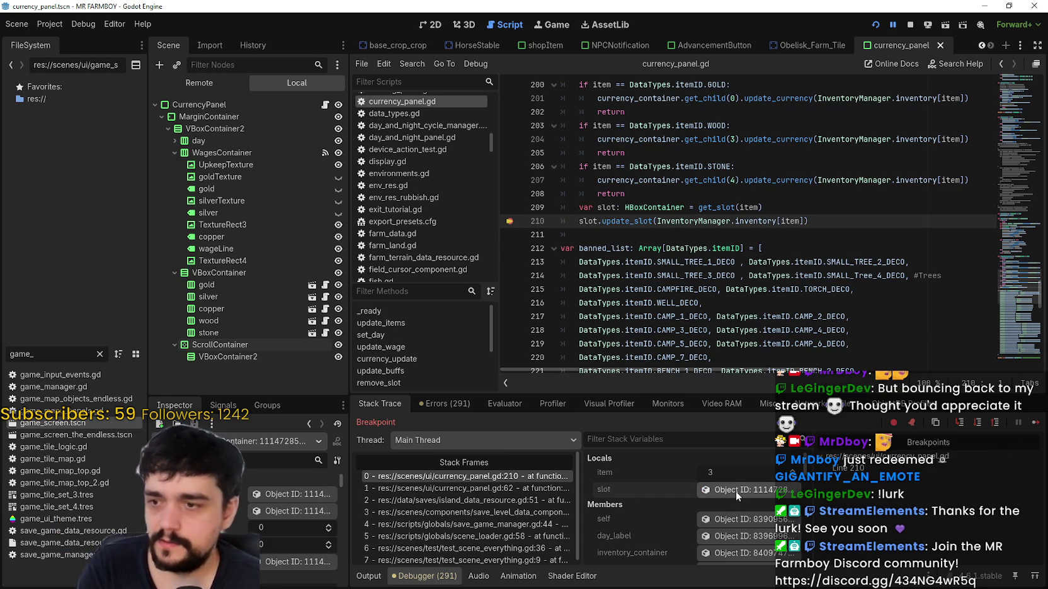
{"action": "scroll", "coordinate": [293, 516], "scroll_direction": "down", "scroll_amount": 2}
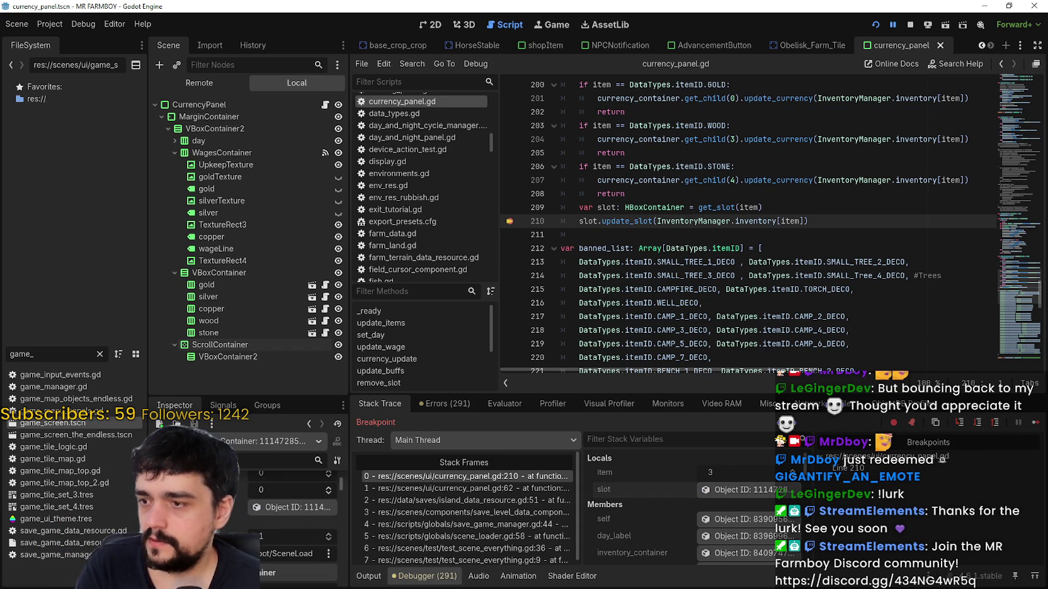
{"action": "scroll", "coordinate": [293, 517], "scroll_direction": "up", "scroll_amount": 2}
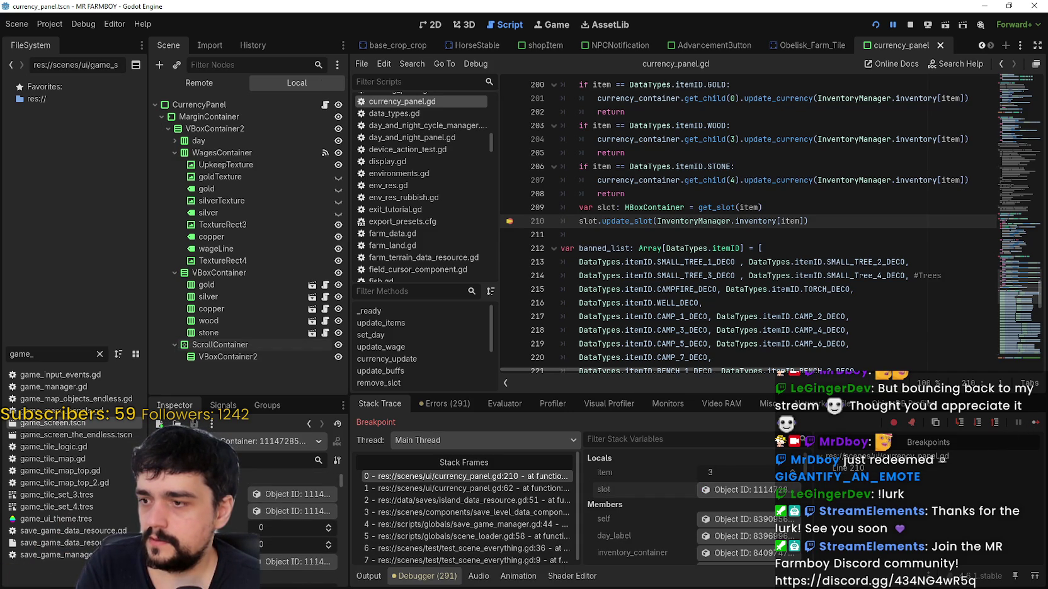
{"action": "scroll", "coordinate": [217, 530], "scroll_direction": "up", "scroll_amount": 1}
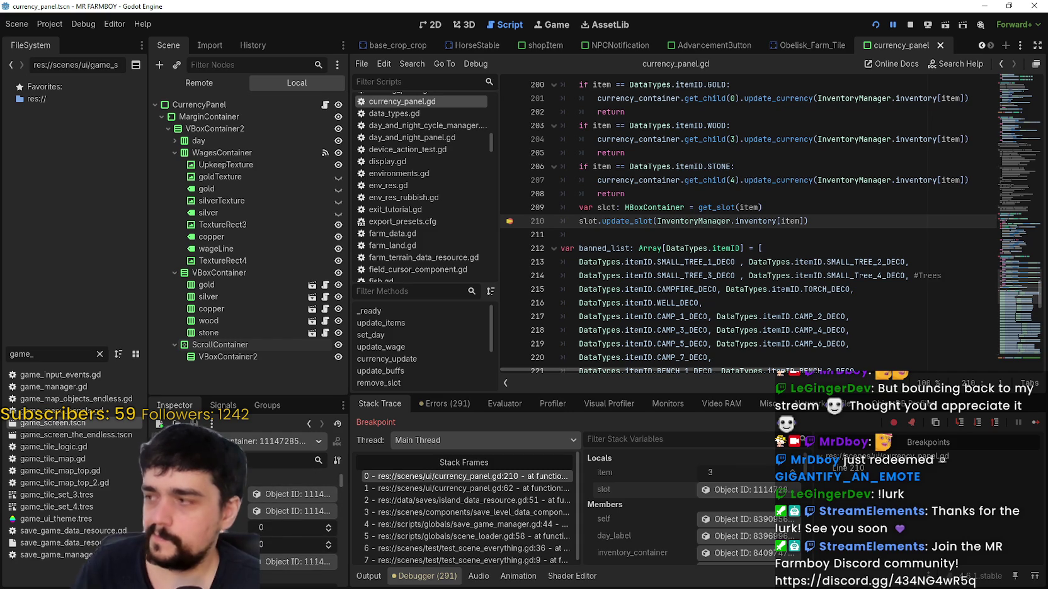
{"action": "left_click", "coordinate": [278, 496]}
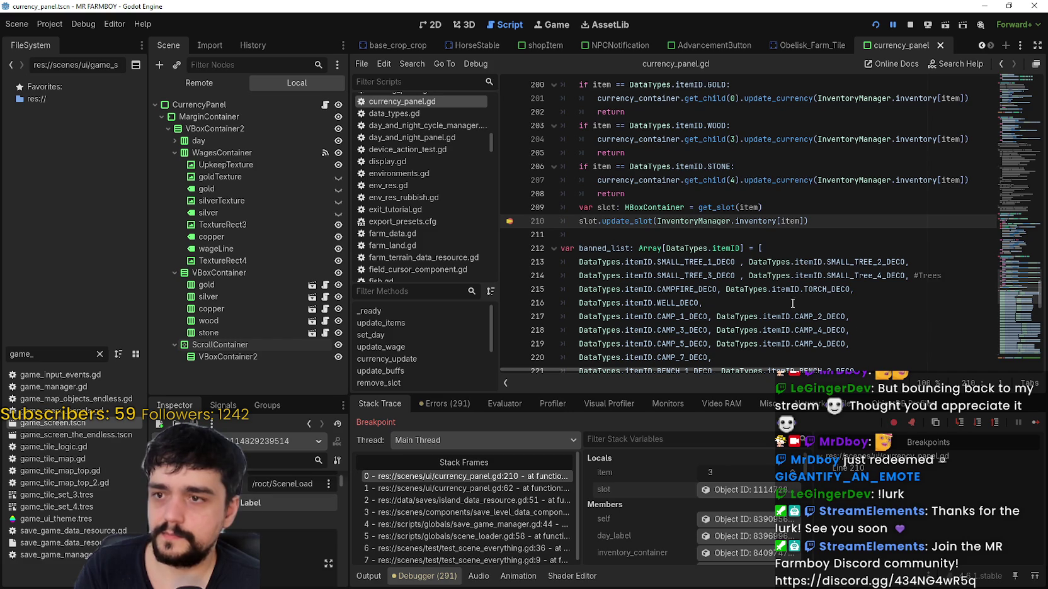
{"action": "left_click", "coordinate": [1033, 425]}
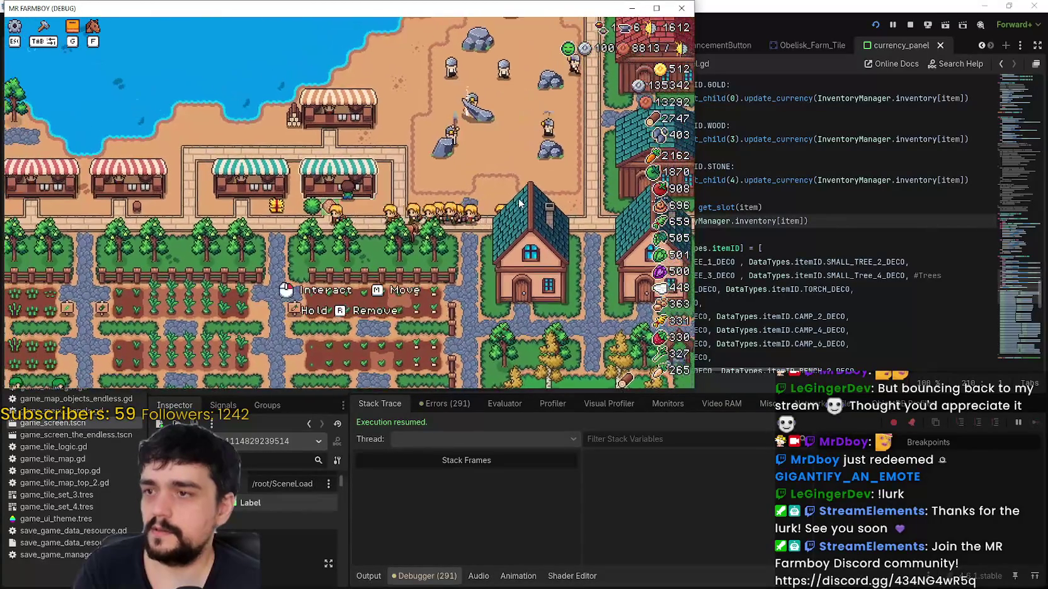
- Add Barley, Sweet Potato, Parsnip, Potato and the purple crop to the Market sell list
{"action": "left_click", "coordinate": [443, 232]}
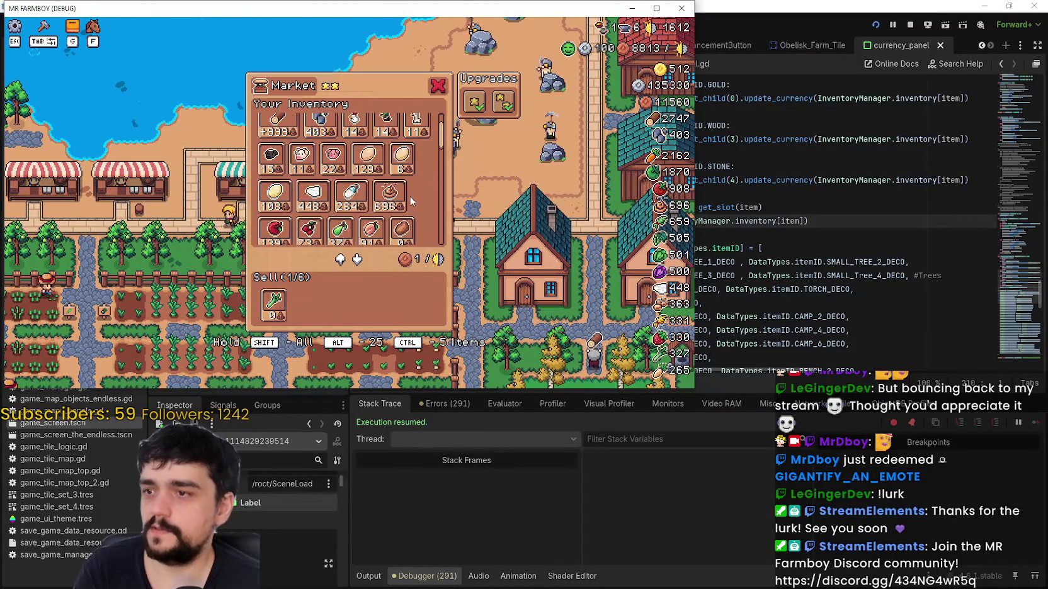
{"action": "scroll", "coordinate": [432, 129], "scroll_direction": "up", "scroll_amount": 1}
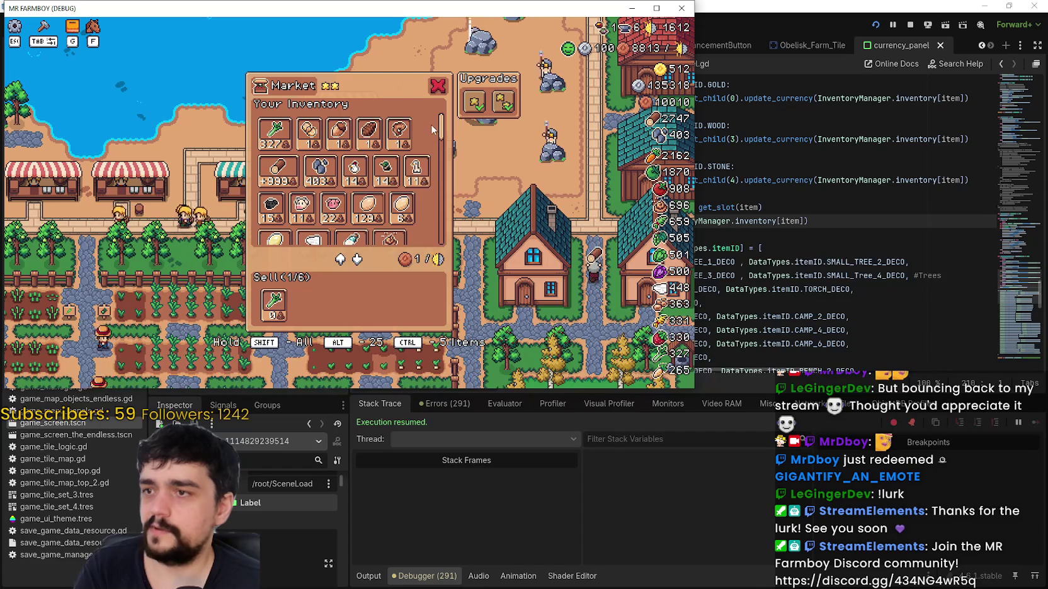
{"action": "left_click_drag", "start_coordinate": [443, 131], "coordinate": [438, 173]}
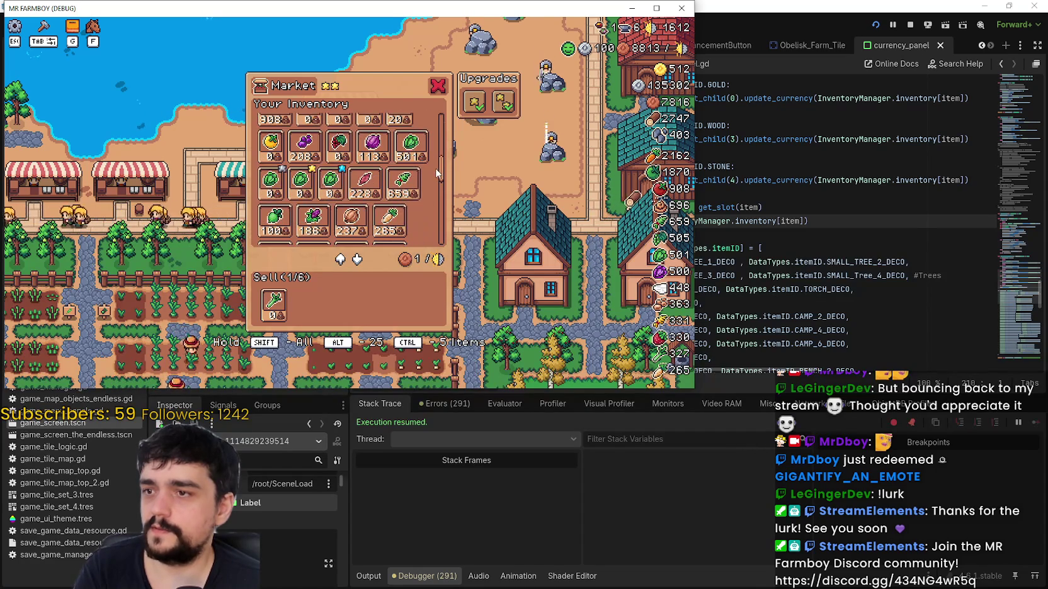
{"action": "left_click", "coordinate": [413, 189]}
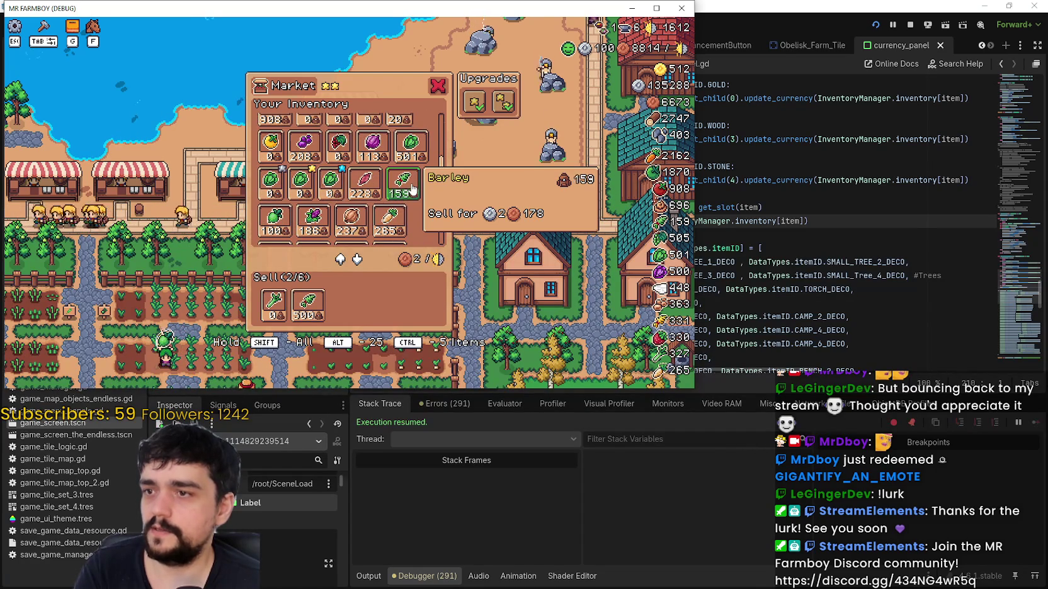
{"action": "left_click", "coordinate": [412, 189]}
{"action": "left_click", "coordinate": [360, 192]}
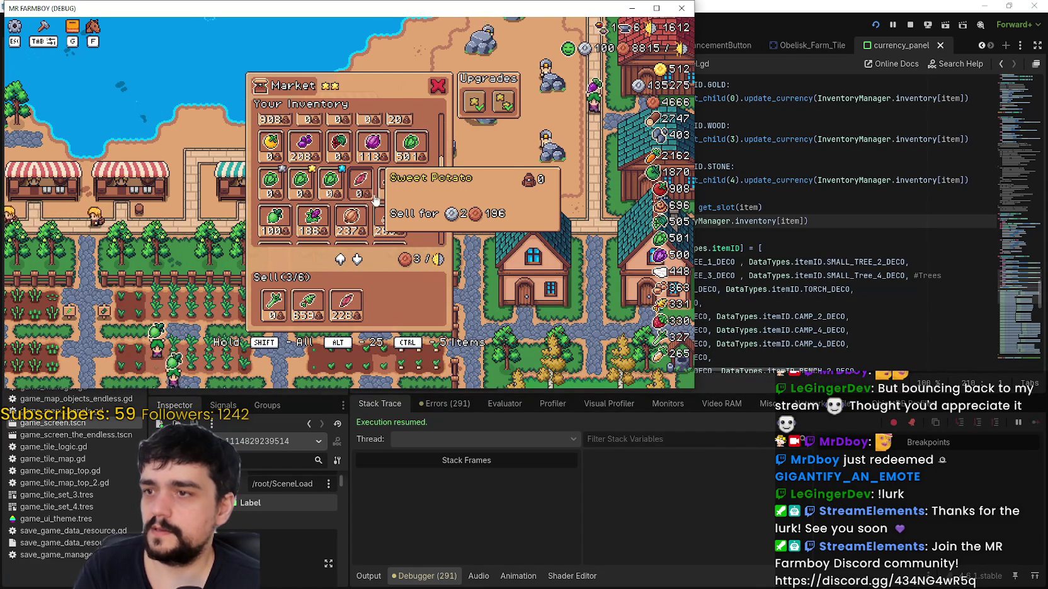
{"action": "left_click", "coordinate": [397, 225]}
{"action": "left_click", "coordinate": [397, 225]}
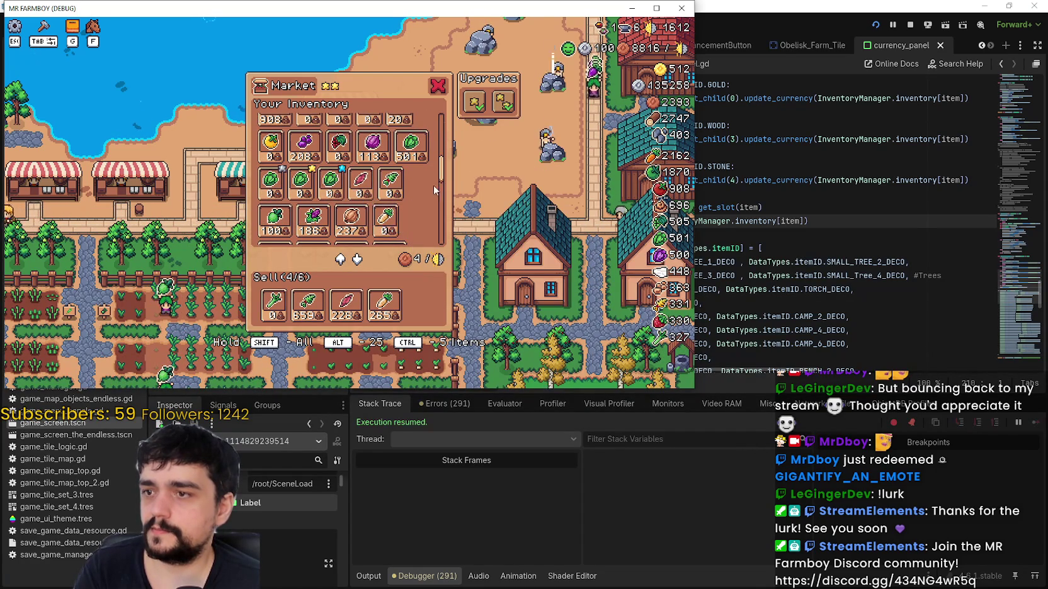
{"action": "left_click", "coordinate": [348, 217]}
{"action": "left_click", "coordinate": [310, 219]}
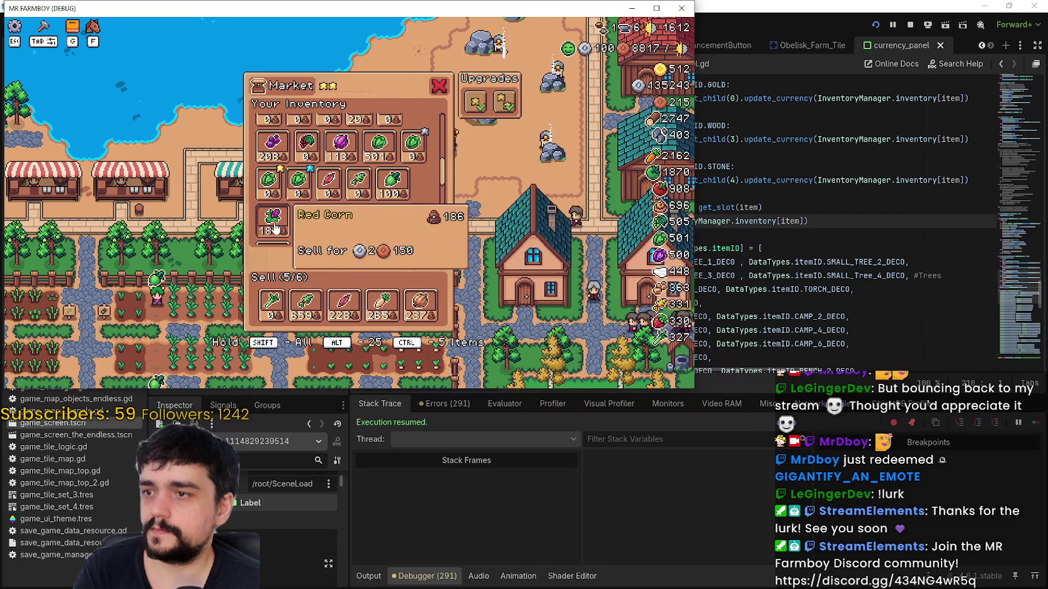
{"action": "left_click", "coordinate": [272, 219]}
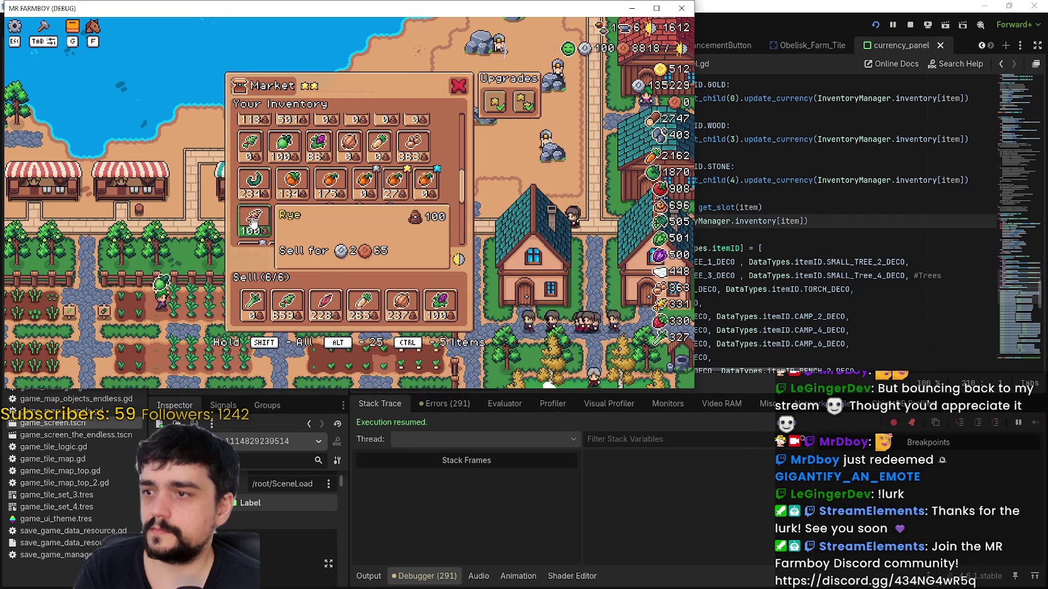
{"action": "key", "text": "Escape"}
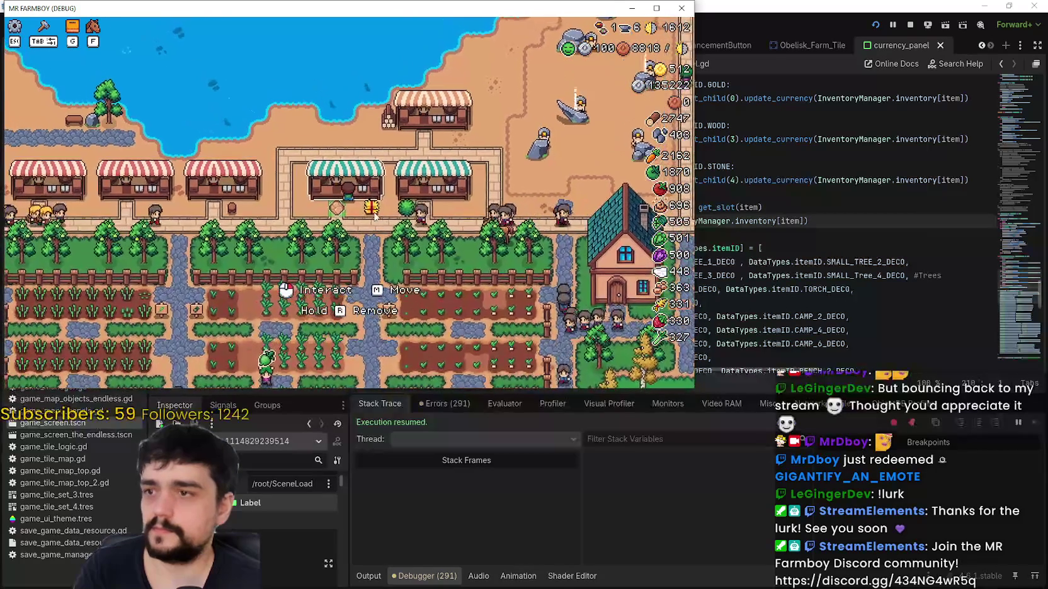
- Remove the first sell item and add grapes and Pinto Beans to the sell list
{"action": "left_click", "coordinate": [392, 203]}
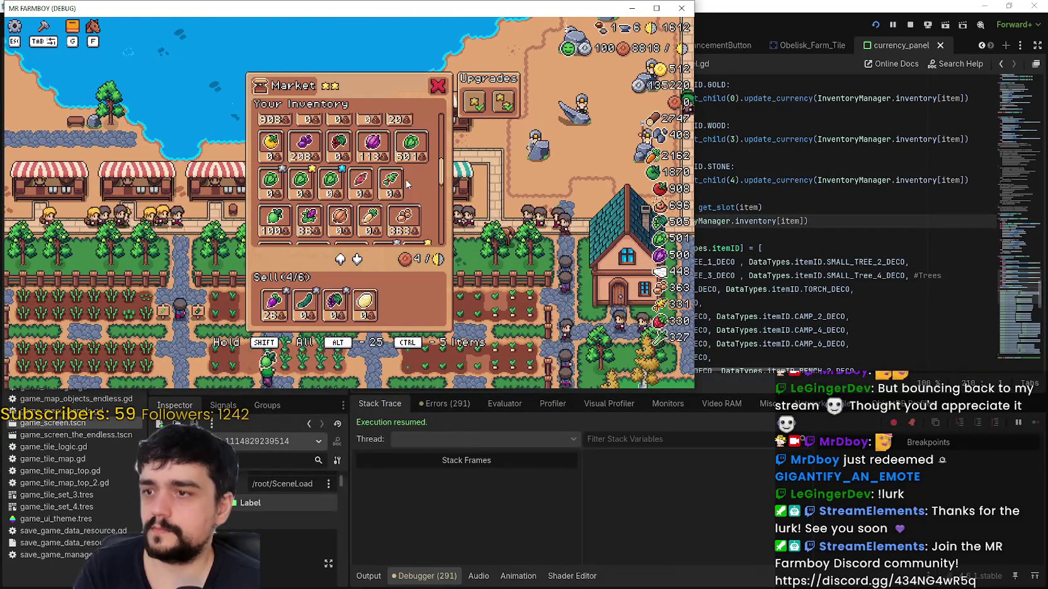
{"action": "left_click", "coordinate": [274, 306]}
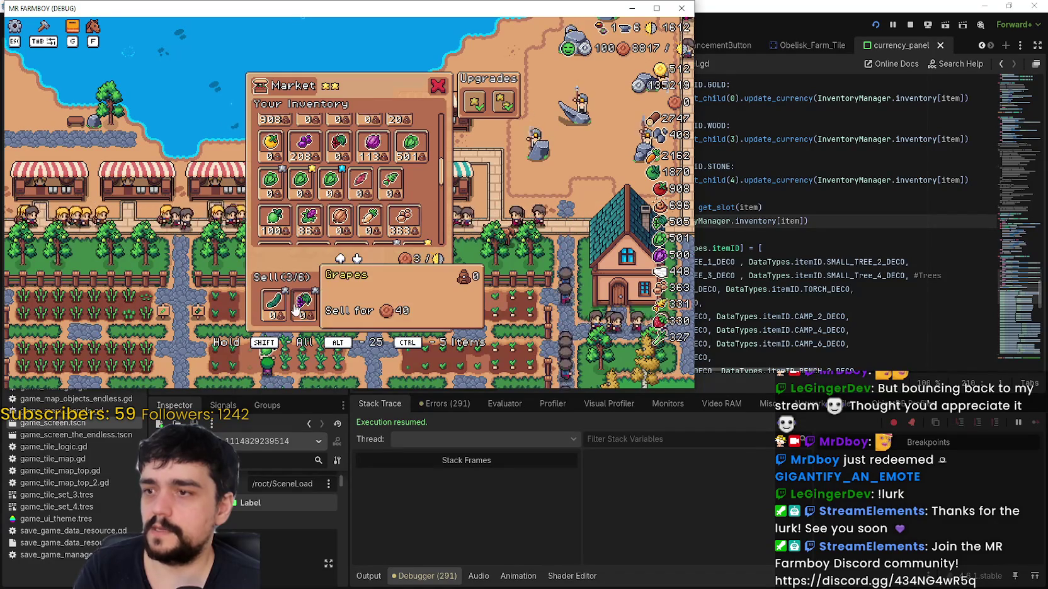
{"action": "scroll", "coordinate": [352, 189], "scroll_direction": "down", "scroll_amount": 2}
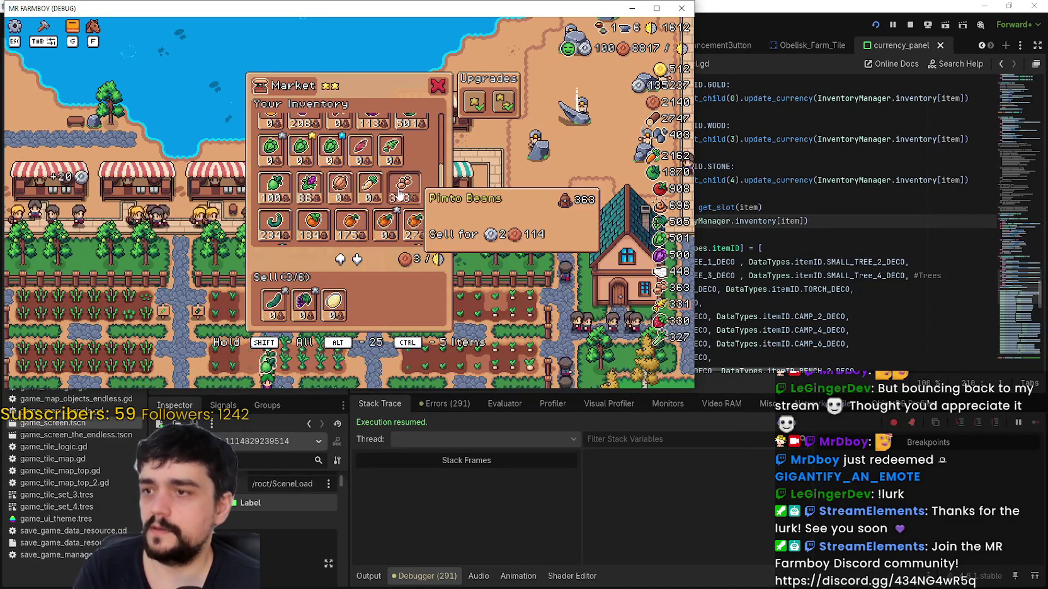
{"action": "left_click", "coordinate": [309, 183]}
{"action": "left_click", "coordinate": [406, 186]}
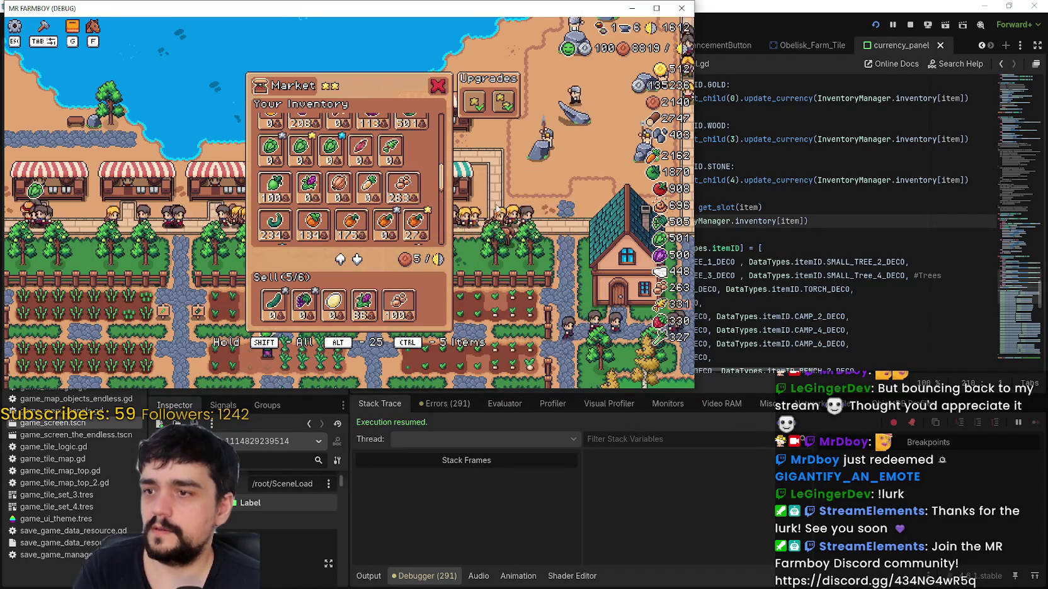
{"action": "scroll", "coordinate": [419, 195], "scroll_direction": "down", "scroll_amount": 3}
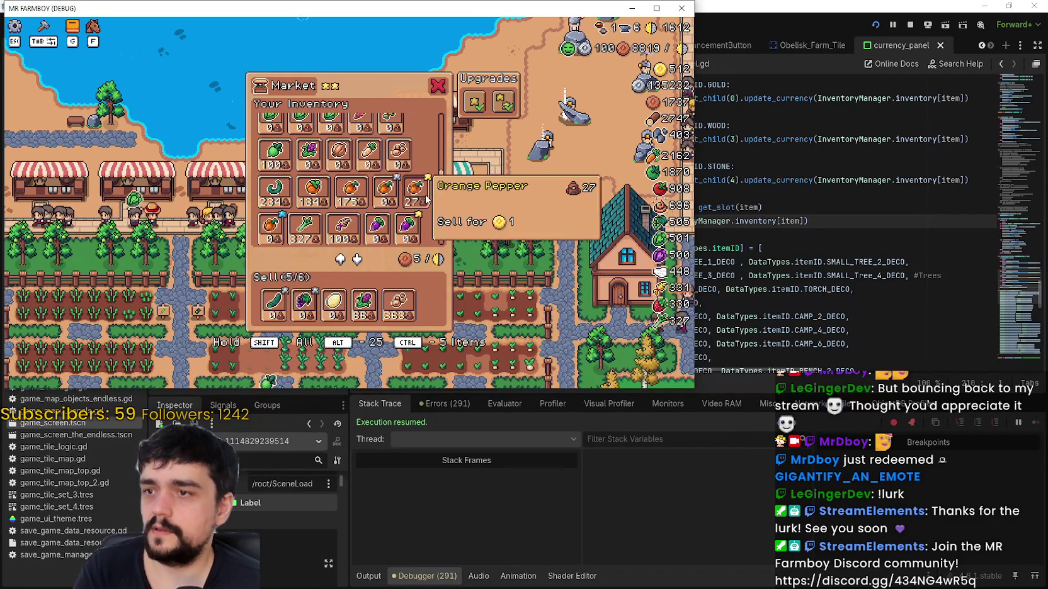
{"action": "left_click_drag", "start_coordinate": [441, 189], "coordinate": [432, 232]}
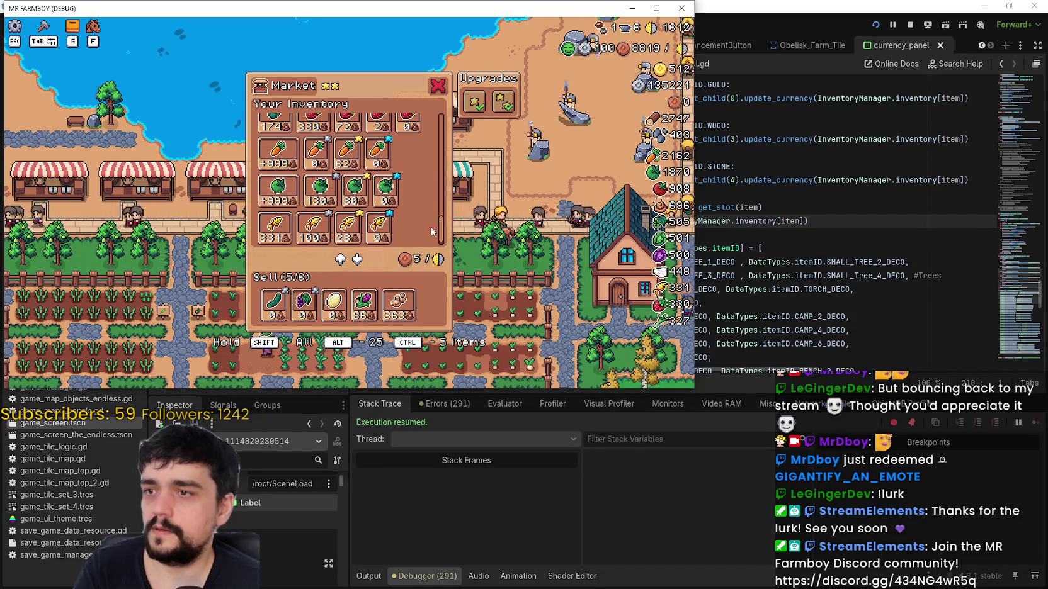
- Add and remove Wheat, then fill the last slots with the +999 Carrot stack and close
{"action": "left_click", "coordinate": [314, 228]}
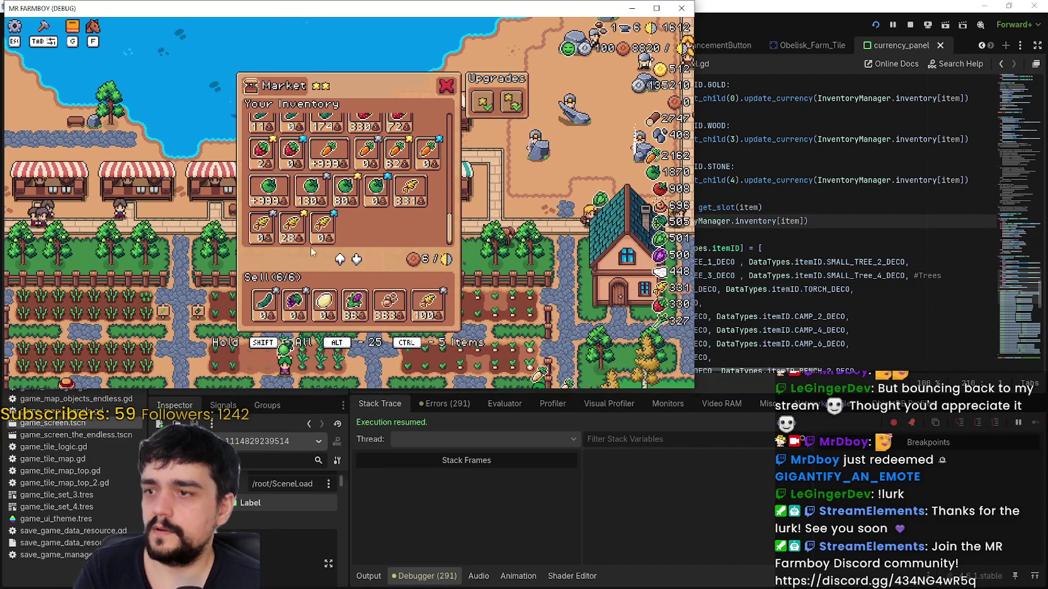
{"action": "left_click", "coordinate": [427, 313]}
{"action": "left_click", "coordinate": [278, 225]}
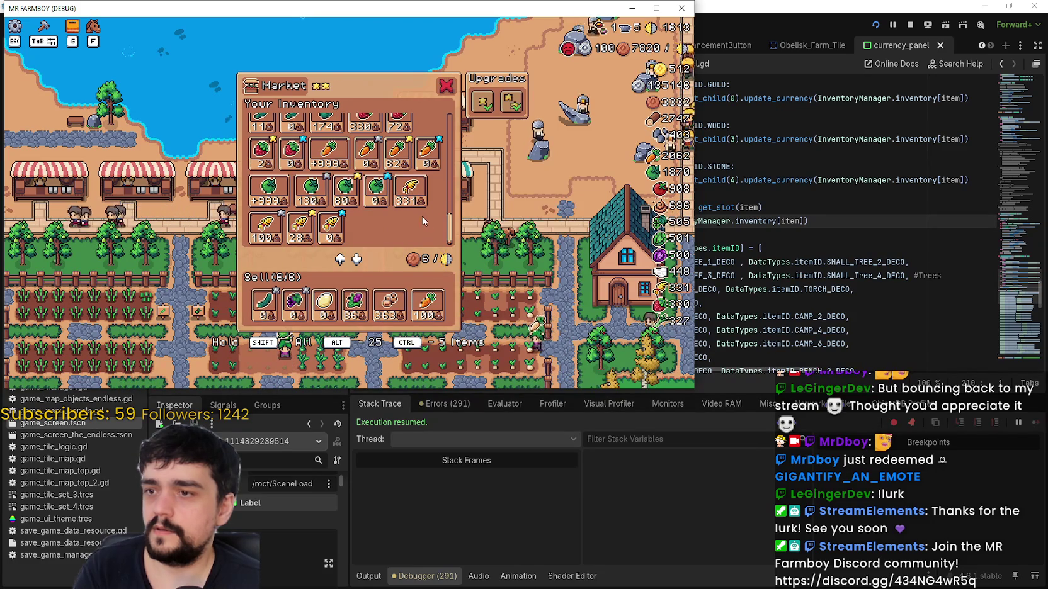
{"action": "left_click", "coordinate": [324, 161]}
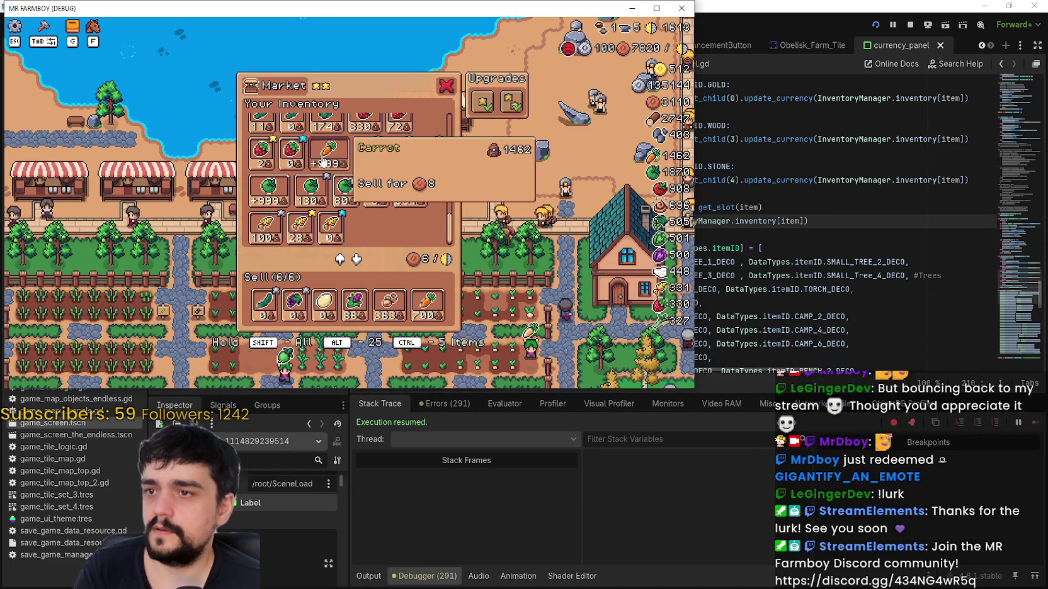
{"action": "left_click", "coordinate": [323, 161], "text": "shift"}
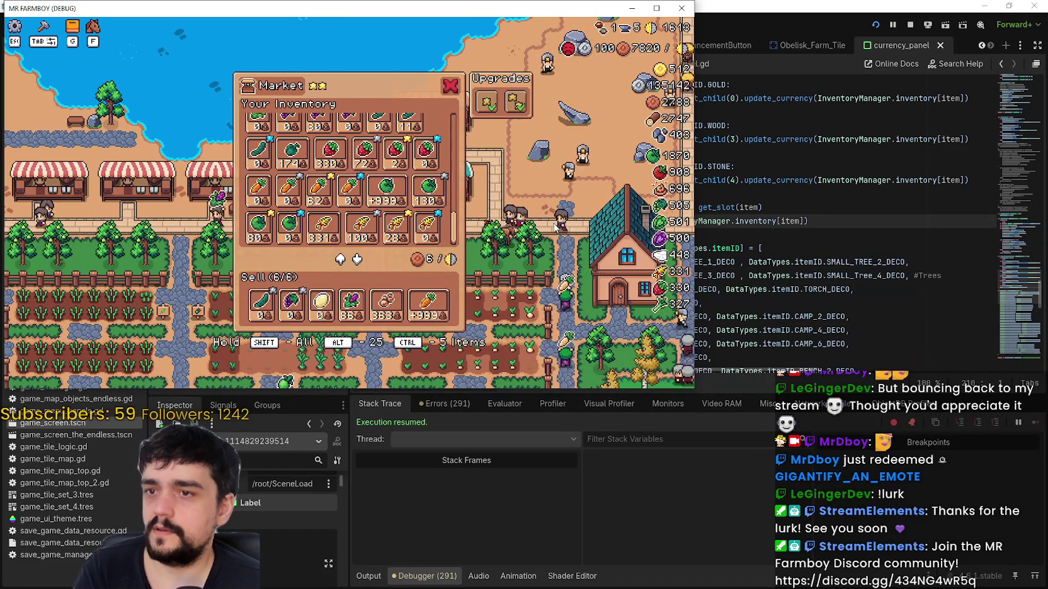
{"action": "key", "text": "Escape"}
- Pan the map left toward the houses with A and maximize the game window
{"action": "key", "text": "a"}
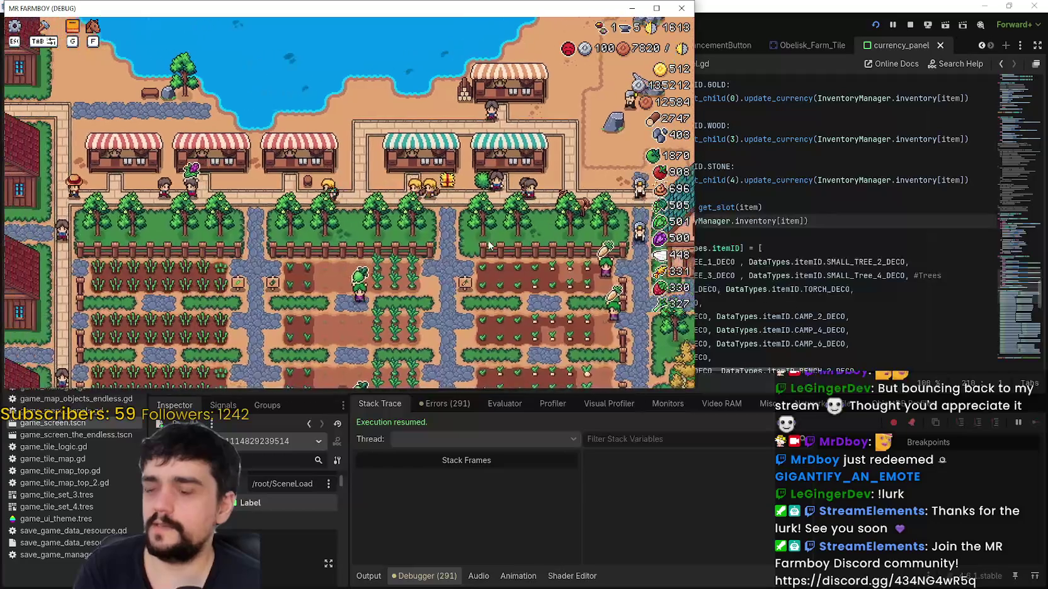
{"action": "key", "text": "a"}
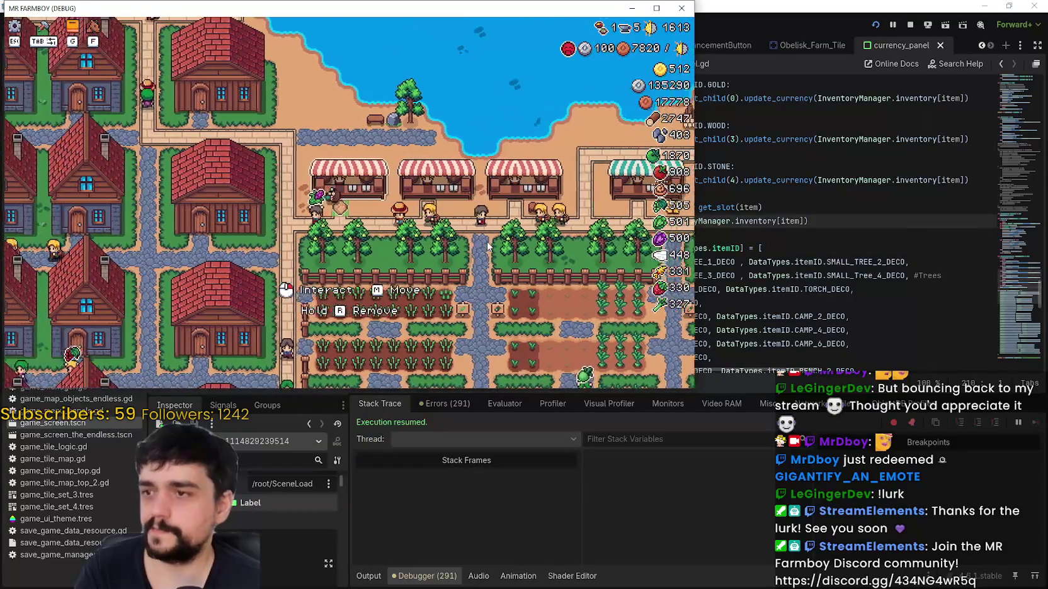
{"action": "key", "text": "a"}
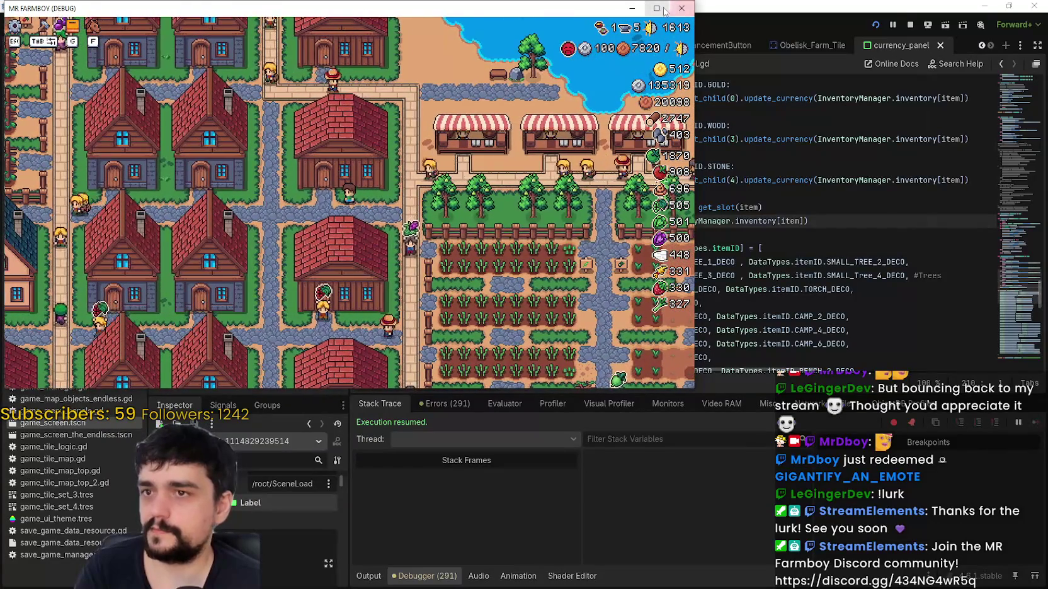
{"action": "key", "text": "super+Up"}
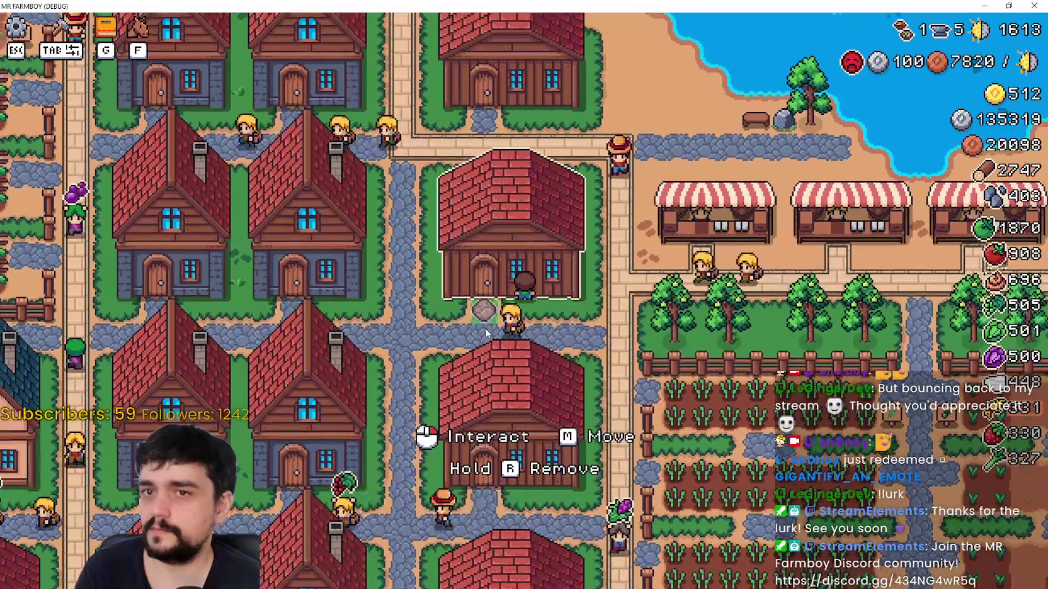
- Move the Green Tomato into warehouse Stock and back out, then return to Godot
{"action": "left_click", "coordinate": [484, 328]}
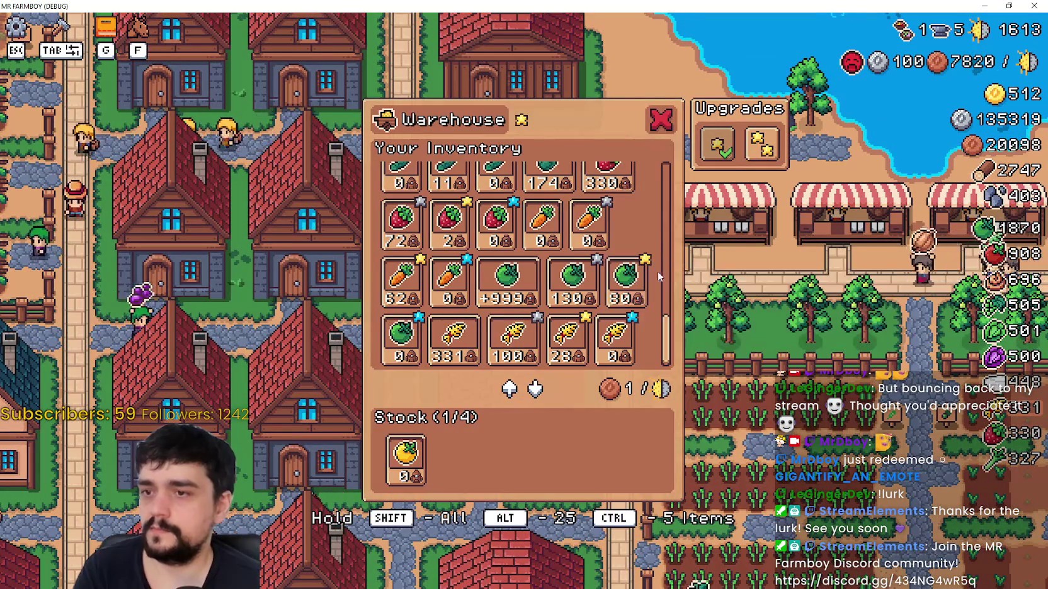
{"action": "left_click", "coordinate": [627, 275], "text": "shift"}
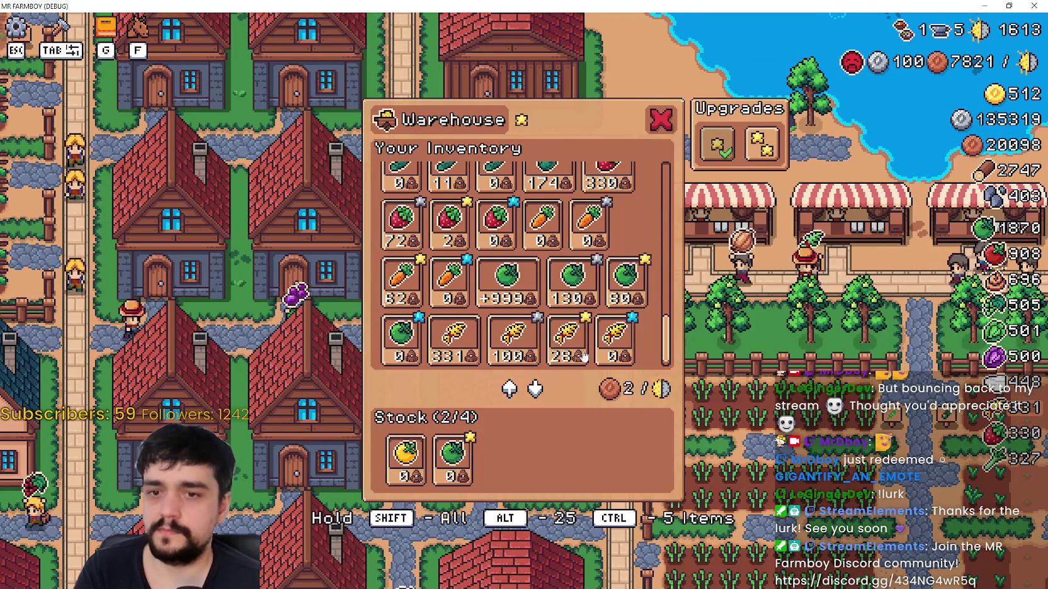
{"action": "left_click", "coordinate": [466, 441], "text": "shift"}
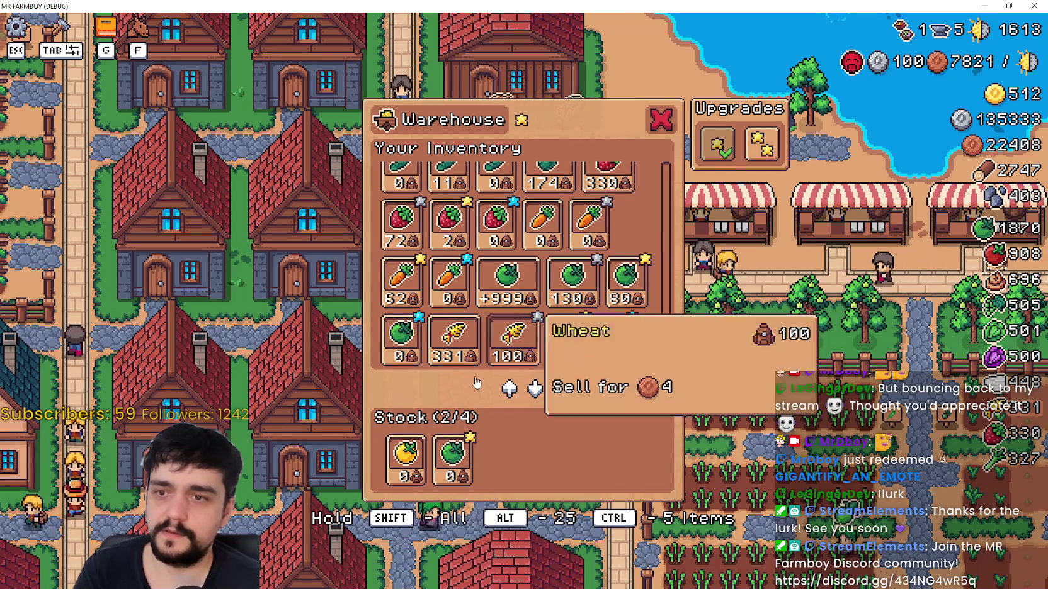
{"action": "left_click", "coordinate": [452, 459]}
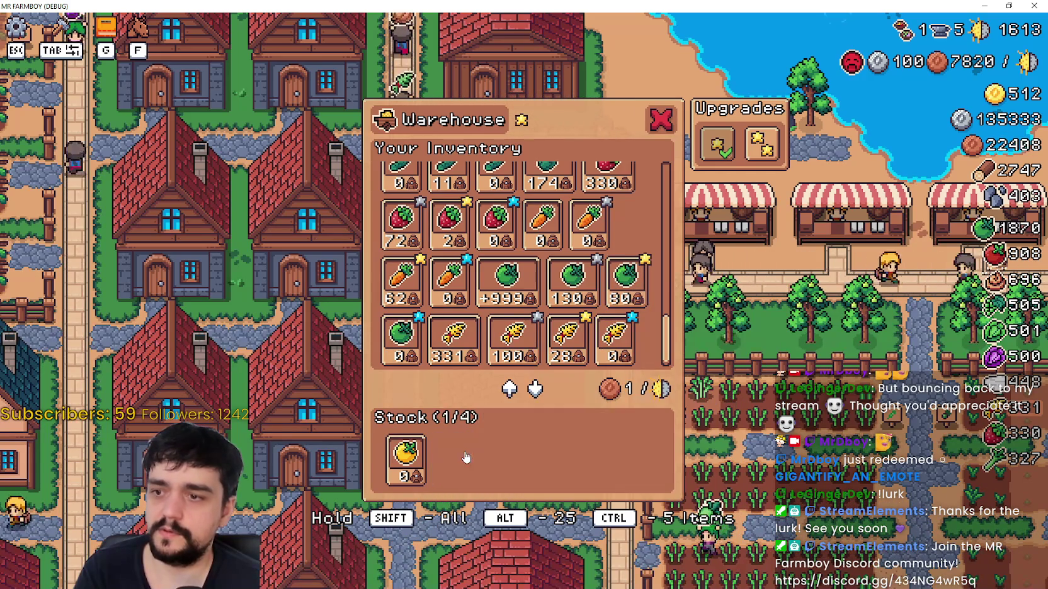
{"action": "key", "text": "Escape"}
{"action": "key", "text": "alt+Tab"}
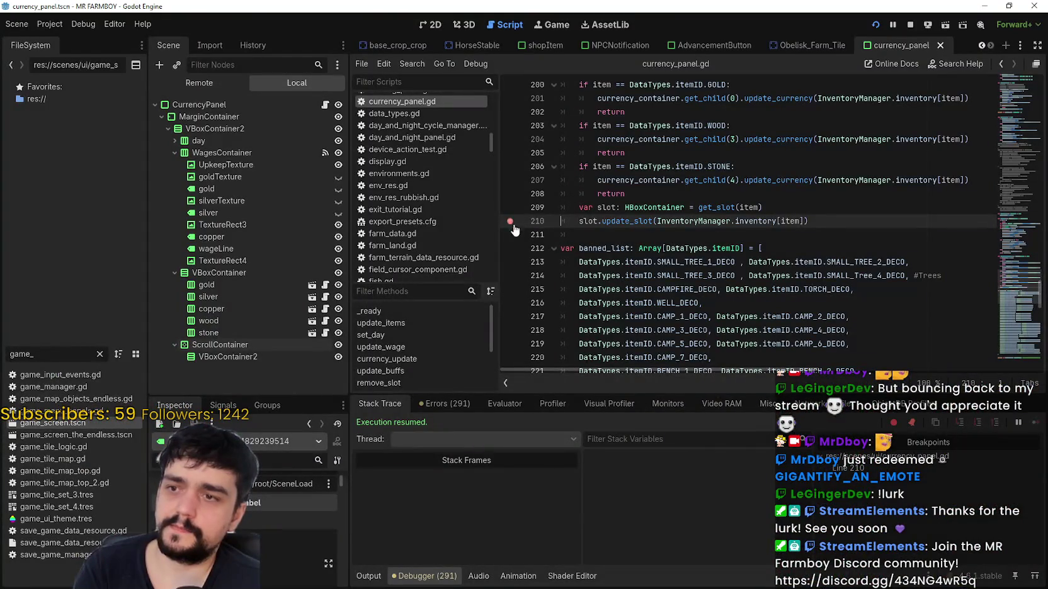
- Reopen the warehouse and stock the Green Tomato to hit the line 210 breakpoint
{"action": "key", "text": "alt+Tab"}
{"action": "left_click", "coordinate": [578, 340]}
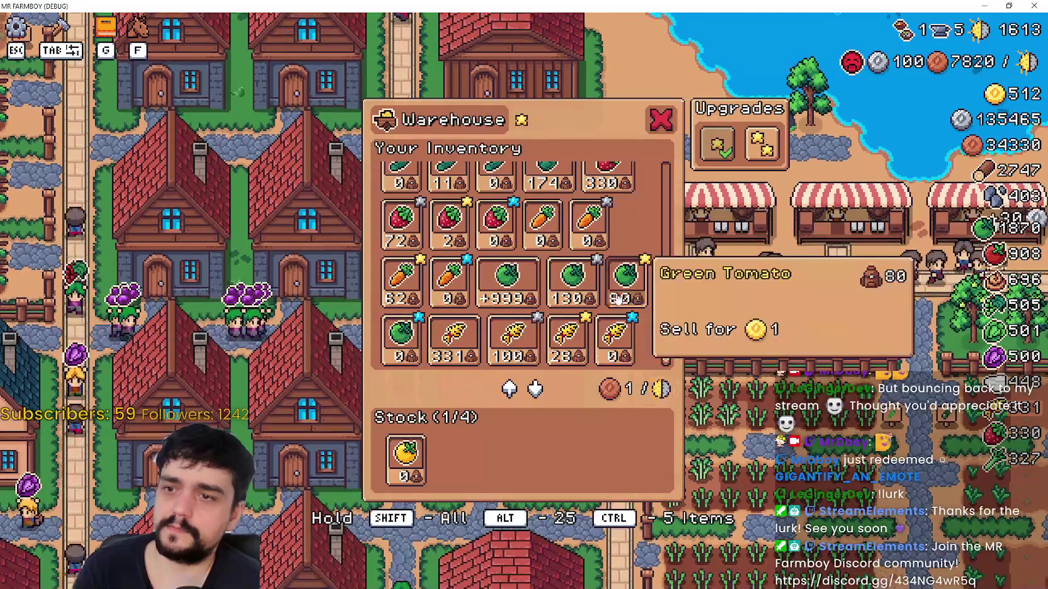
{"action": "left_click", "coordinate": [618, 299]}
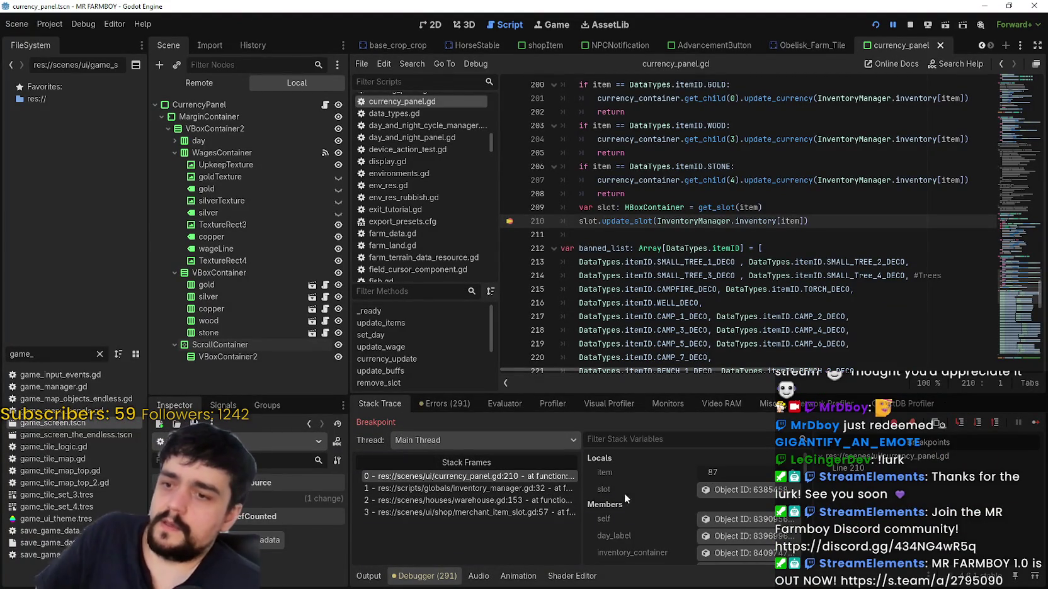
- Browse the slot's VBoxContainer and TextureRect objects in the Inspector, then continue with F12
{"action": "left_click", "coordinate": [724, 491]}
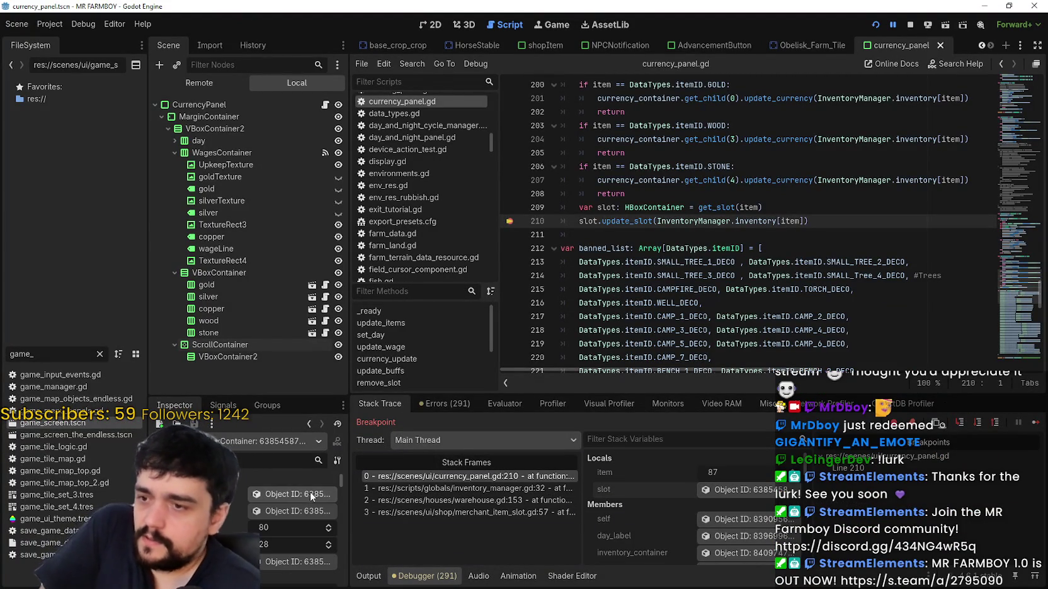
{"action": "left_click", "coordinate": [309, 424]}
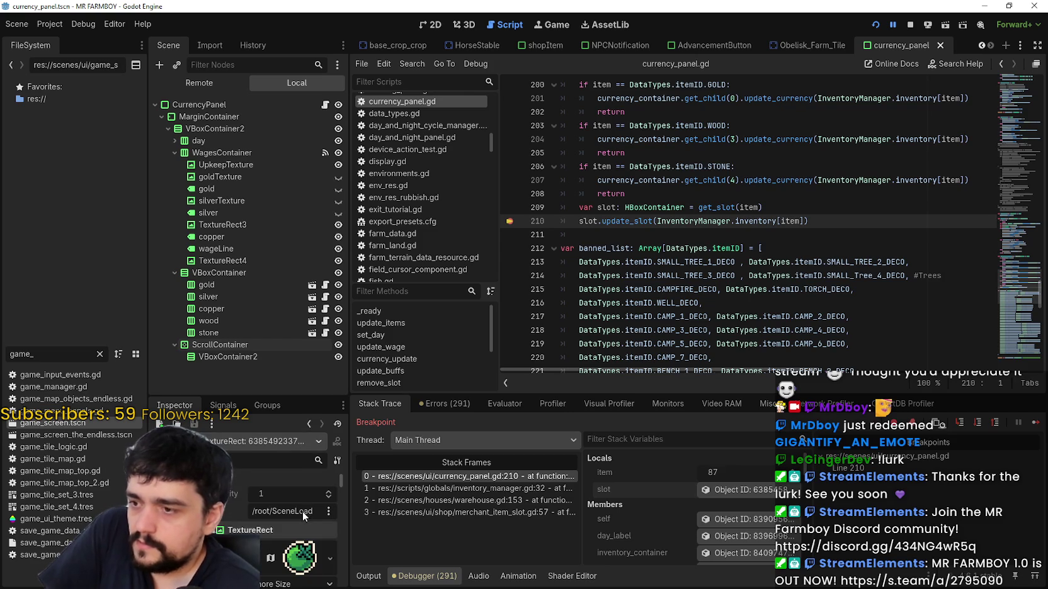
{"action": "left_click", "coordinate": [307, 423]}
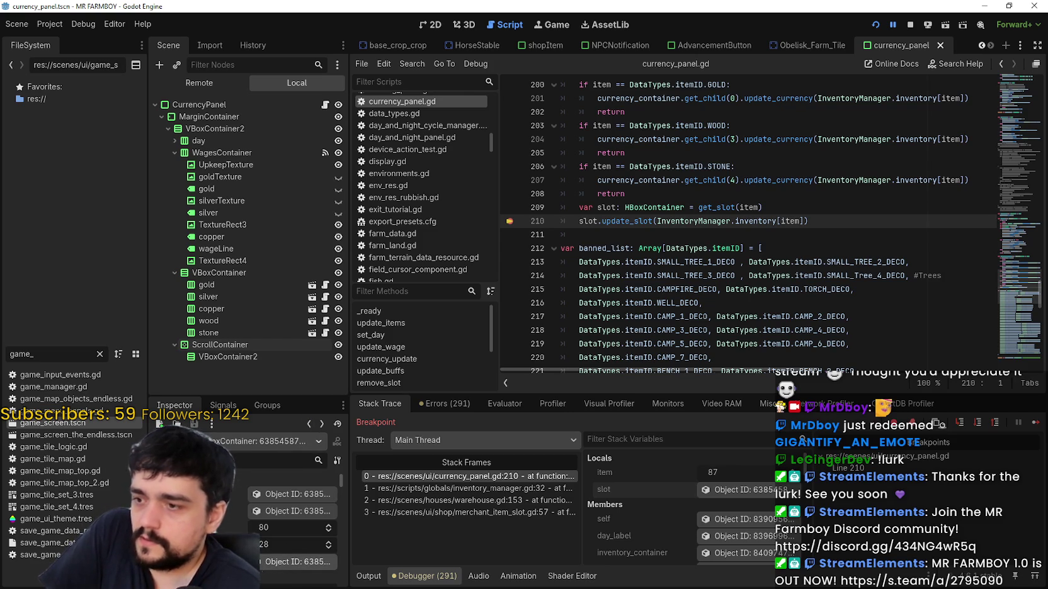
{"action": "scroll", "coordinate": [225, 518], "scroll_direction": "down", "scroll_amount": 1}
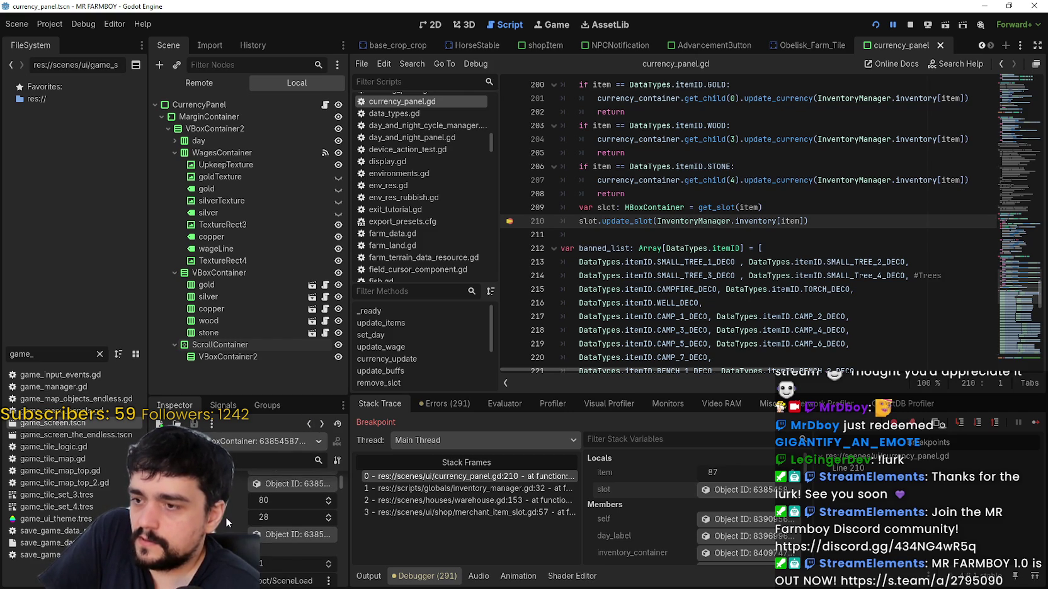
{"action": "left_click", "coordinate": [276, 536]}
{"action": "left_click", "coordinate": [310, 424]}
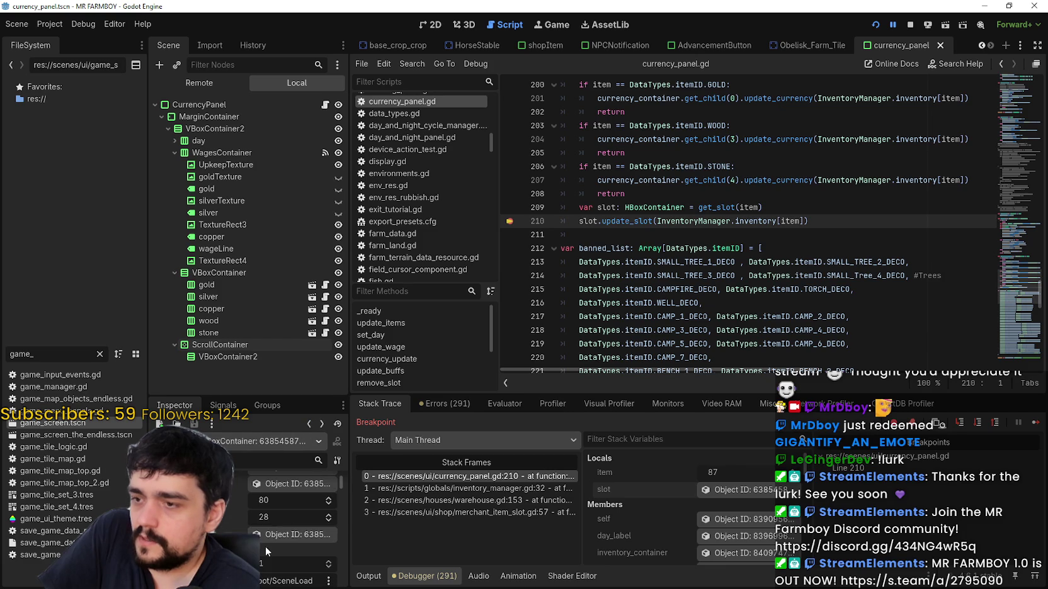
{"action": "scroll", "coordinate": [268, 537], "scroll_direction": "up", "scroll_amount": 1}
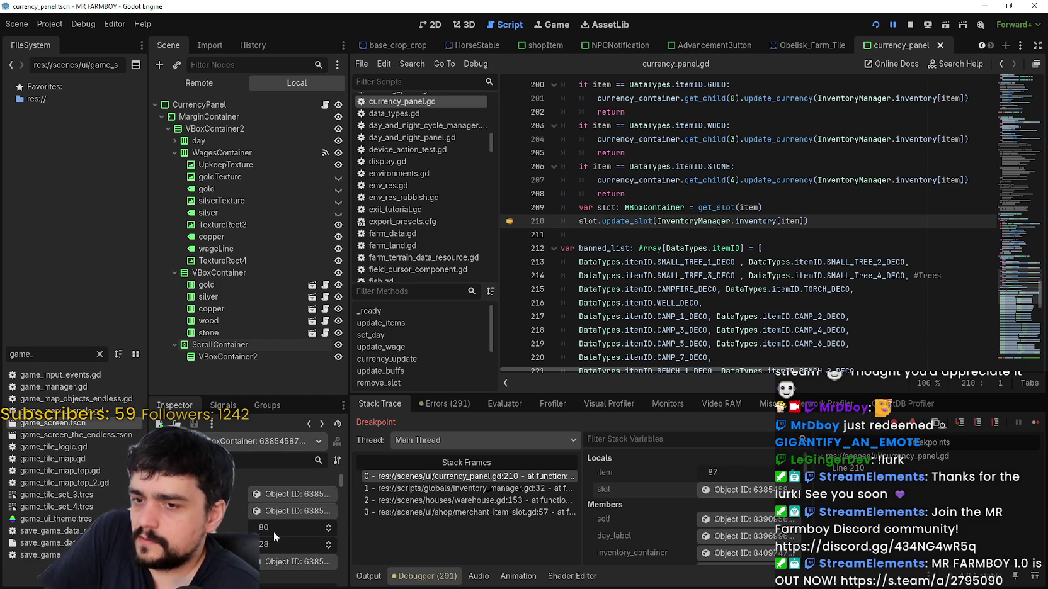
{"action": "scroll", "coordinate": [273, 532], "scroll_direction": "down", "scroll_amount": 3}
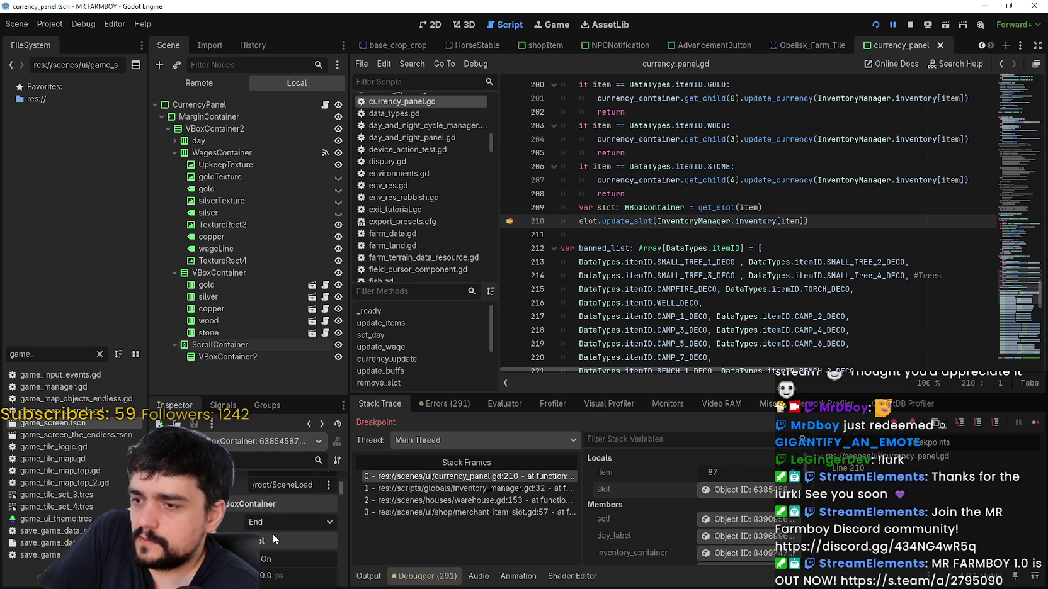
{"action": "scroll", "coordinate": [272, 534], "scroll_direction": "up", "scroll_amount": 3}
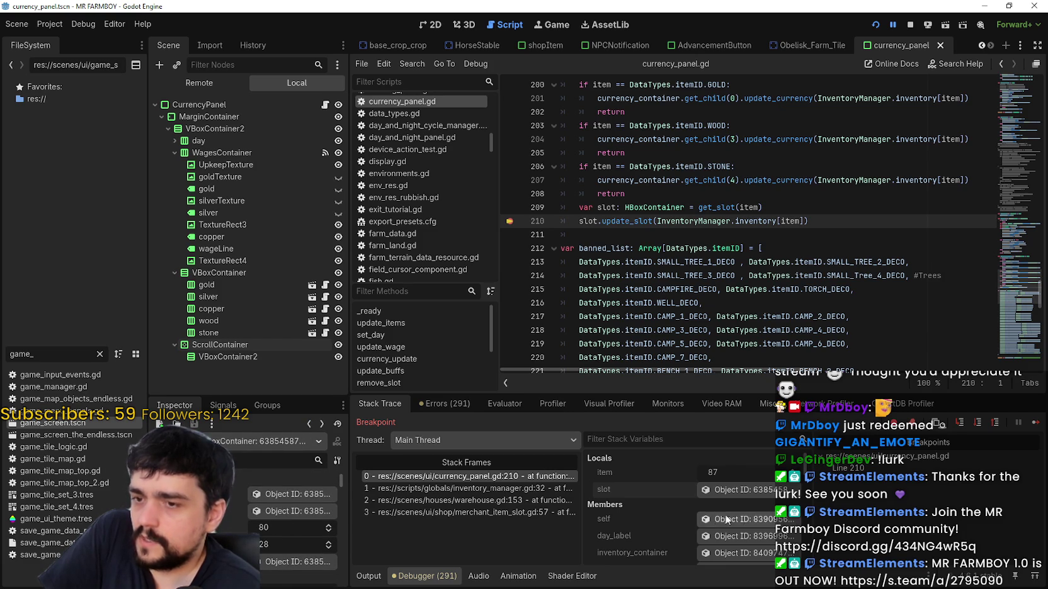
{"action": "key", "text": "F12"}
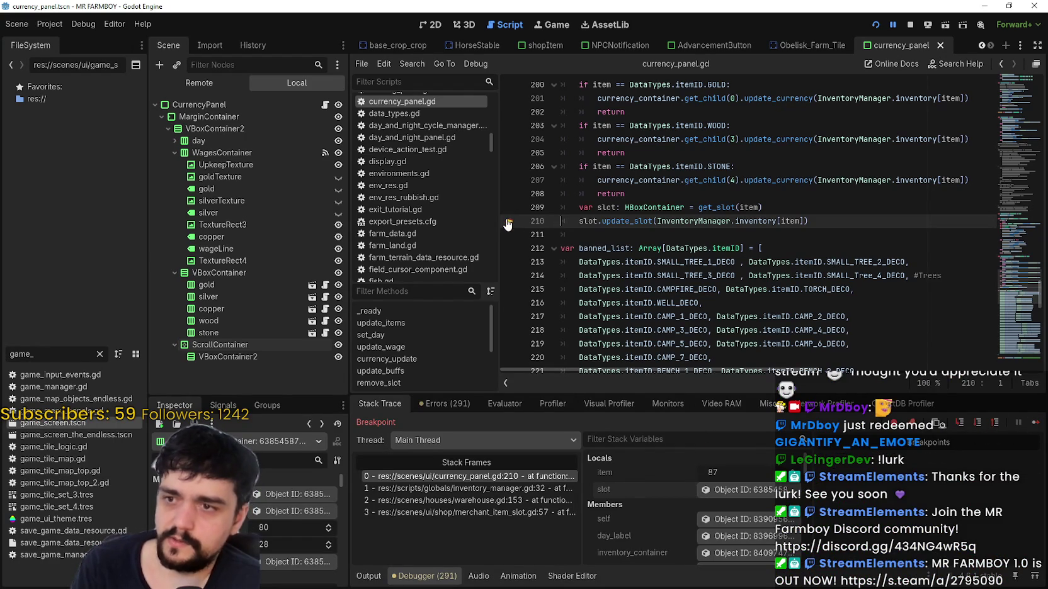
- Resume, stock the 80 Green Tomatoes in the warehouse, and return to the paused editor
{"action": "left_click", "coordinate": [1035, 424]}
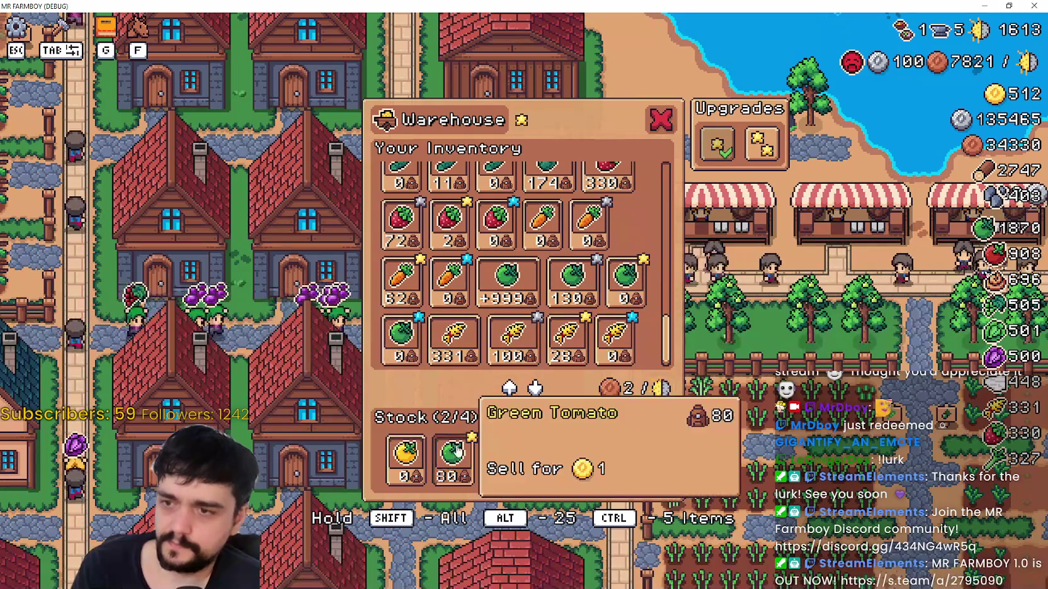
{"action": "mouse_move", "coordinate": [628, 287]}
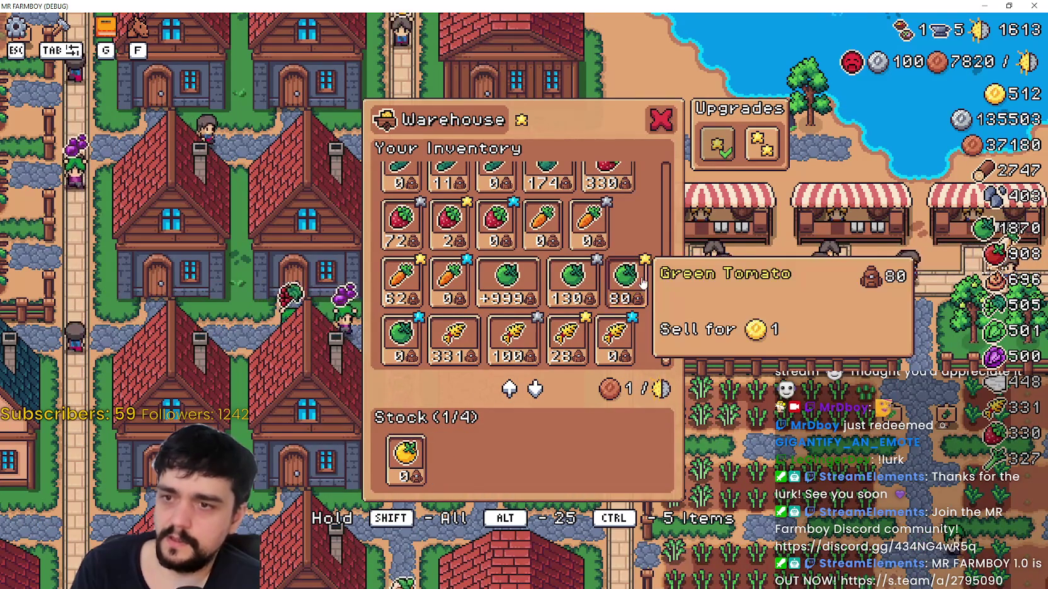
{"action": "left_click", "coordinate": [628, 286]}
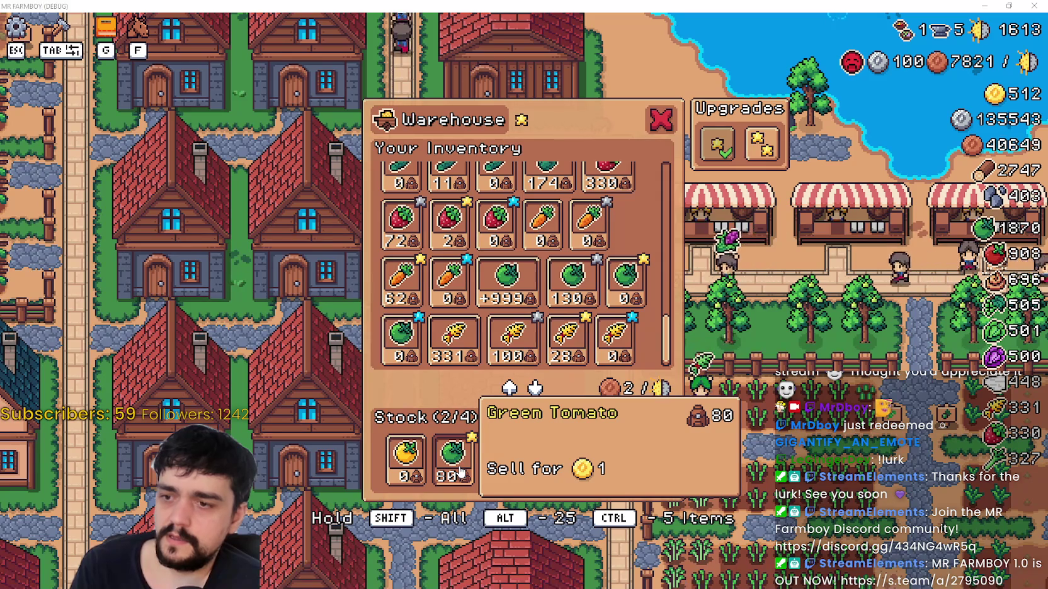
{"action": "key", "text": "alt+Tab"}
{"action": "key", "text": "alt+Tab"}
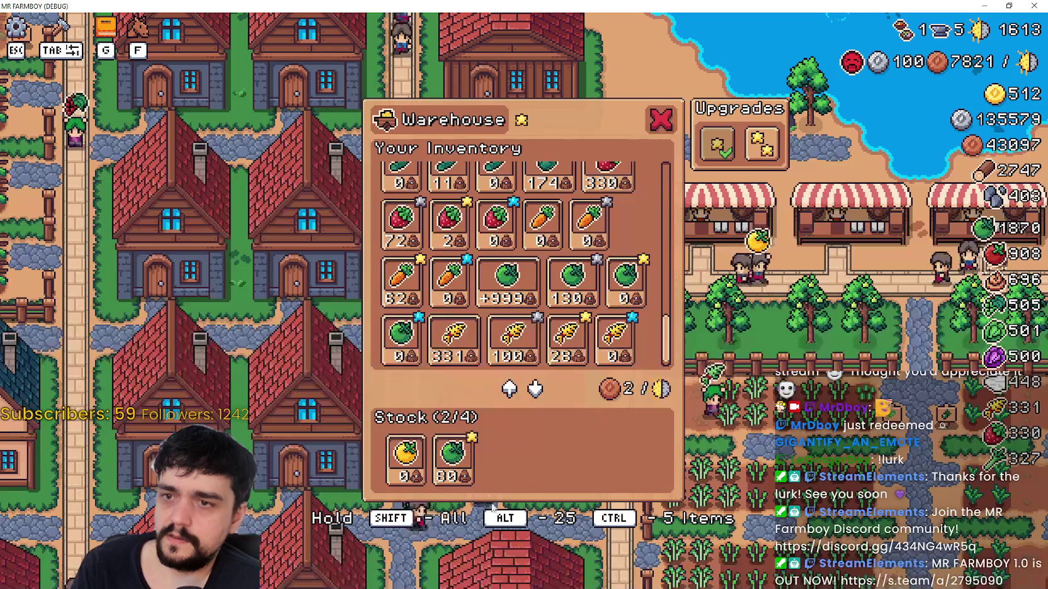
{"action": "left_click", "coordinate": [475, 472]}
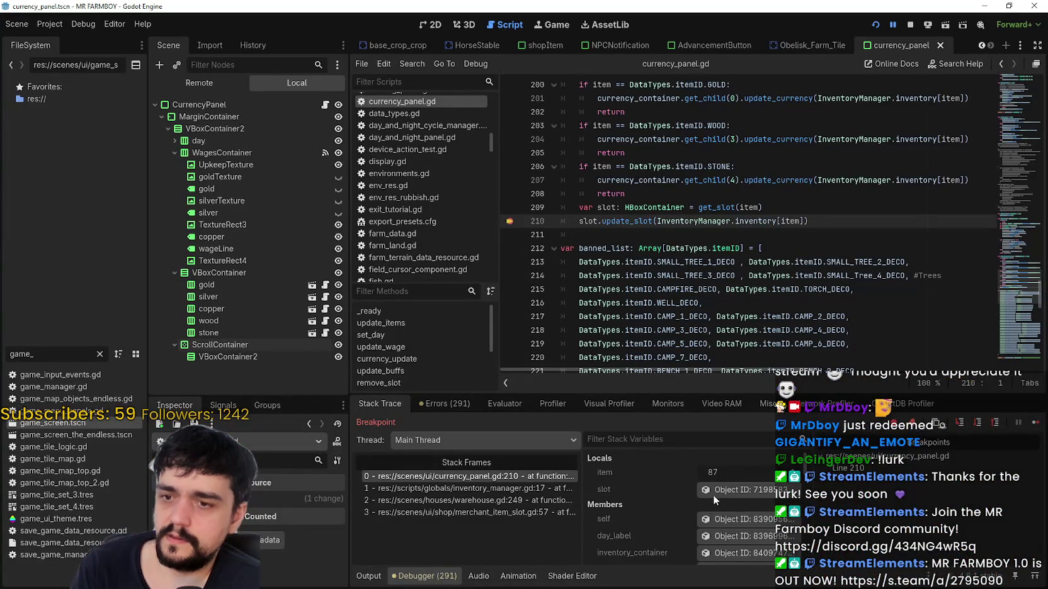
- Inspect the inventory_manager.gd, warehouse.gd and merchant_item_slot.gd caller stack frames
{"action": "scroll", "coordinate": [762, 507], "scroll_direction": "down", "scroll_amount": 2}
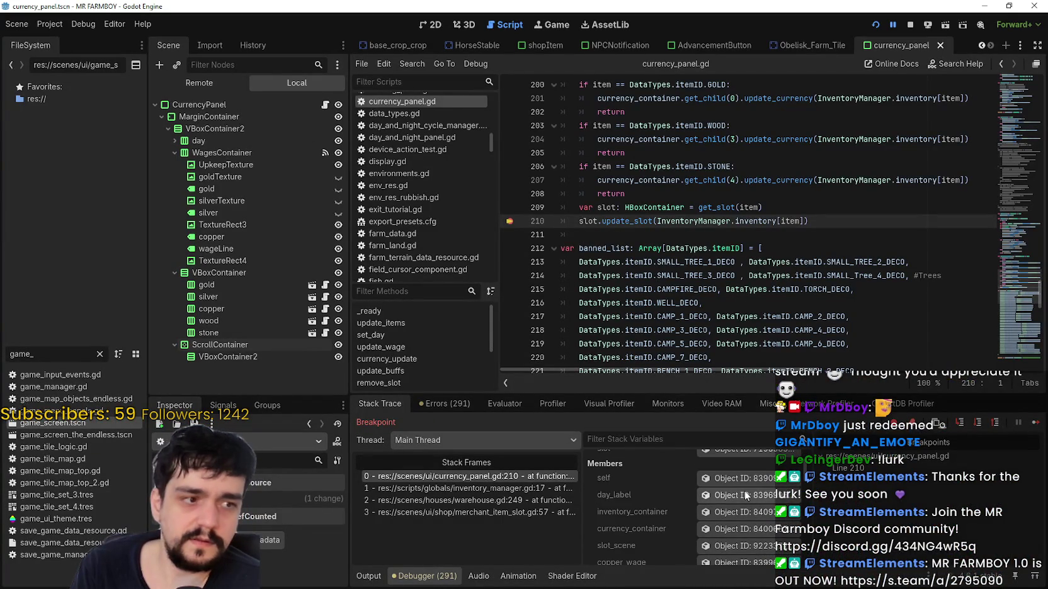
{"action": "left_click", "coordinate": [471, 484]}
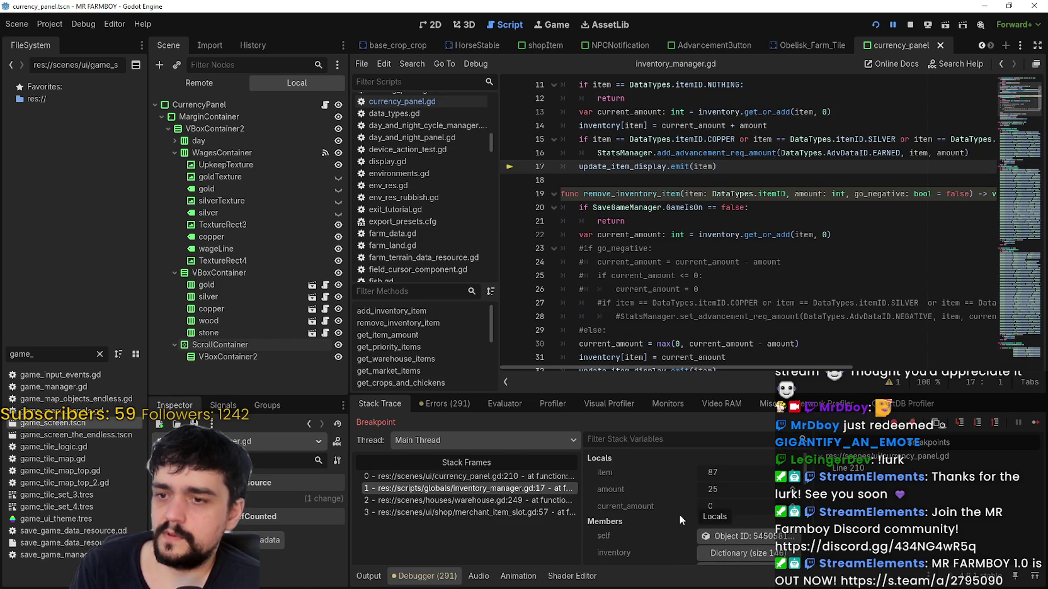
{"action": "key", "text": "Down"}
{"action": "left_click", "coordinate": [471, 513]}
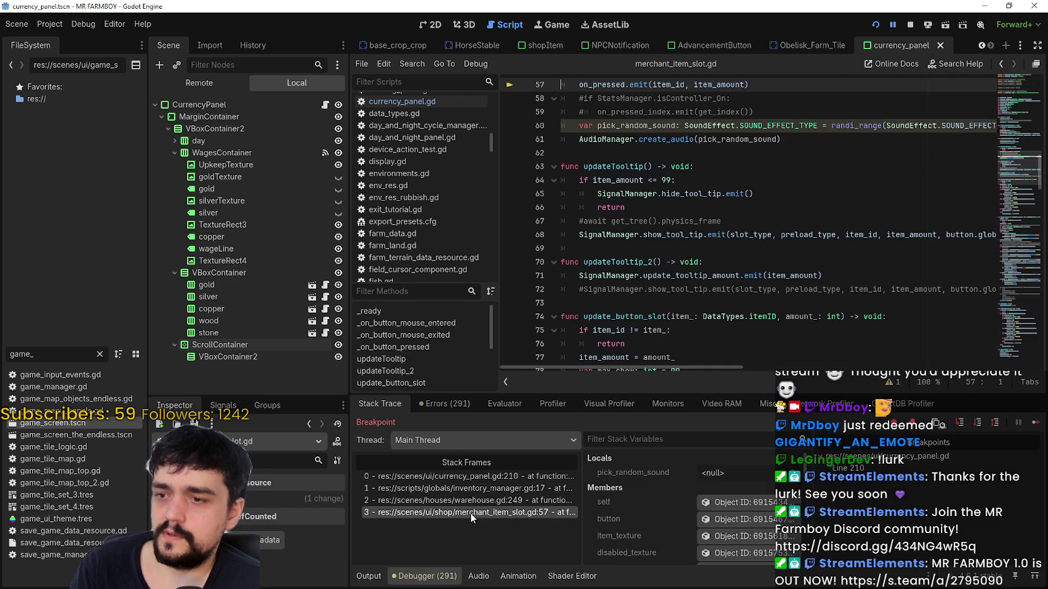
- Return to the currency_panel.gd frame and show the game's Remote scene tree
{"action": "left_click", "coordinate": [492, 477]}
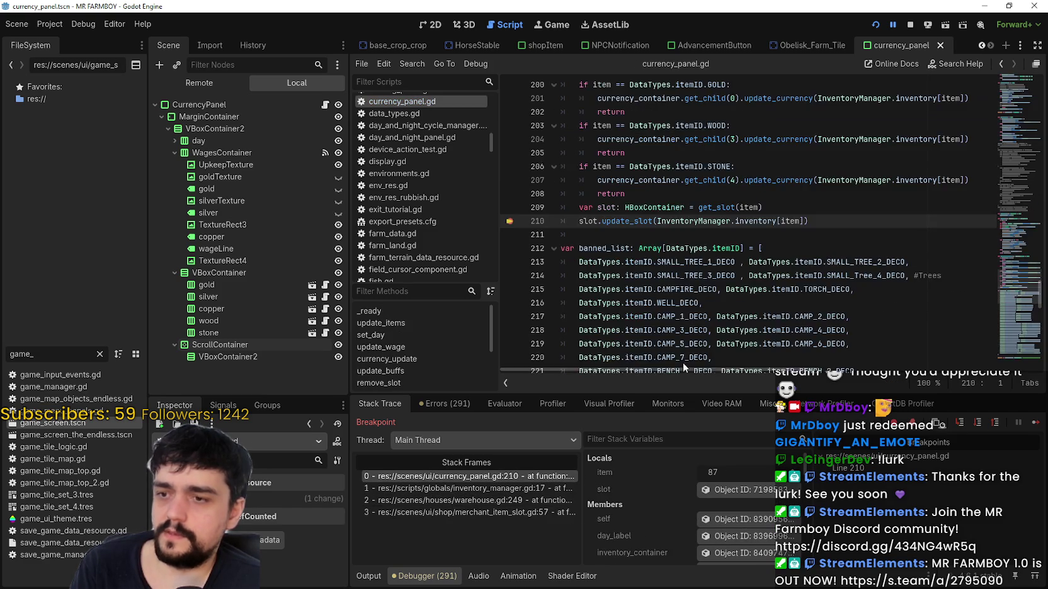
{"action": "scroll", "coordinate": [675, 272], "scroll_direction": "down", "scroll_amount": 4}
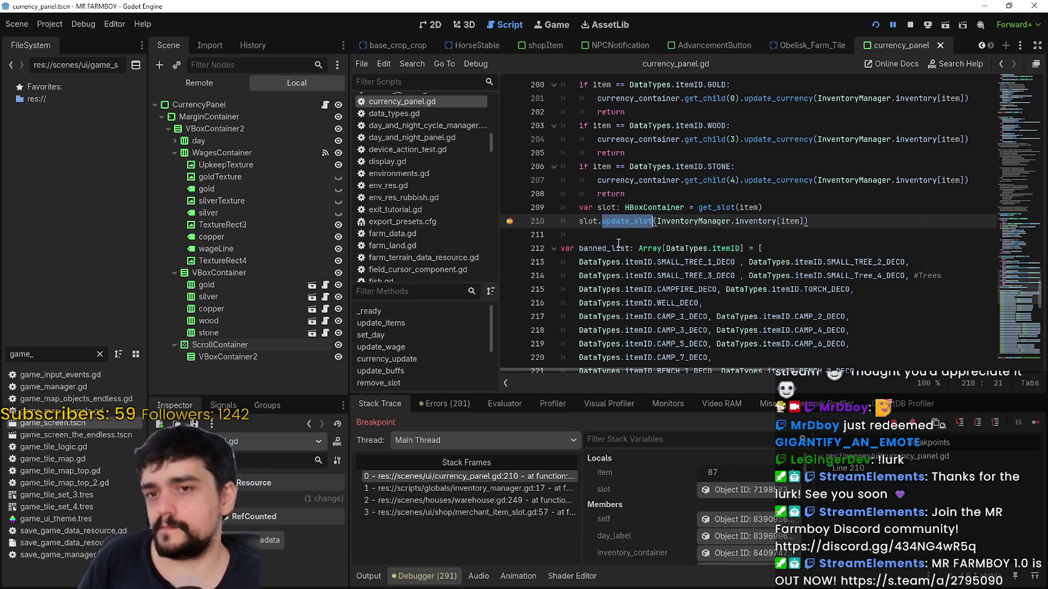
{"action": "mouse_move", "coordinate": [618, 244]}
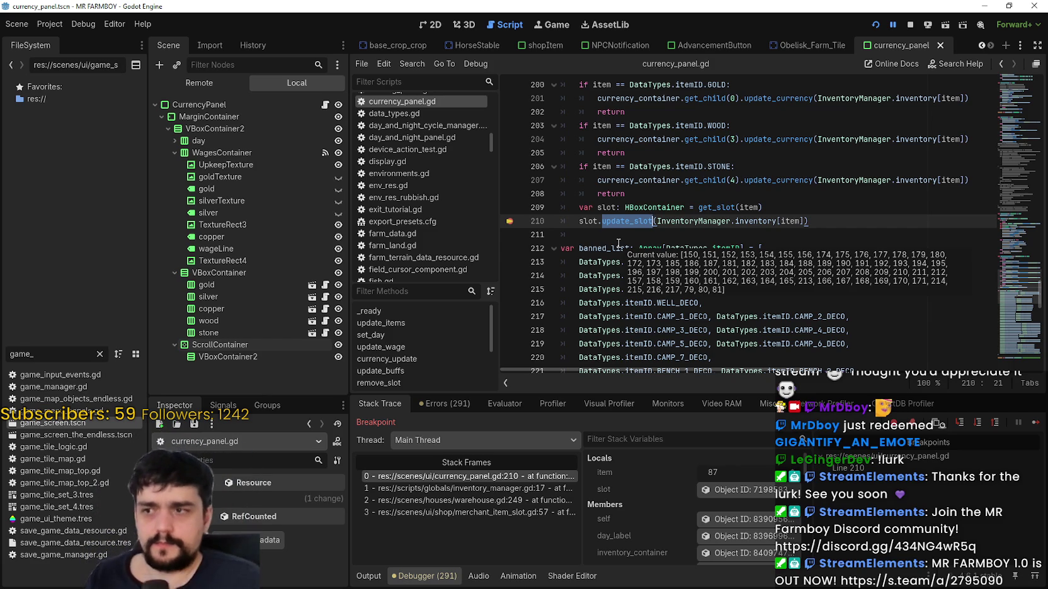
{"action": "left_click", "coordinate": [214, 83]}
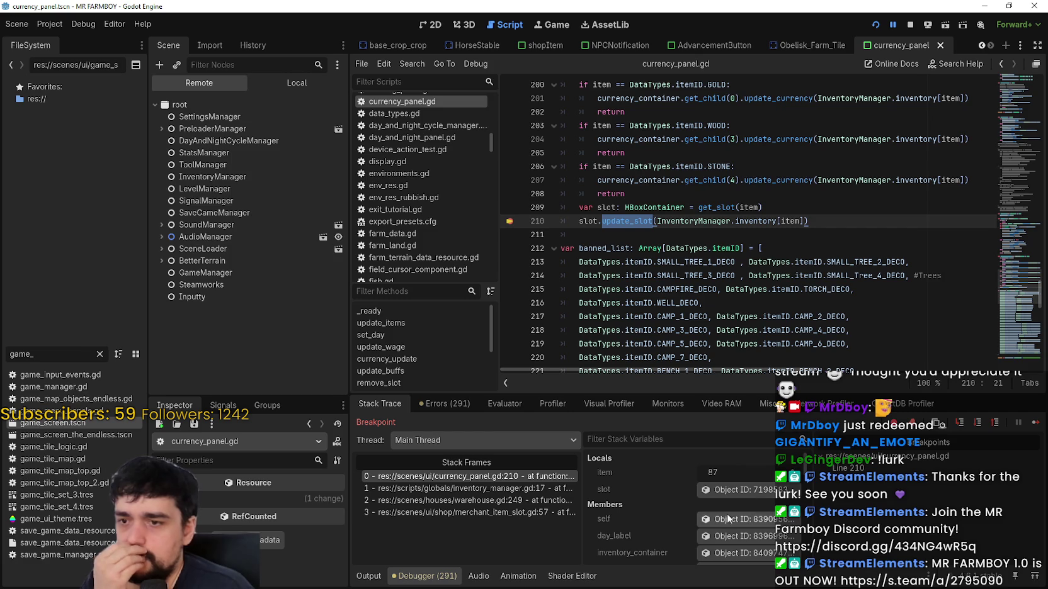
{"action": "left_click", "coordinate": [733, 490]}
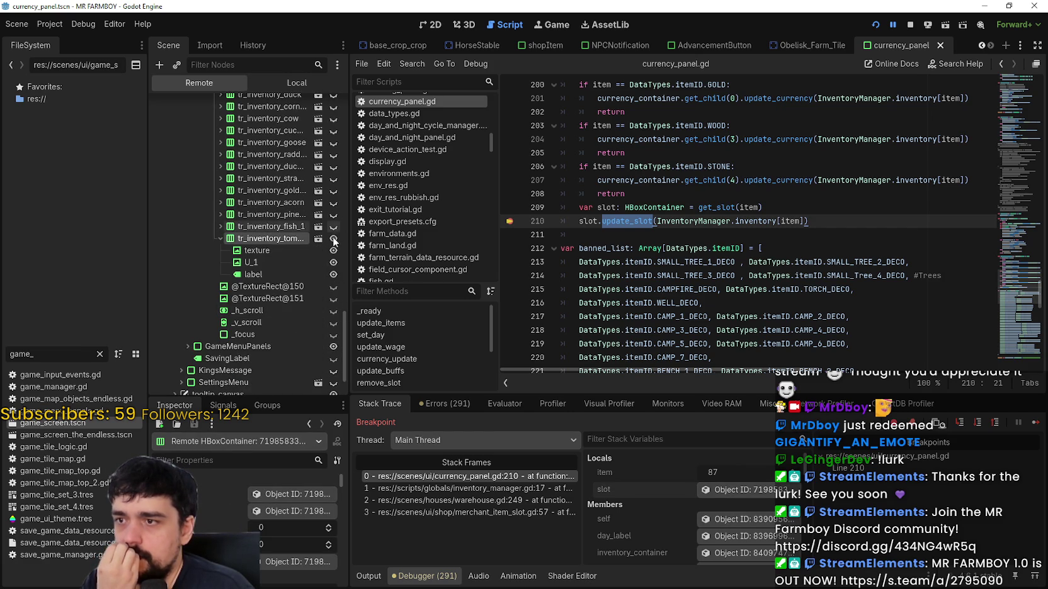
- Inspect the texture and tr_inventory_tomato_green4 nodes, widen the scene dock, and resume with F12
{"action": "left_click", "coordinate": [267, 252]}
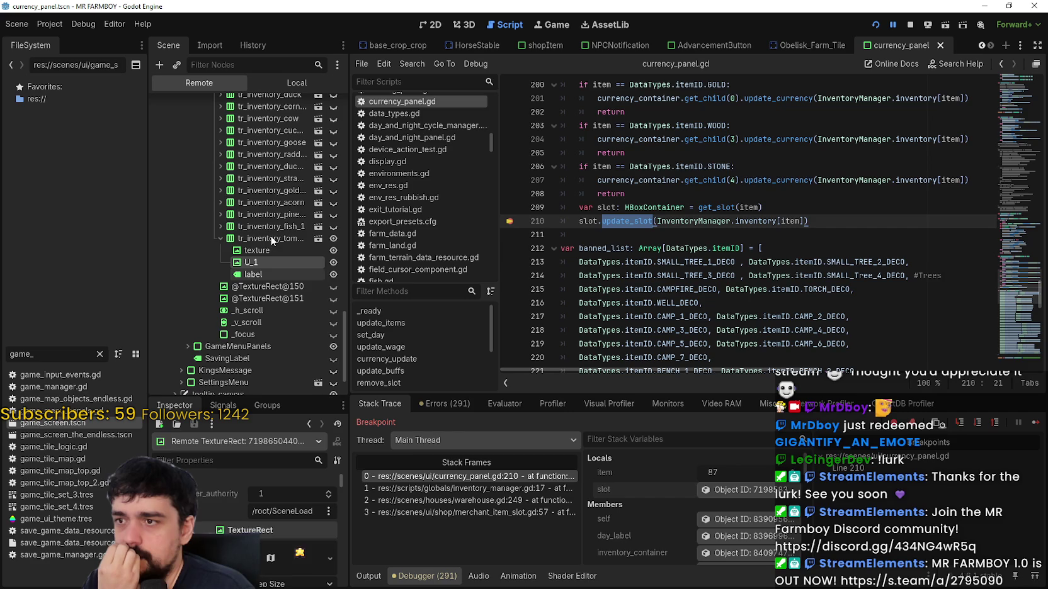
{"action": "left_click", "coordinate": [270, 237]}
{"action": "scroll", "coordinate": [272, 251], "scroll_direction": "up", "scroll_amount": 5}
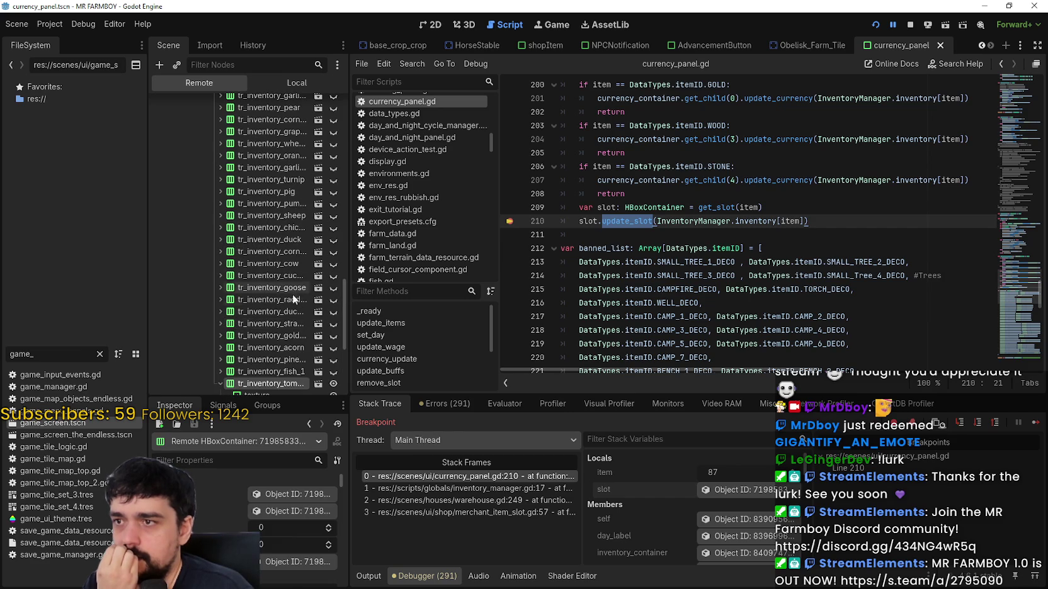
{"action": "scroll", "coordinate": [293, 298], "scroll_direction": "up", "scroll_amount": 5}
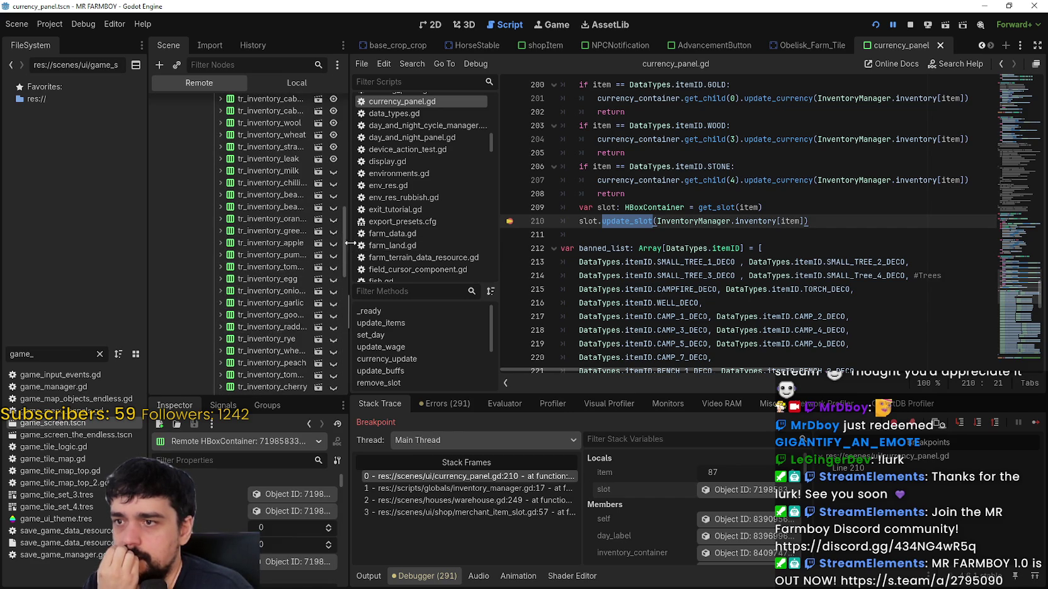
{"action": "mouse_move", "coordinate": [349, 249]}
{"action": "left_mouse_down"}
{"action": "mouse_move", "coordinate": [469, 253]}
{"action": "mouse_move", "coordinate": [456, 255]}
{"action": "mouse_move", "coordinate": [453, 209]}
{"action": "mouse_move", "coordinate": [453, 351]}
{"action": "left_mouse_up"}
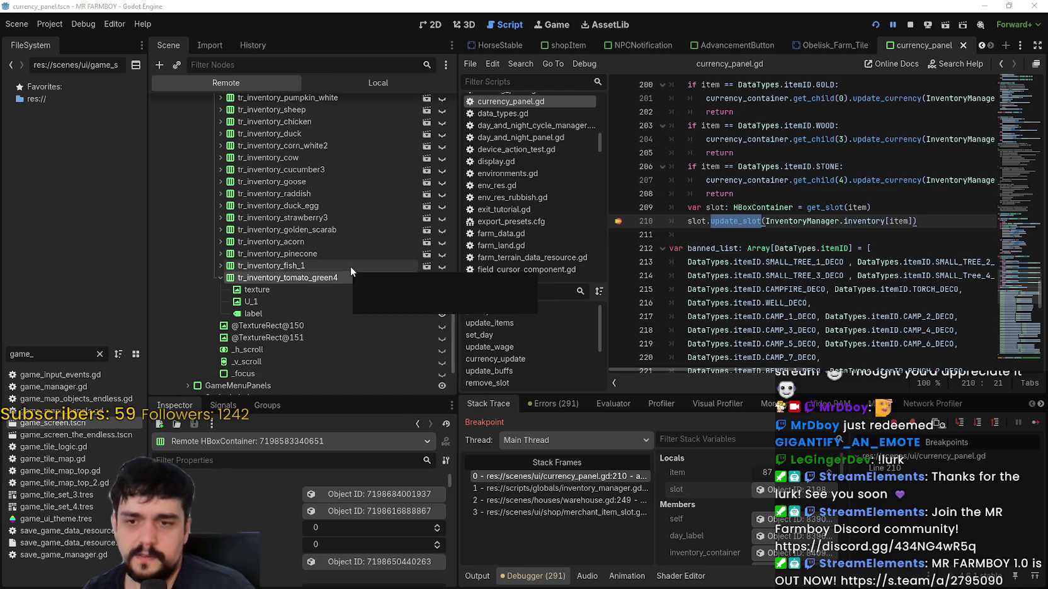
{"action": "key", "text": "F12"}
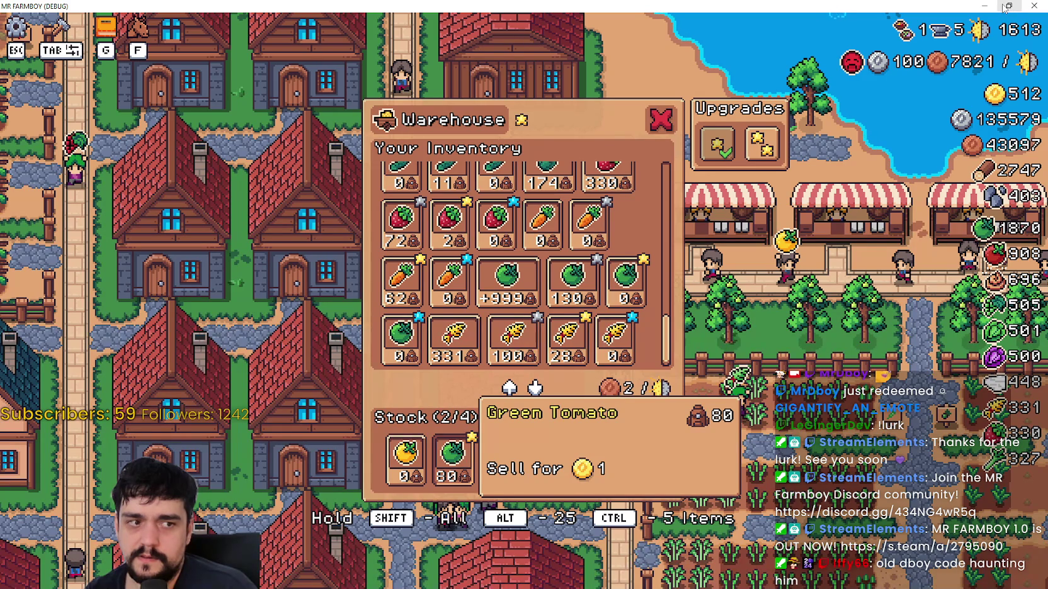
- Minimize the game window, make tr_inventory_tomato_green4 visible, and resume with F12
{"action": "left_click", "coordinate": [1003, 7]}
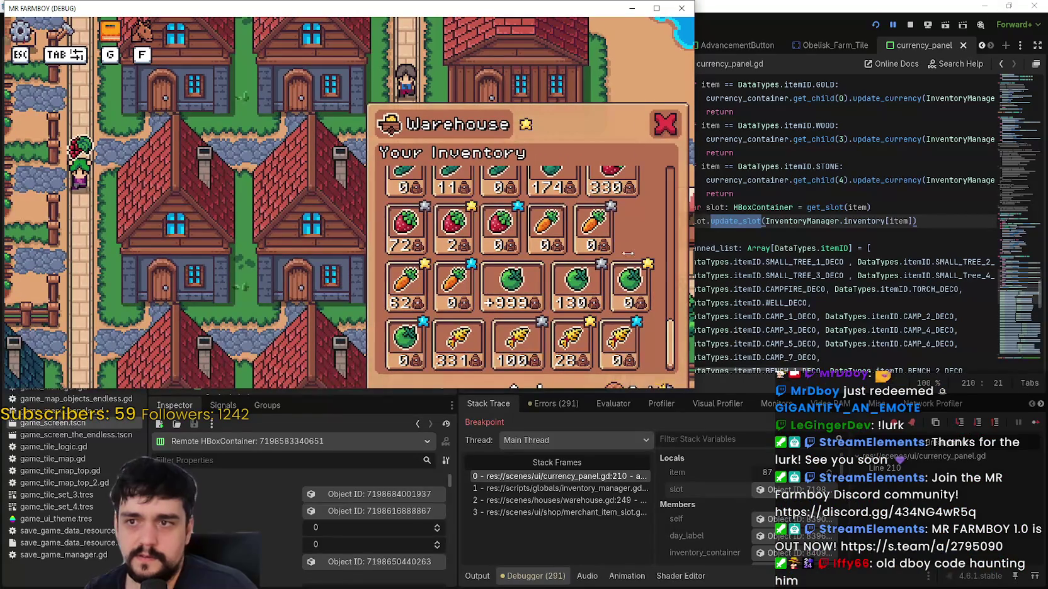
{"action": "left_click", "coordinate": [656, 8]}
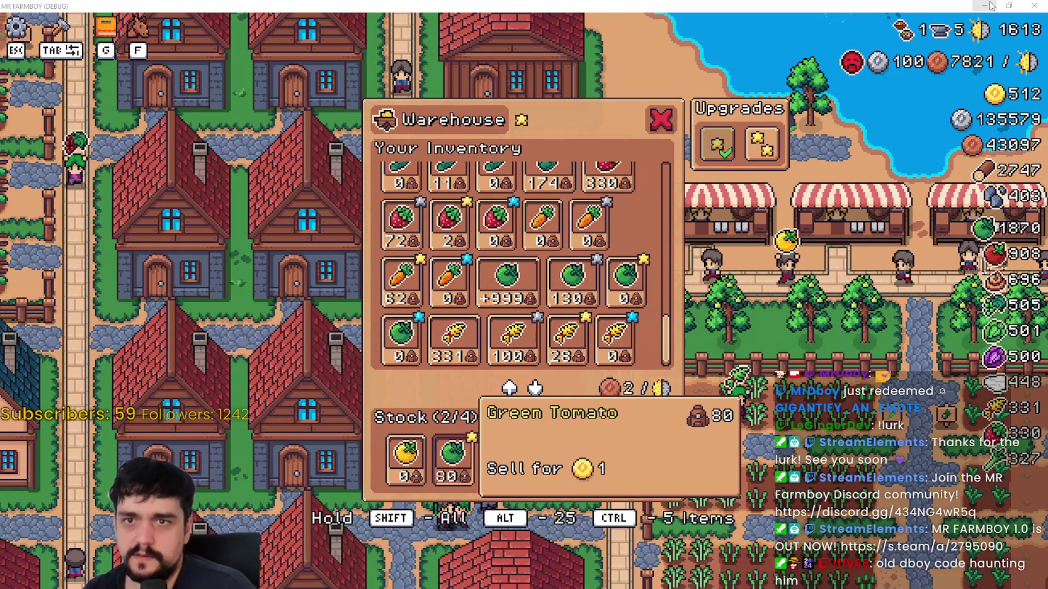
{"action": "left_click", "coordinate": [986, 5]}
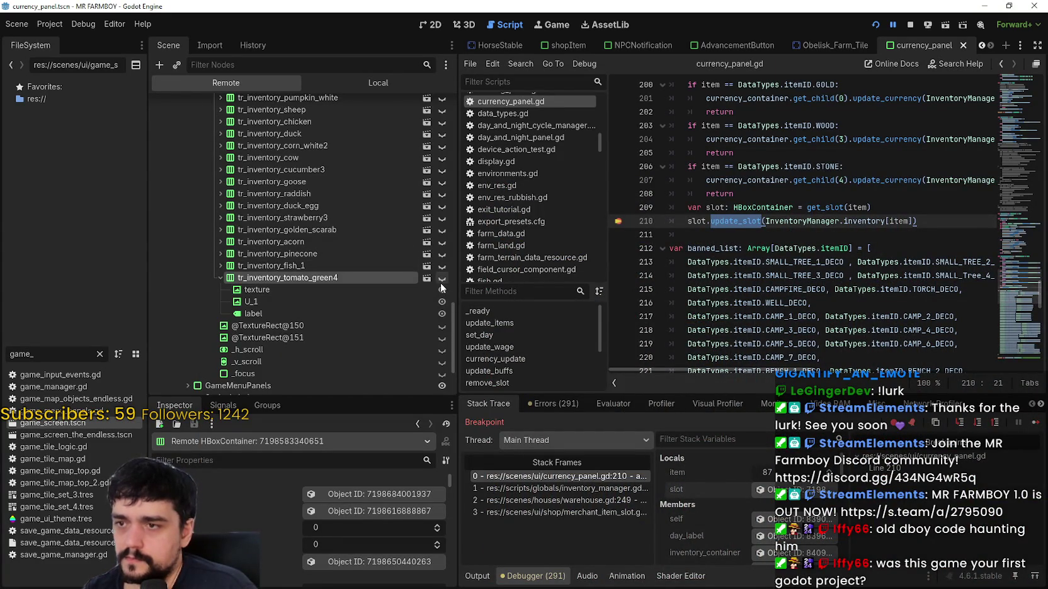
{"action": "left_click", "coordinate": [440, 279]}
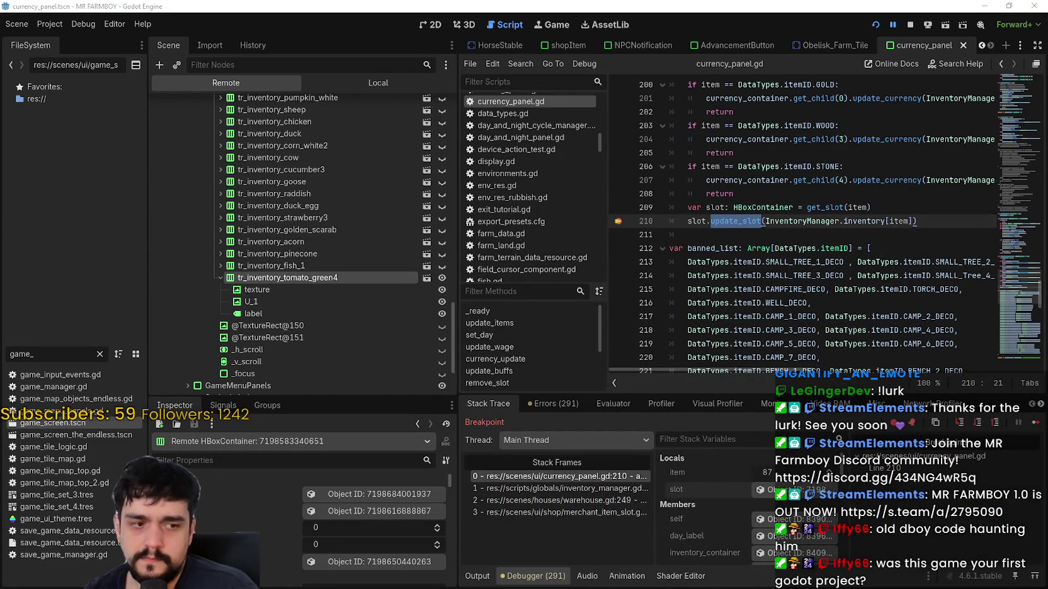
{"action": "key", "text": "F12"}
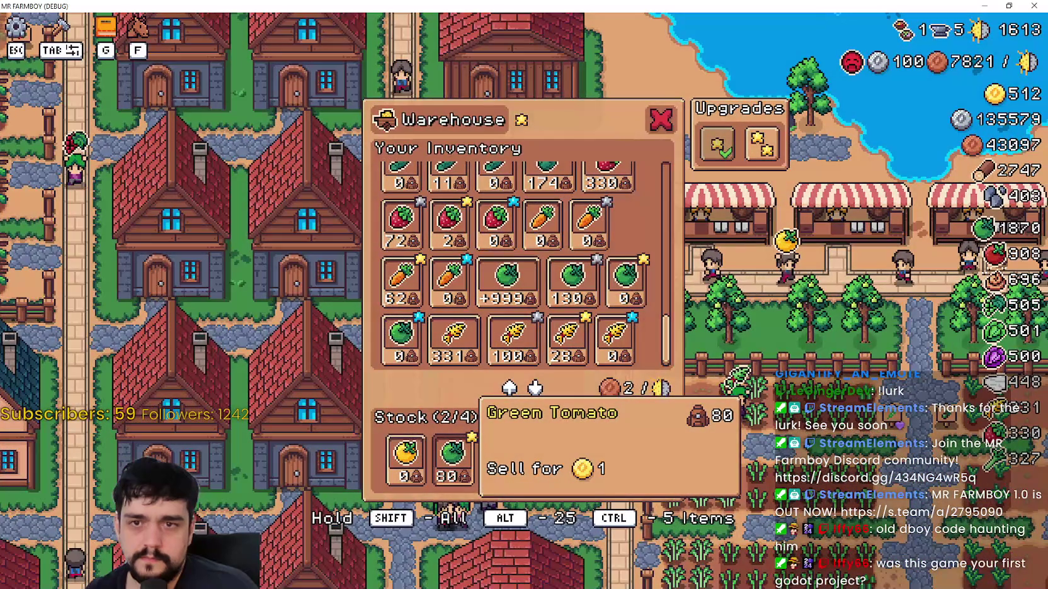
{"action": "key", "text": "F12"}
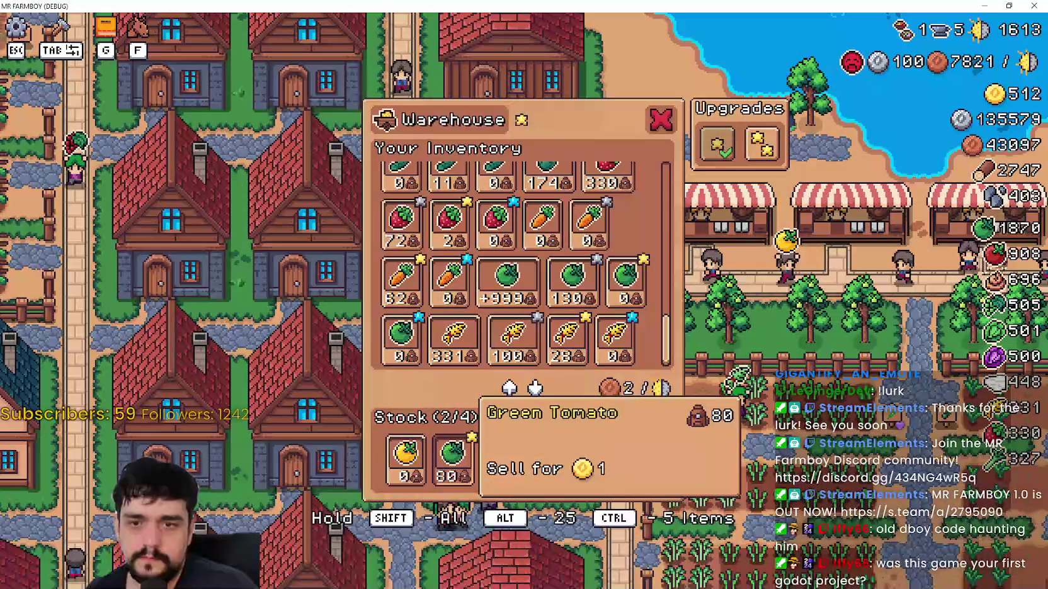
{"action": "scroll", "coordinate": [302, 292], "scroll_direction": "up", "scroll_amount": 3}
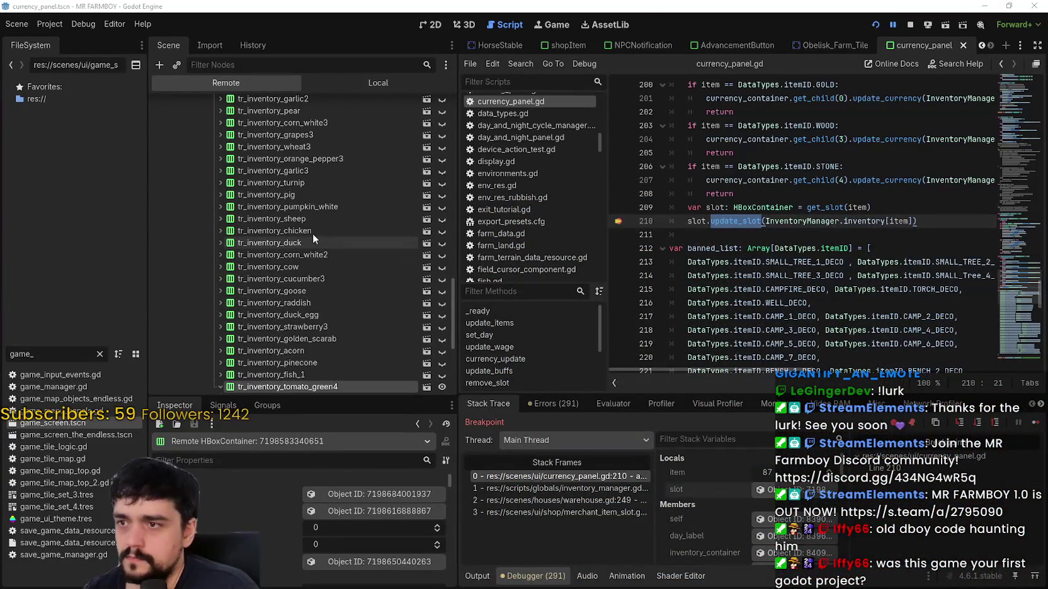
- Expand tr_inventory_leak in the remote tree and inspect its texture and U_1 children
{"action": "scroll", "coordinate": [350, 250], "scroll_direction": "up", "scroll_amount": 10}
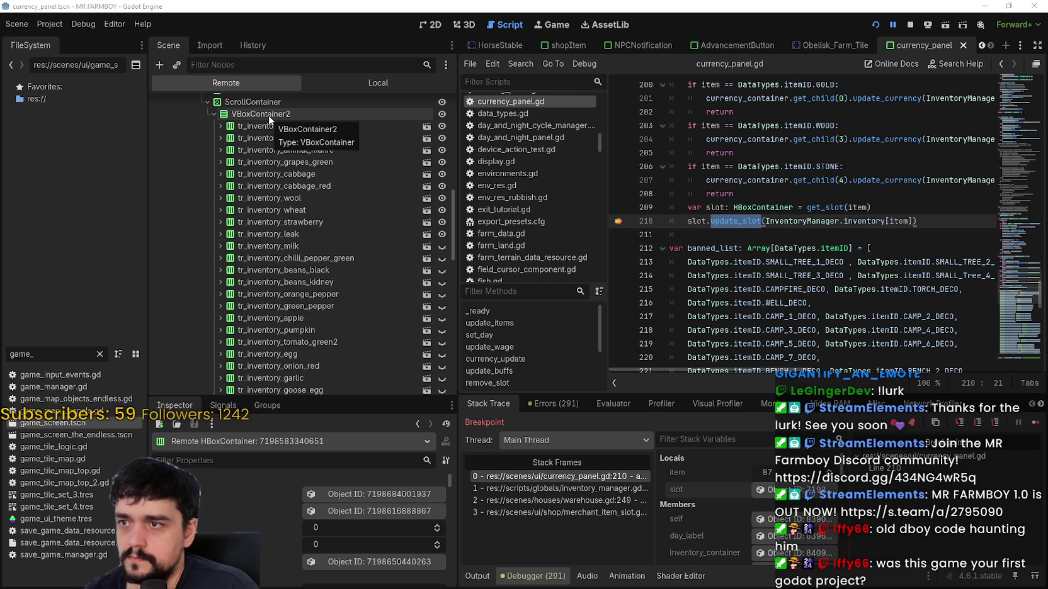
{"action": "left_click", "coordinate": [305, 235]}
{"action": "key", "text": "Right"}
{"action": "left_click", "coordinate": [269, 250]}
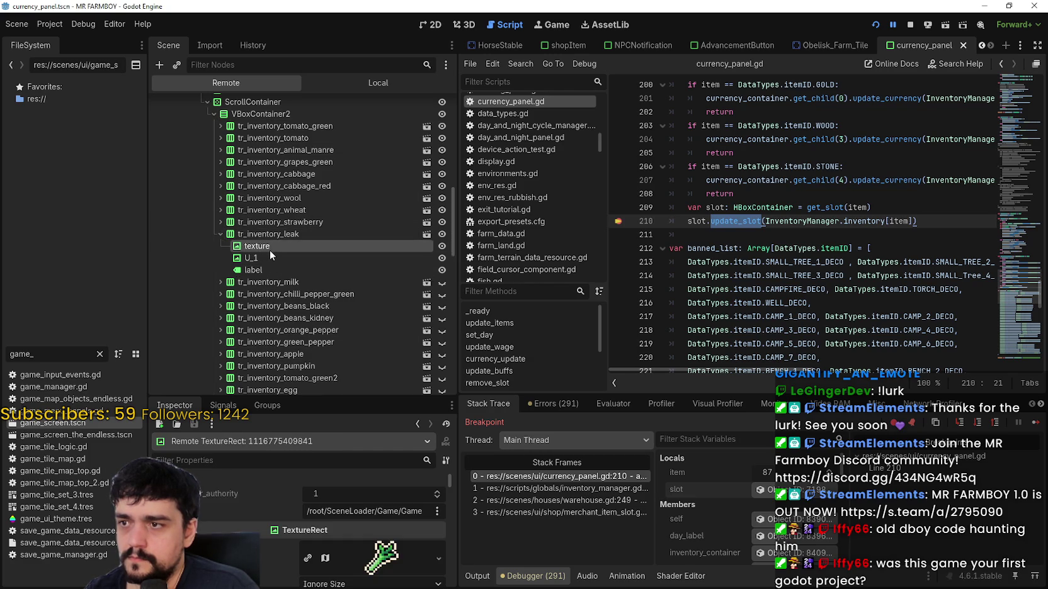
{"action": "left_click", "coordinate": [259, 268]}
{"action": "left_click", "coordinate": [266, 257]}
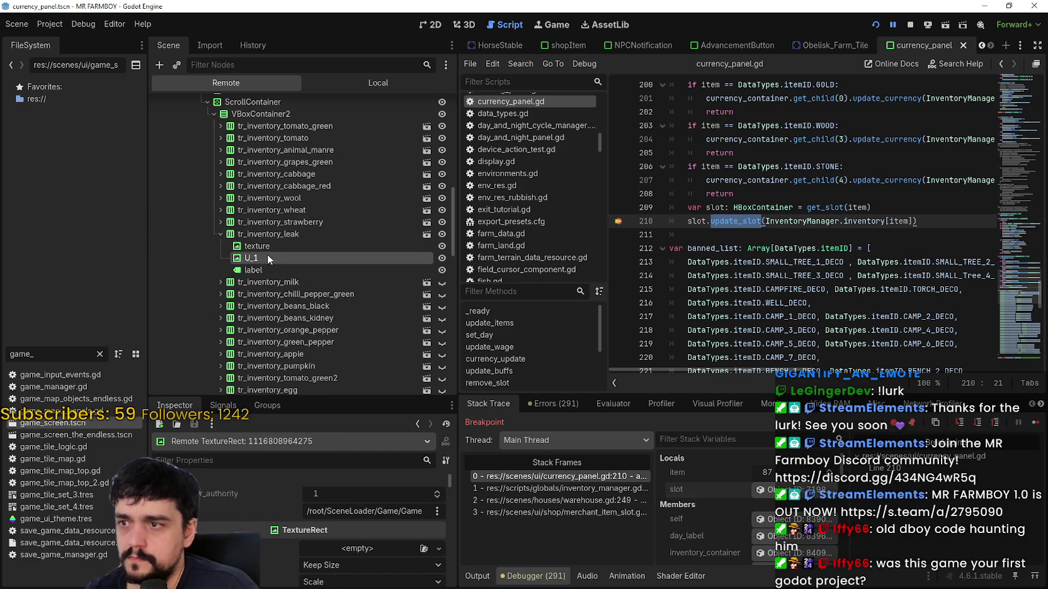
- Open and dismiss the editing options for line 210 in the script
{"action": "scroll", "coordinate": [394, 302], "scroll_direction": "down", "scroll_amount": 1}
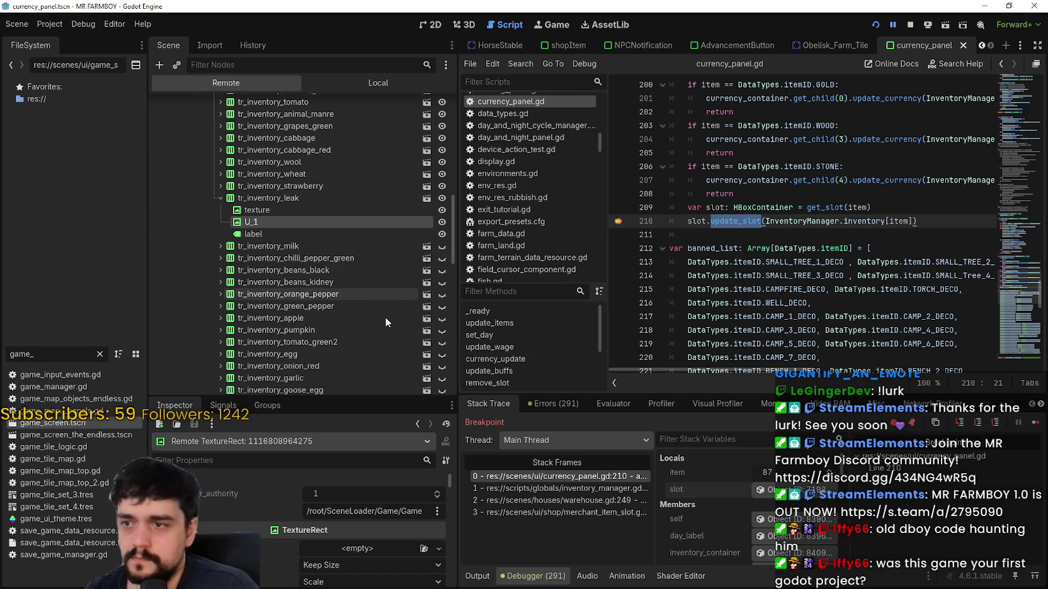
{"action": "scroll", "coordinate": [384, 317], "scroll_direction": "down", "scroll_amount": 4}
{"action": "right_click", "coordinate": [741, 221]}
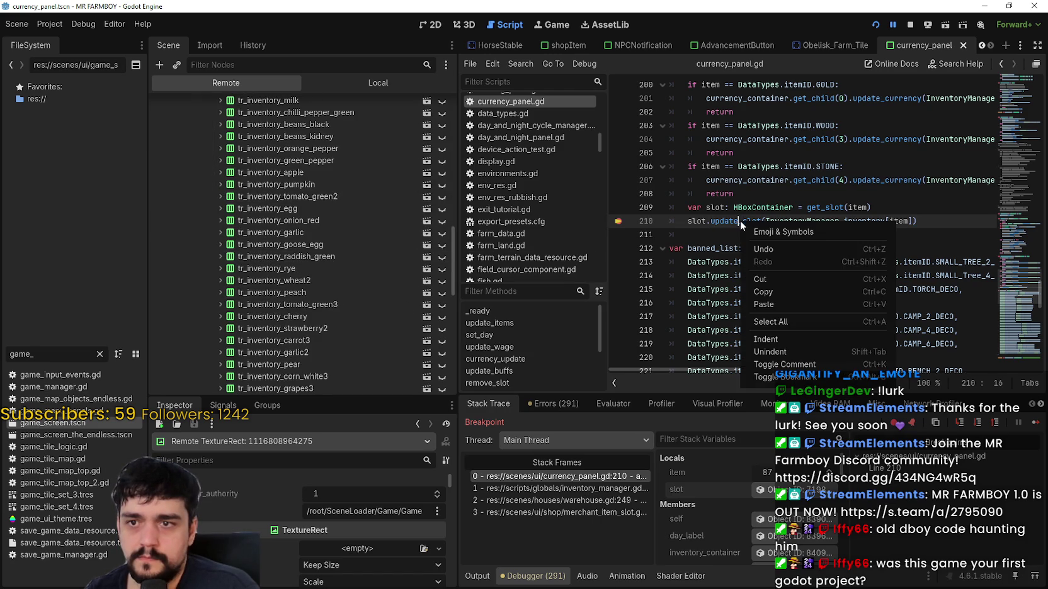
{"action": "left_click", "coordinate": [721, 223]}
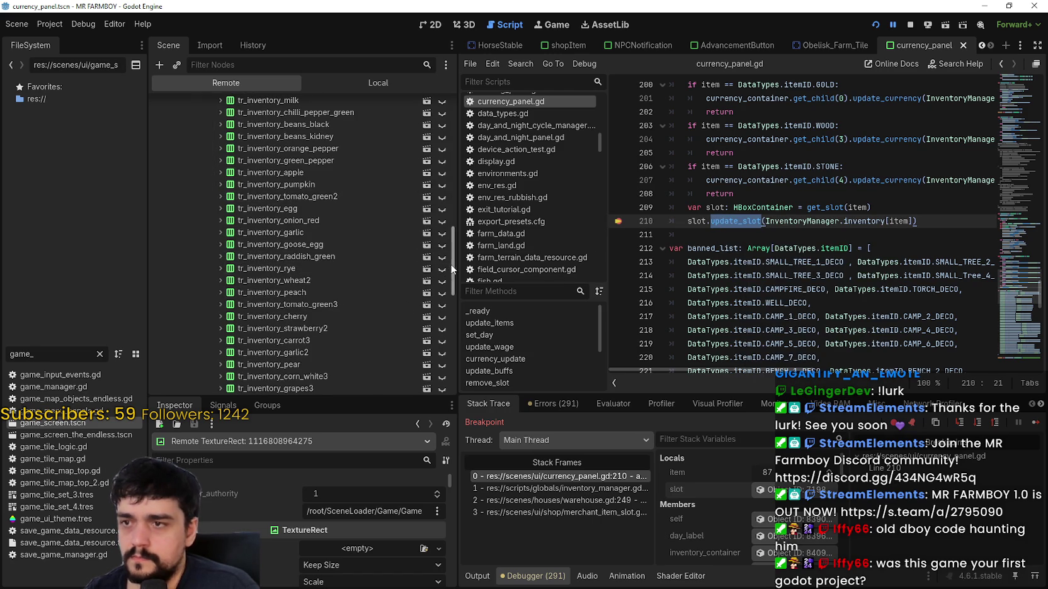
{"action": "mouse_move", "coordinate": [451, 263]}
{"action": "left_mouse_down"}
{"action": "mouse_move", "coordinate": [455, 369]}
{"action": "mouse_move", "coordinate": [455, 340]}
{"action": "mouse_move", "coordinate": [452, 354]}
{"action": "left_mouse_up"}
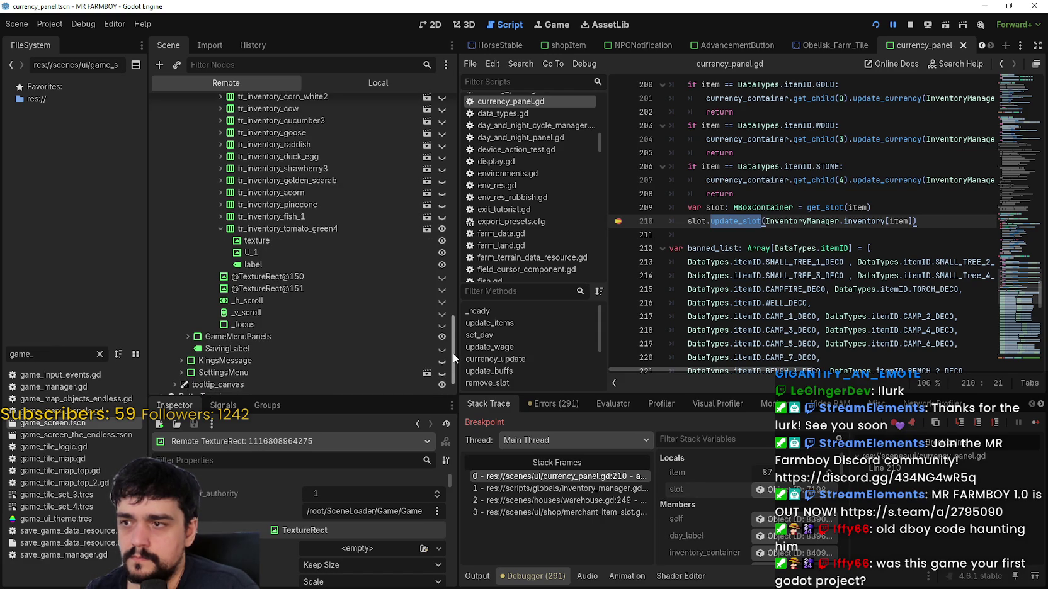
{"action": "left_click_drag", "start_coordinate": [453, 354], "coordinate": [461, 239]}
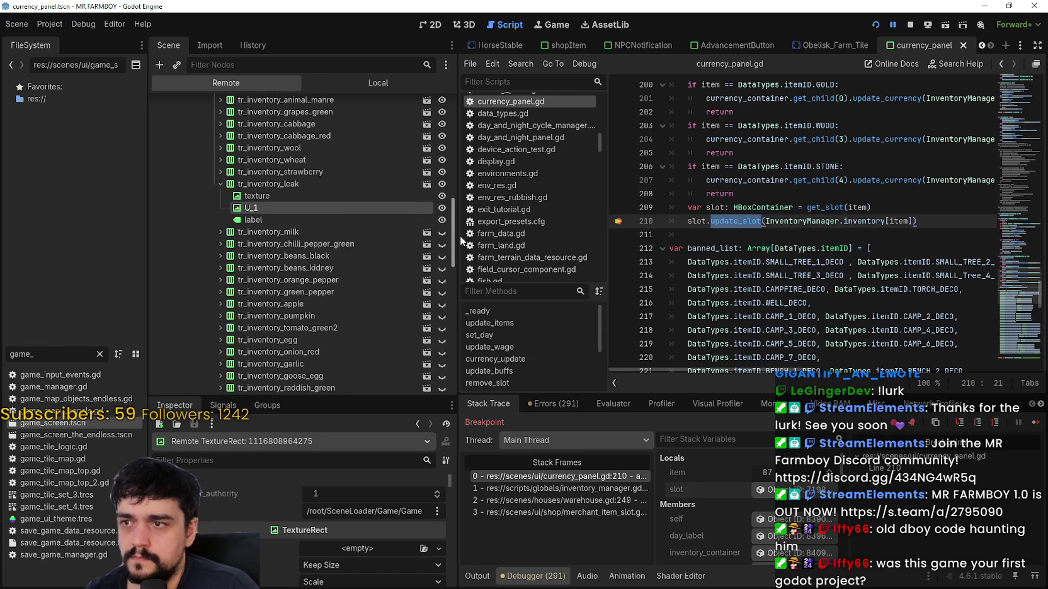
- Collapse tr_inventory_leak, then select and expand tr_inventory_tomato_green4 to list texture, U_1 and label
{"action": "left_click", "coordinate": [285, 184]}
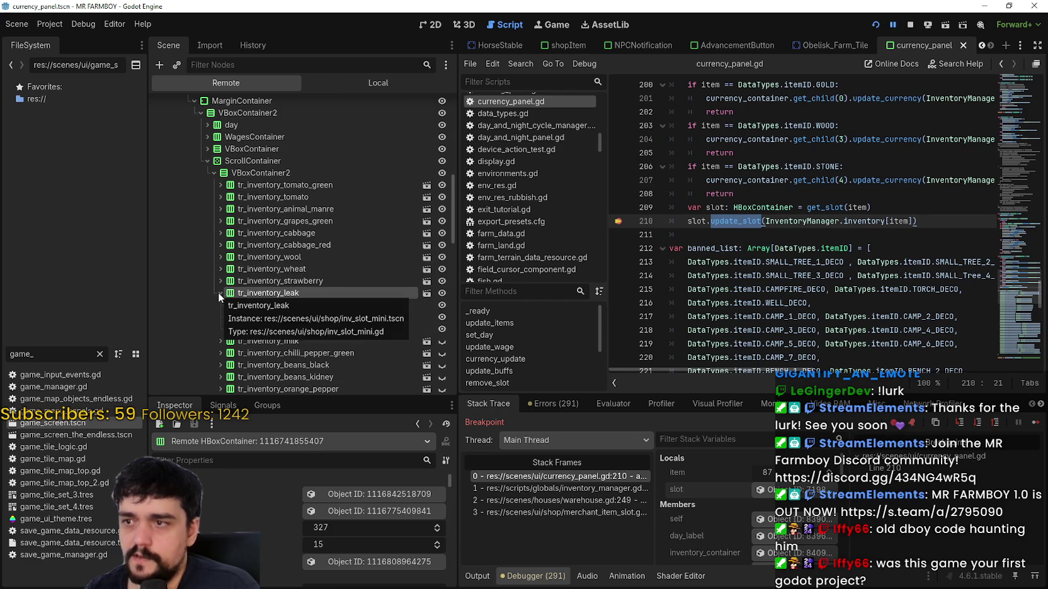
{"action": "left_click", "coordinate": [219, 292]}
{"action": "scroll", "coordinate": [279, 292], "scroll_direction": "down", "scroll_amount": 10}
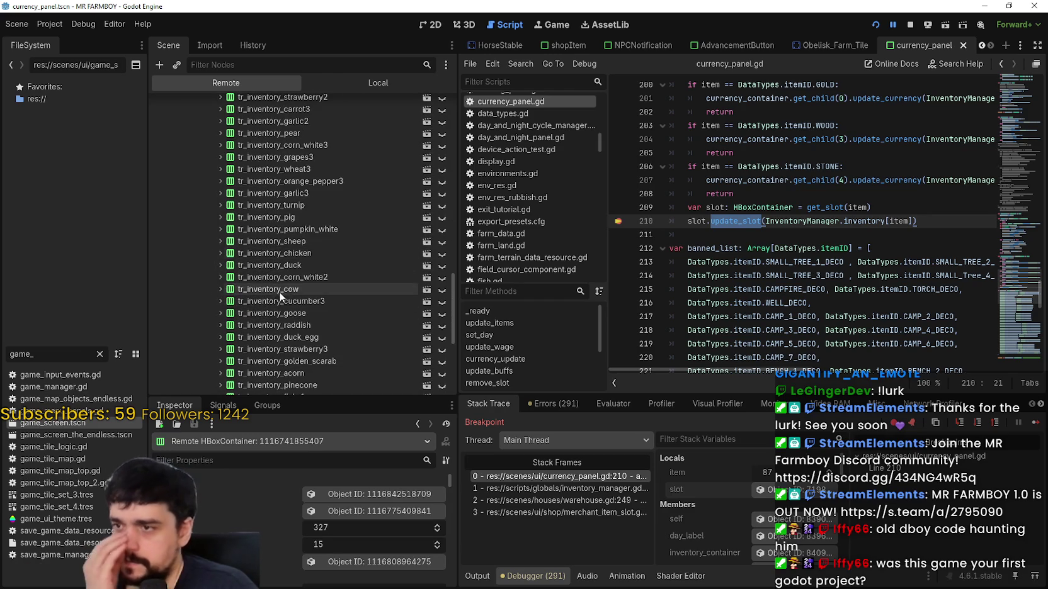
{"action": "left_click", "coordinate": [220, 180]}
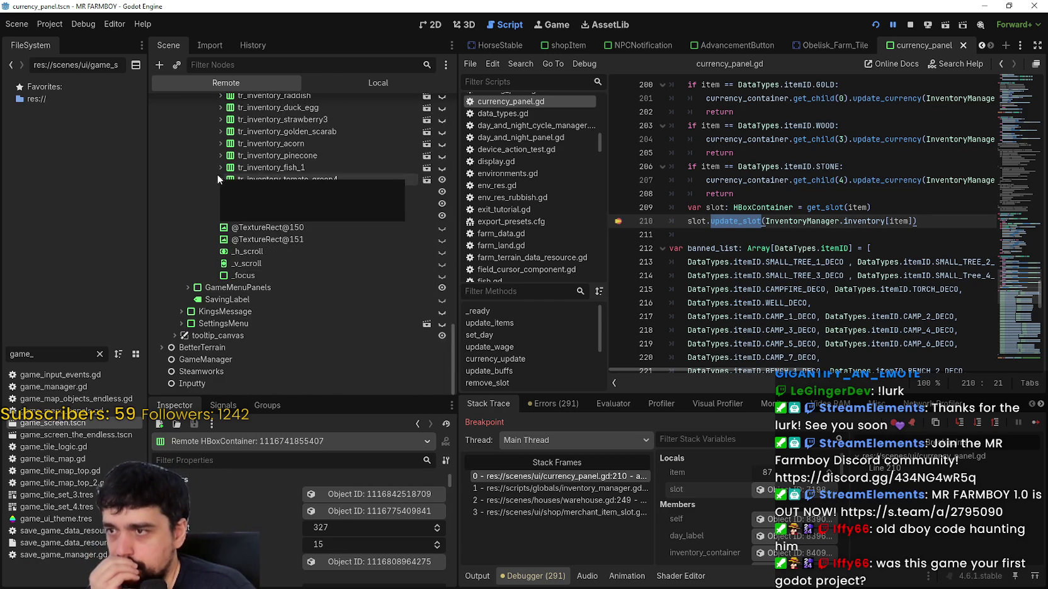
{"action": "left_click", "coordinate": [217, 177]}
{"action": "left_click", "coordinate": [219, 180]}
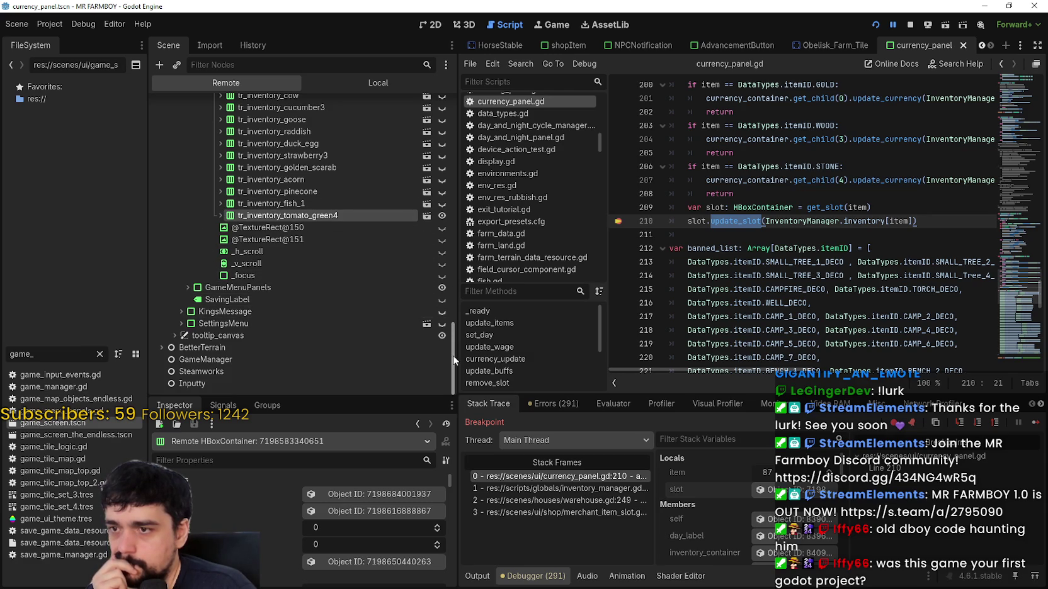
{"action": "left_click_drag", "start_coordinate": [452, 355], "coordinate": [461, 239]}
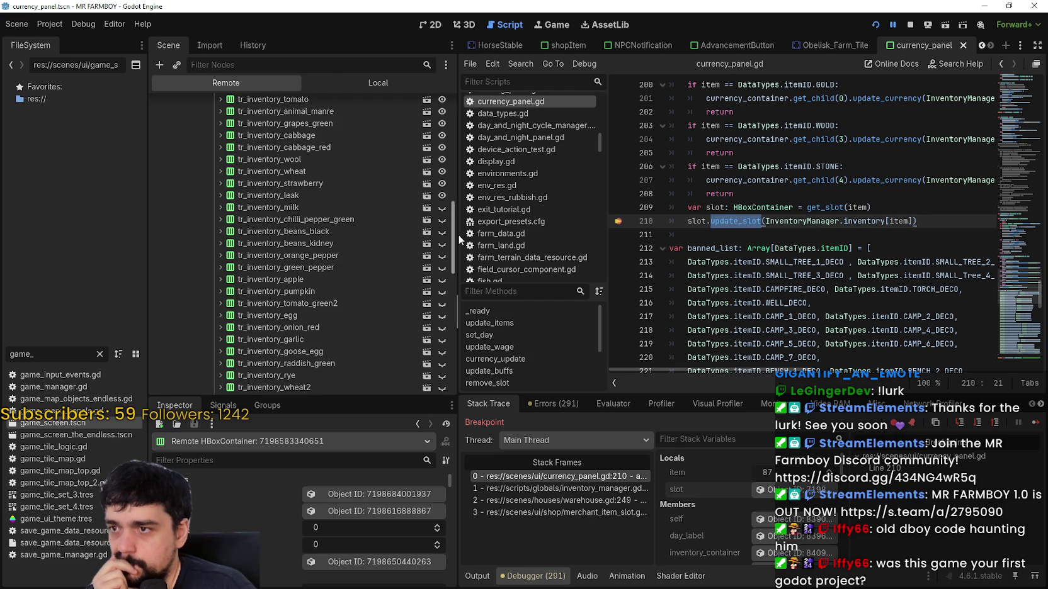
{"action": "left_click_drag", "start_coordinate": [460, 240], "coordinate": [460, 240]}
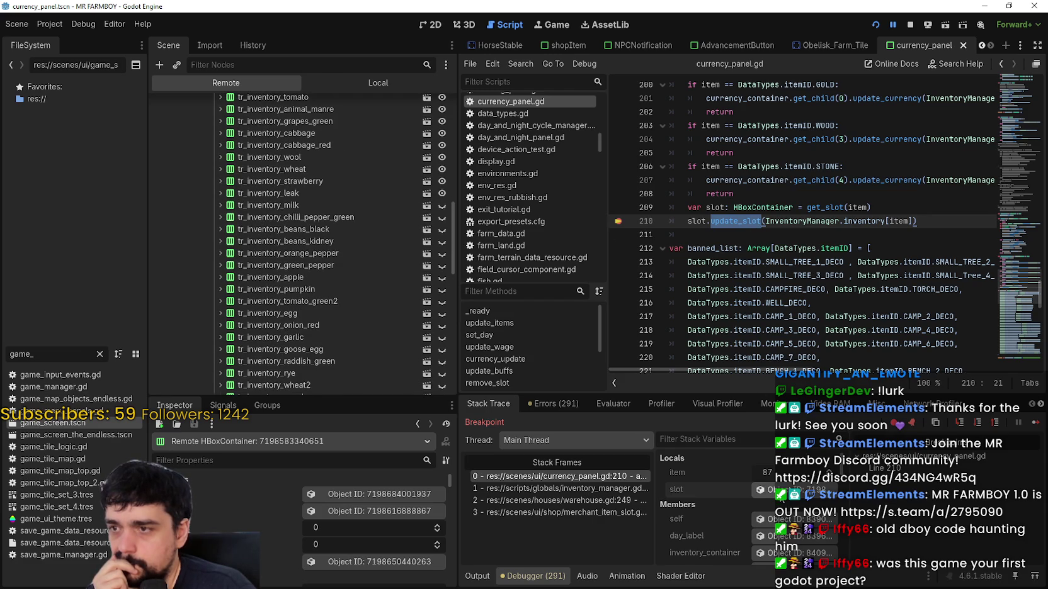
{"action": "left_click", "coordinate": [355, 378]}
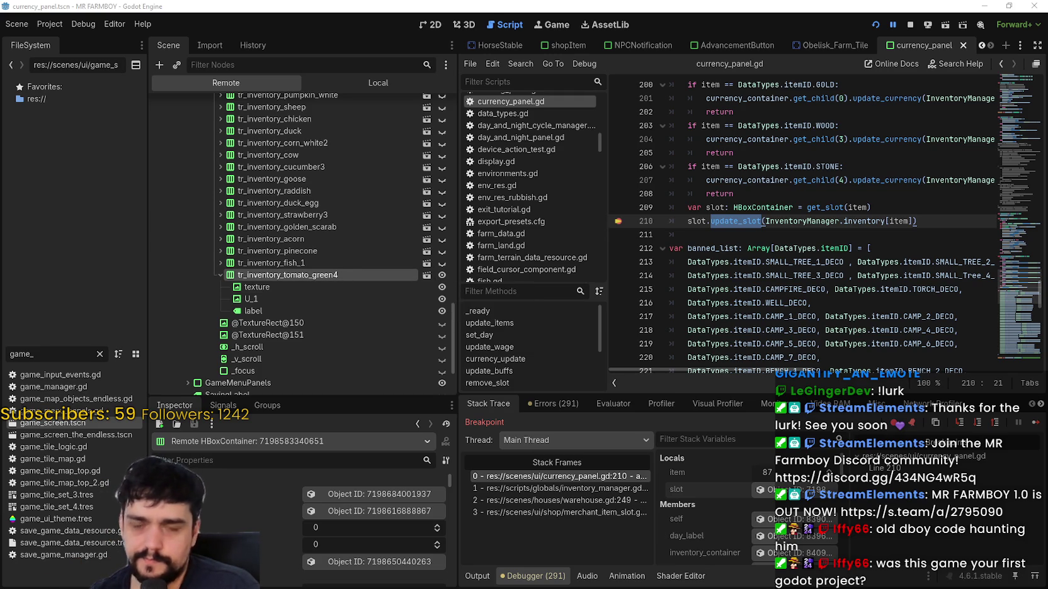
- Bring the game's warehouse inventory forward and select tomato_green4's U_1 node
{"action": "key", "text": "F12"}
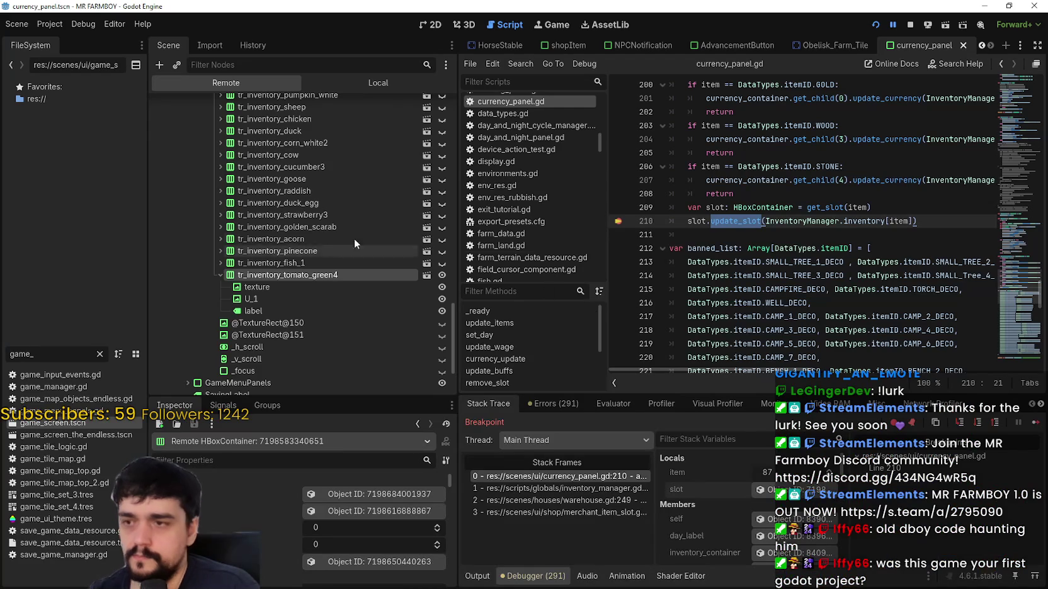
{"action": "left_click", "coordinate": [289, 335]}
{"action": "left_click", "coordinate": [289, 298]}
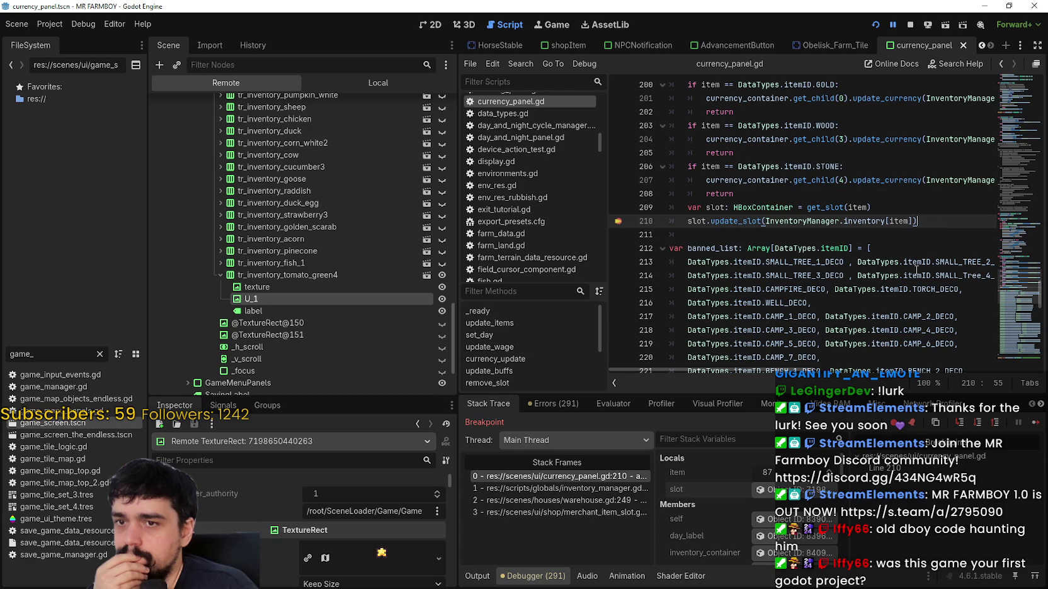
- Review currency_panel.gd around line 210 and open tomato_green4's inv_slot_mini scene in the editor
{"action": "scroll", "coordinate": [916, 269], "scroll_direction": "up", "scroll_amount": 5}
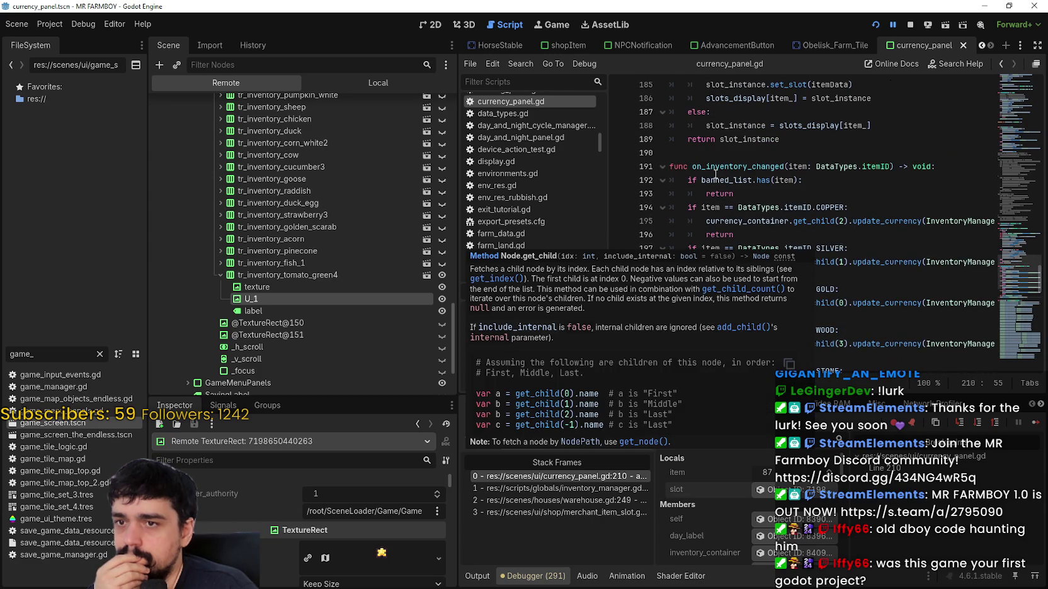
{"action": "scroll", "coordinate": [762, 275], "scroll_direction": "down", "scroll_amount": 8}
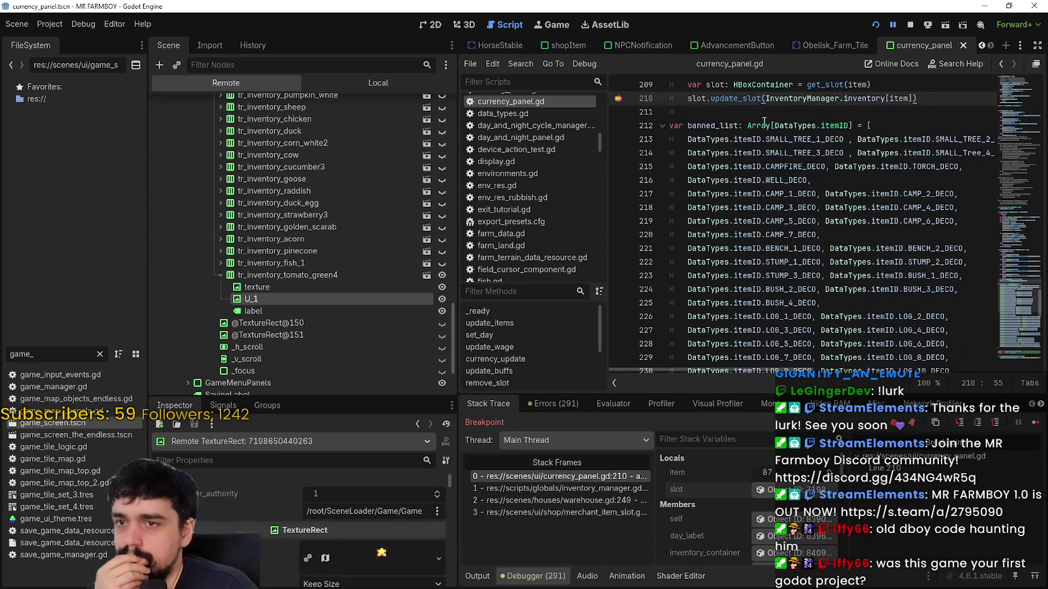
{"action": "scroll", "coordinate": [951, 282], "scroll_direction": "down", "scroll_amount": 3}
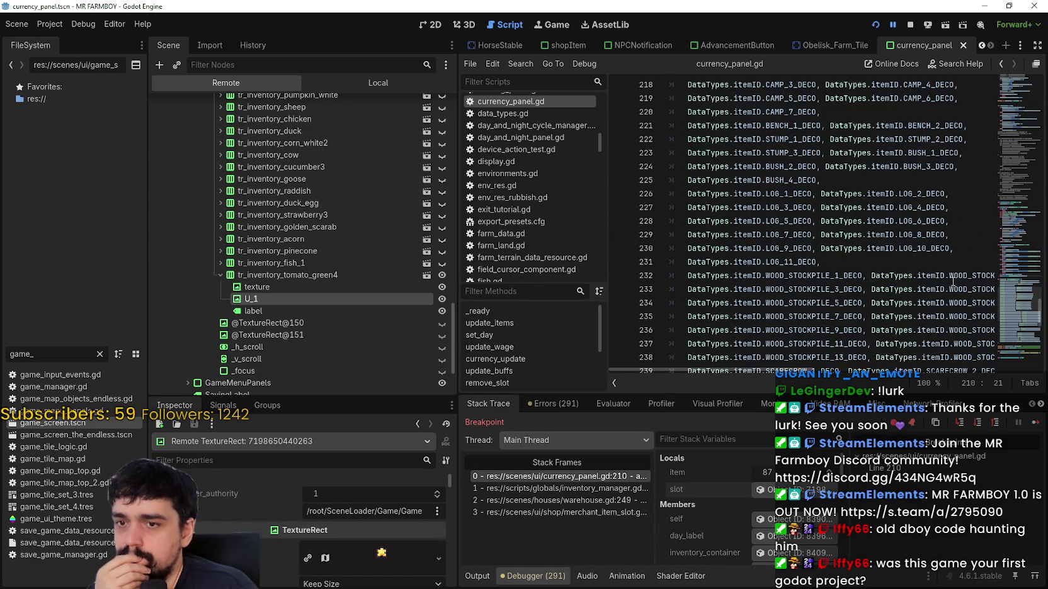
{"action": "scroll", "coordinate": [1023, 307], "scroll_direction": "up", "scroll_amount": 7}
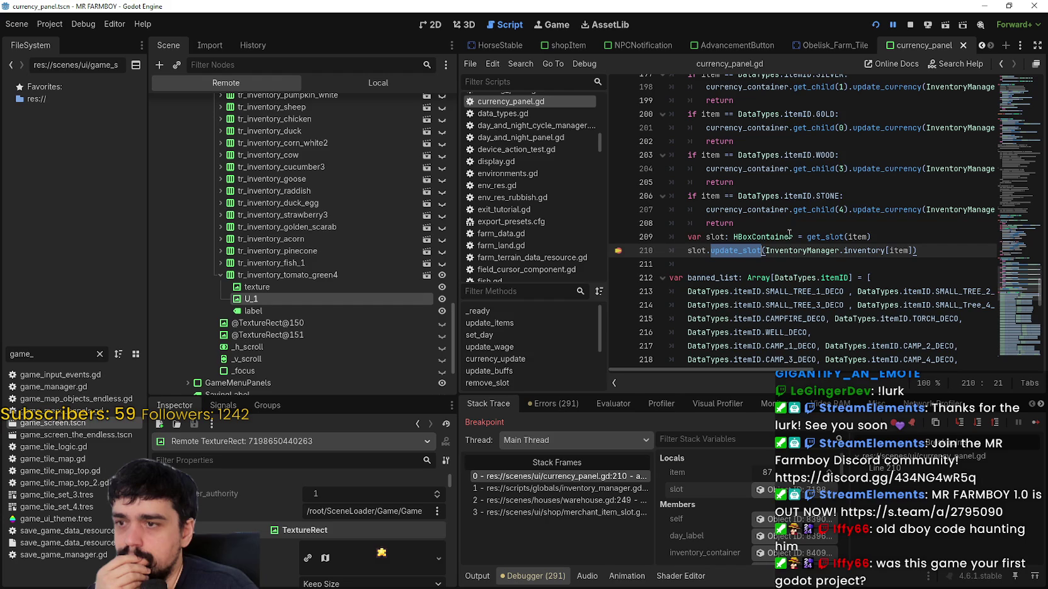
{"action": "left_click", "coordinate": [428, 275]}
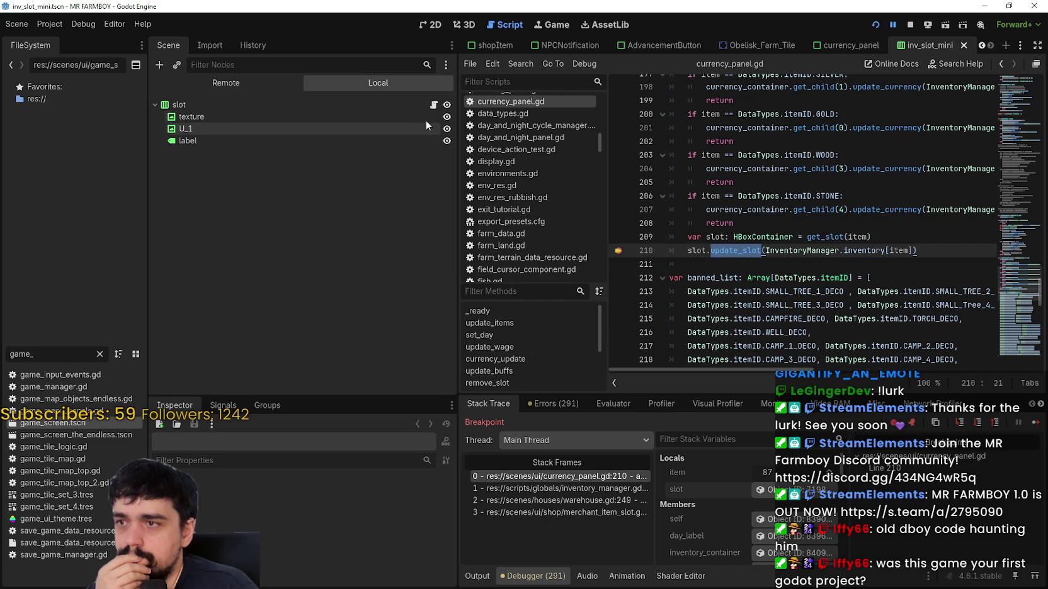
- Open inv_slot_mini.gd from the slot node and read through update_slot
{"action": "left_click", "coordinate": [434, 105]}
{"action": "scroll", "coordinate": [814, 270], "scroll_direction": "down", "scroll_amount": 2}
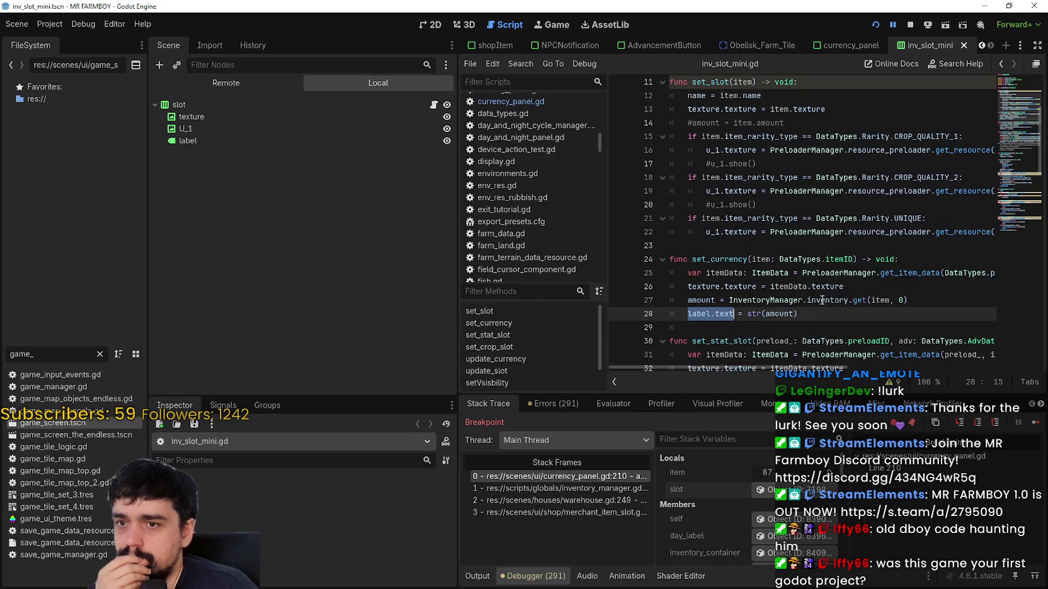
{"action": "scroll", "coordinate": [814, 270], "scroll_direction": "up", "scroll_amount": 4}
{"action": "scroll", "coordinate": [814, 271], "scroll_direction": "down", "scroll_amount": 7}
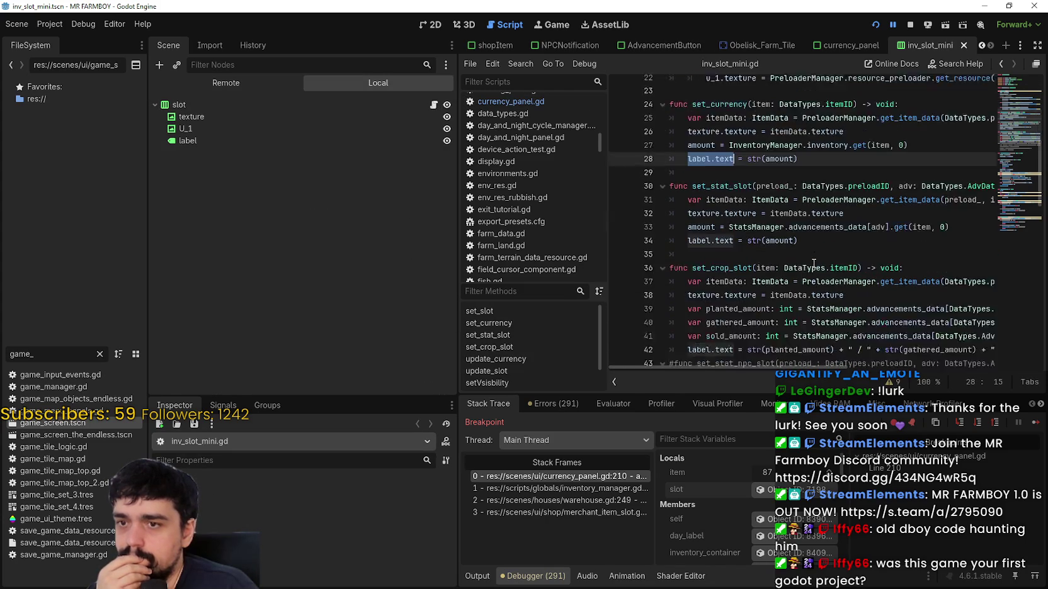
{"action": "scroll", "coordinate": [813, 261], "scroll_direction": "down", "scroll_amount": 7}
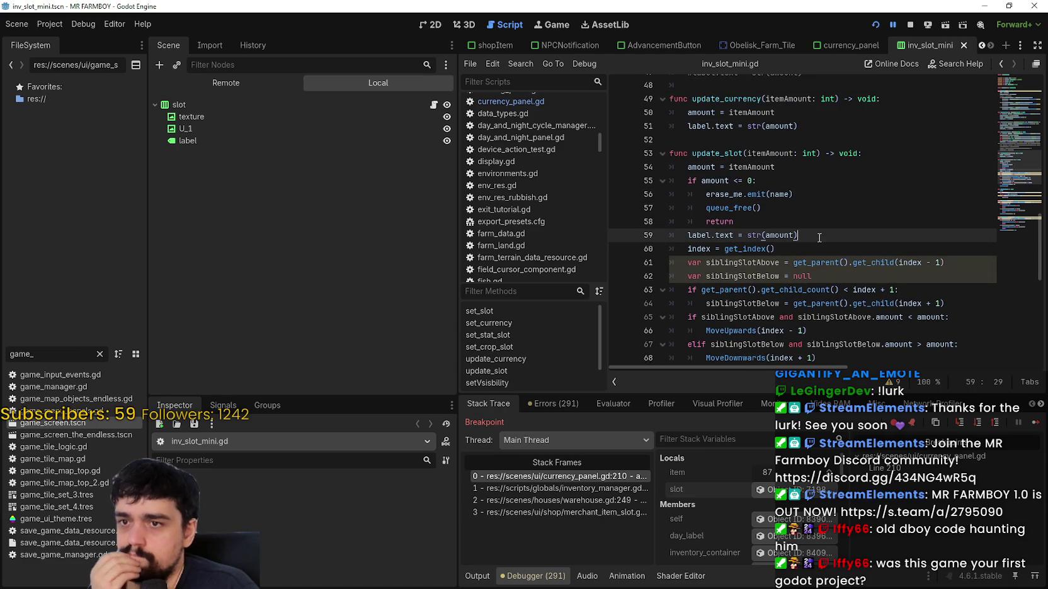
{"action": "scroll", "coordinate": [817, 238], "scroll_direction": "down", "scroll_amount": 3}
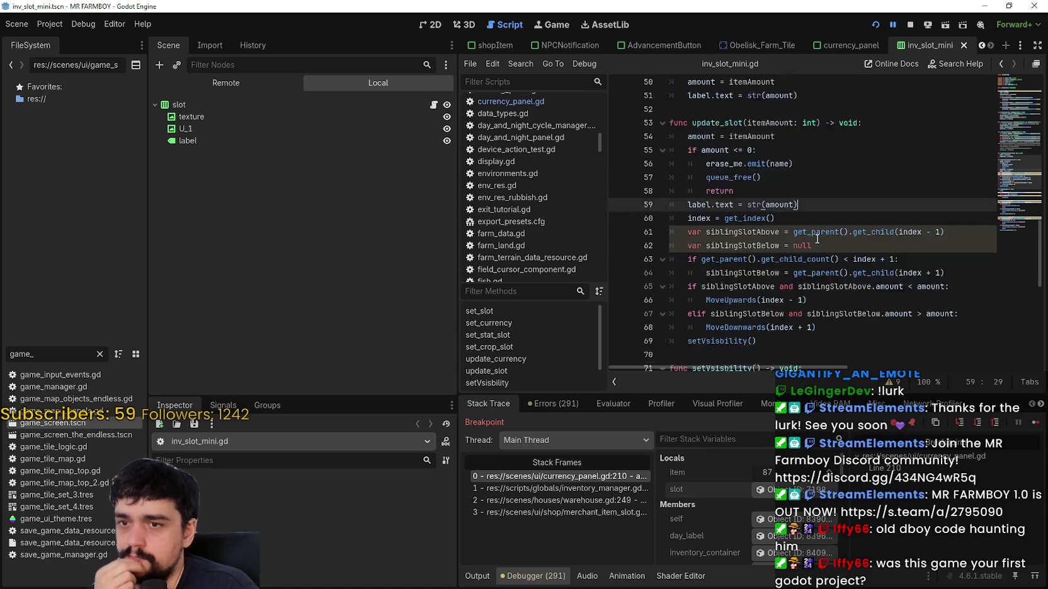
- Highlight every setVsisbility usage, then review the MoveUpwards and MoveDownwards functions
{"action": "double_click", "coordinate": [738, 247]}
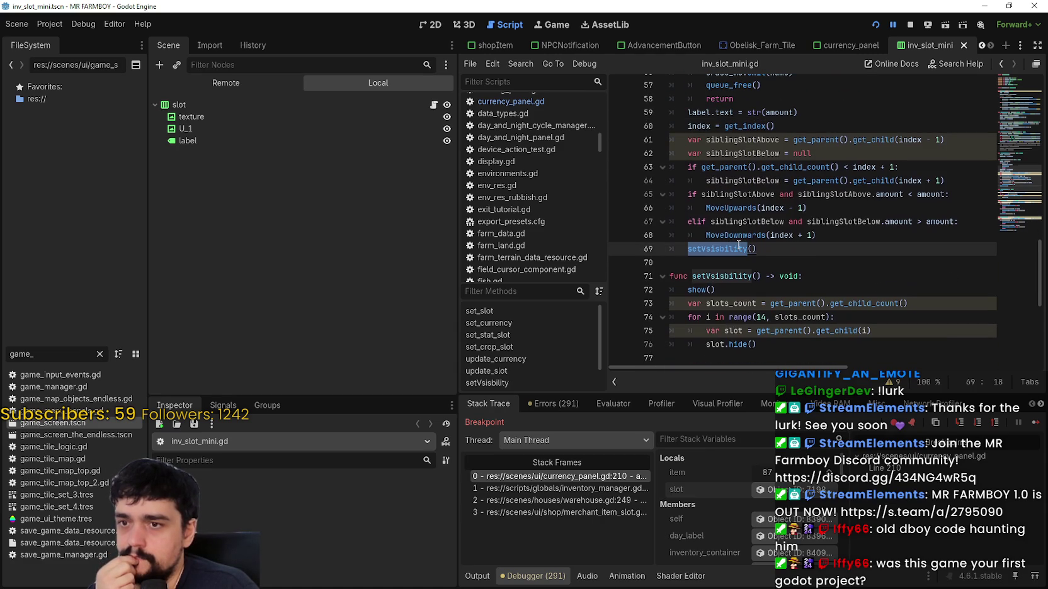
{"action": "scroll", "coordinate": [738, 245], "scroll_direction": "down", "scroll_amount": 2}
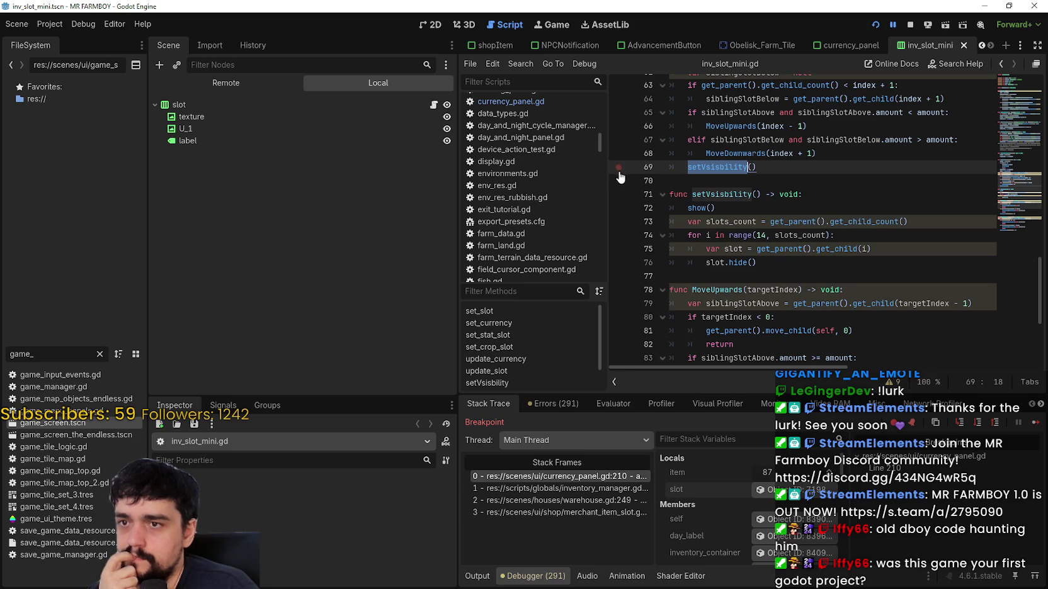
{"action": "left_click", "coordinate": [803, 267]}
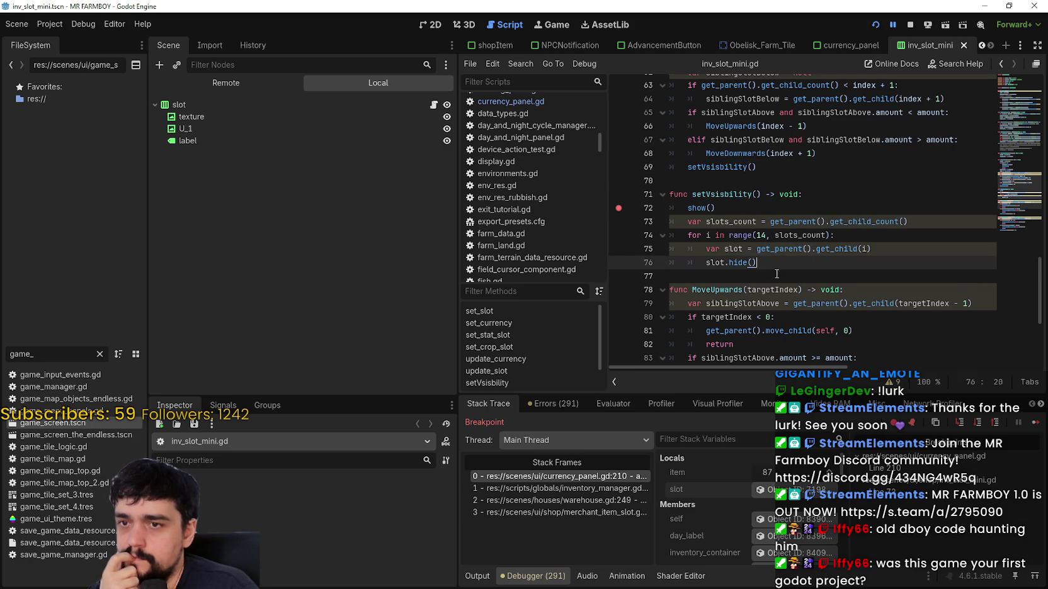
{"action": "scroll", "coordinate": [776, 273], "scroll_direction": "down", "scroll_amount": 2}
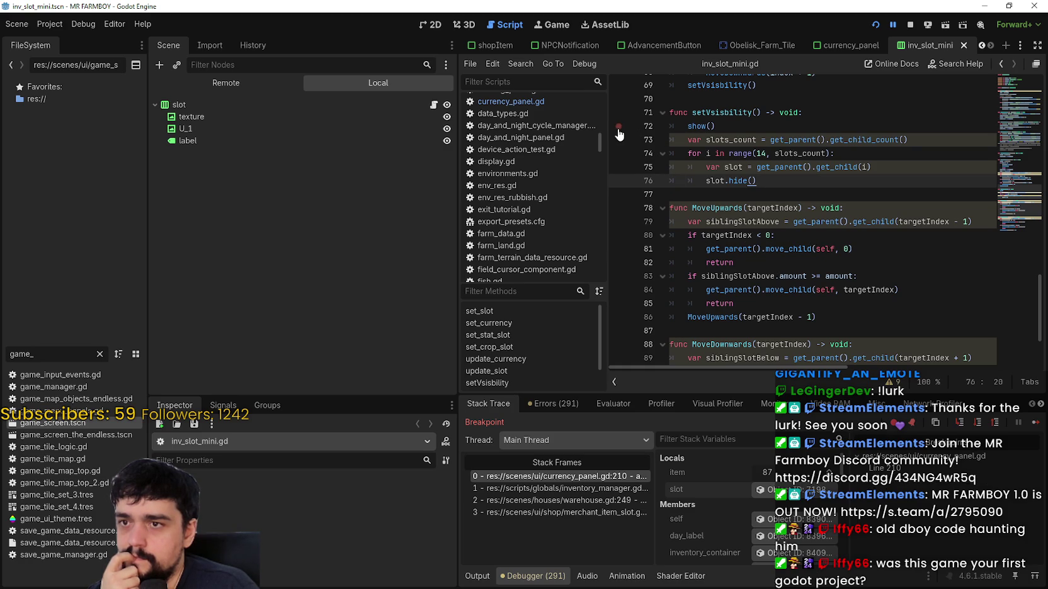
{"action": "scroll", "coordinate": [812, 309], "scroll_direction": "down", "scroll_amount": 3}
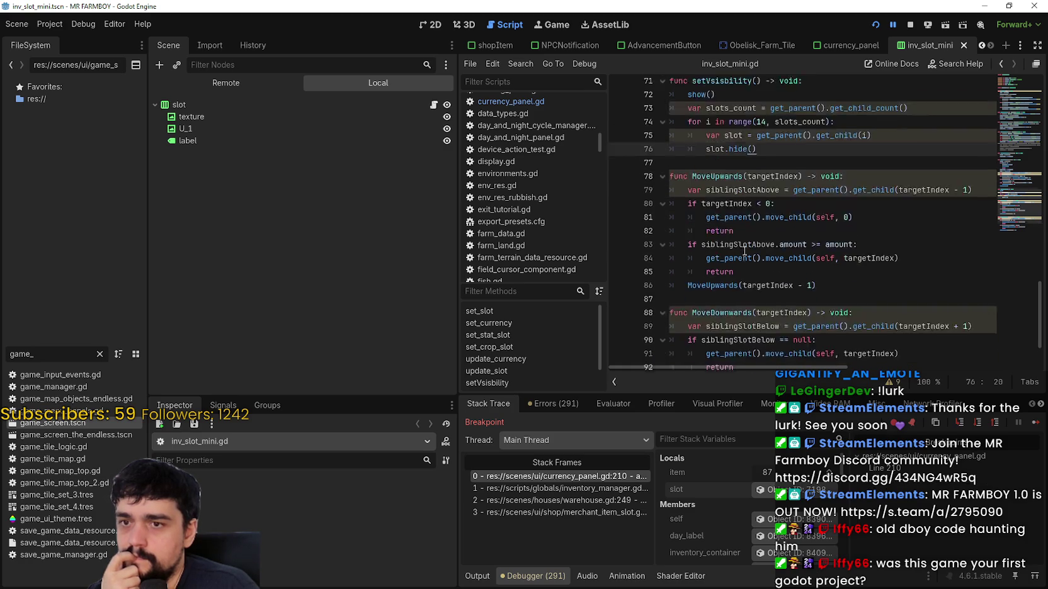
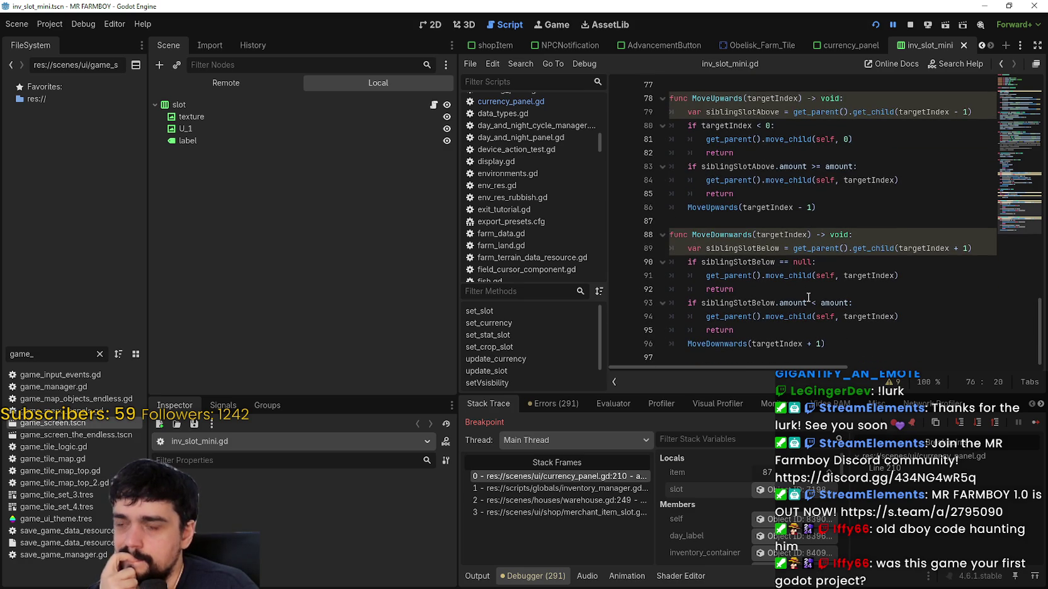
- Resume past the currency_panel.gd:210 breakpoint repeatedly while returning Green Tomato stock to inventory (80)
{"action": "left_click", "coordinate": [1032, 428]}
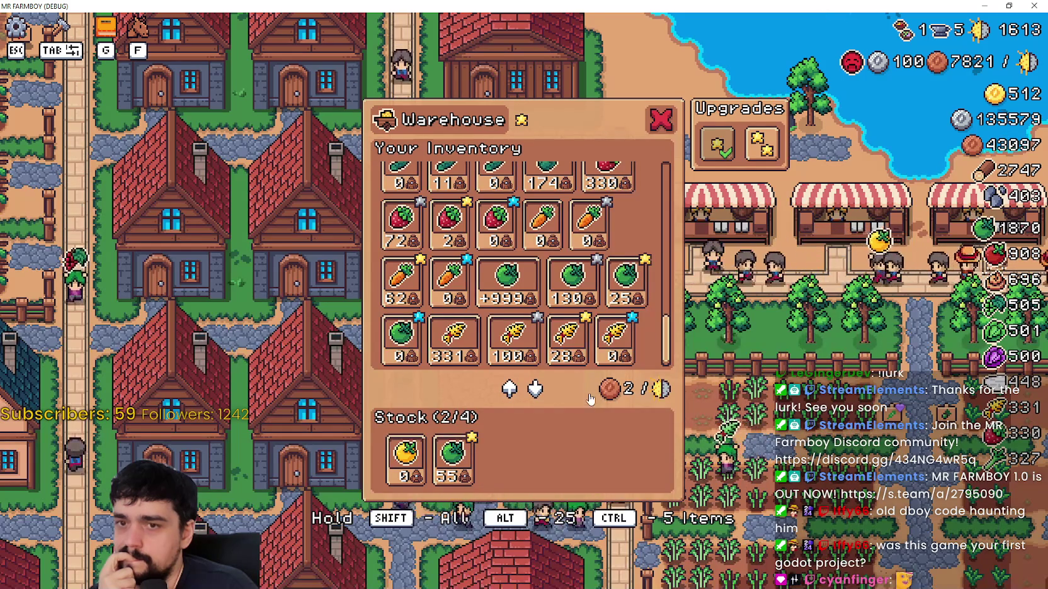
{"action": "mouse_move", "coordinate": [462, 472]}
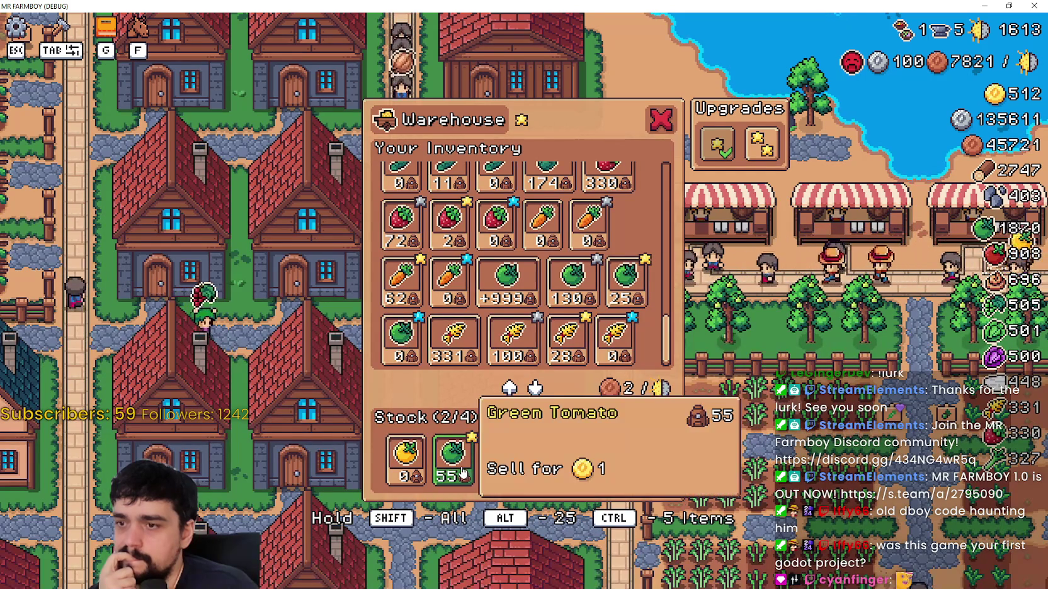
{"action": "left_click", "coordinate": [461, 471]}
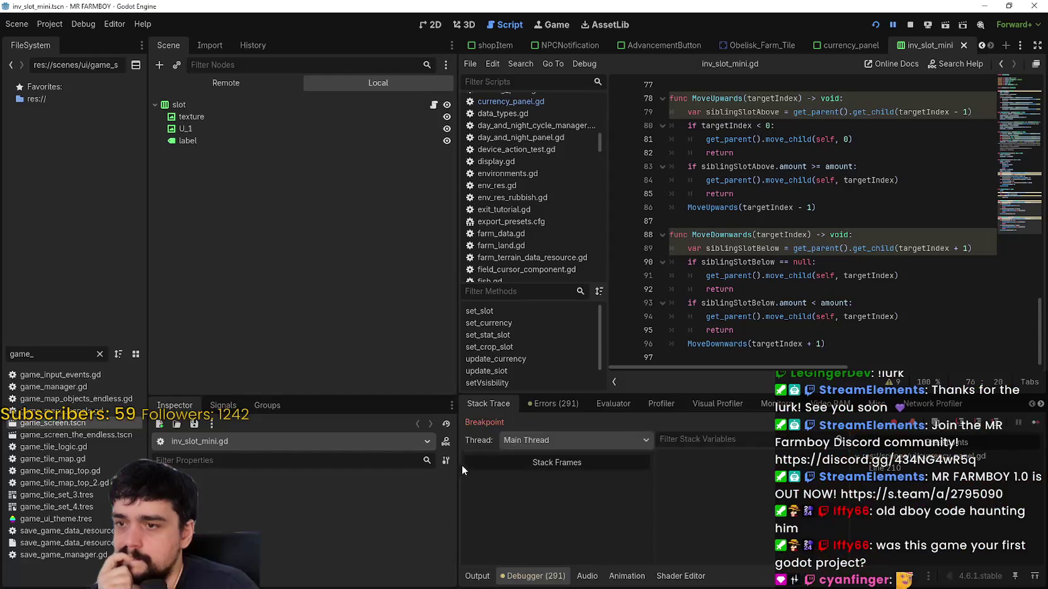
{"action": "left_click", "coordinate": [1032, 426]}
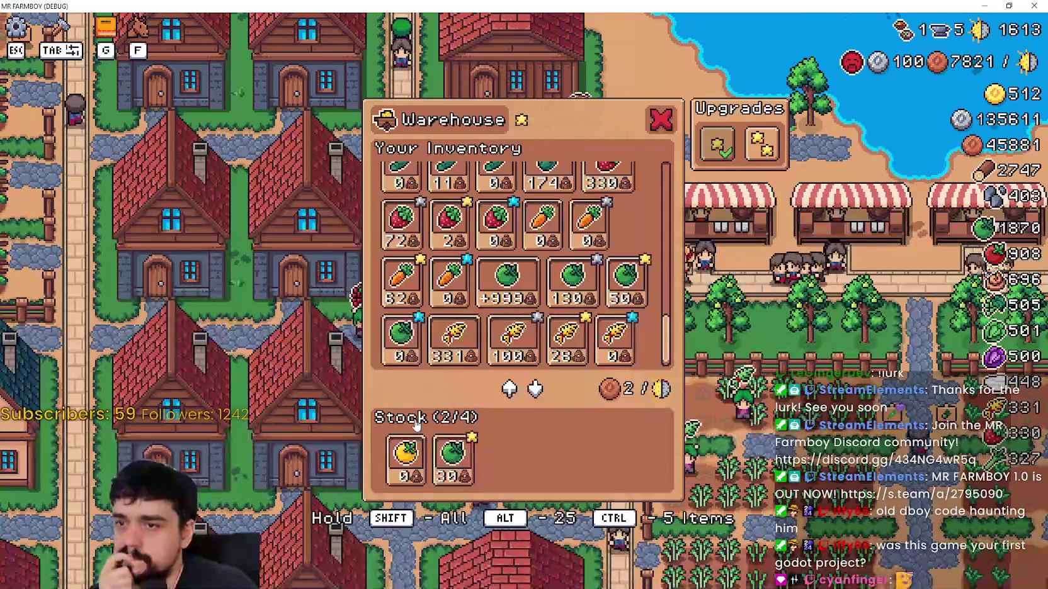
{"action": "left_click", "coordinate": [461, 471]}
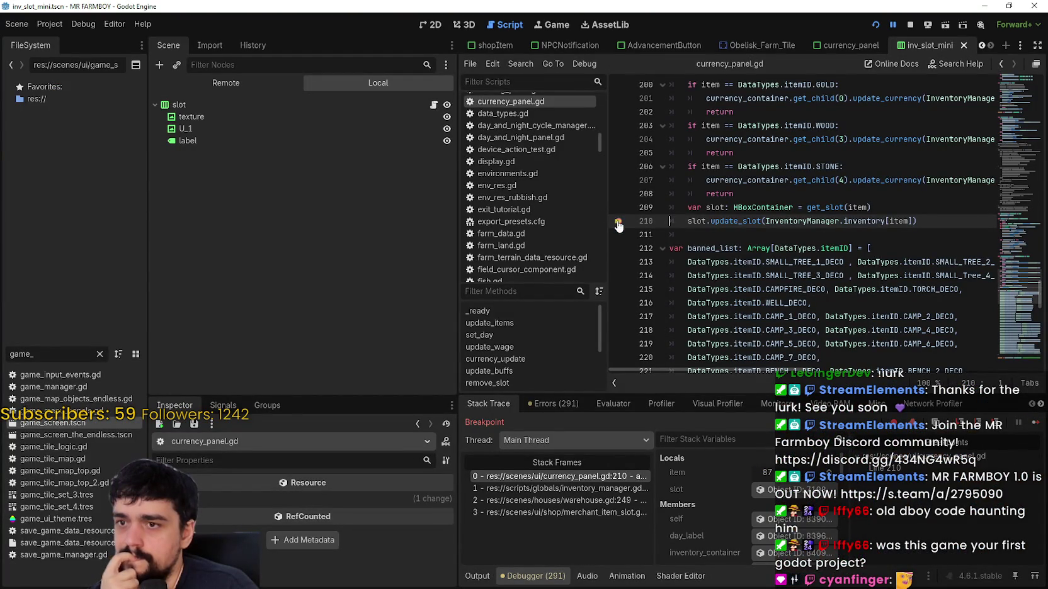
{"action": "left_click", "coordinate": [1024, 427]}
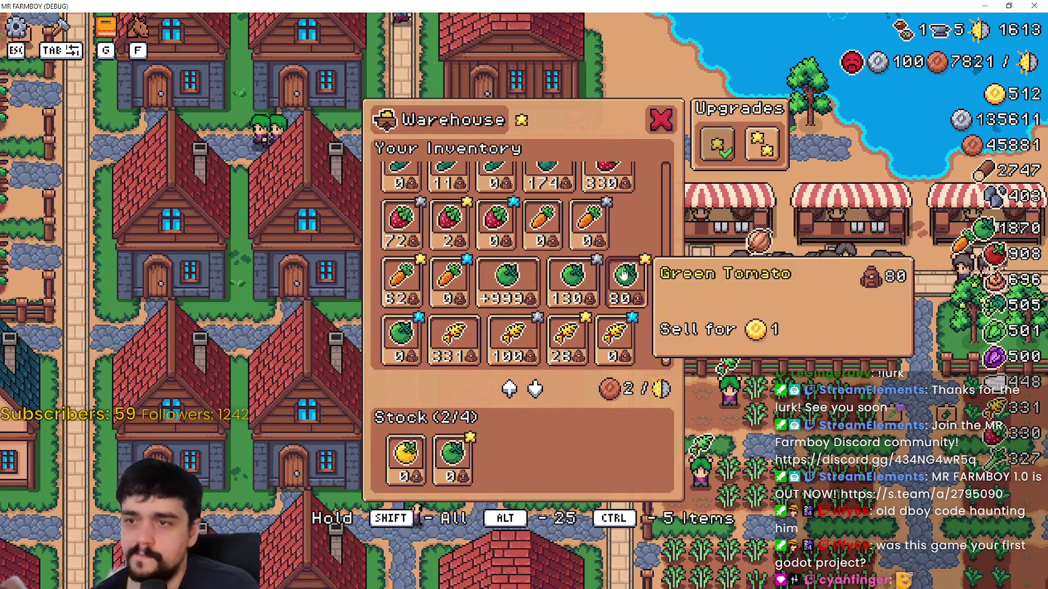
- Move all 330 strawberries from the warehouse inventory into stock
{"action": "scroll", "coordinate": [610, 321], "scroll_direction": "up", "scroll_amount": 3}
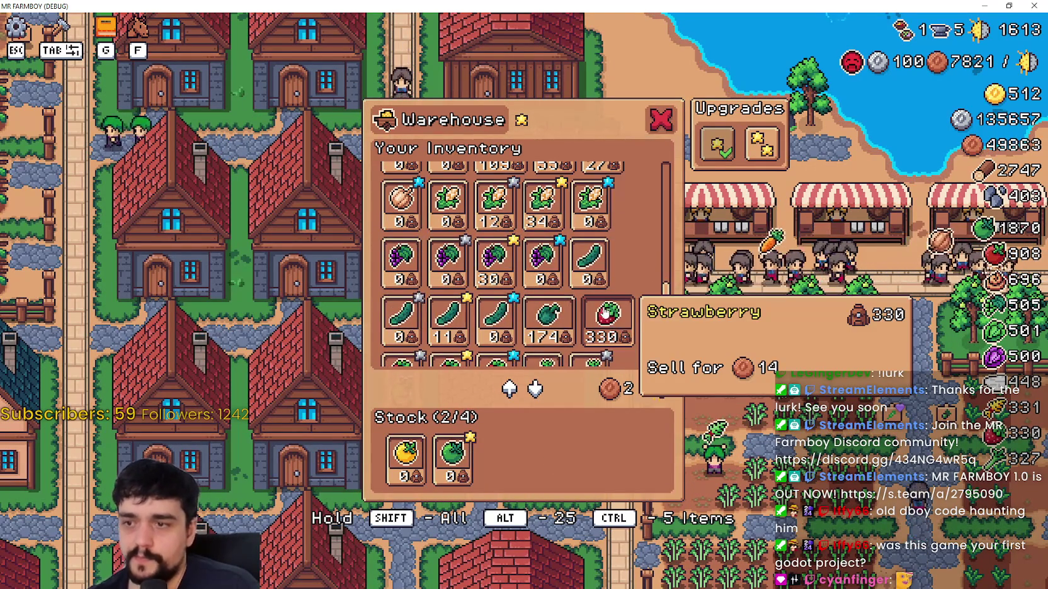
{"action": "scroll", "coordinate": [604, 313], "scroll_direction": "down", "scroll_amount": 1}
{"action": "left_click", "coordinate": [617, 279], "text": "alt"}
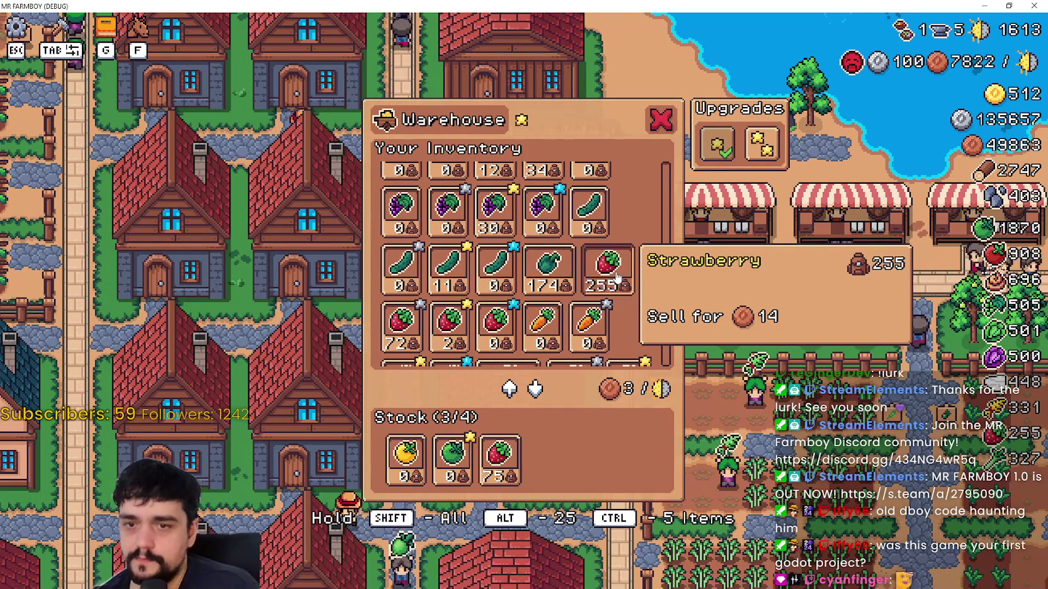
{"action": "left_click", "coordinate": [617, 279], "text": "alt"}
{"action": "left_click", "coordinate": [617, 279], "text": "alt"}
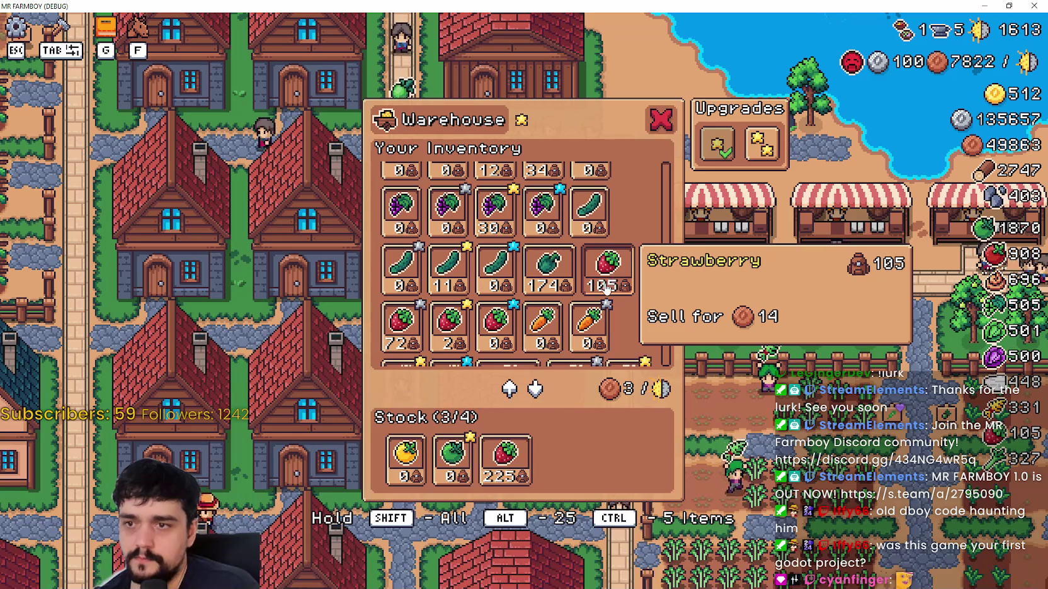
{"action": "left_click", "coordinate": [606, 287], "text": "alt"}
{"action": "left_click", "coordinate": [613, 284], "text": "alt"}
{"action": "left_click", "coordinate": [598, 277], "text": "alt"}
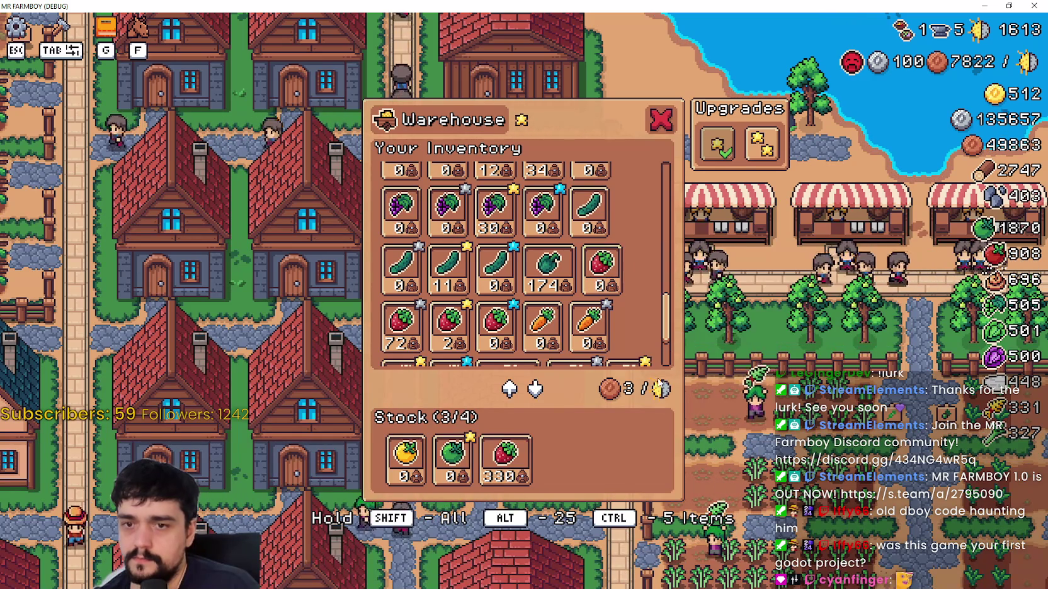
- Fill the fourth stock slot with all 174 green peppers, making stock 4/4
{"action": "scroll", "coordinate": [629, 296], "scroll_direction": "up", "scroll_amount": 2}
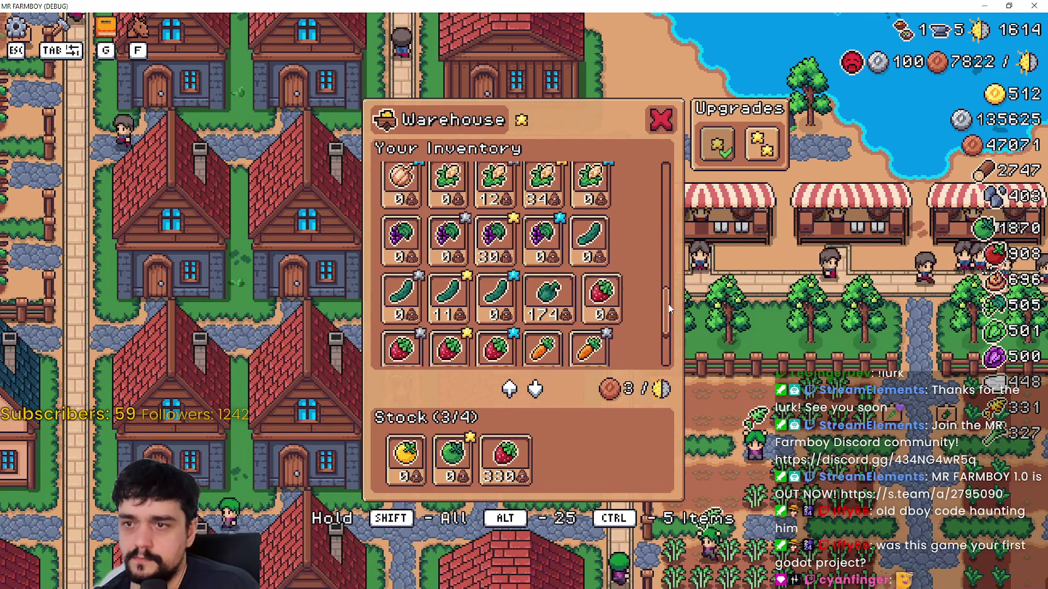
{"action": "left_click", "coordinate": [544, 323], "text": "alt"}
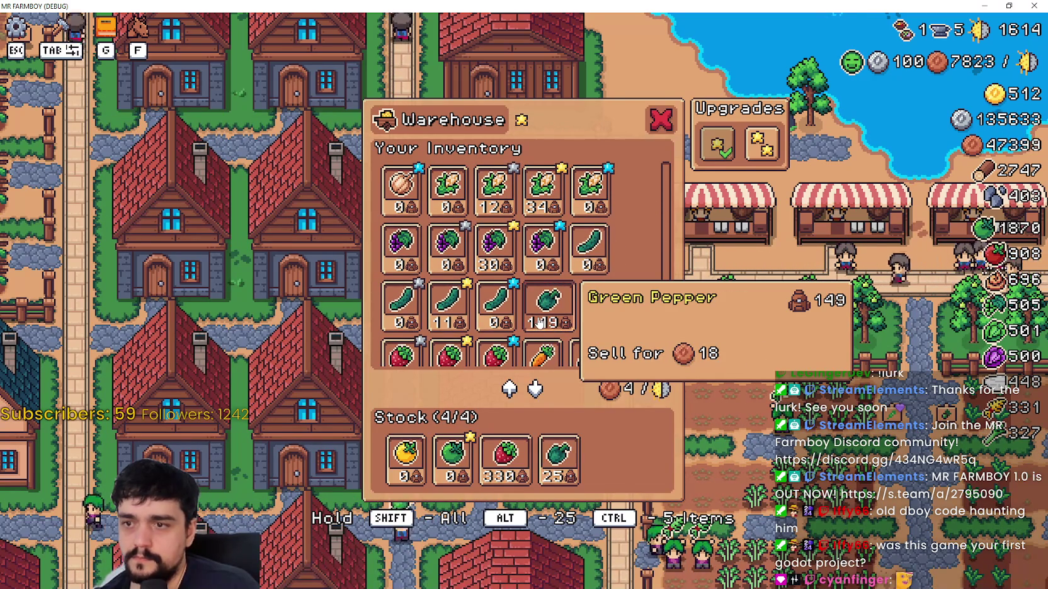
{"action": "left_click", "coordinate": [540, 322], "text": "alt"}
{"action": "left_click", "coordinate": [543, 322], "text": "alt"}
{"action": "left_click", "coordinate": [543, 322], "text": "alt"}
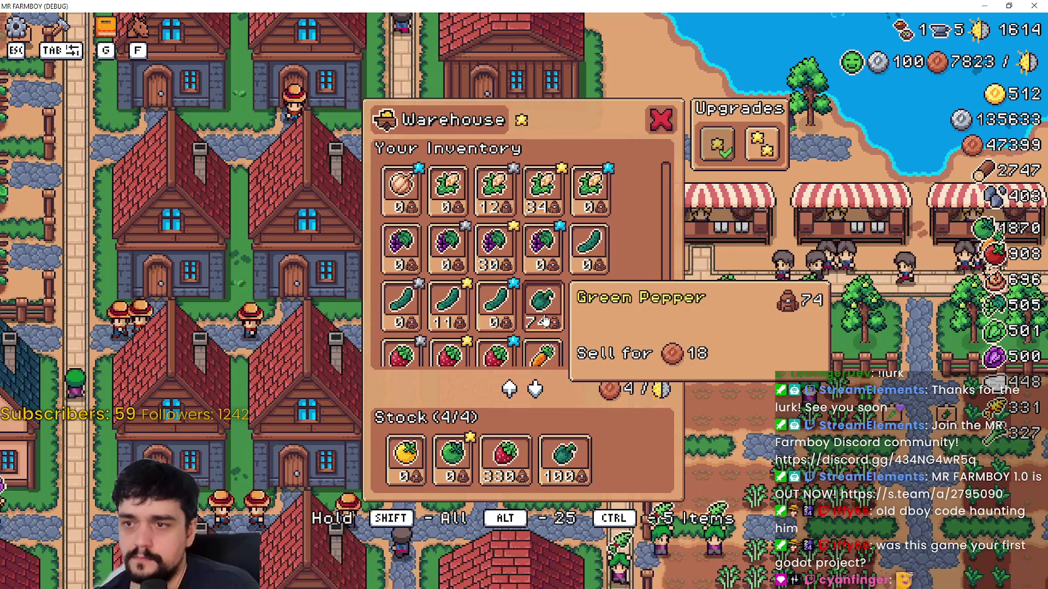
{"action": "left_click", "coordinate": [541, 320], "text": "alt"}
{"action": "left_click", "coordinate": [538, 318], "text": "alt"}
{"action": "left_click", "coordinate": [536, 318], "text": "alt"}
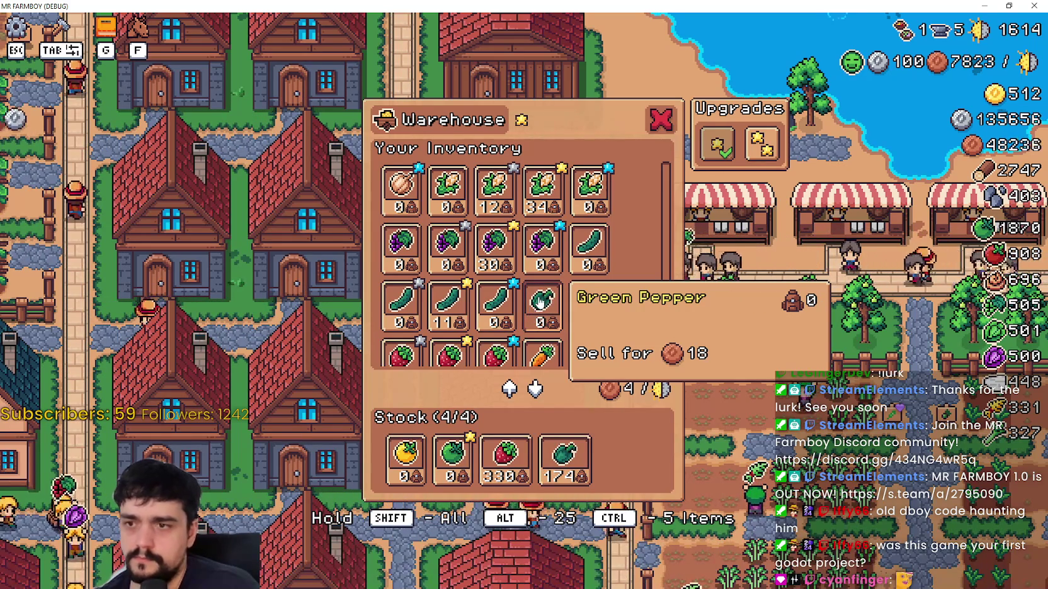
{"action": "scroll", "coordinate": [630, 300], "scroll_direction": "up", "scroll_amount": 1}
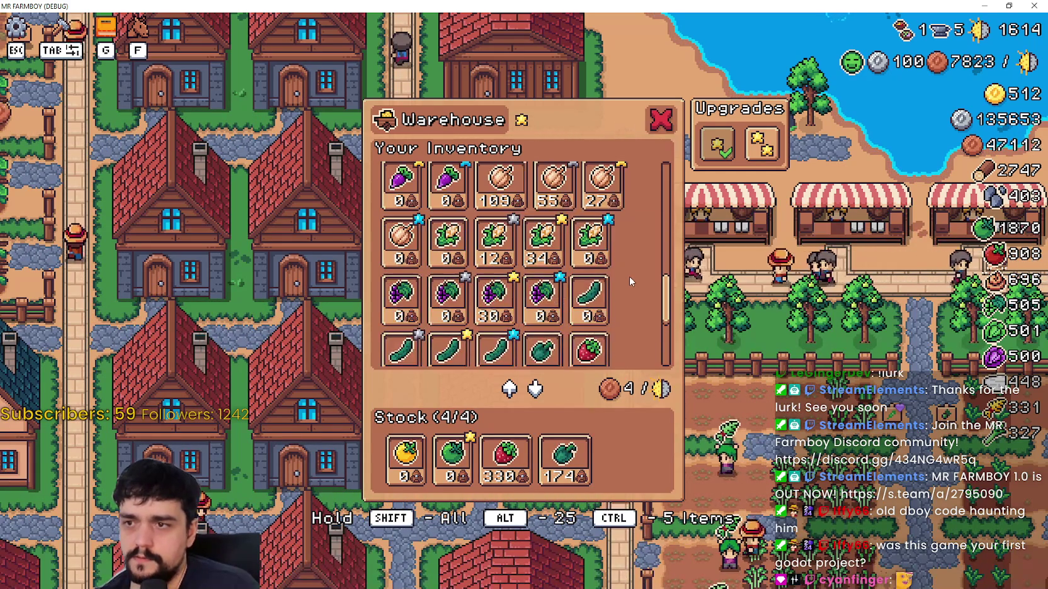
{"action": "scroll", "coordinate": [630, 282], "scroll_direction": "down", "scroll_amount": 5}
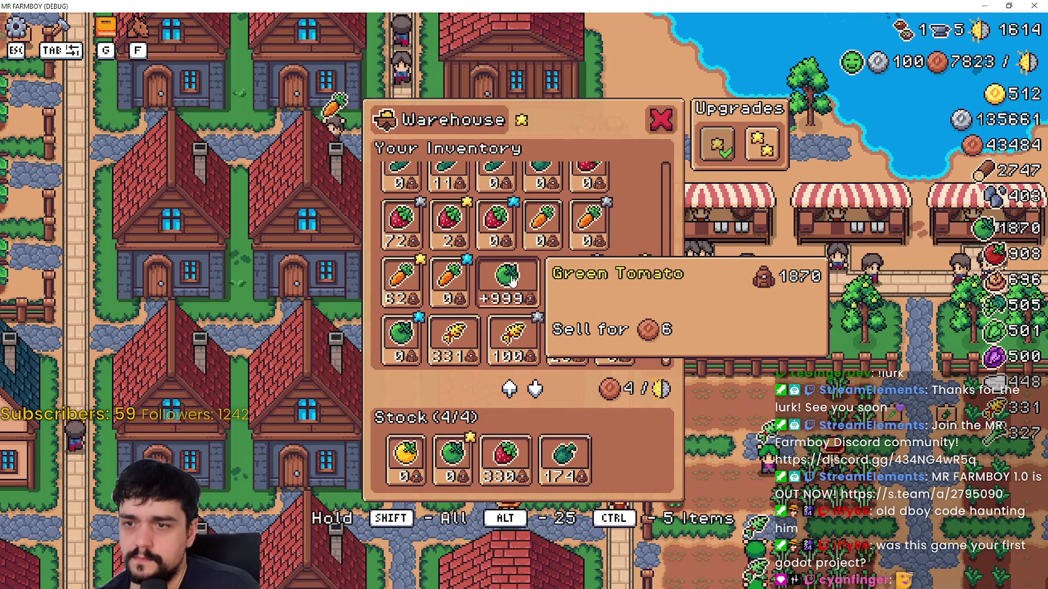
- Buy the second warehouse upgrade and stock over 999 green tomatoes in the new slot
{"action": "left_click", "coordinate": [762, 143]}
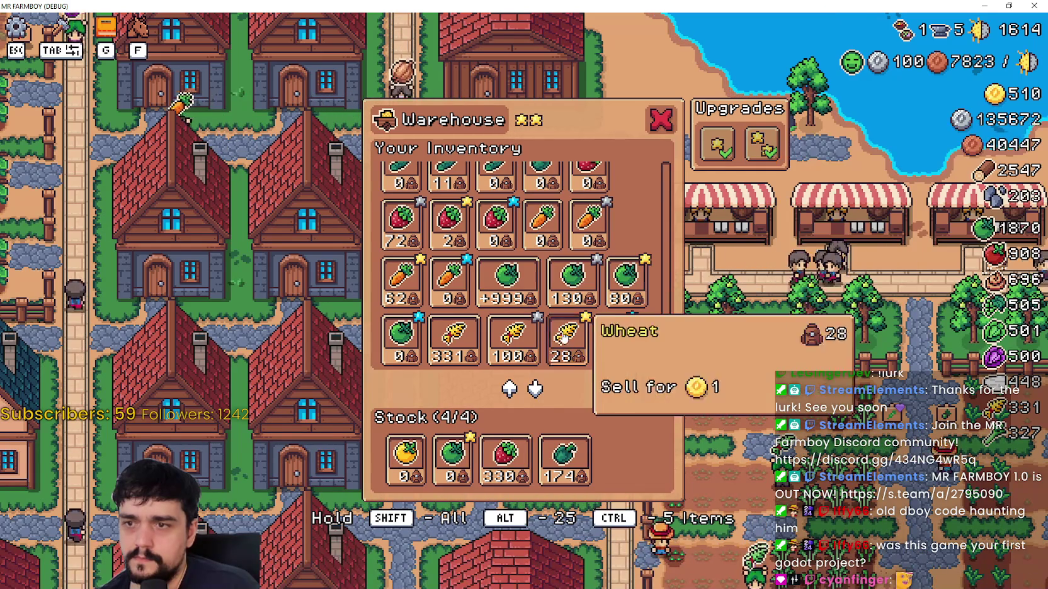
{"action": "left_click", "coordinate": [513, 294]}
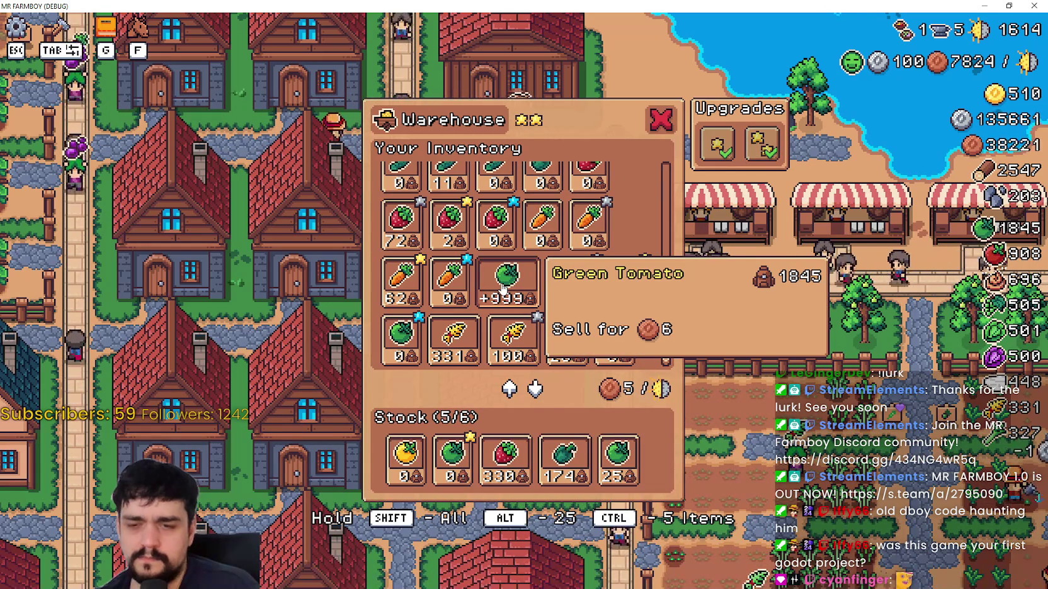
{"action": "left_click", "coordinate": [503, 290]}
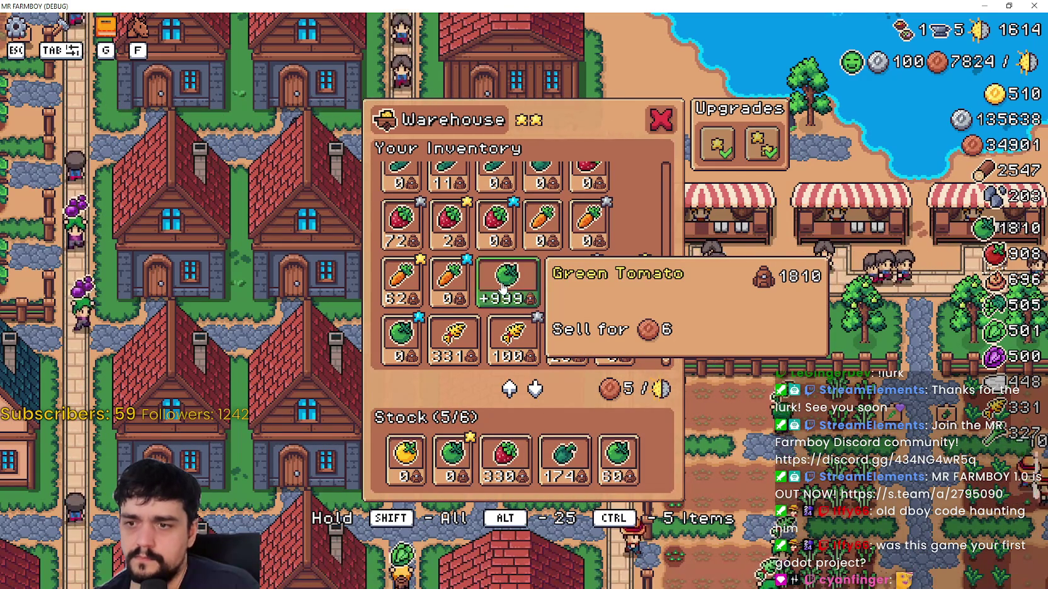
{"action": "left_click", "coordinate": [504, 290]}
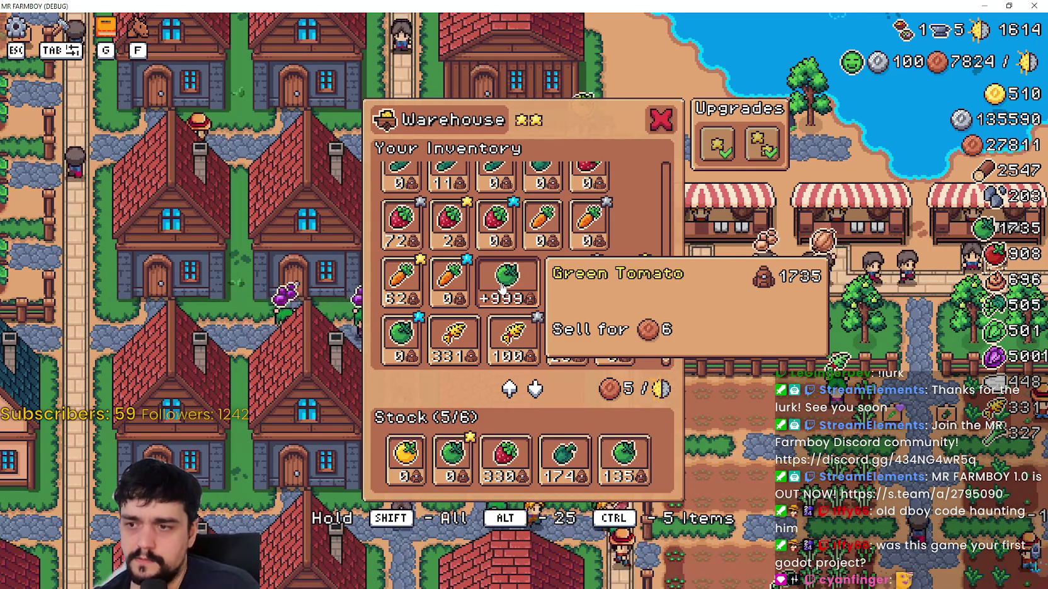
{"action": "left_click", "coordinate": [502, 288], "text": "alt"}
{"action": "left_click", "coordinate": [502, 289], "text": "alt"}
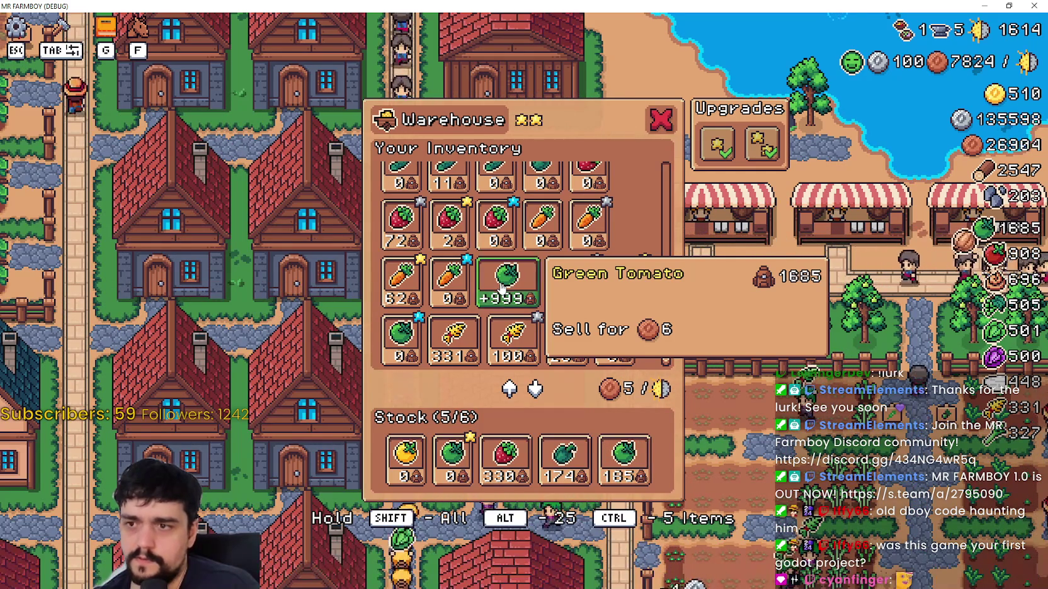
{"action": "left_click", "coordinate": [502, 289], "text": "alt"}
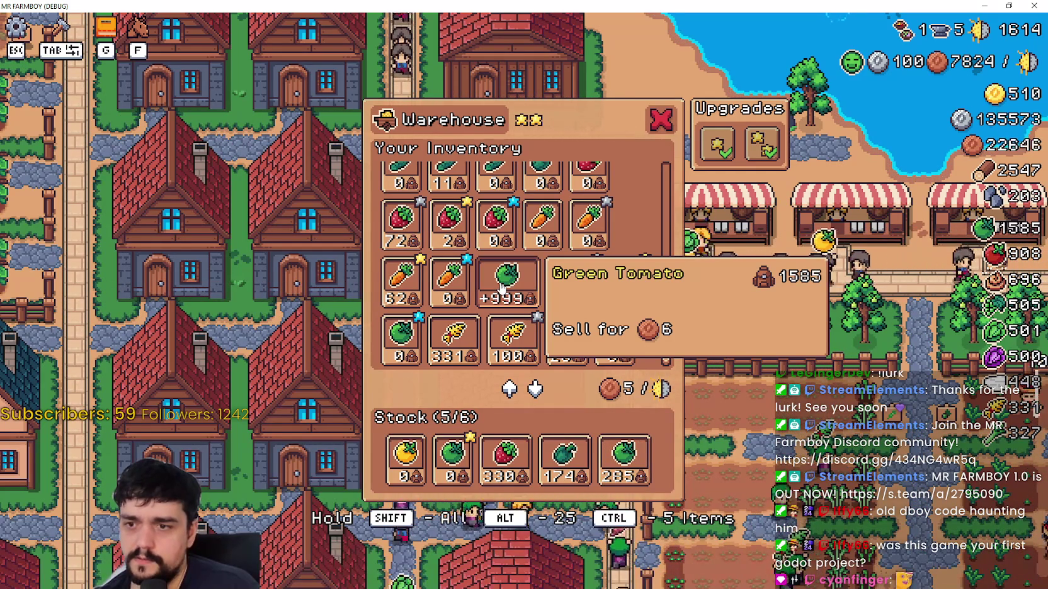
{"action": "left_click", "coordinate": [502, 288], "text": "alt"}
{"action": "left_click", "coordinate": [501, 287], "text": "alt"}
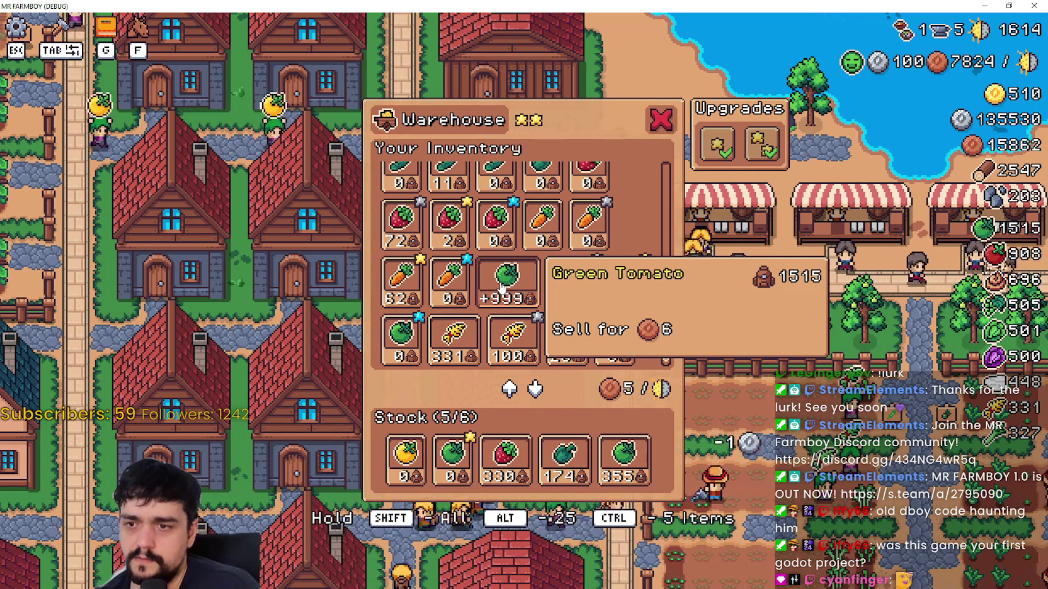
{"action": "left_click", "coordinate": [501, 288], "text": "alt"}
{"action": "left_click", "coordinate": [502, 288]}
{"action": "left_click", "coordinate": [502, 288]}
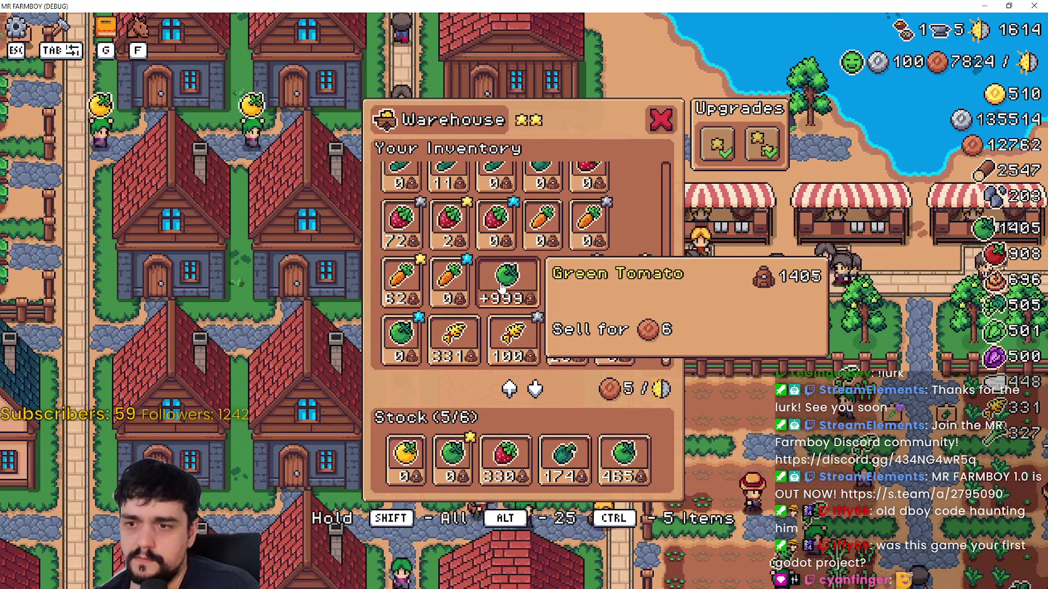
{"action": "left_click", "coordinate": [502, 288]}
{"action": "left_click", "coordinate": [501, 287]}
{"action": "left_click", "coordinate": [502, 288], "text": "shift"}
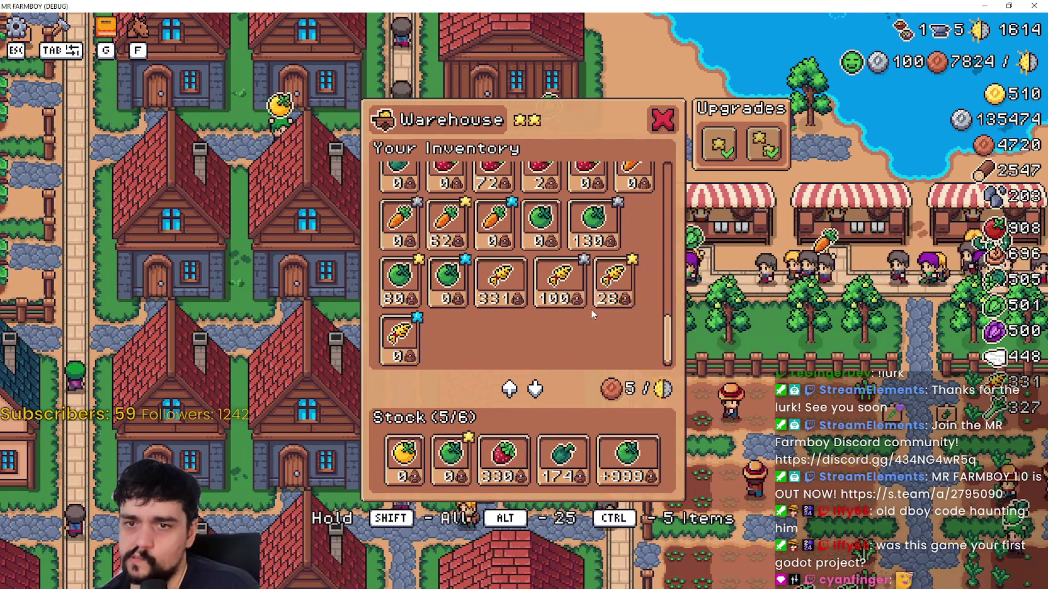
- Close the warehouse panel to return to the town map
{"action": "scroll", "coordinate": [634, 311], "scroll_direction": "up", "scroll_amount": 3}
{"action": "scroll", "coordinate": [642, 309], "scroll_direction": "down", "scroll_amount": 5}
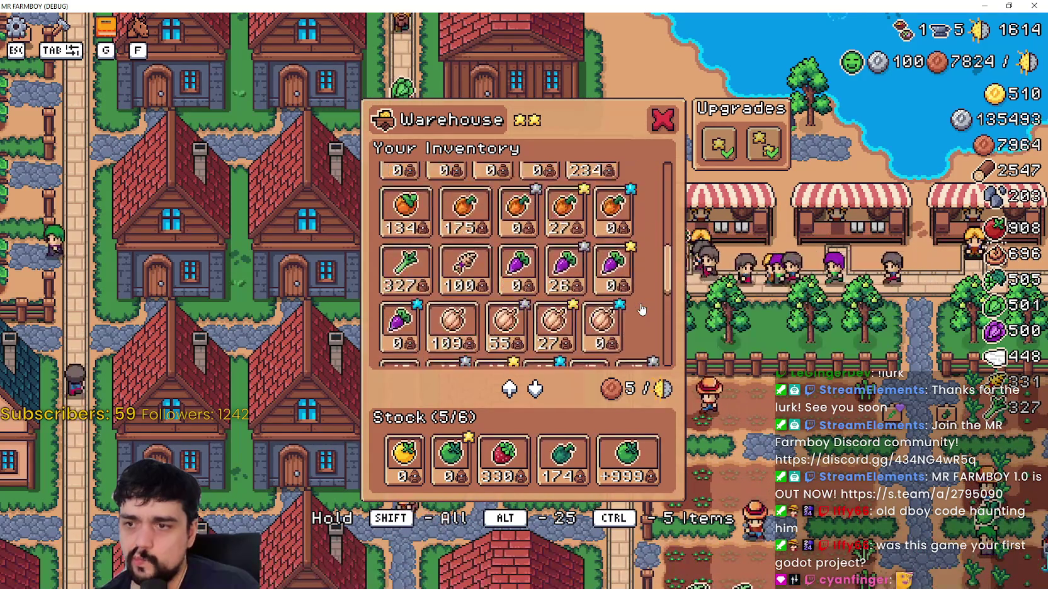
{"action": "left_click", "coordinate": [661, 119]}
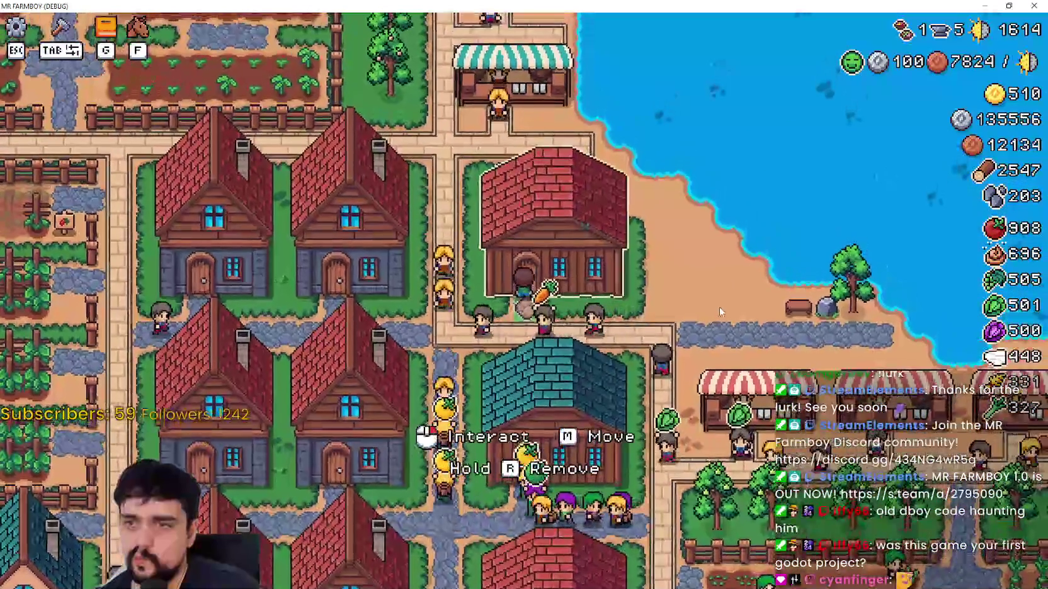
- Reopen the warehouse and stock the red onions, cabbages, Black Beans and the 177 stack
{"action": "key", "text": "e"}
{"action": "scroll", "coordinate": [638, 277], "scroll_direction": "up", "scroll_amount": 2}
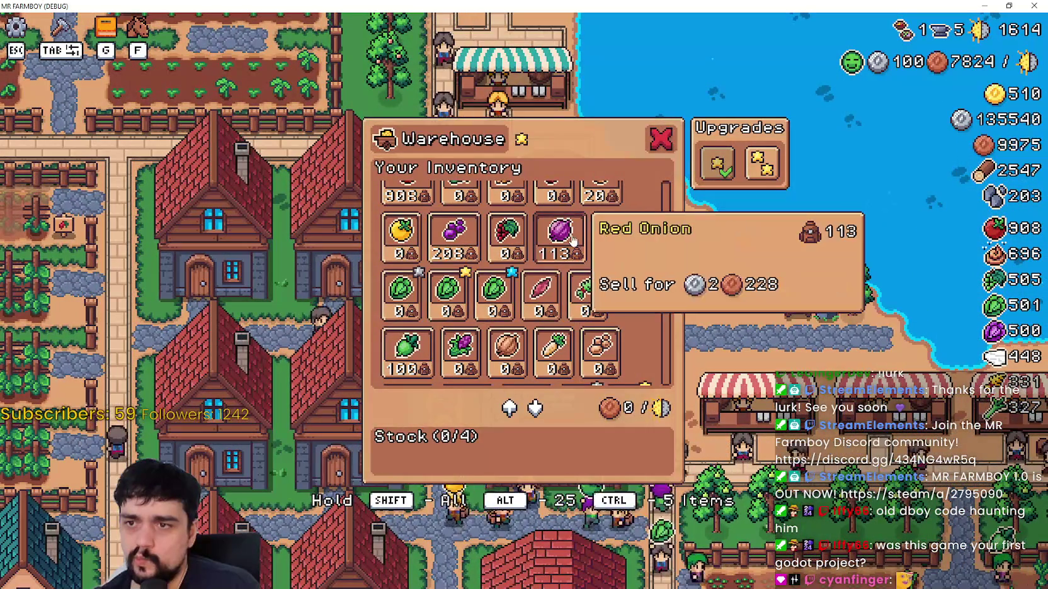
{"action": "left_click", "coordinate": [554, 228], "text": "shift"}
{"action": "left_click", "coordinate": [608, 226], "text": "shift"}
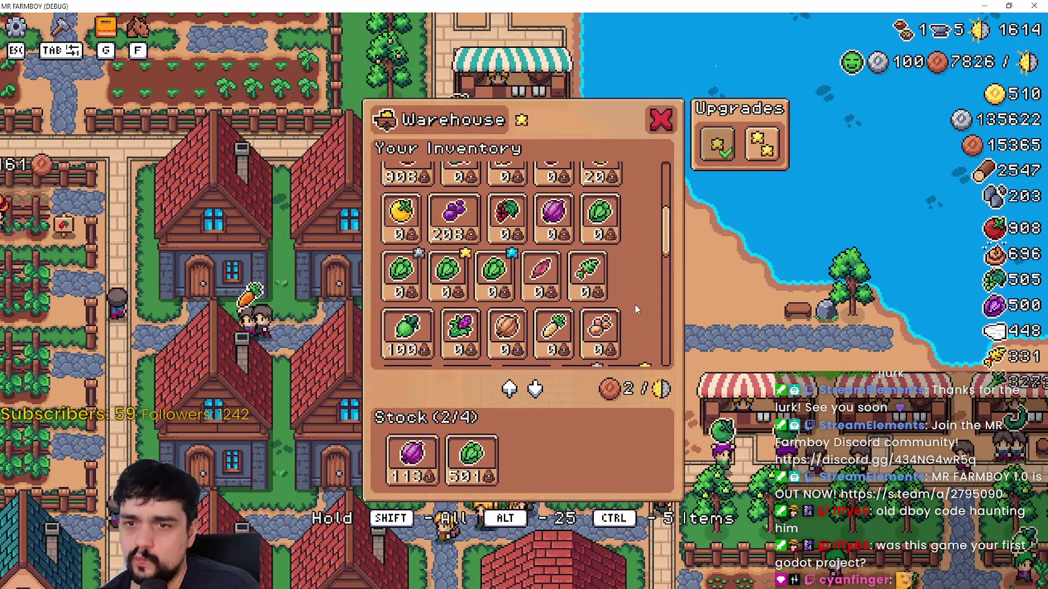
{"action": "scroll", "coordinate": [626, 274], "scroll_direction": "up", "scroll_amount": 1}
{"action": "left_click", "coordinate": [453, 274], "text": "shift"}
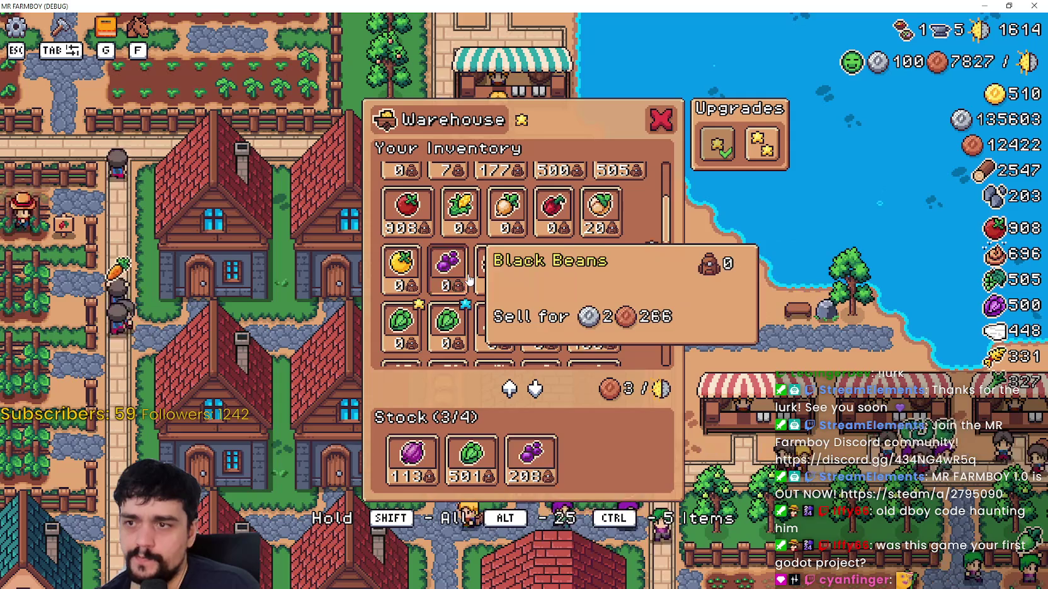
{"action": "scroll", "coordinate": [609, 253], "scroll_direction": "up", "scroll_amount": 1}
{"action": "left_click", "coordinate": [499, 227], "text": "shift"}
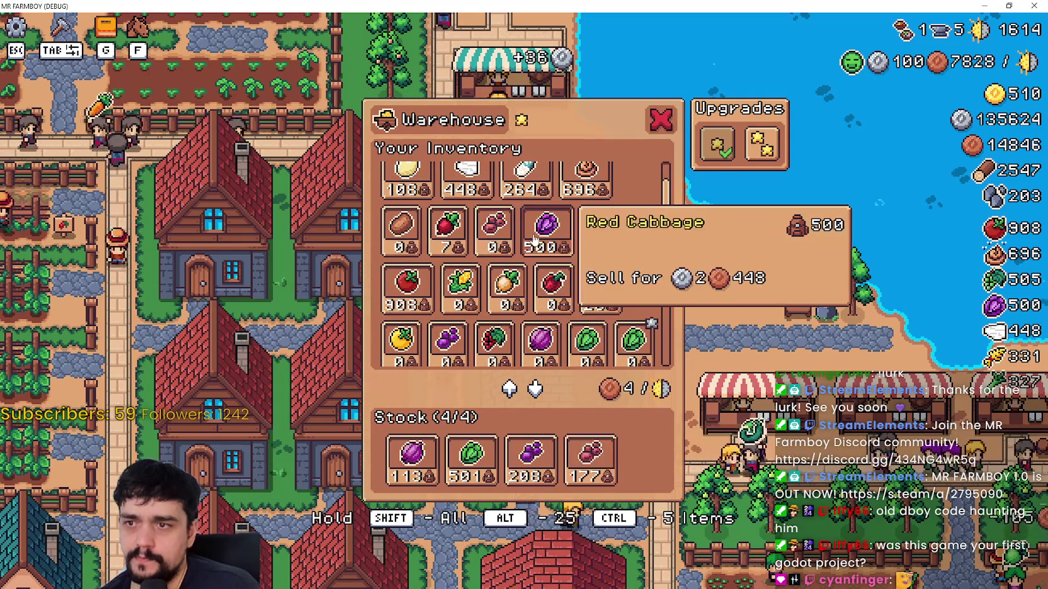
- Buy the second upgrade, stock 500 Red Cabbage and 505 Broccoli, then close the warehouse
{"action": "left_click", "coordinate": [761, 144]}
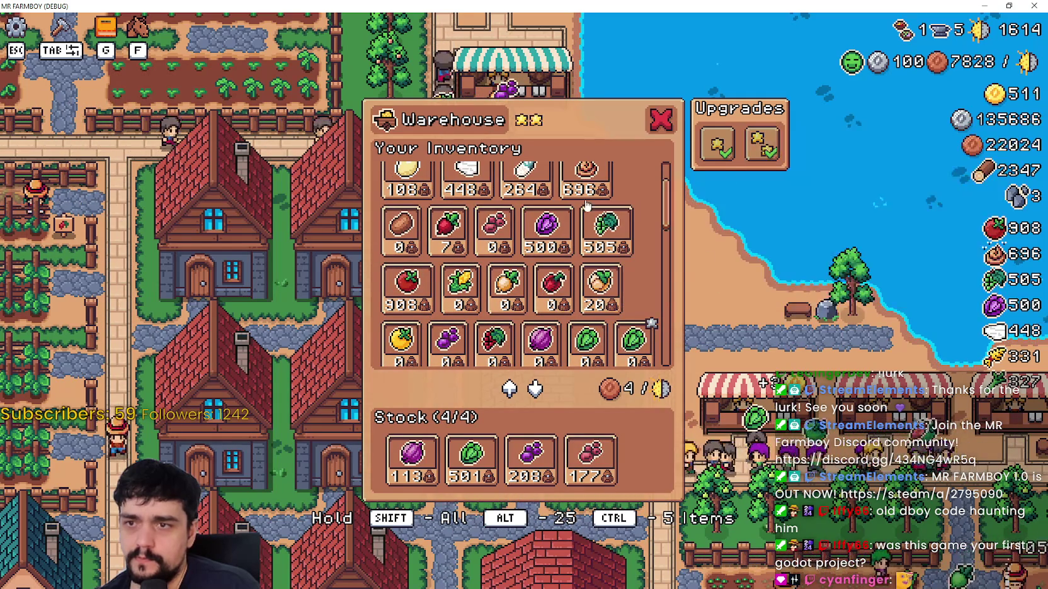
{"action": "left_click", "coordinate": [540, 233], "text": "shift"}
{"action": "left_click", "coordinate": [500, 233], "text": "shift"}
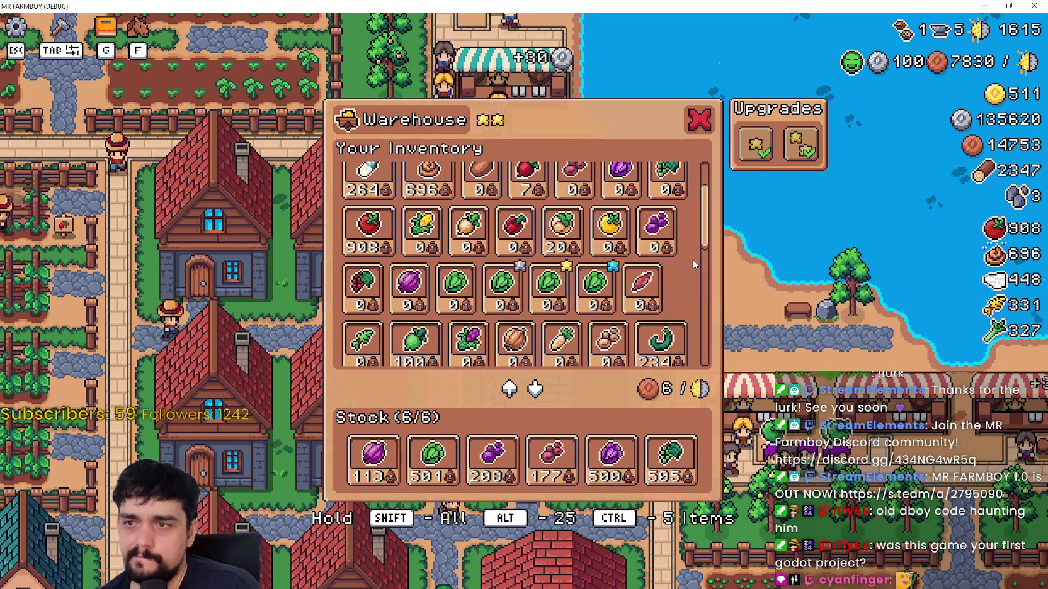
{"action": "scroll", "coordinate": [703, 231], "scroll_direction": "up", "scroll_amount": 2}
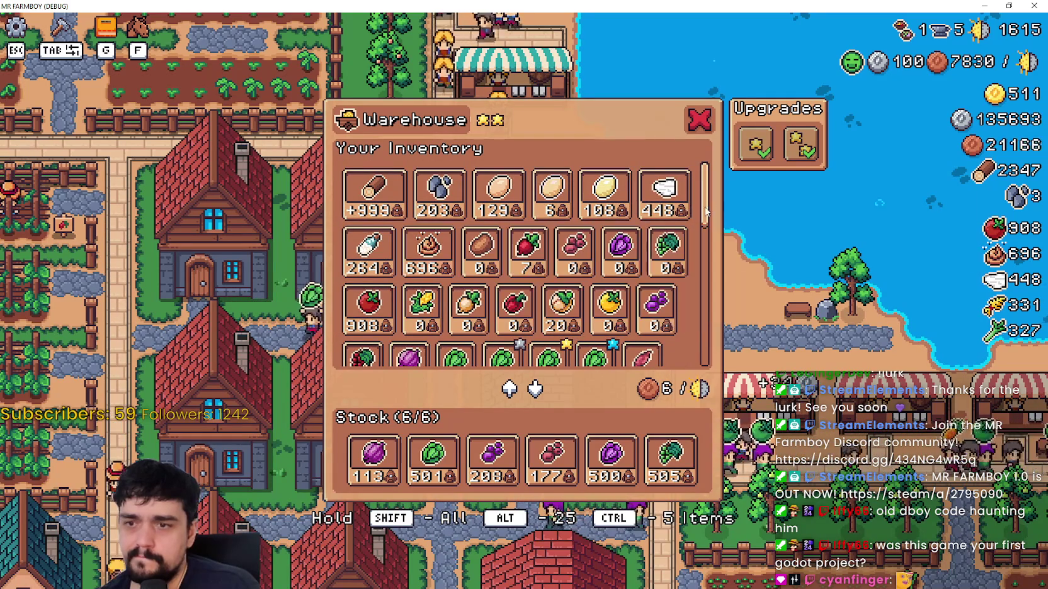
{"action": "key", "text": "Escape"}
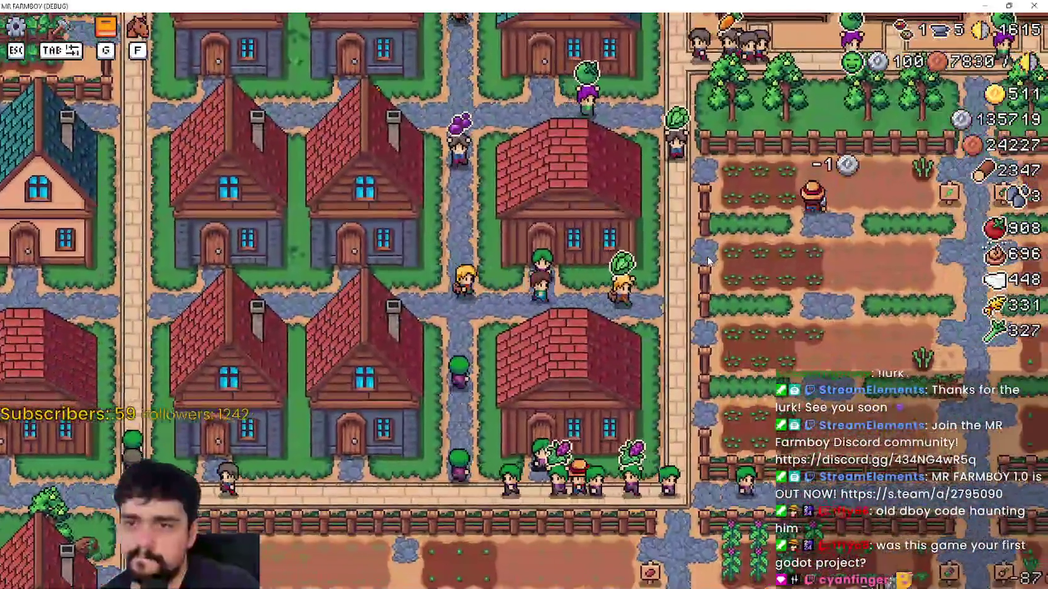
- Open another warehouse's inventory, look it over, and close it
{"action": "left_click", "coordinate": [707, 255]}
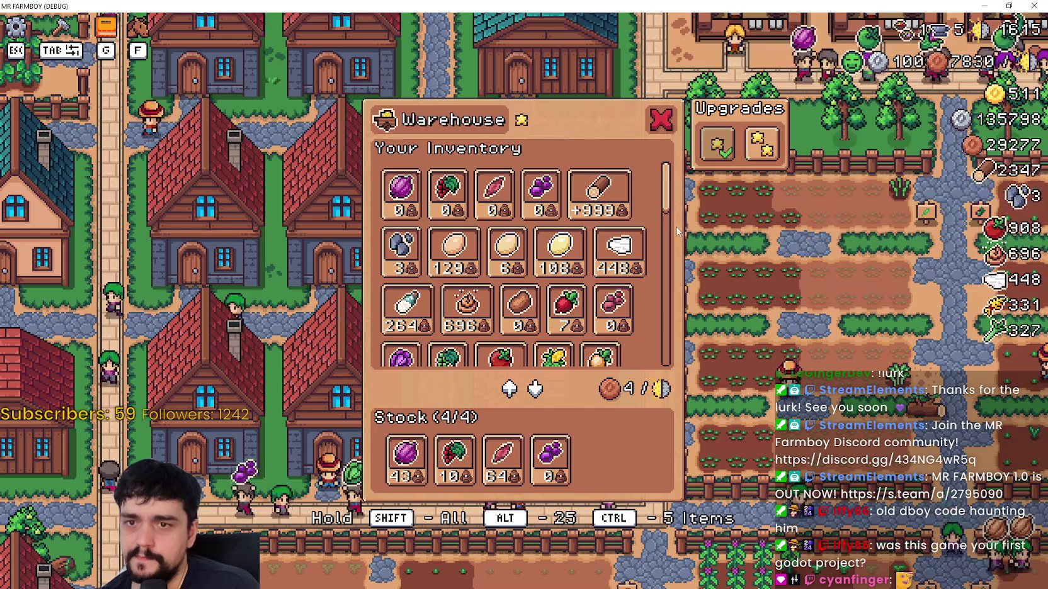
{"action": "scroll", "coordinate": [553, 305], "scroll_direction": "down", "scroll_amount": 1}
{"action": "scroll", "coordinate": [553, 306], "scroll_direction": "down", "scroll_amount": 1}
{"action": "key", "text": "Escape"}
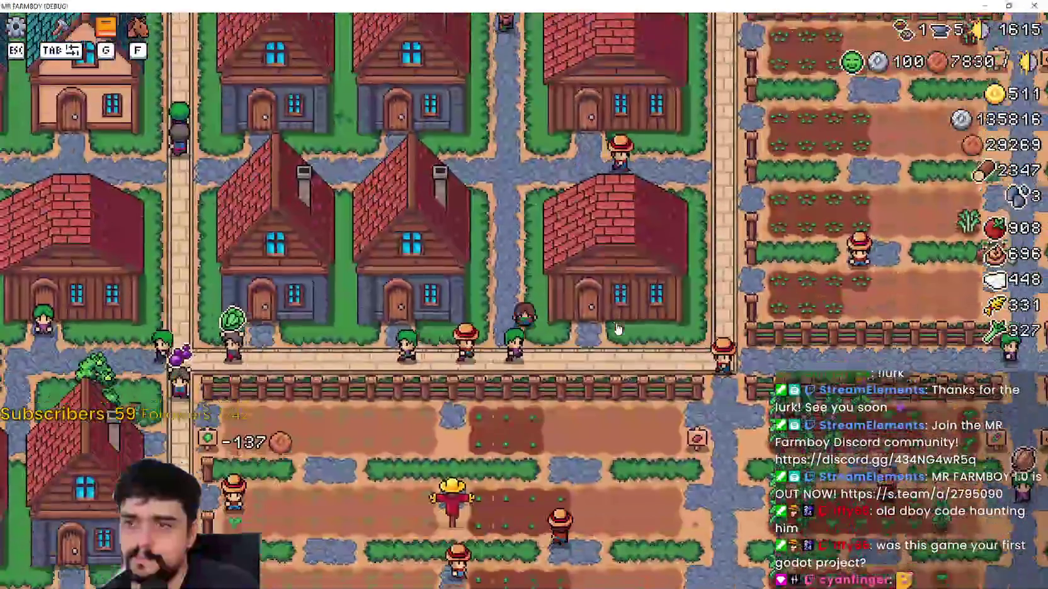
- Pan to the cabbage warehouse, take its 37 Cabbage out of stock, and close it
{"action": "key", "text": "a"}
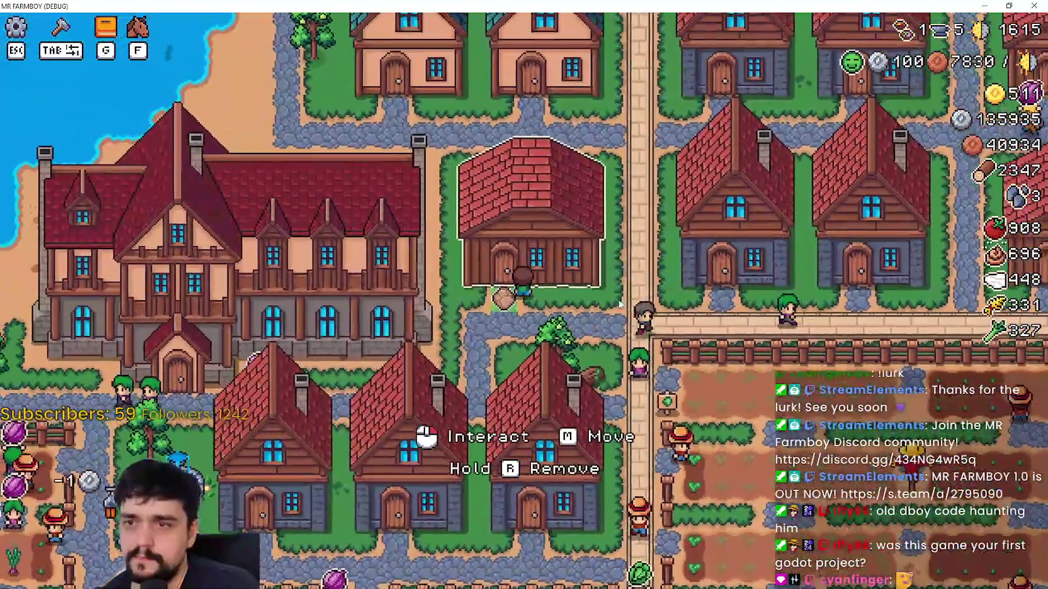
{"action": "left_click", "coordinate": [620, 236]}
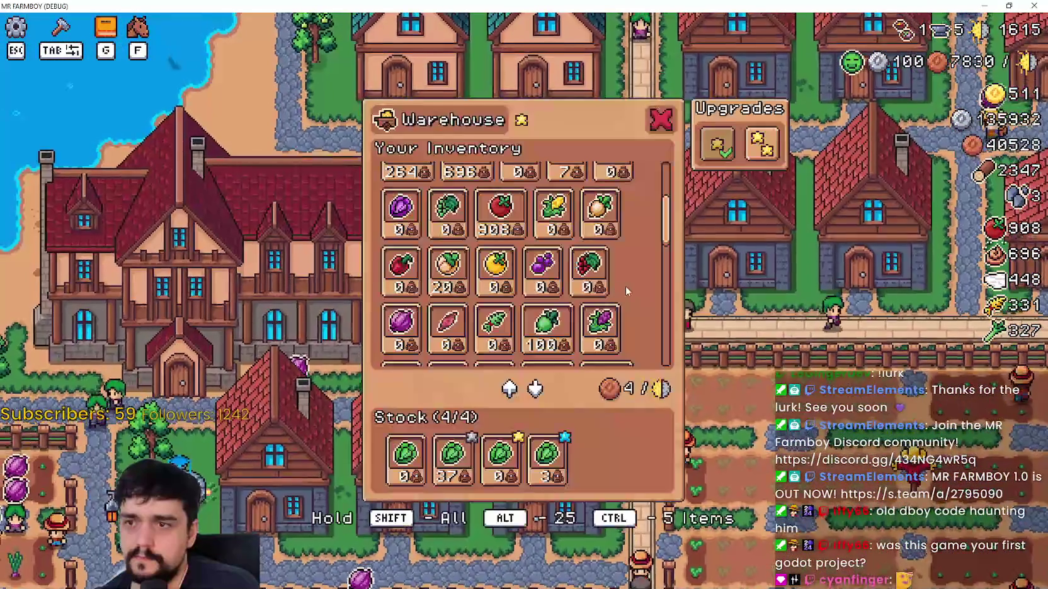
{"action": "left_click", "coordinate": [461, 469]}
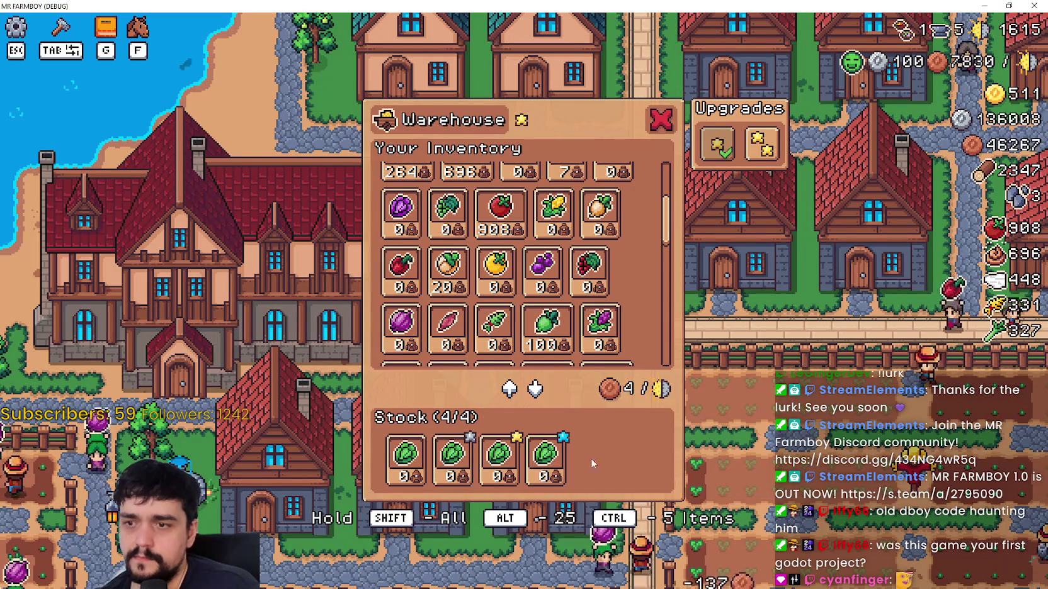
{"action": "key", "text": "Escape"}
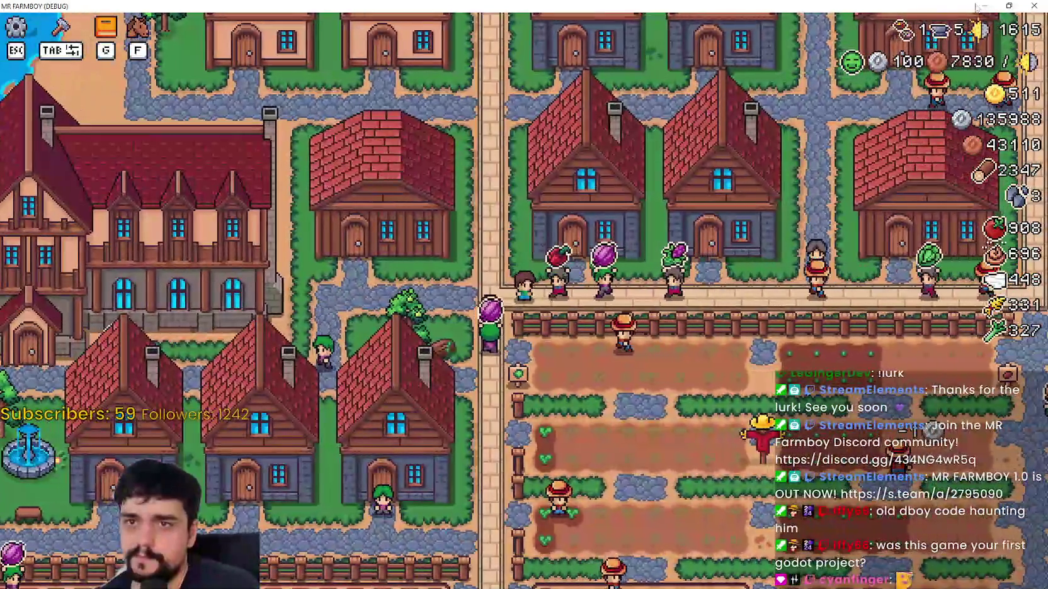
- Bring the editor forward and show the running game's Remote scene tree at CurrencyPanel
{"action": "left_click", "coordinate": [1006, 5]}
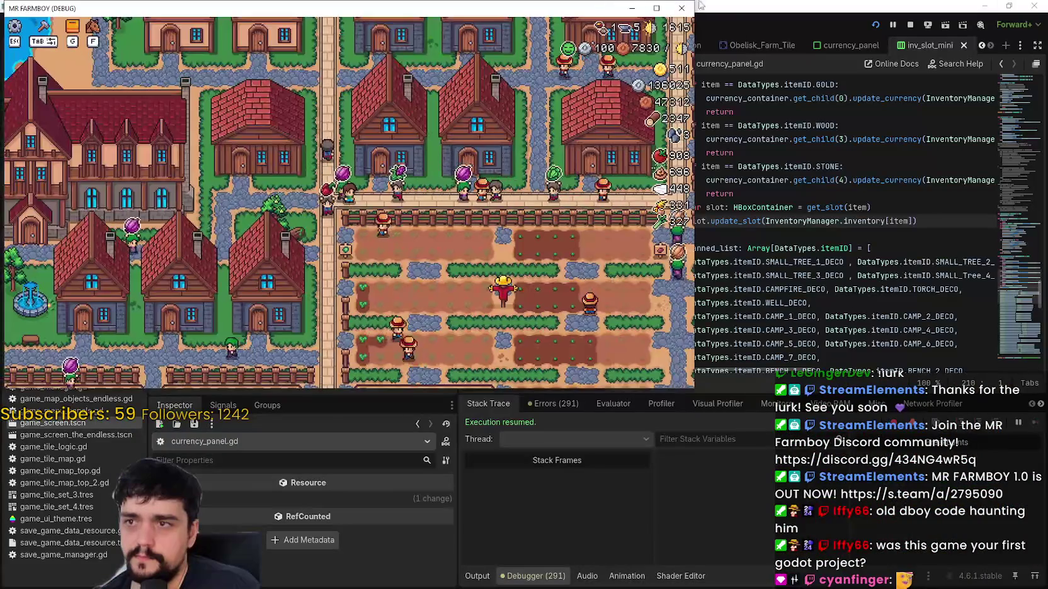
{"action": "left_click", "coordinate": [759, 12]}
{"action": "left_click", "coordinate": [239, 82]}
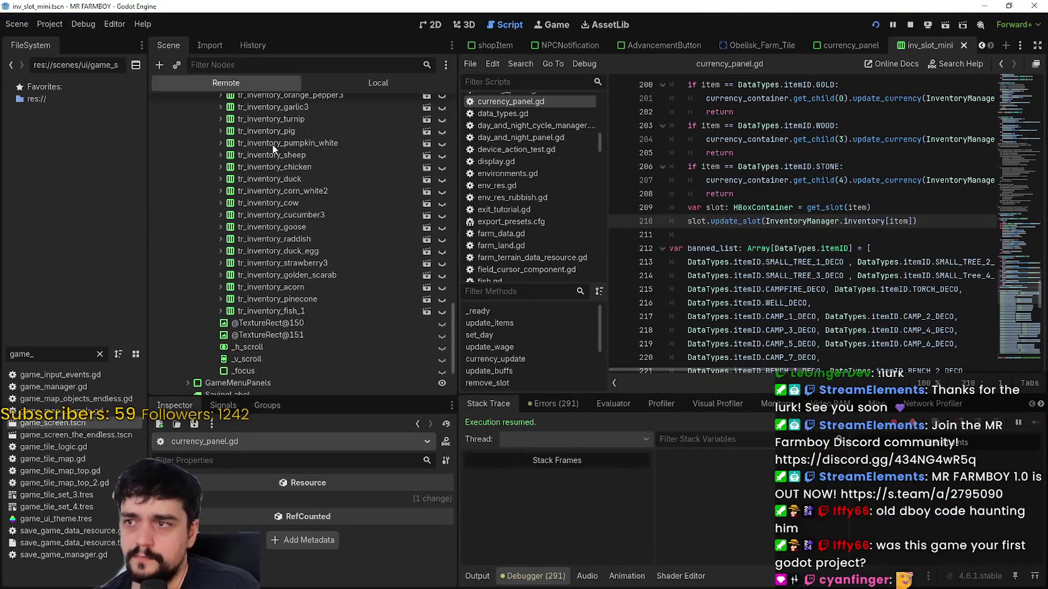
{"action": "scroll", "coordinate": [358, 363], "scroll_direction": "down", "scroll_amount": 5}
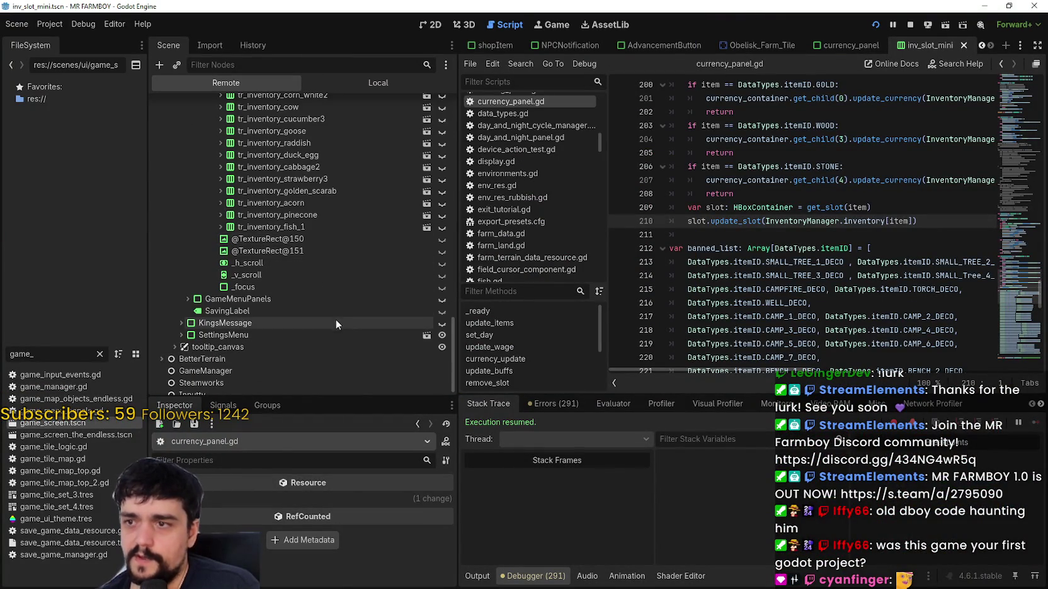
{"action": "scroll", "coordinate": [306, 303], "scroll_direction": "up", "scroll_amount": 5}
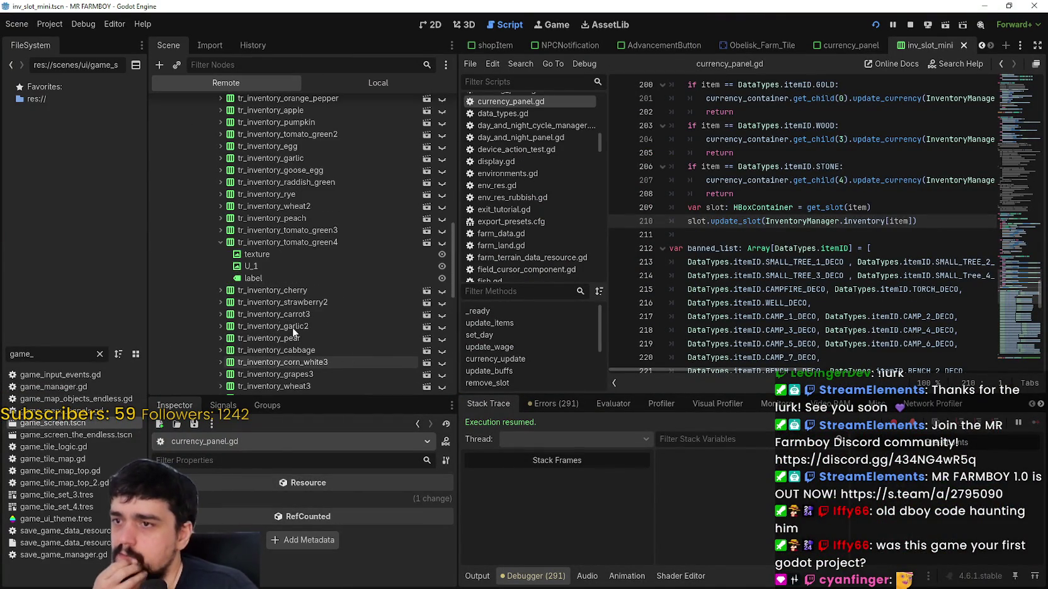
{"action": "scroll", "coordinate": [315, 353], "scroll_direction": "up", "scroll_amount": 5}
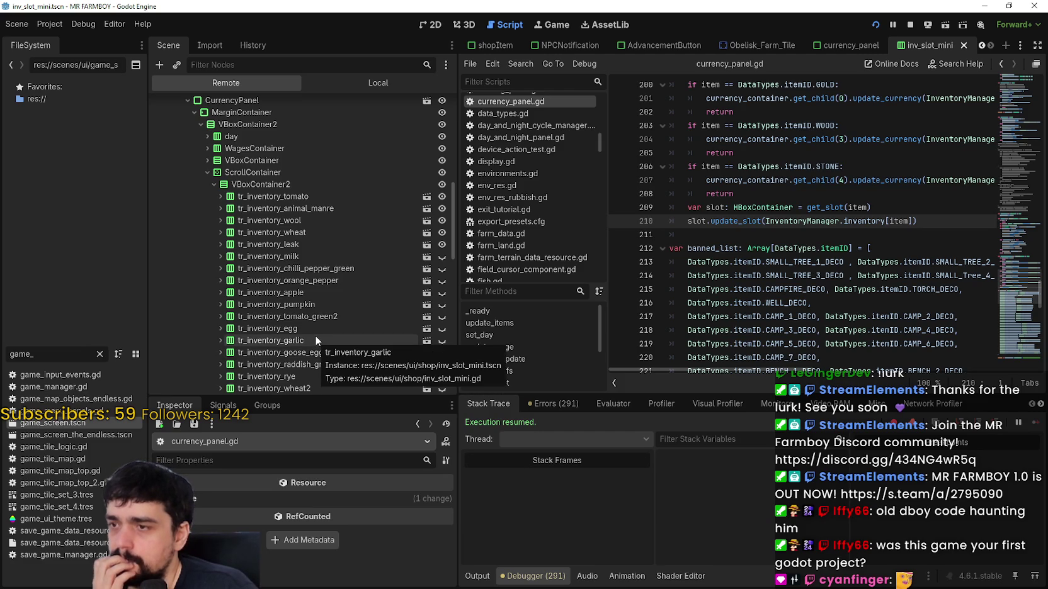
- Toggle visibility of tr_inventory_leak twice and tr_inventory_milk, then refocus the paused game
{"action": "left_click", "coordinate": [443, 243]}
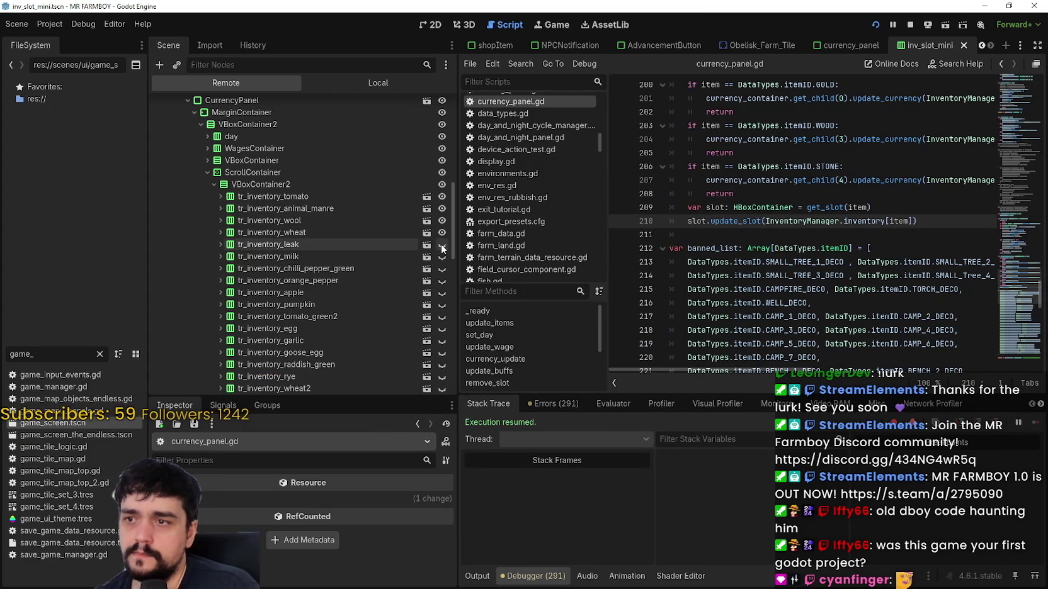
{"action": "left_click", "coordinate": [441, 245]}
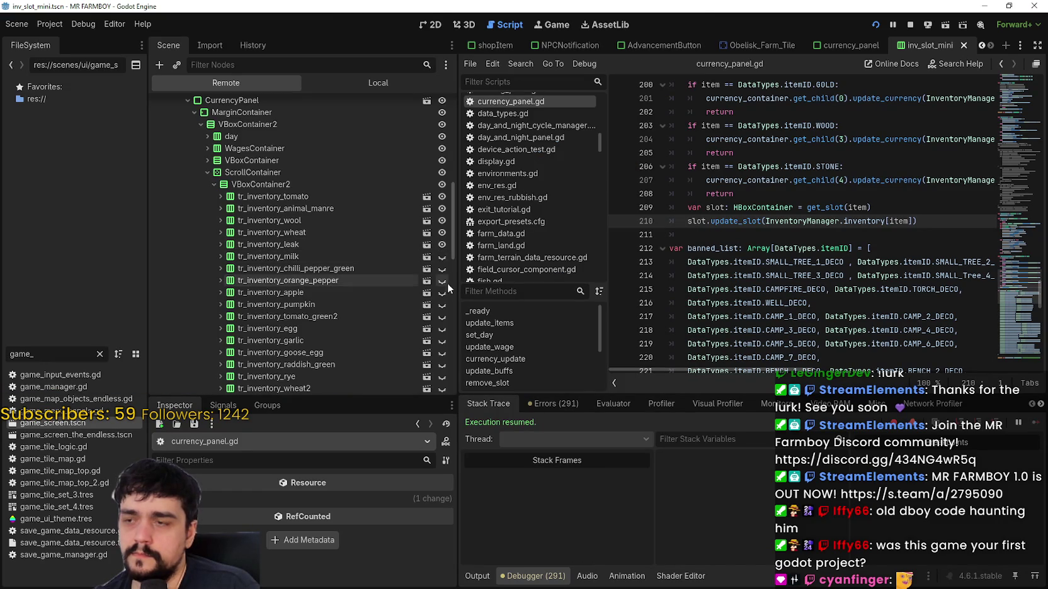
{"action": "left_click", "coordinate": [441, 258]}
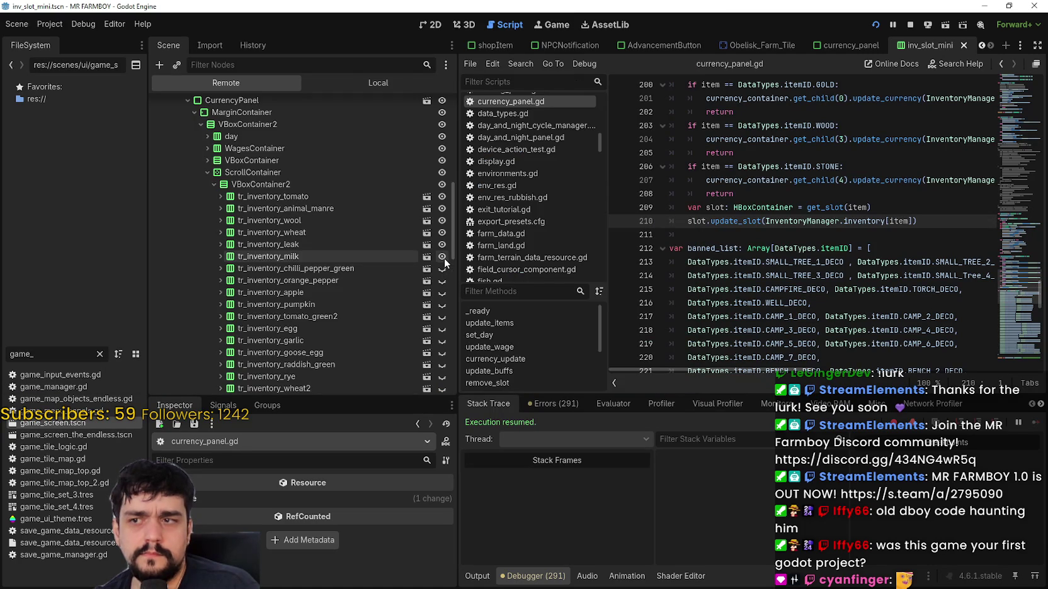
{"action": "left_click", "coordinate": [444, 258]}
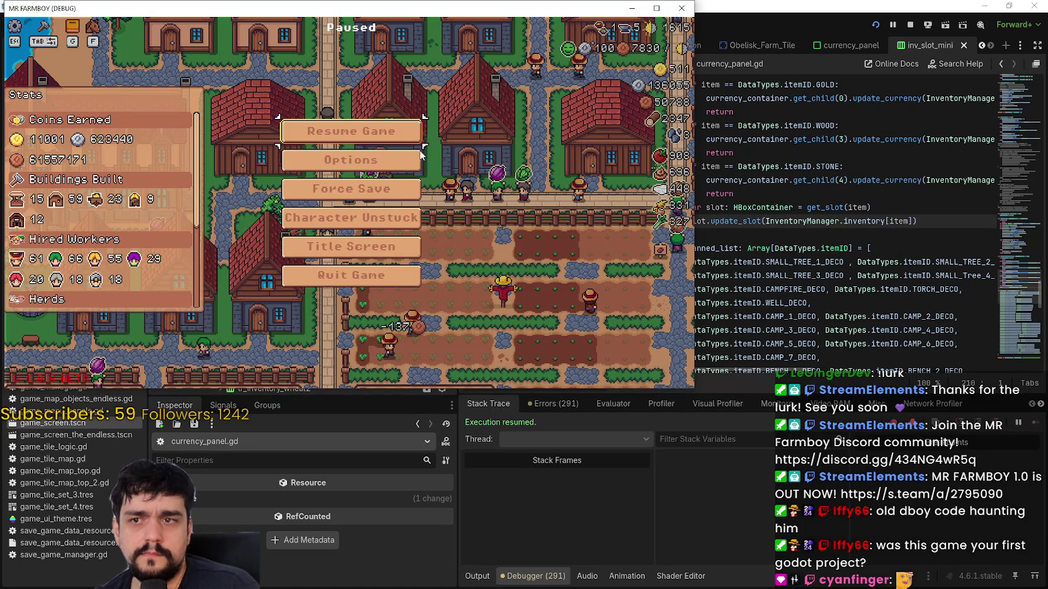
- Resume the game from the pause menu and check the warehouse inventory panel
{"action": "left_click", "coordinate": [379, 137]}
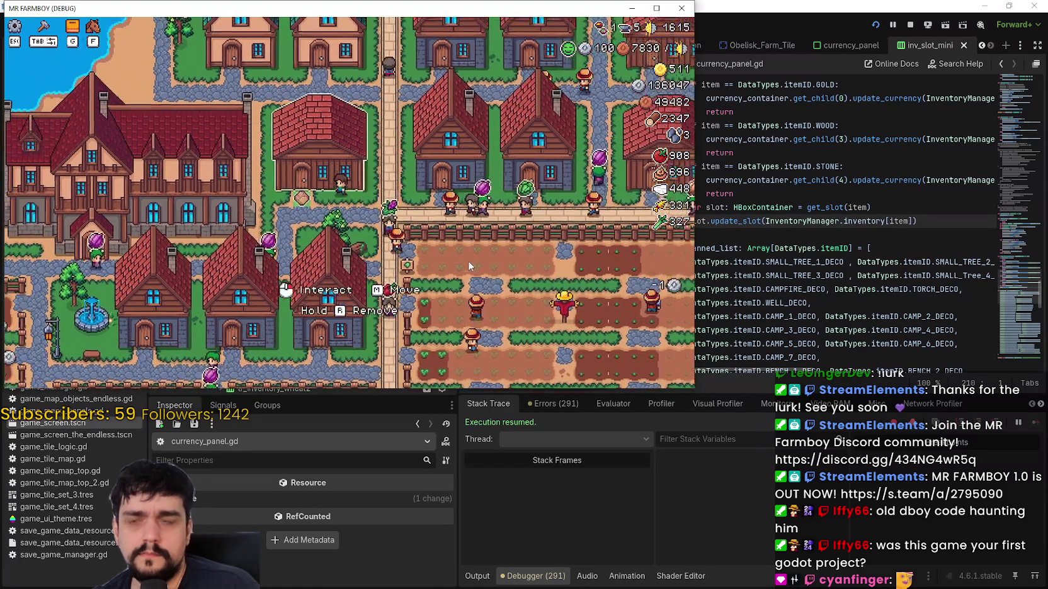
{"action": "left_click", "coordinate": [467, 243]}
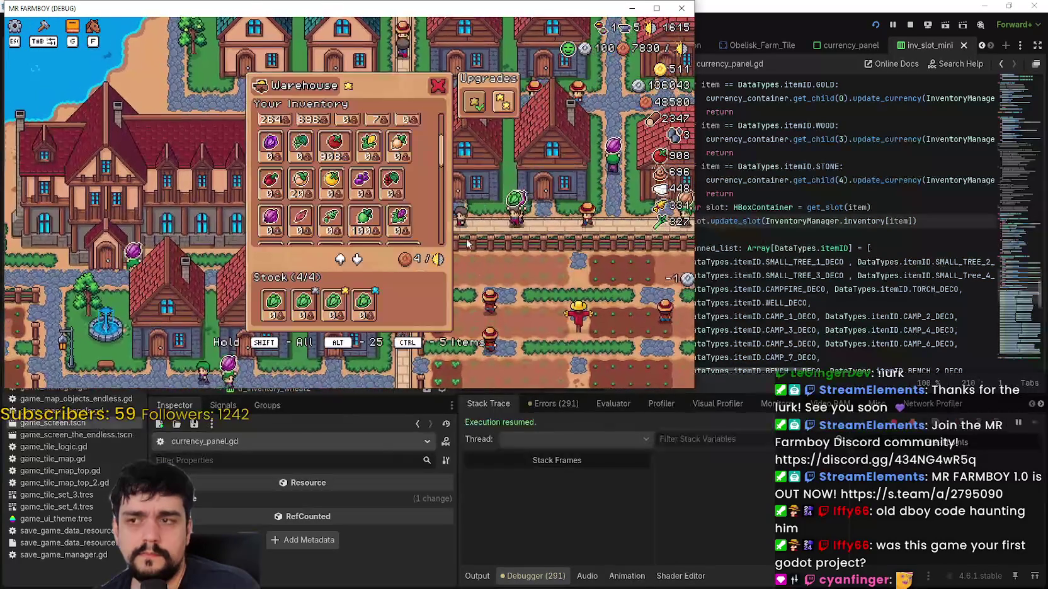
{"action": "scroll", "coordinate": [445, 130], "scroll_direction": "up", "scroll_amount": 3}
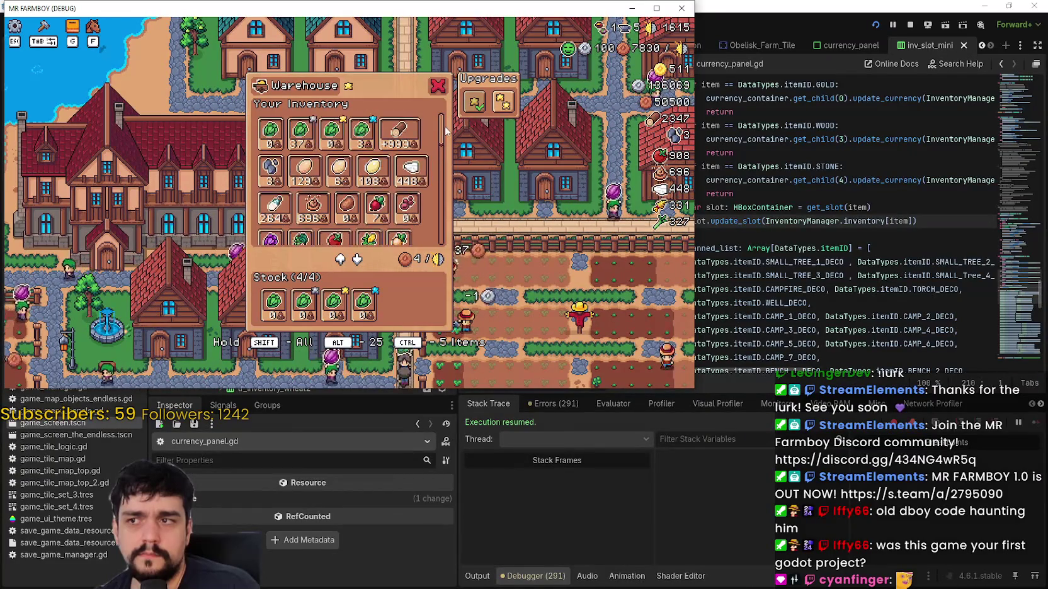
{"action": "mouse_move", "coordinate": [274, 205]}
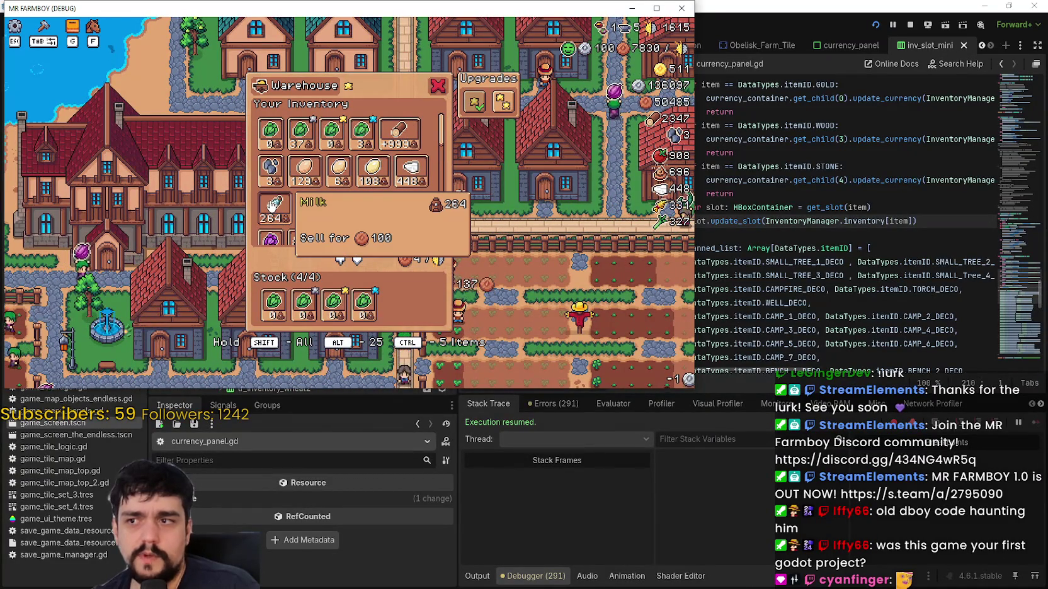
{"action": "key", "text": "Escape"}
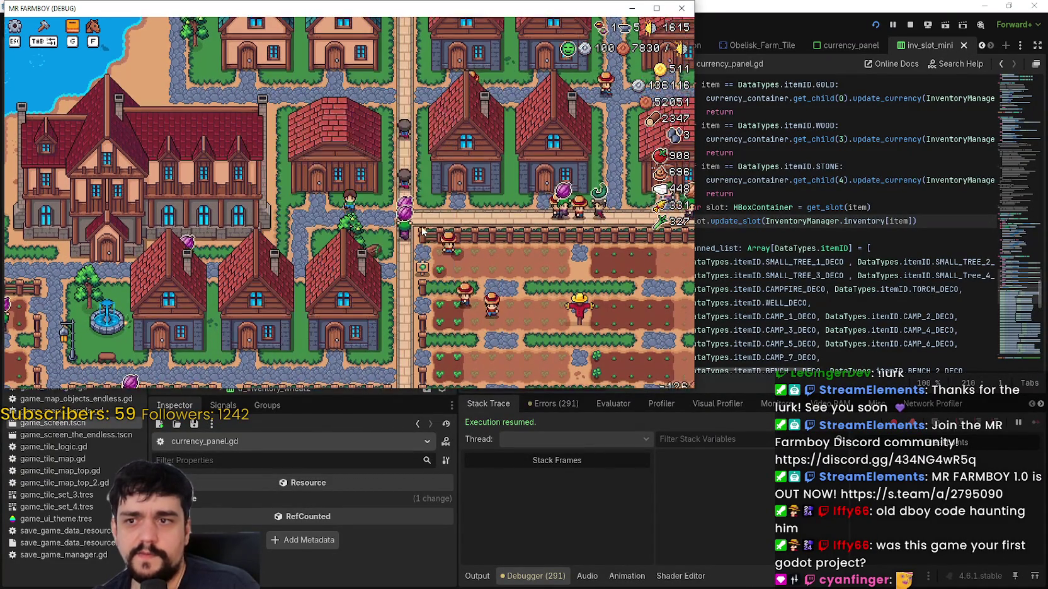
- Make tr_inventory_milk visible and toggle tr_inventory_chilli_pepper_green, checking the game between changes
{"action": "key", "text": "alt+Tab"}
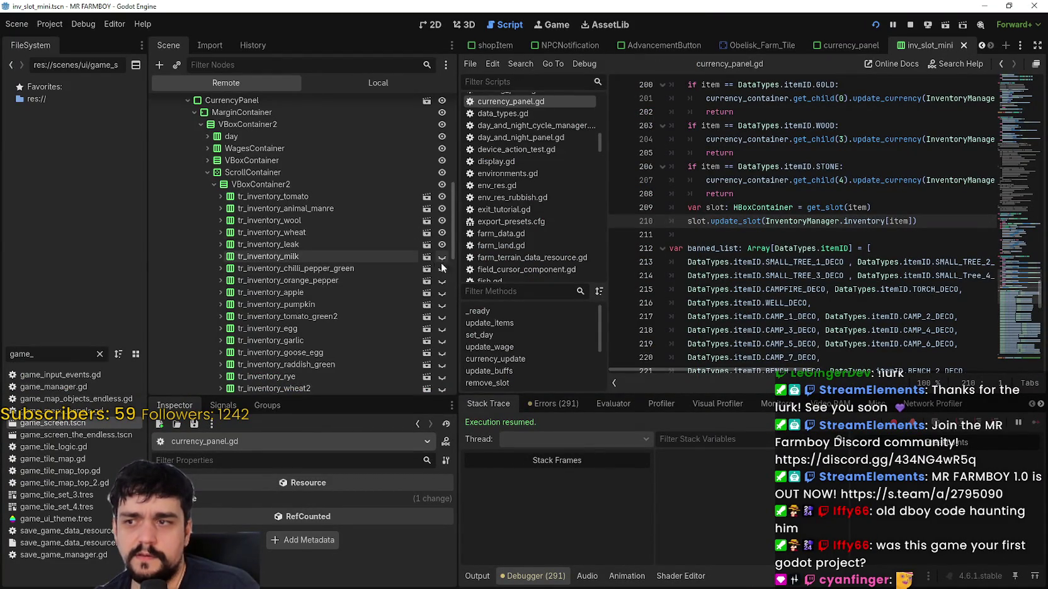
{"action": "left_click", "coordinate": [442, 257]}
{"action": "key", "text": "alt+Tab"}
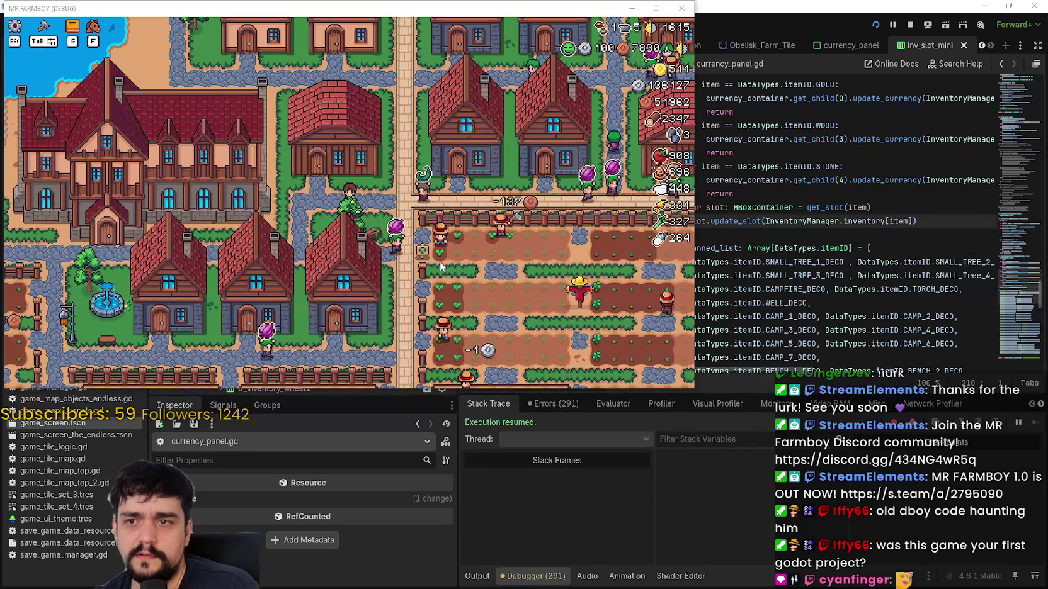
{"action": "key", "text": "alt+Tab"}
{"action": "left_click", "coordinate": [436, 270]}
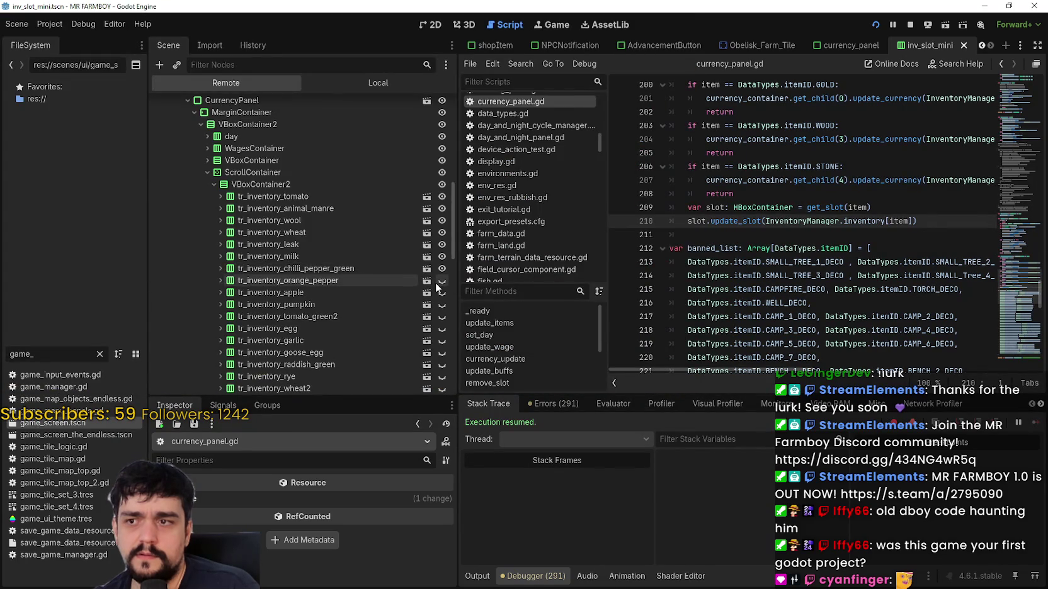
{"action": "key", "text": "alt+Tab"}
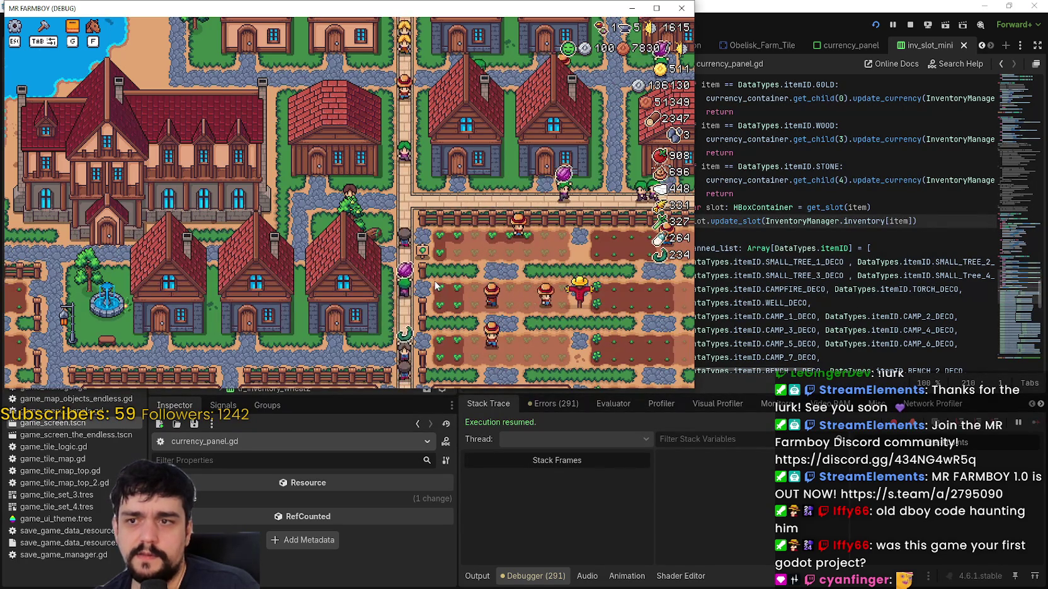
{"action": "key", "text": "alt+Tab"}
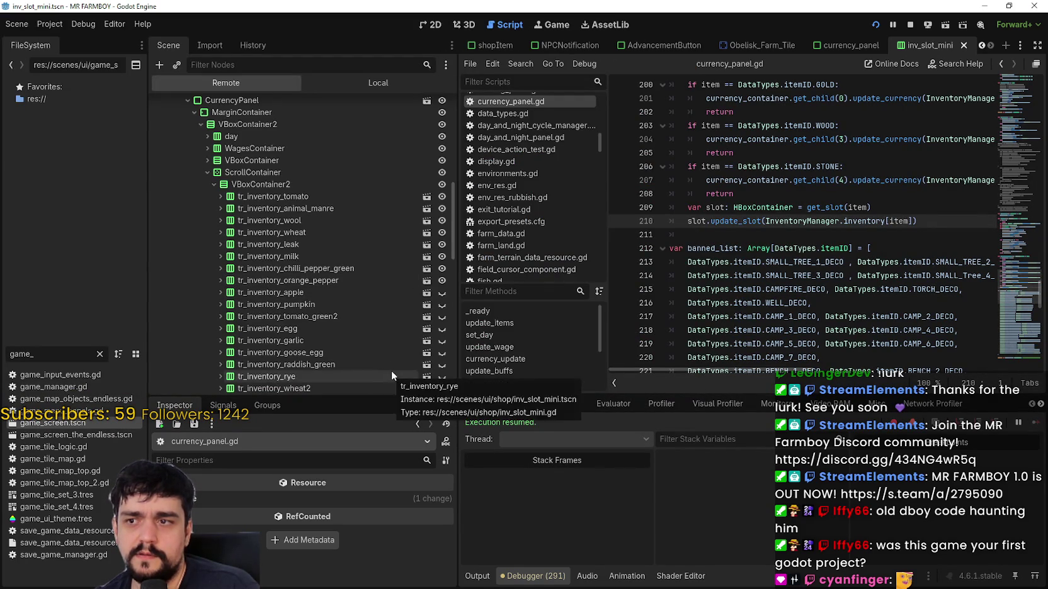
{"action": "key", "text": "alt+Tab"}
{"action": "key", "text": "alt+Tab"}
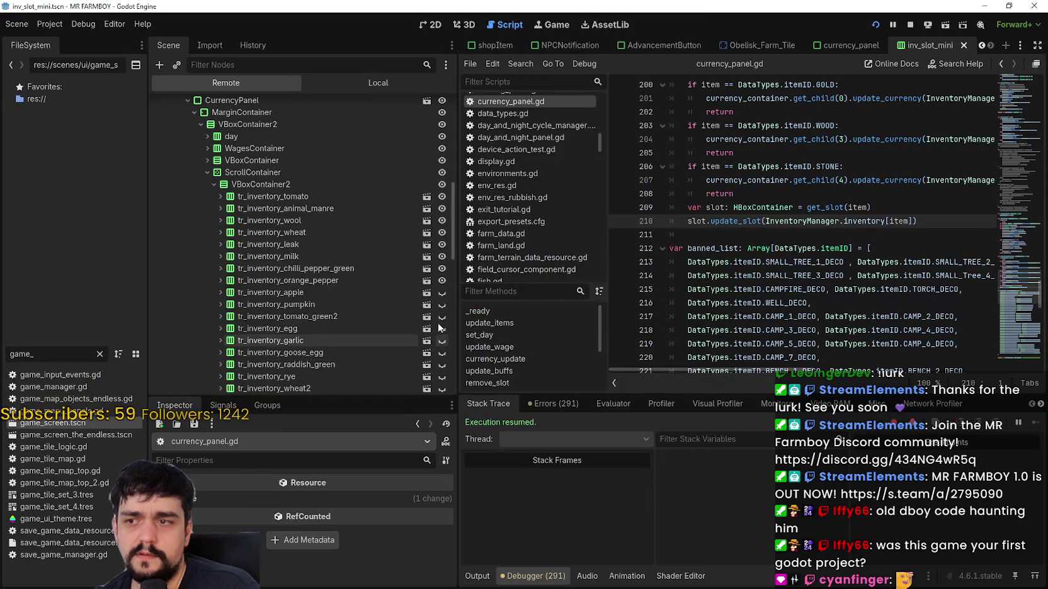
{"action": "key", "text": "alt+Tab"}
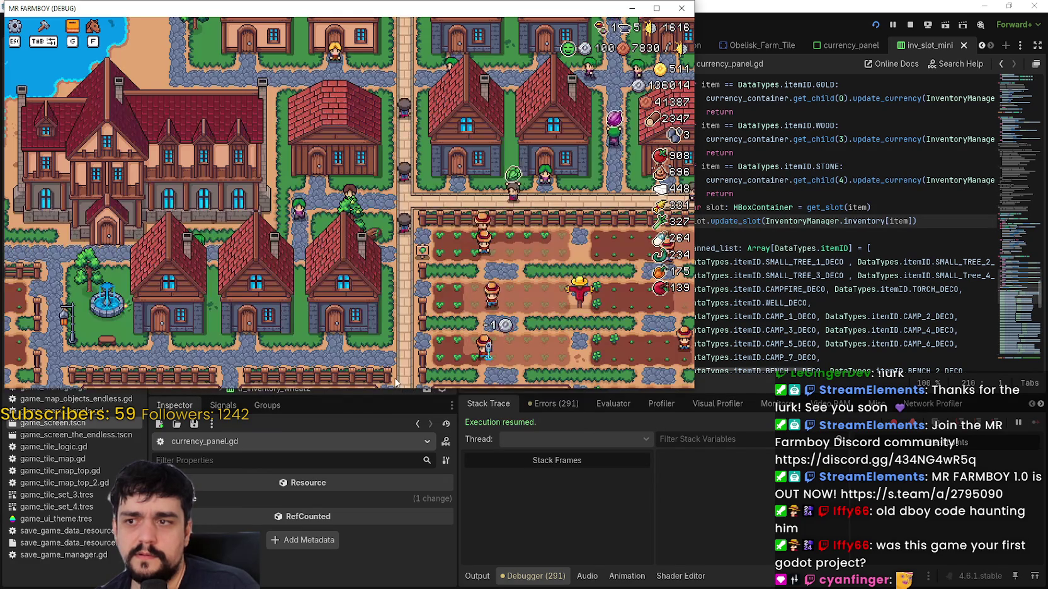
{"action": "key", "text": "alt+Tab"}
- Make tr_inventory_pumpkin visible again, verify in-game, and open the Warehouse
{"action": "left_click", "coordinate": [442, 305]}
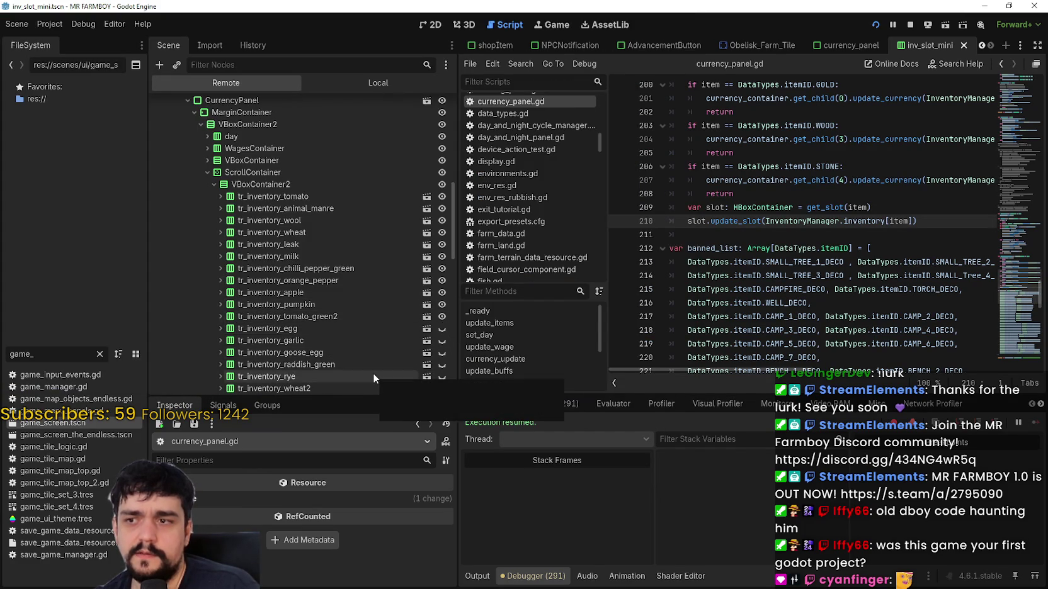
{"action": "key", "text": "alt+Tab"}
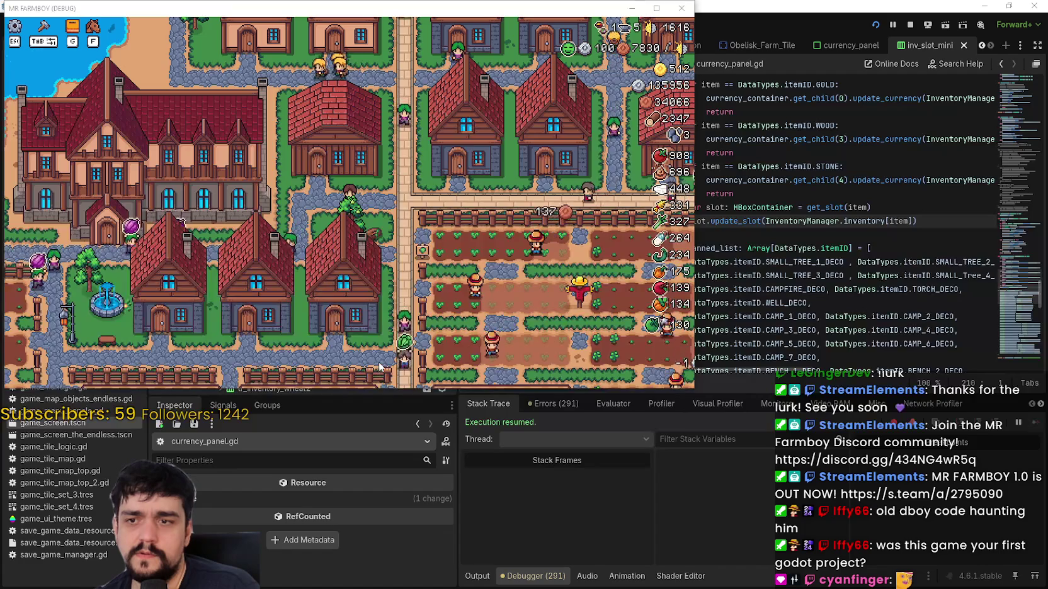
{"action": "key", "text": "alt+Tab"}
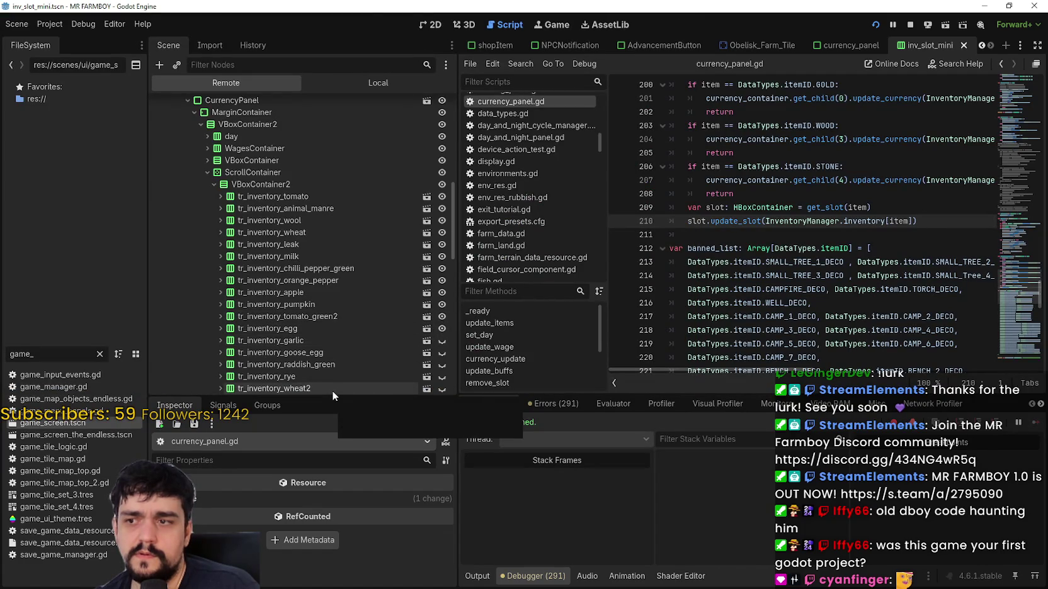
{"action": "key", "text": "alt+Tab"}
{"action": "key", "text": "alt+Tab"}
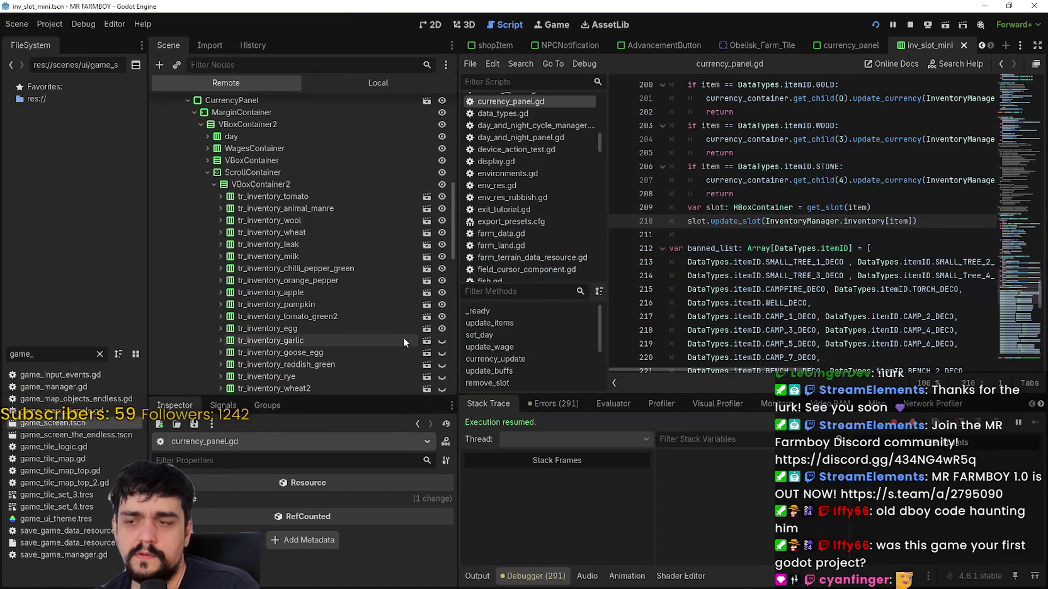
{"action": "key", "text": "alt+Tab"}
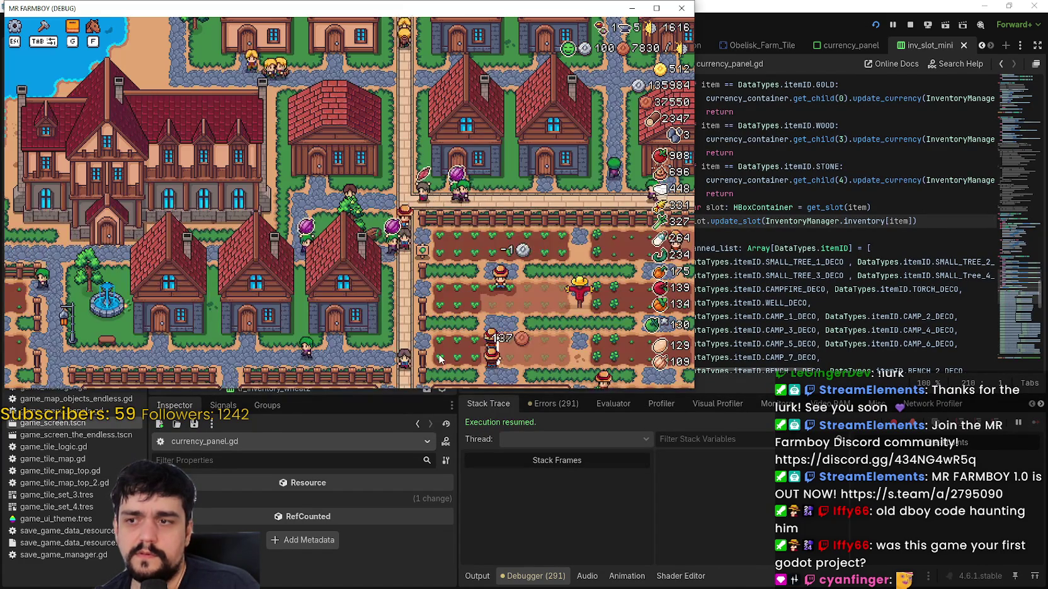
{"action": "key", "text": "alt+Tab"}
{"action": "key", "text": "alt+Tab"}
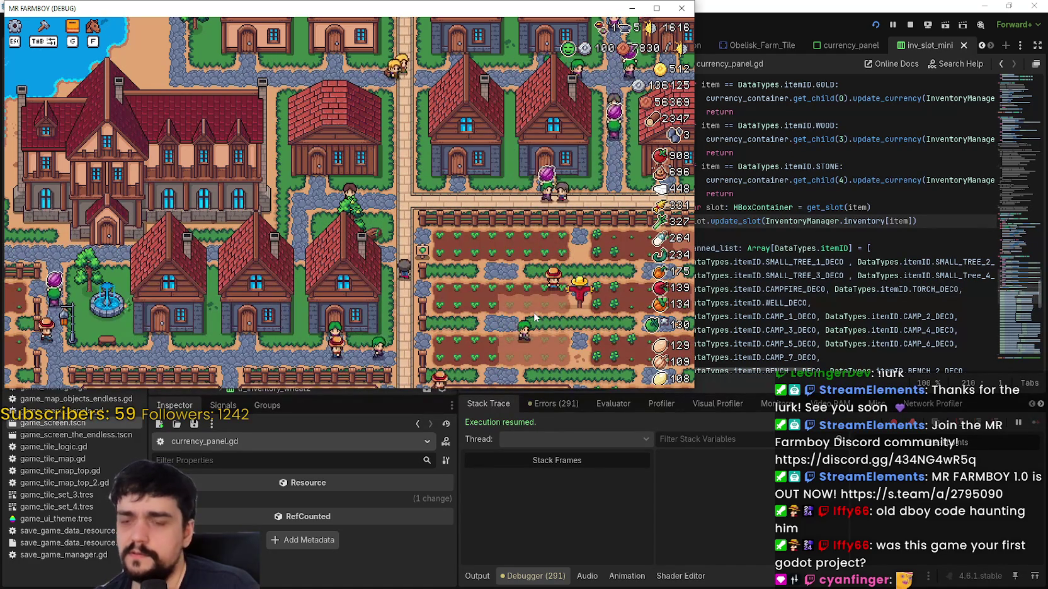
{"action": "key", "text": "alt+Tab"}
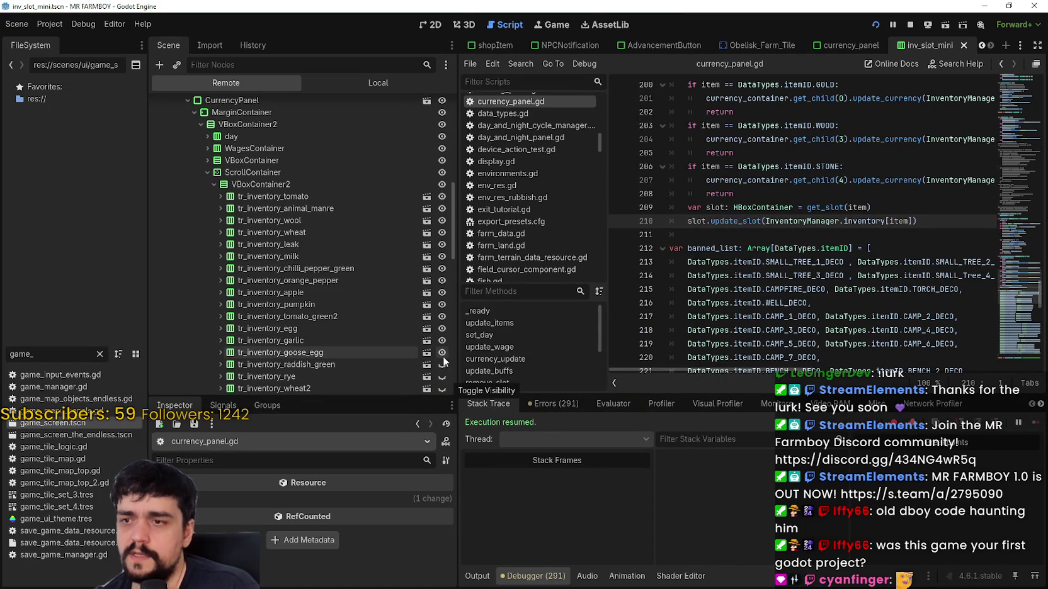
{"action": "key", "text": "alt+Tab"}
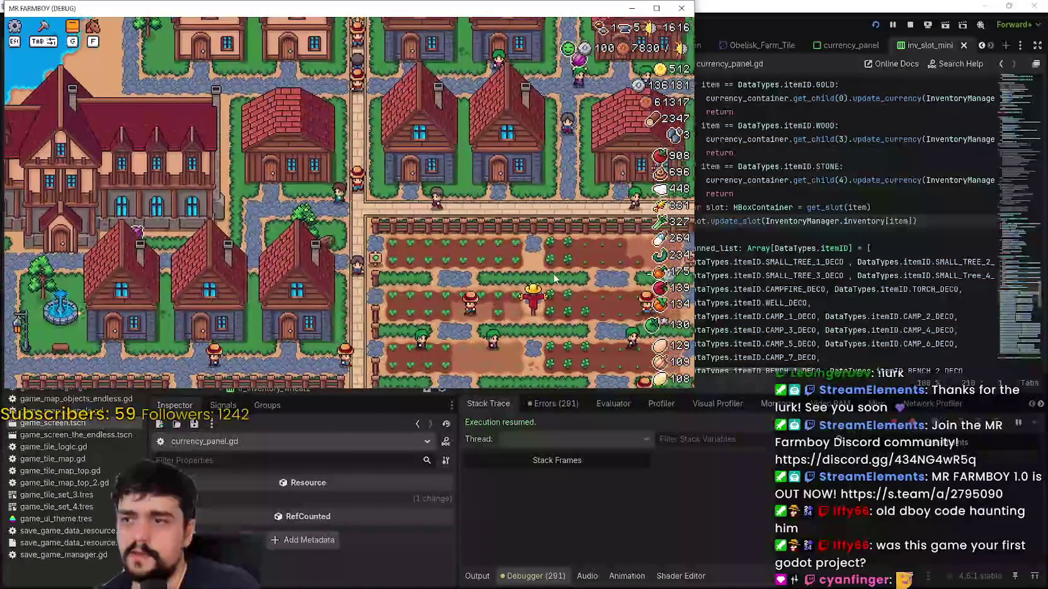
{"action": "key", "text": "e"}
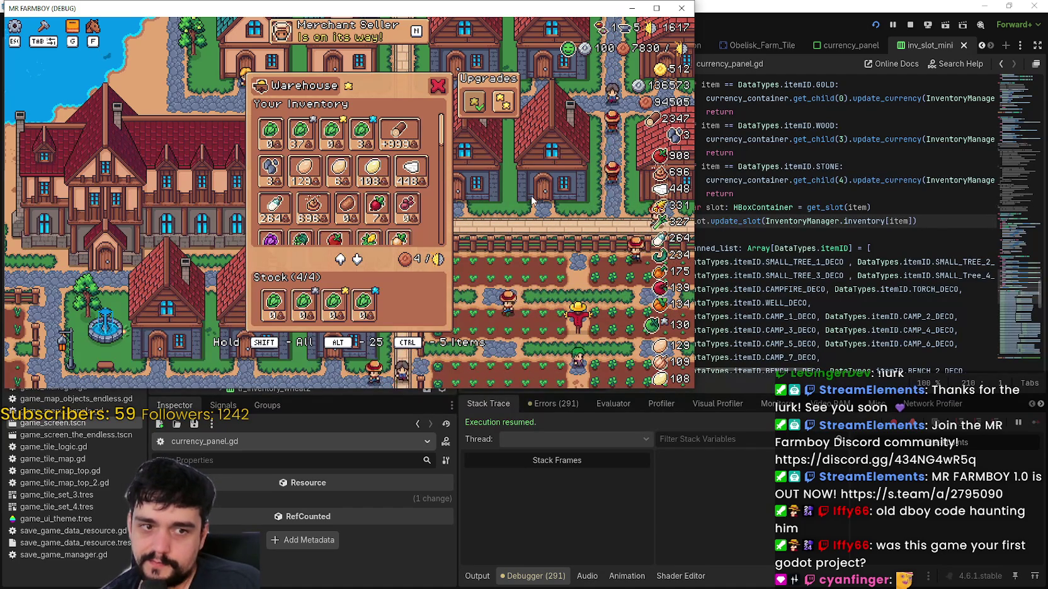
- Widen the script editor by shrinking the Scene dock and place the cursor on line 211
{"action": "left_click", "coordinate": [922, 206]}
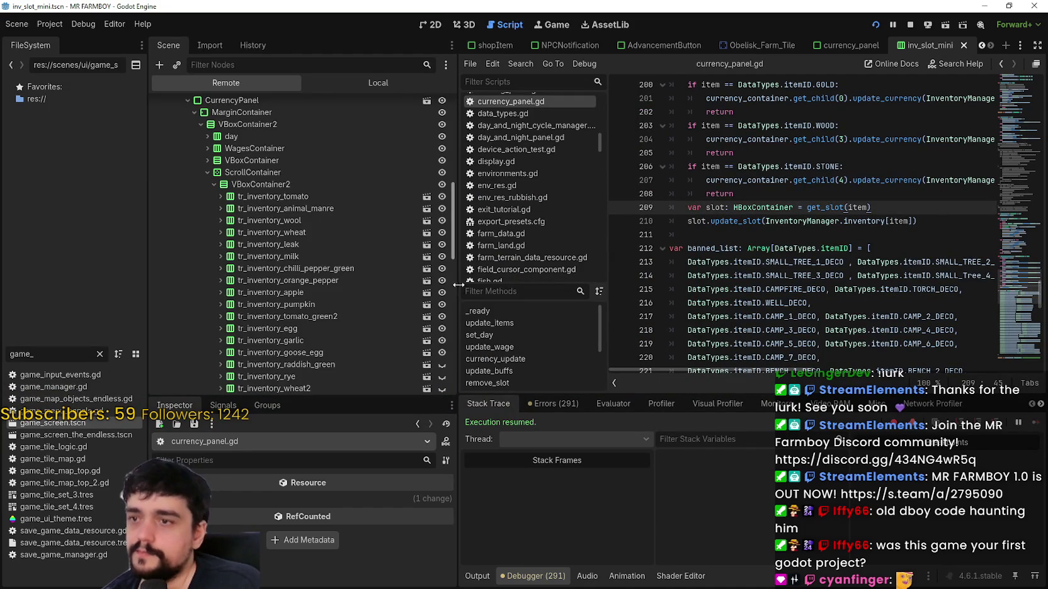
{"action": "left_click_drag", "start_coordinate": [454, 282], "coordinate": [402, 282]}
{"action": "left_click", "coordinate": [819, 250]}
{"action": "left_click", "coordinate": [816, 233]}
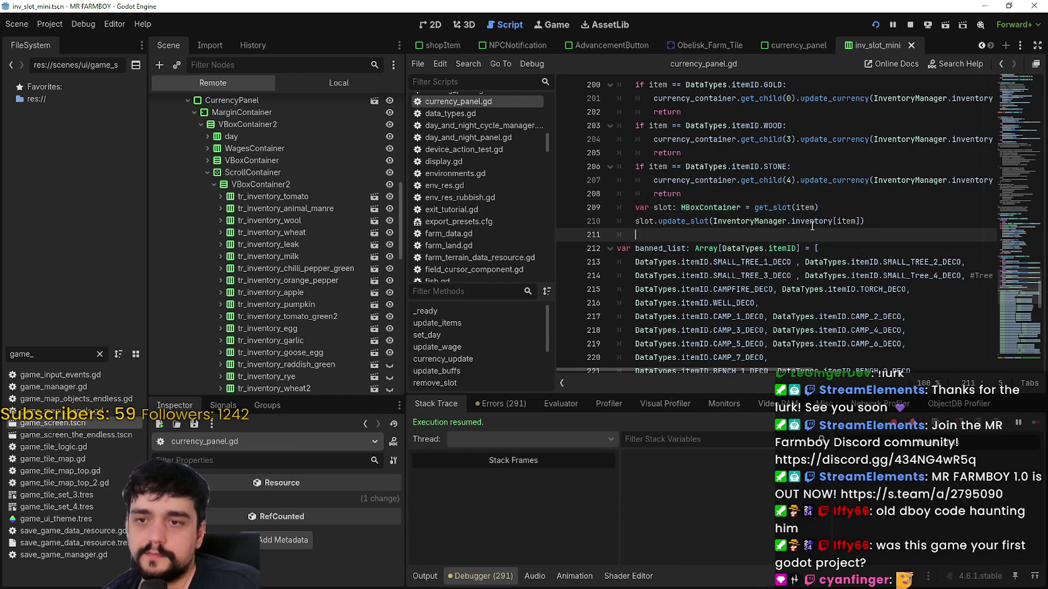
- Close the in-game Warehouse, open the pause menu, and bring the paused game forward
{"action": "key", "text": "alt+Tab"}
{"action": "key", "text": "Escape"}
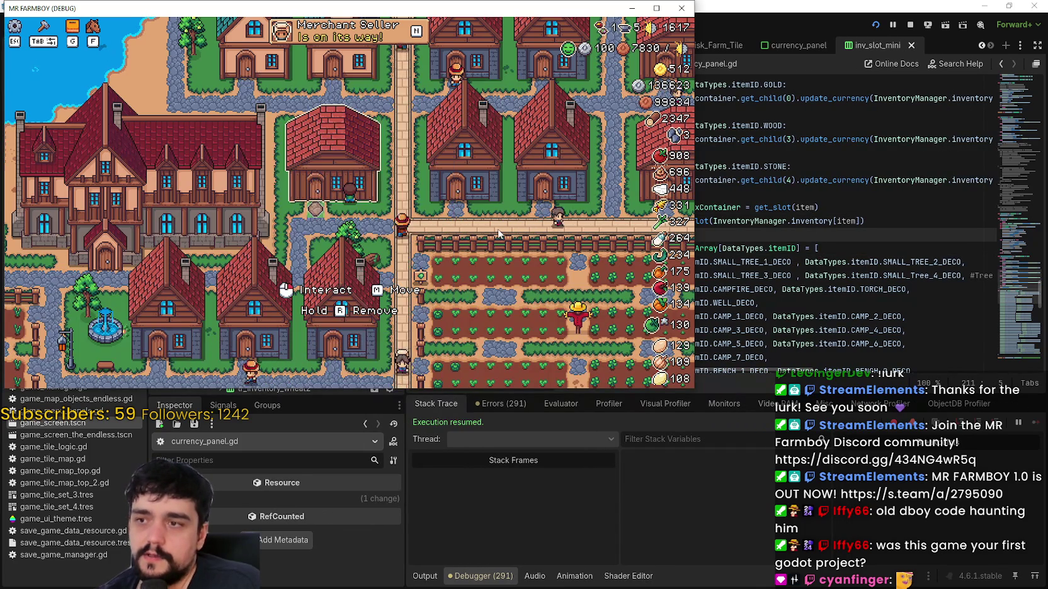
{"action": "key", "text": "Escape"}
{"action": "left_click", "coordinate": [774, 241]}
{"action": "scroll", "coordinate": [352, 308], "scroll_direction": "down", "scroll_amount": 10}
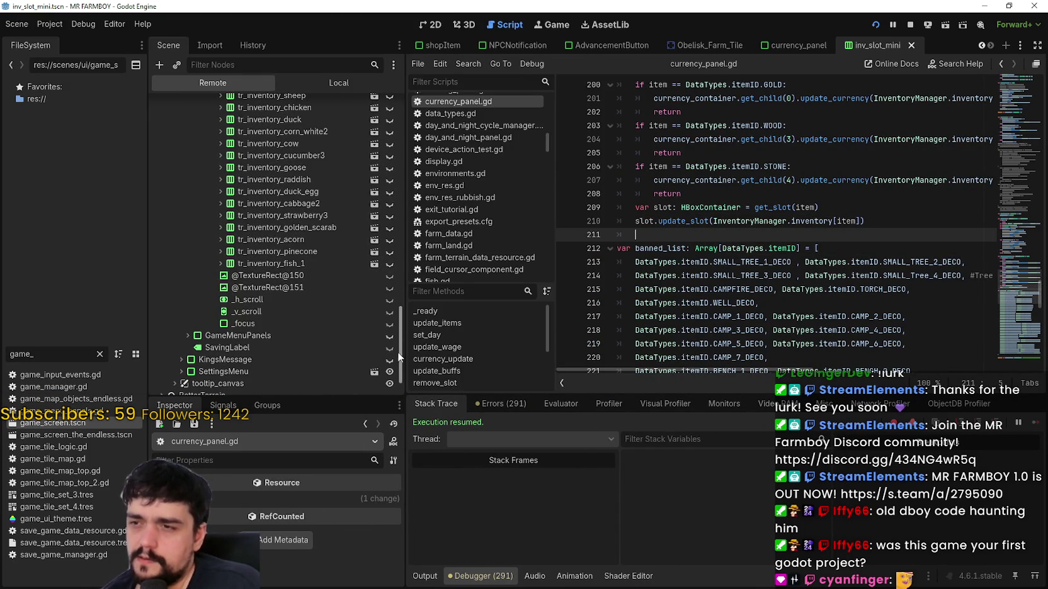
{"action": "mouse_move", "coordinate": [401, 328]}
{"action": "left_mouse_down"}
{"action": "mouse_move", "coordinate": [406, 207]}
{"action": "mouse_move", "coordinate": [416, 311]}
{"action": "mouse_move", "coordinate": [412, 251]}
{"action": "left_mouse_up"}
{"action": "scroll", "coordinate": [403, 294], "scroll_direction": "up", "scroll_amount": 2}
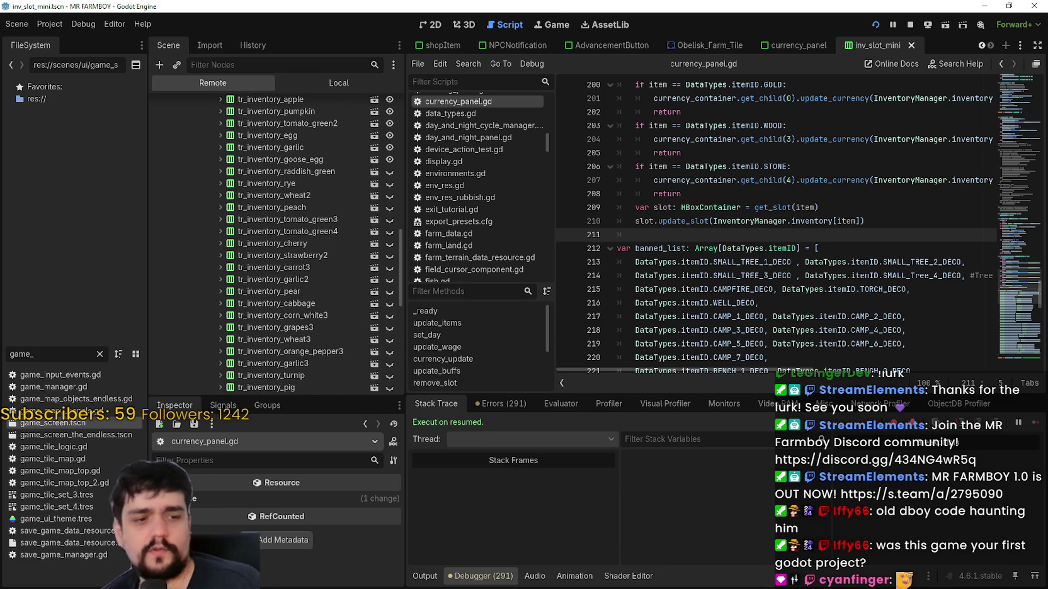
{"action": "key", "text": "alt+Tab"}
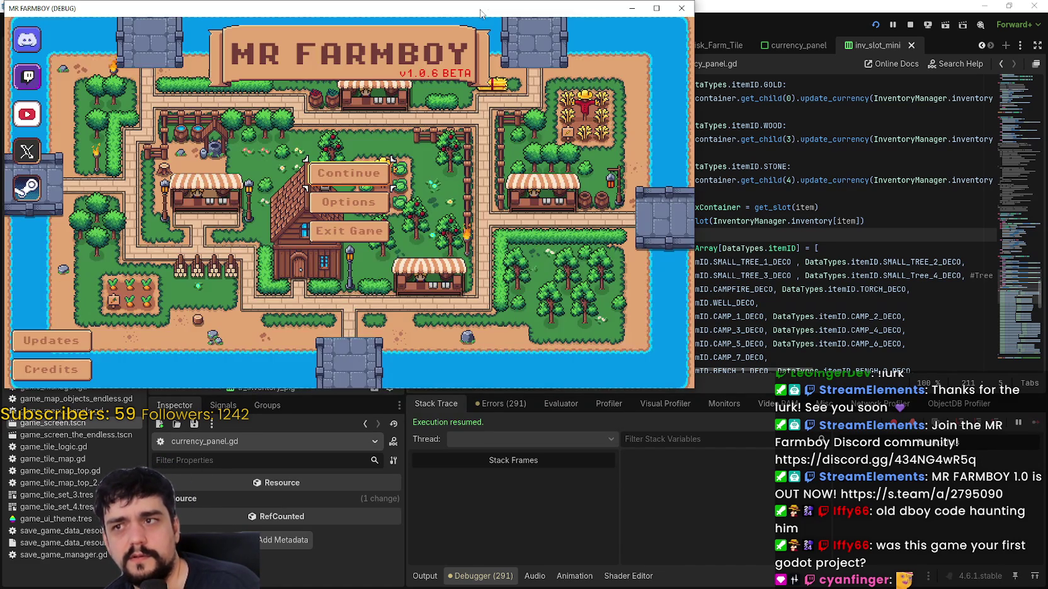
- Move the game window aside and load the Save 1 game
{"action": "left_click_drag", "start_coordinate": [480, 16], "coordinate": [792, 62]}
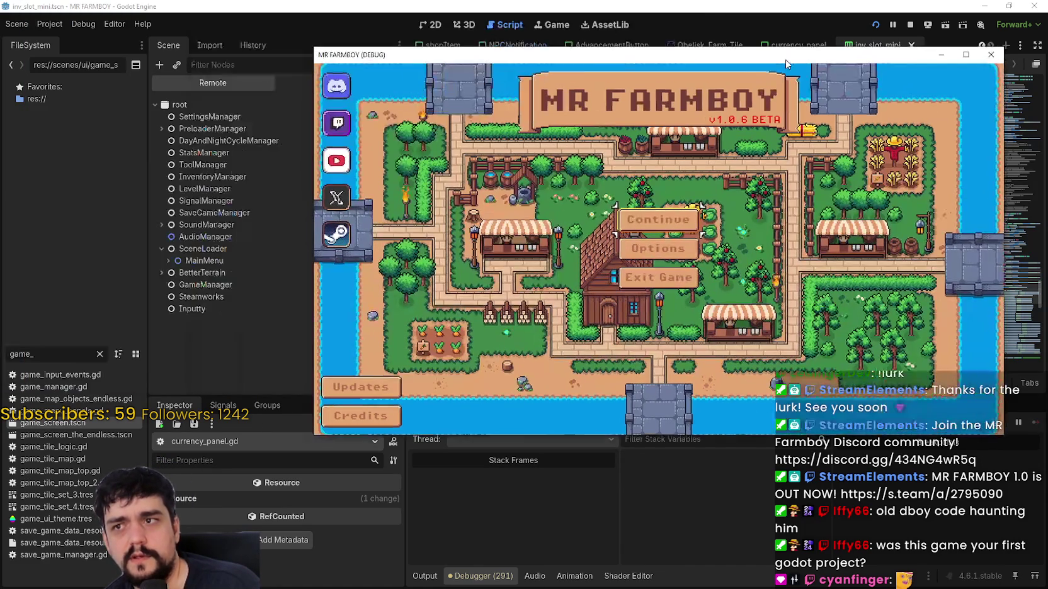
{"action": "left_click", "coordinate": [650, 219]}
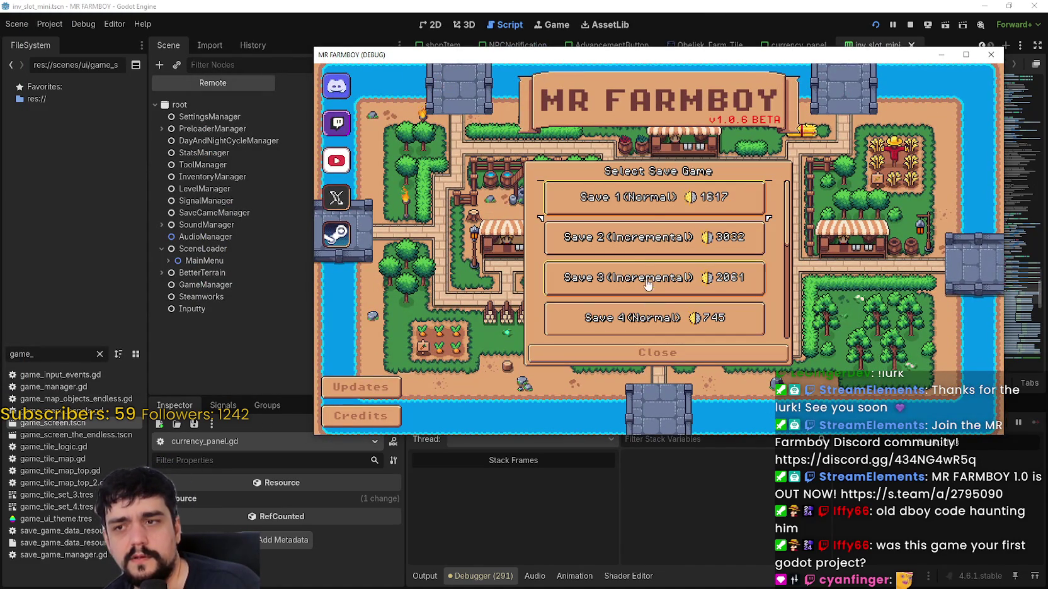
{"action": "left_click", "coordinate": [634, 197]}
{"action": "left_click", "coordinate": [581, 210]}
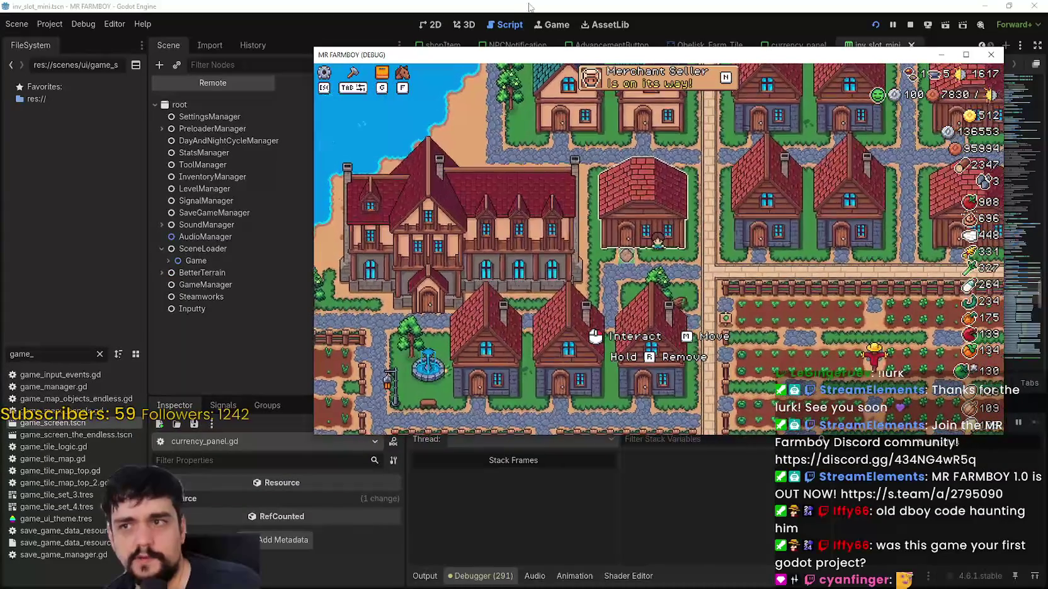
- Use a cabbage in the Warehouse to trigger the currency_panel.gd line 210 breakpoint
{"action": "left_click", "coordinate": [528, 6]}
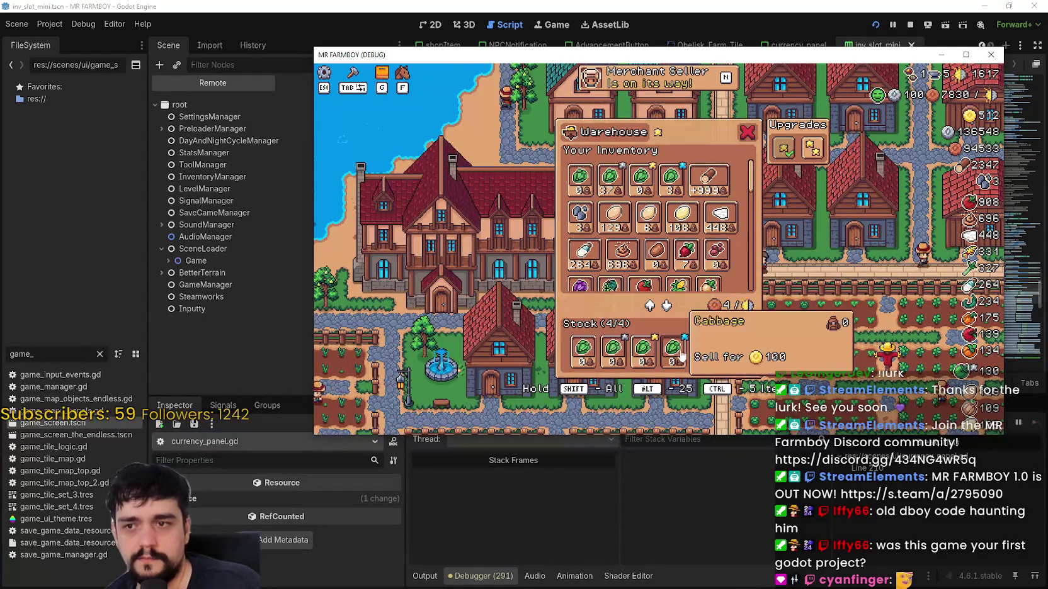
{"action": "mouse_move", "coordinate": [634, 192]}
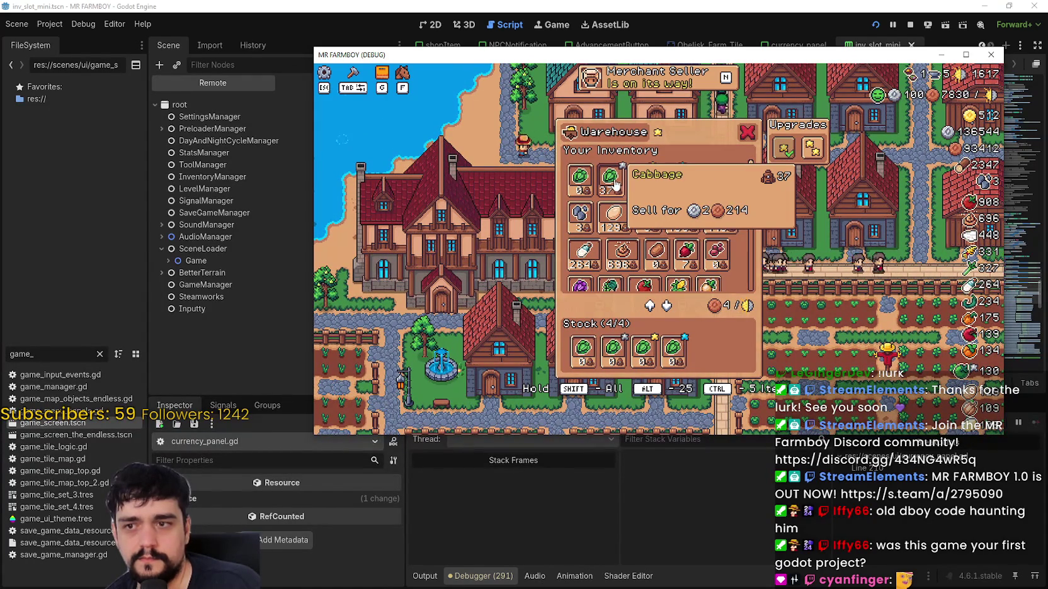
{"action": "left_click", "coordinate": [615, 185]}
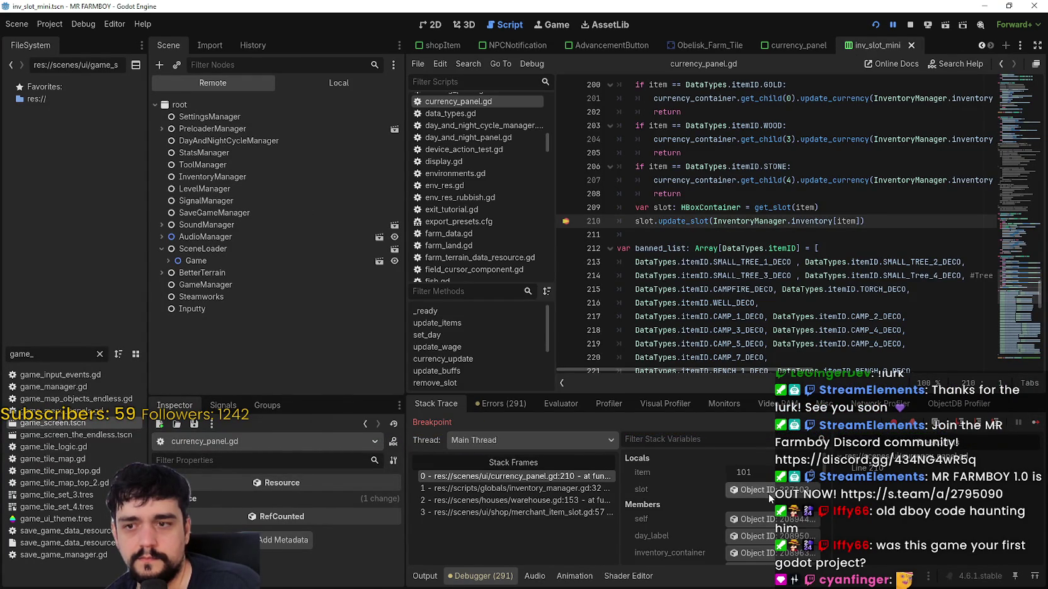
- Inspect the breakpoint's slot object, revealing tr_inventory_cabbage with texture, U_1 and label children
{"action": "left_click", "coordinate": [767, 493]}
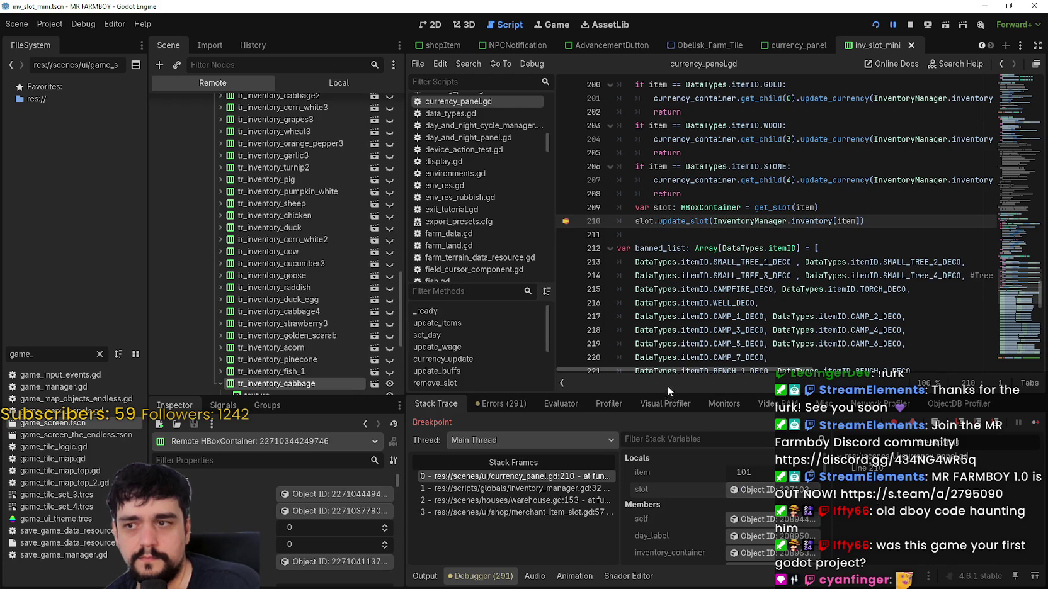
{"action": "scroll", "coordinate": [298, 291], "scroll_direction": "down", "scroll_amount": 3}
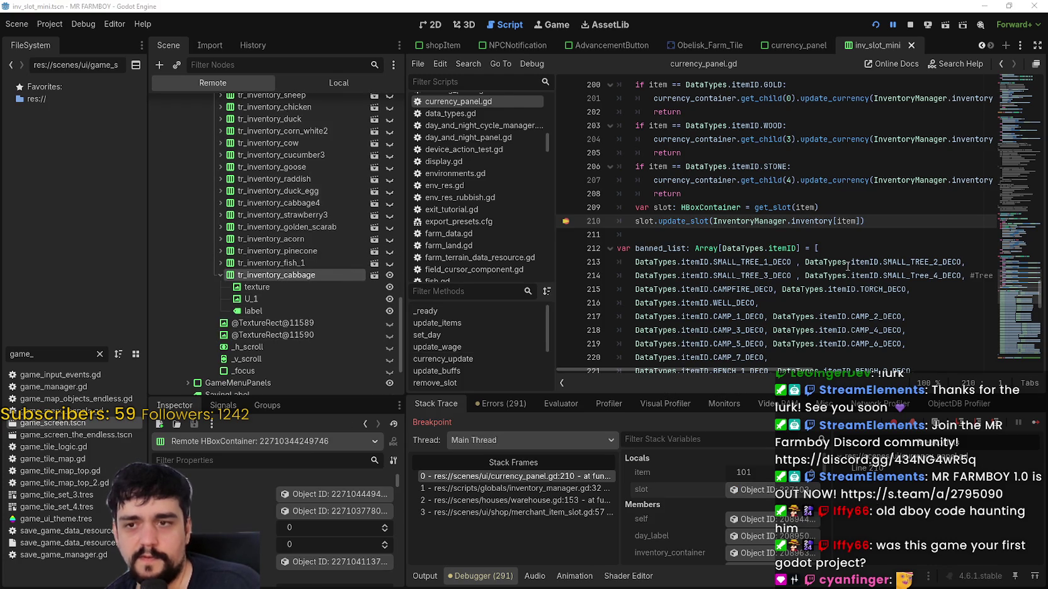
{"action": "key", "text": "alt+Tab"}
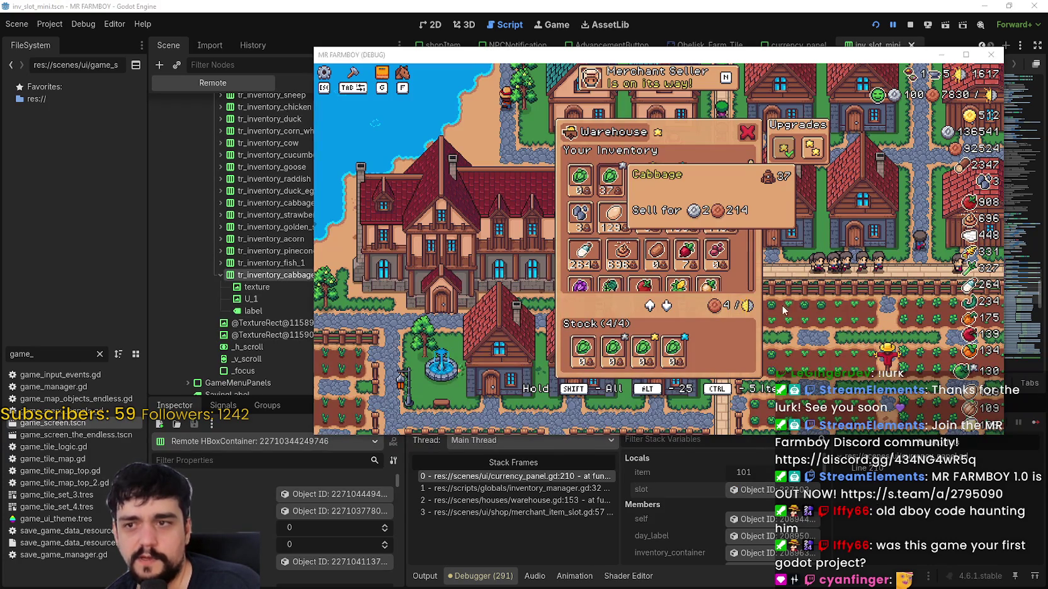
{"action": "key", "text": "alt+Tab"}
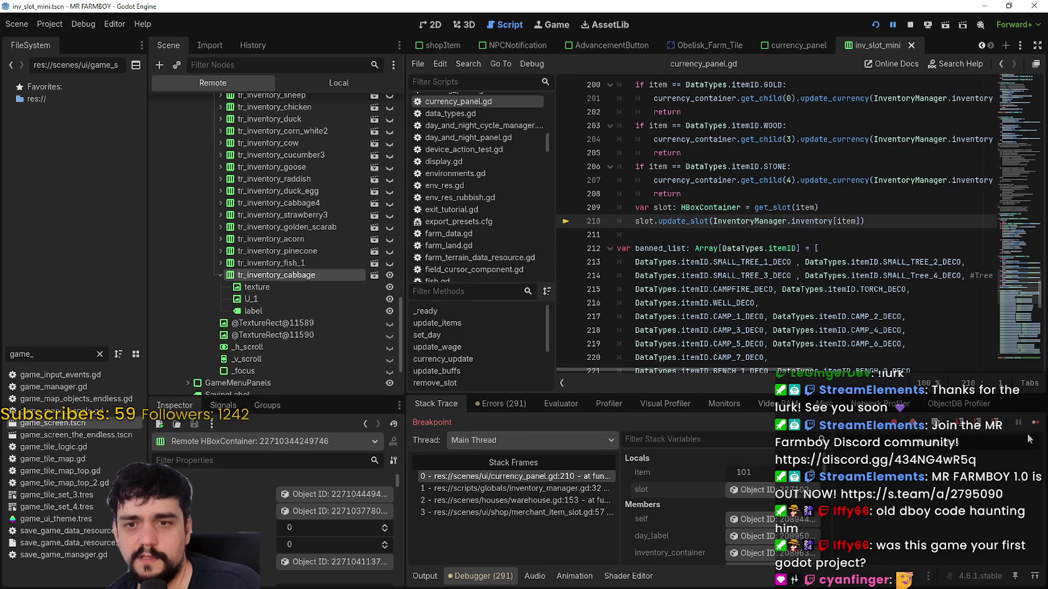
- Resume the game past the line 210 breakpoint and scroll the editor's Remote tree to the tr_inventory nodes
{"action": "left_click", "coordinate": [1033, 424]}
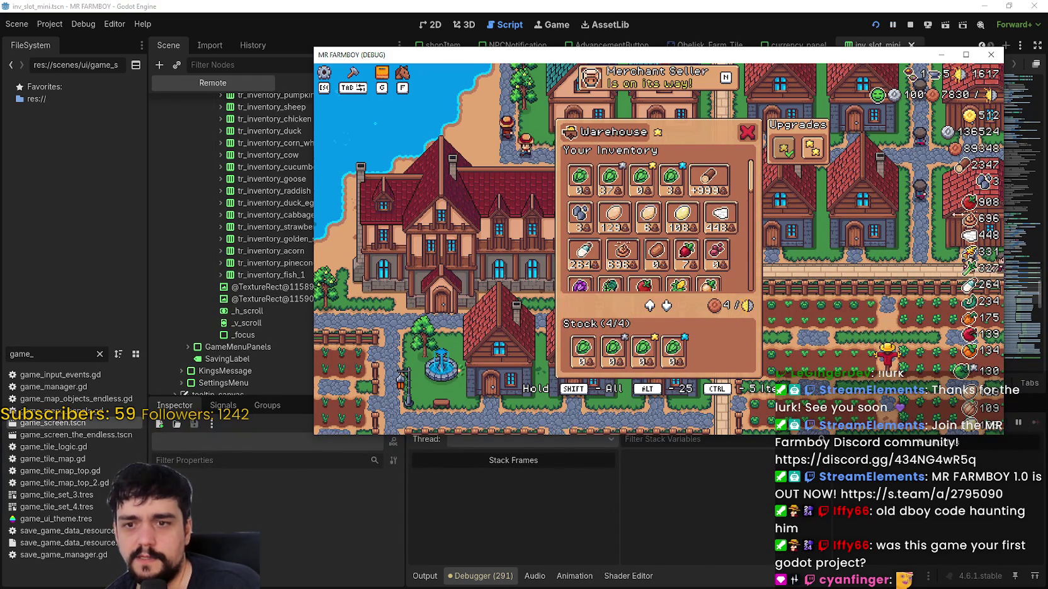
{"action": "left_click", "coordinate": [344, 5]}
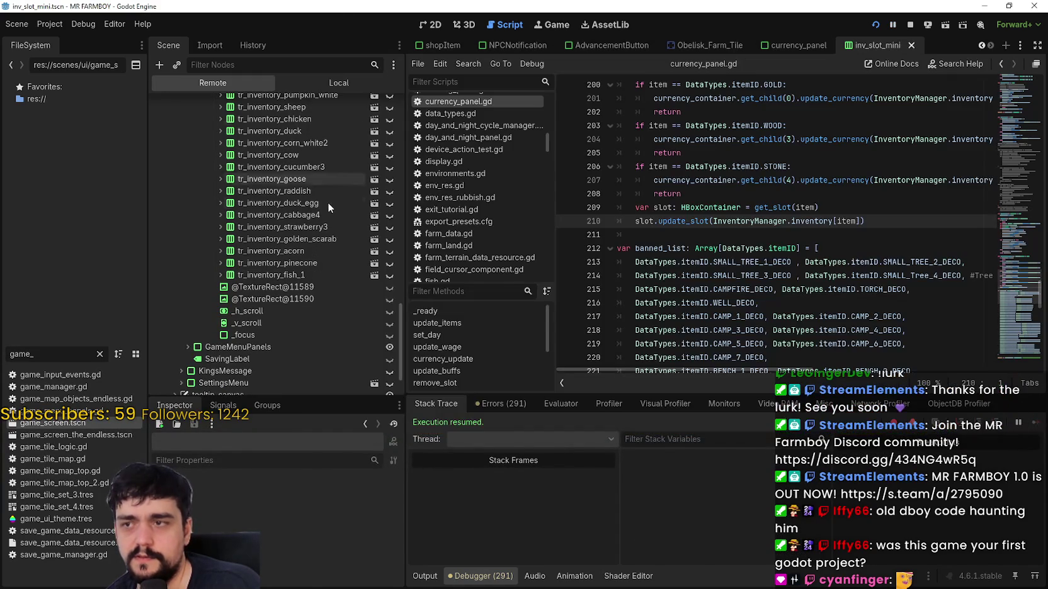
{"action": "scroll", "coordinate": [363, 291], "scroll_direction": "up", "scroll_amount": 1}
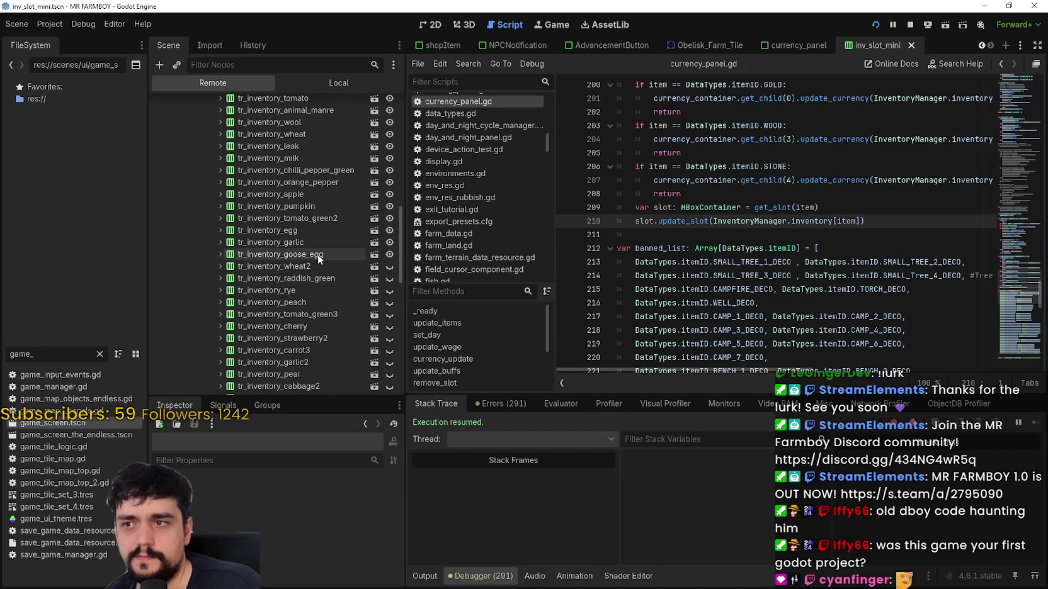
{"action": "key", "text": "alt+Tab"}
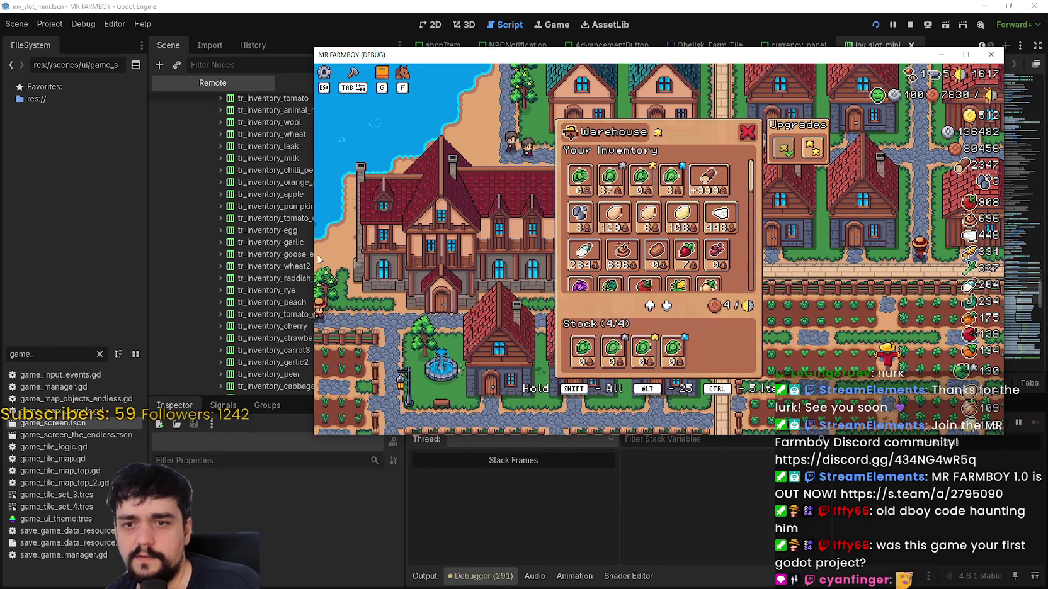
{"action": "key", "text": "alt+Tab"}
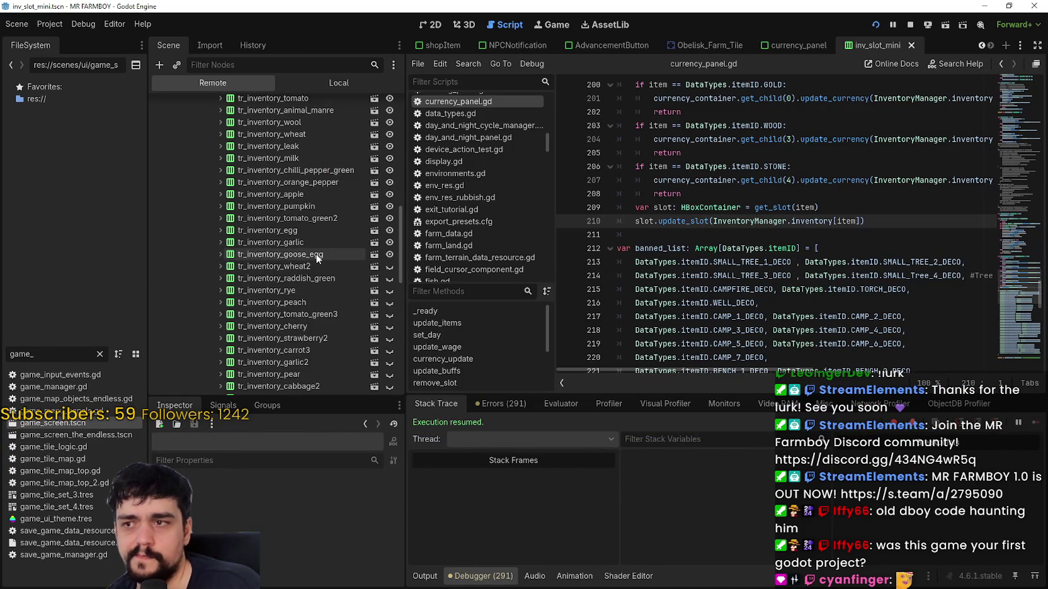
{"action": "scroll", "coordinate": [268, 239], "scroll_direction": "up", "scroll_amount": 1}
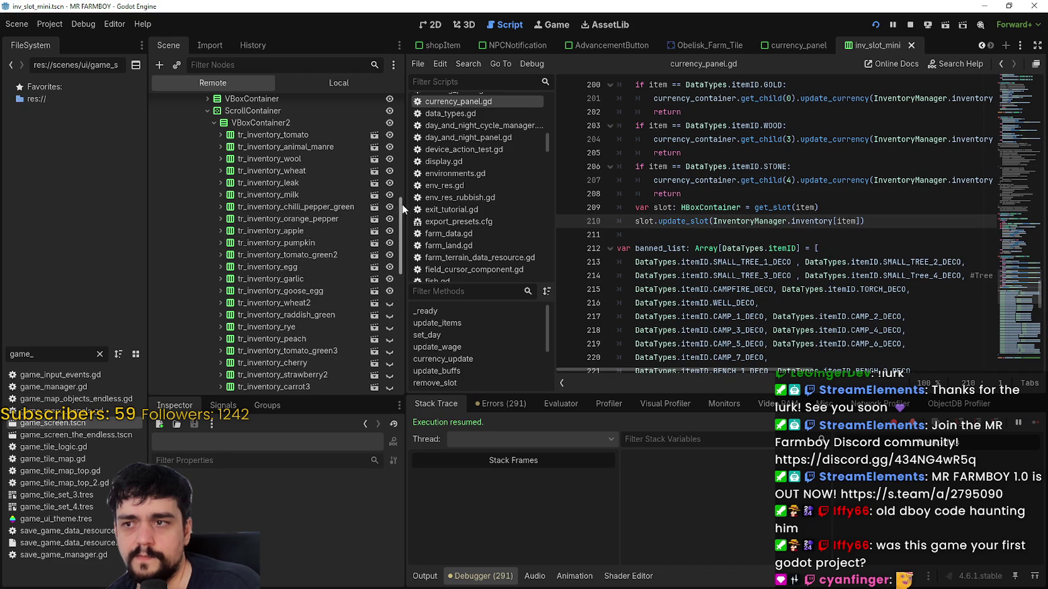
{"action": "left_click_drag", "start_coordinate": [403, 208], "coordinate": [394, 329]}
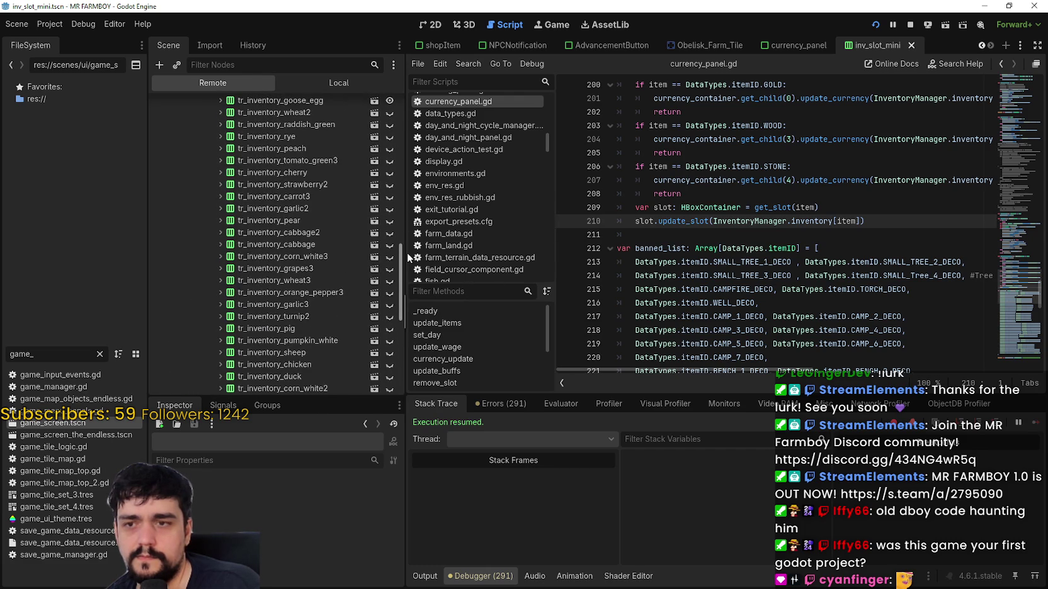
- Remove the stray indentation from blank line 211 of currency_panel.gd
{"action": "left_click", "coordinate": [675, 236]}
{"action": "key", "text": "BackSpace"}
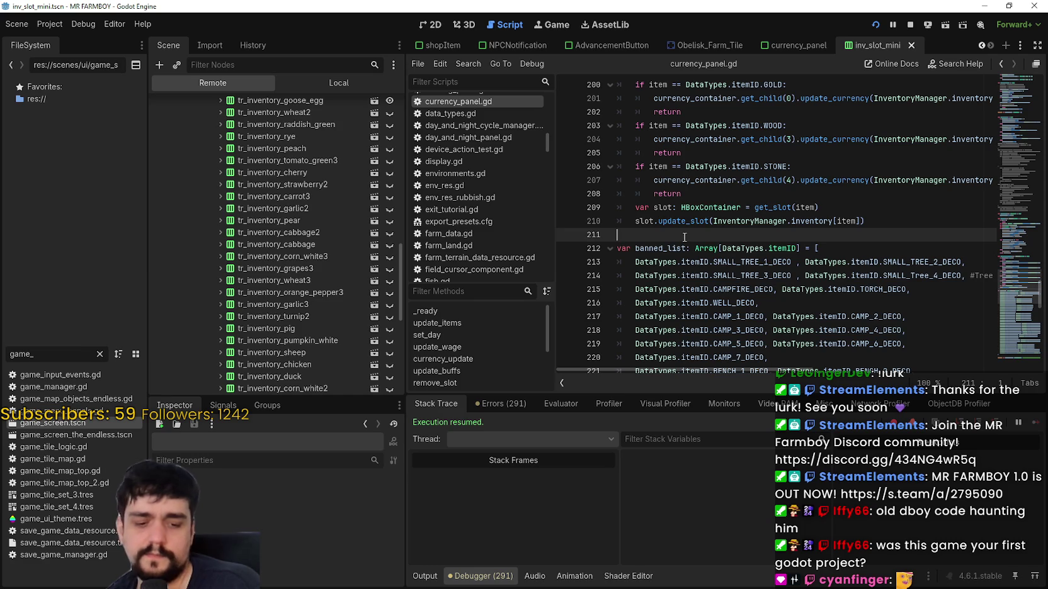
{"action": "scroll", "coordinate": [685, 240], "scroll_direction": "down", "scroll_amount": 1}
{"action": "scroll", "coordinate": [685, 240], "scroll_direction": "down", "scroll_amount": 2}
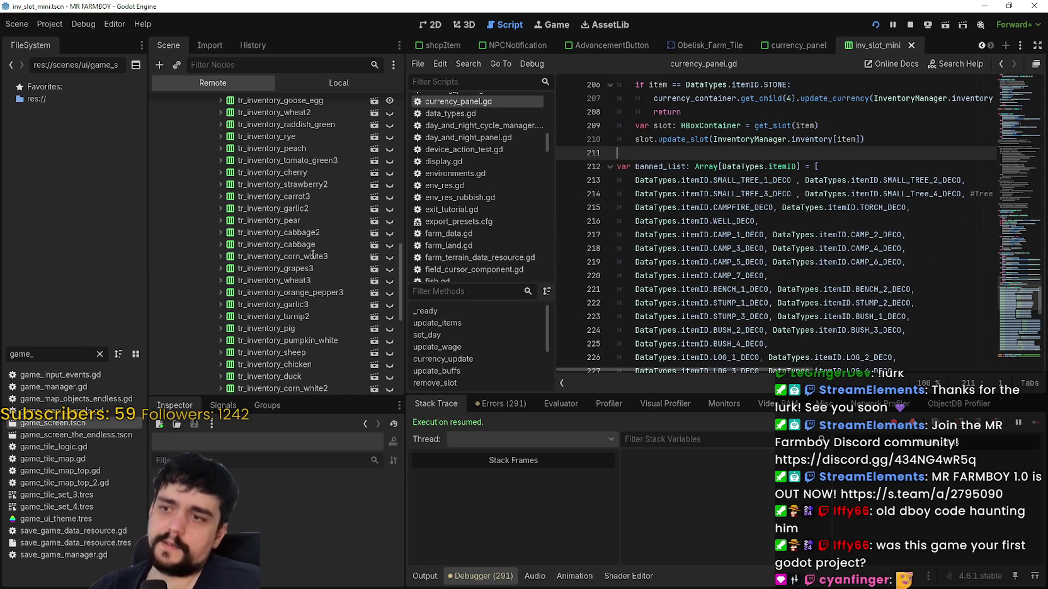
{"action": "scroll", "coordinate": [261, 335], "scroll_direction": "down", "scroll_amount": 5}
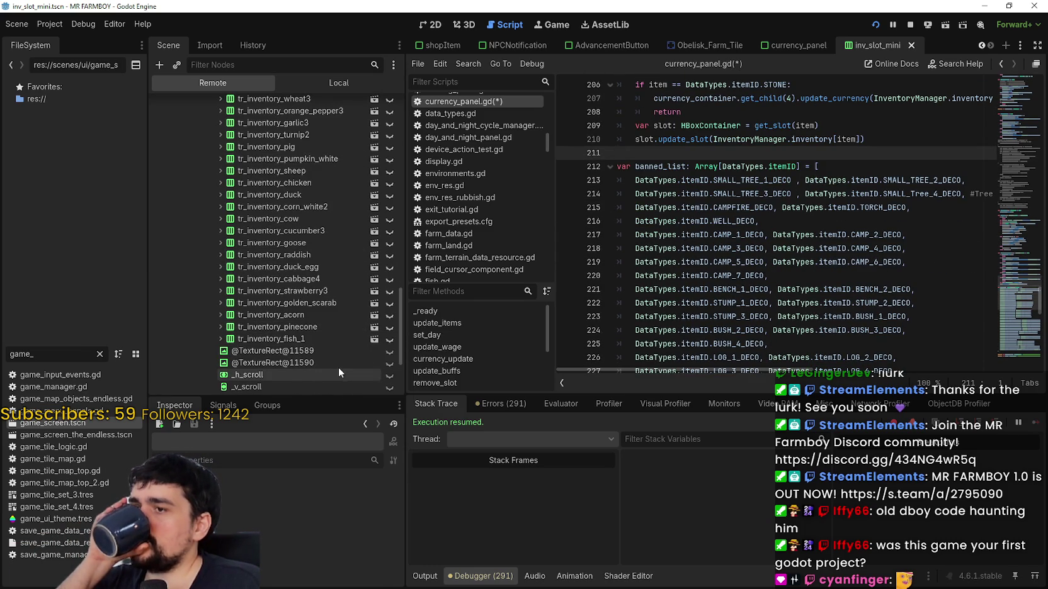
- Expand tr_inventory_cabbage4 in the Remote tree and inspect its texture, U_1 and label children
{"action": "left_click", "coordinate": [312, 279]}
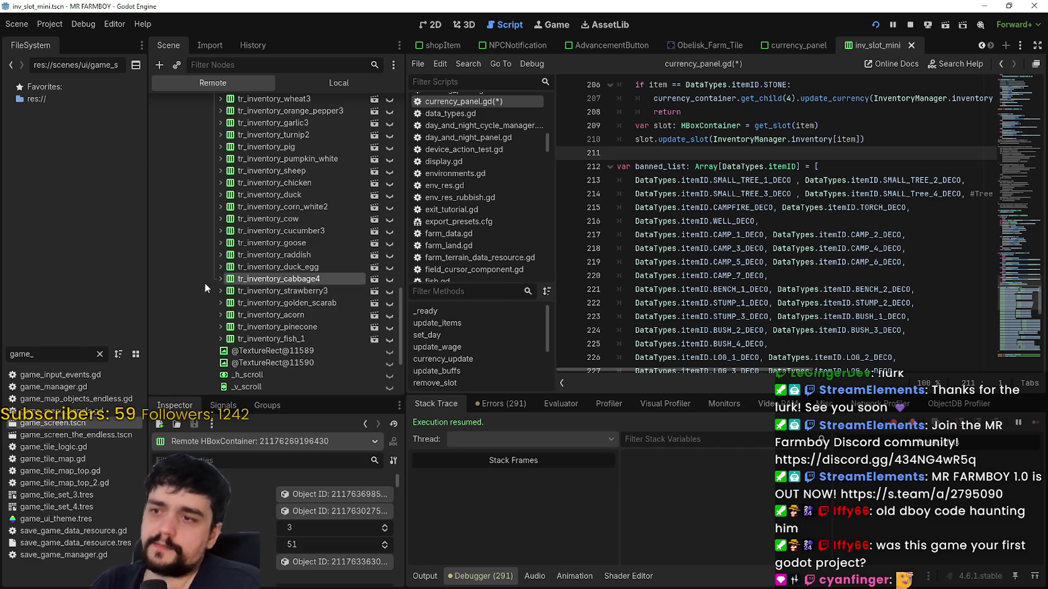
{"action": "left_click", "coordinate": [220, 279]}
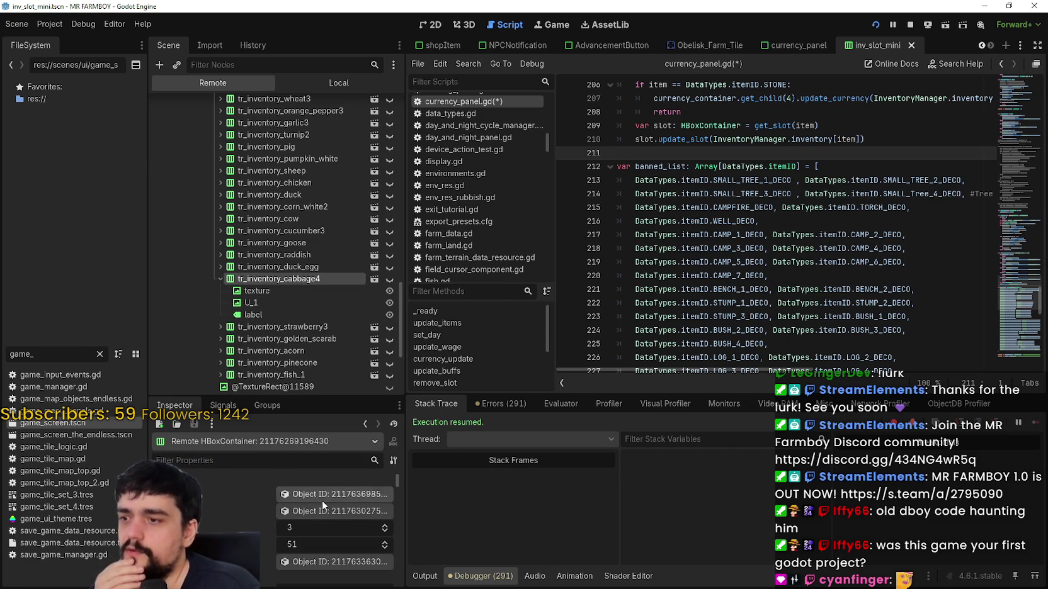
{"action": "left_click", "coordinate": [285, 290]}
{"action": "left_click", "coordinate": [276, 303]}
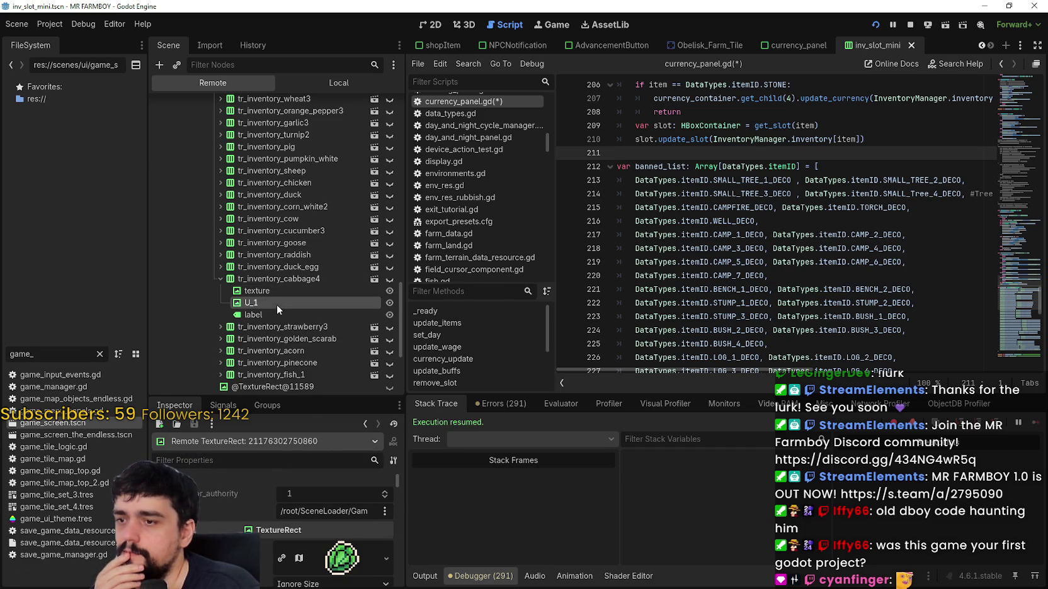
{"action": "double_click", "coordinate": [275, 321]}
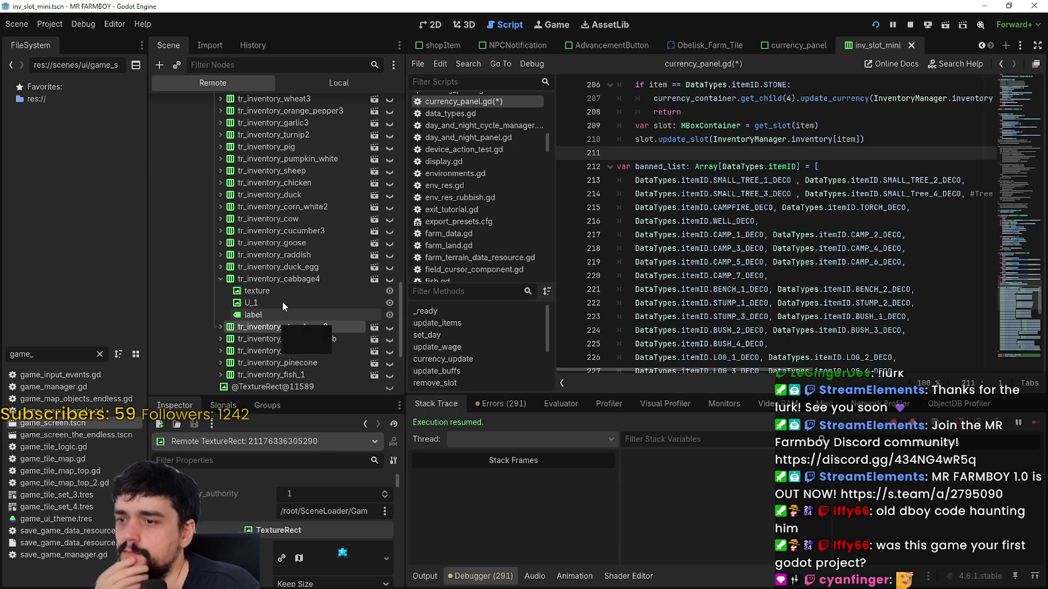
{"action": "left_click", "coordinate": [275, 313]}
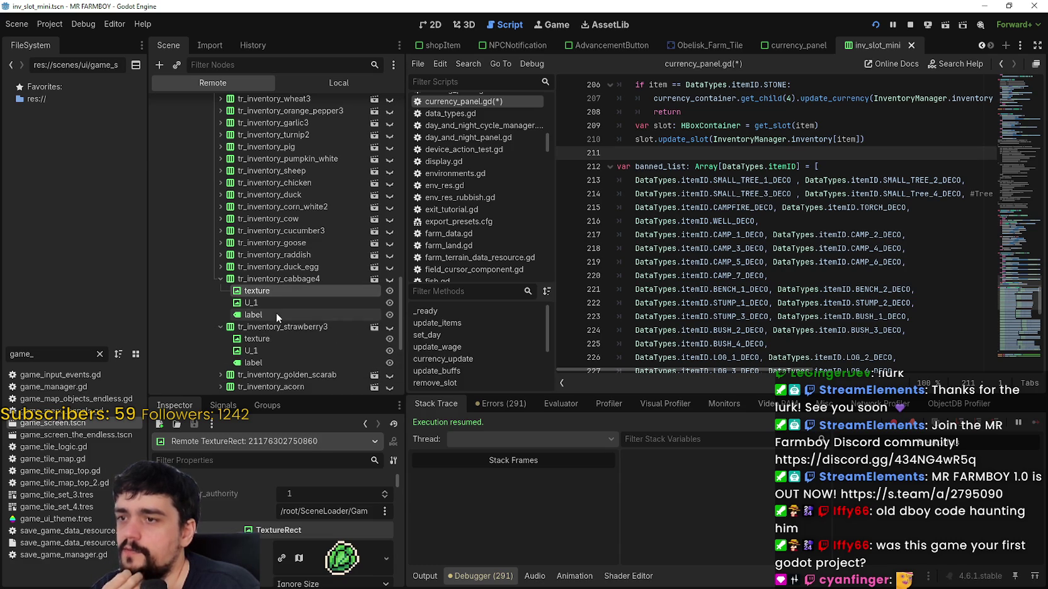
{"action": "left_click", "coordinate": [220, 327]}
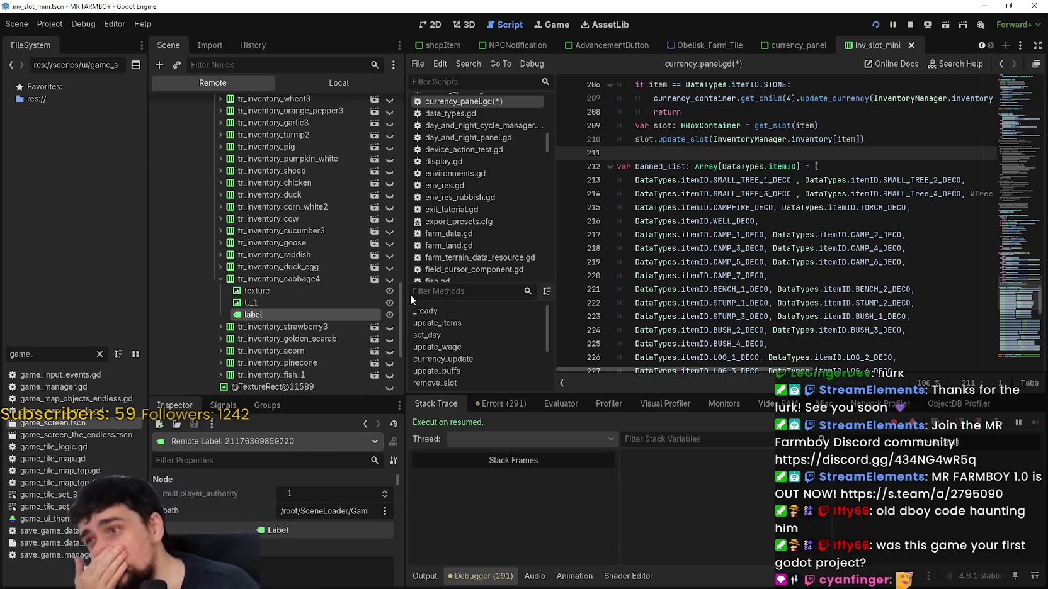
- Review the banned_list declaration and the on_inventory_changed function in currency_panel.gd
{"action": "left_click", "coordinate": [877, 221]}
{"action": "scroll", "coordinate": [876, 221], "scroll_direction": "up", "scroll_amount": 2}
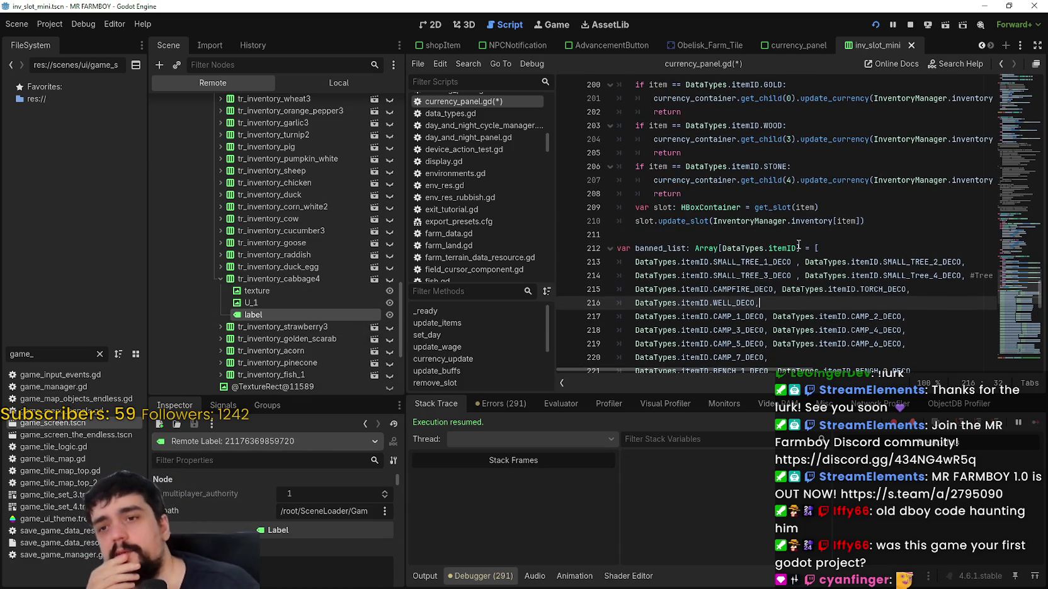
{"action": "left_click", "coordinate": [838, 248]}
{"action": "scroll", "coordinate": [851, 291], "scroll_direction": "down", "scroll_amount": 2}
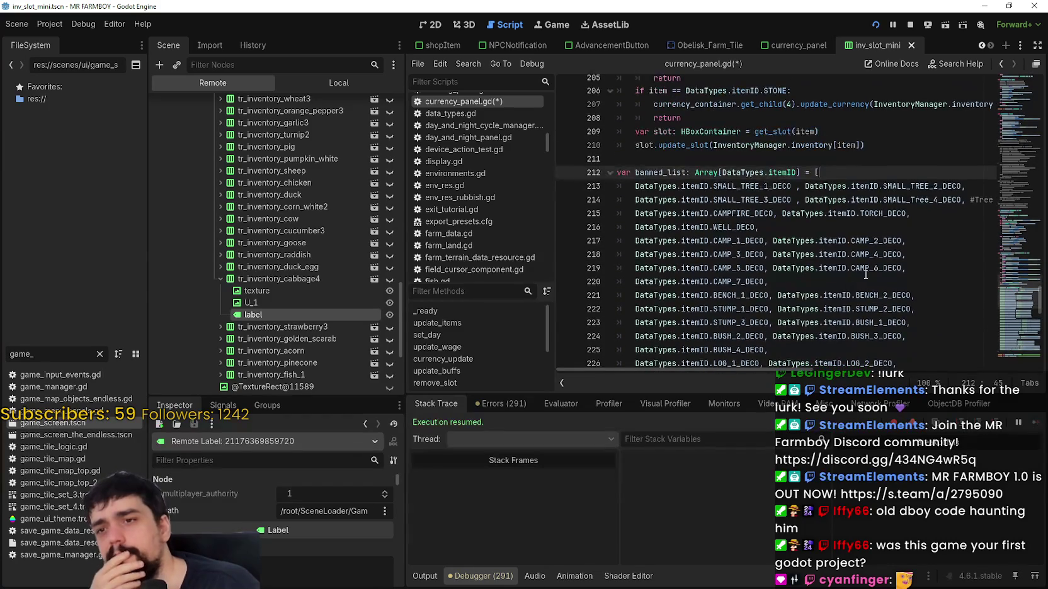
{"action": "scroll", "coordinate": [894, 288], "scroll_direction": "up", "scroll_amount": 4}
{"action": "scroll", "coordinate": [1002, 280], "scroll_direction": "up", "scroll_amount": 1}
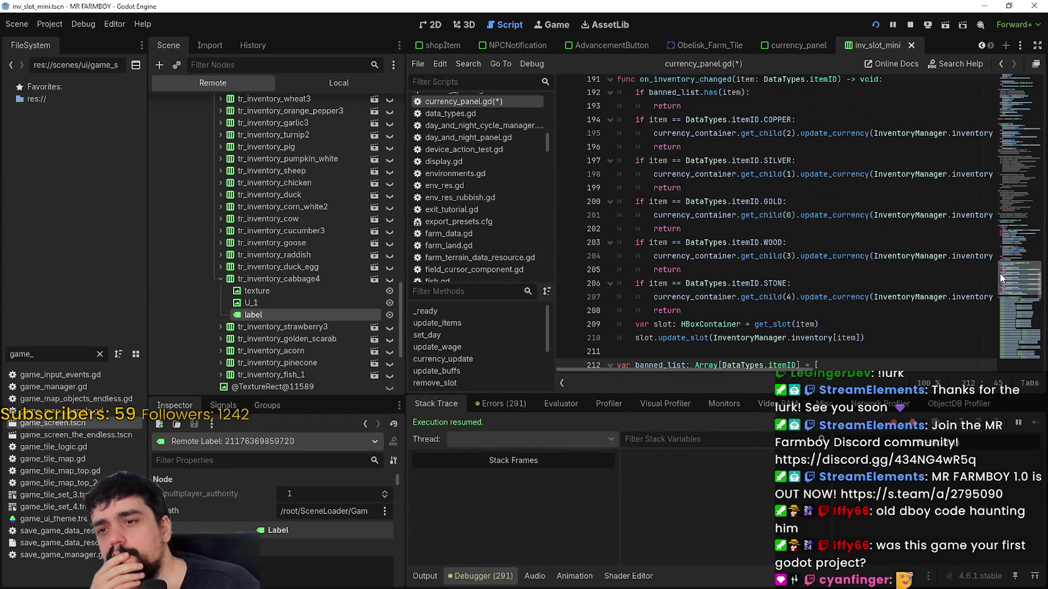
{"action": "mouse_move", "coordinate": [999, 273]}
{"action": "left_mouse_down"}
{"action": "mouse_move", "coordinate": [999, 284]}
{"action": "mouse_move", "coordinate": [999, 251]}
{"action": "mouse_move", "coordinate": [988, 272]}
{"action": "left_mouse_up"}
{"action": "scroll", "coordinate": [988, 271], "scroll_direction": "down", "scroll_amount": 3}
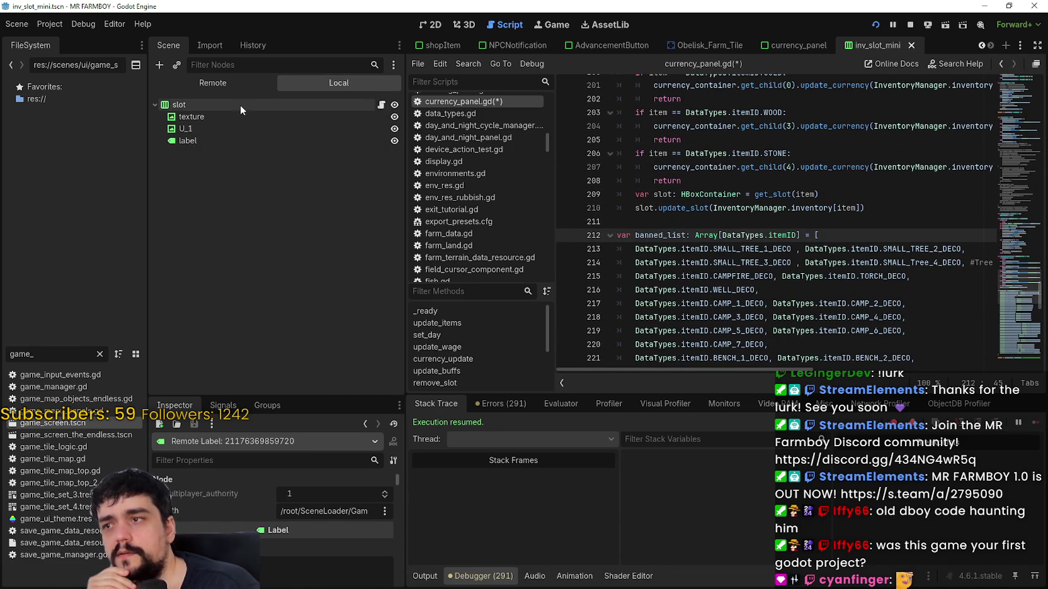
- Open inv_slot_mini.gd and highlight every use of MoveDownwards and targetIndex
{"action": "left_click", "coordinate": [240, 104]}
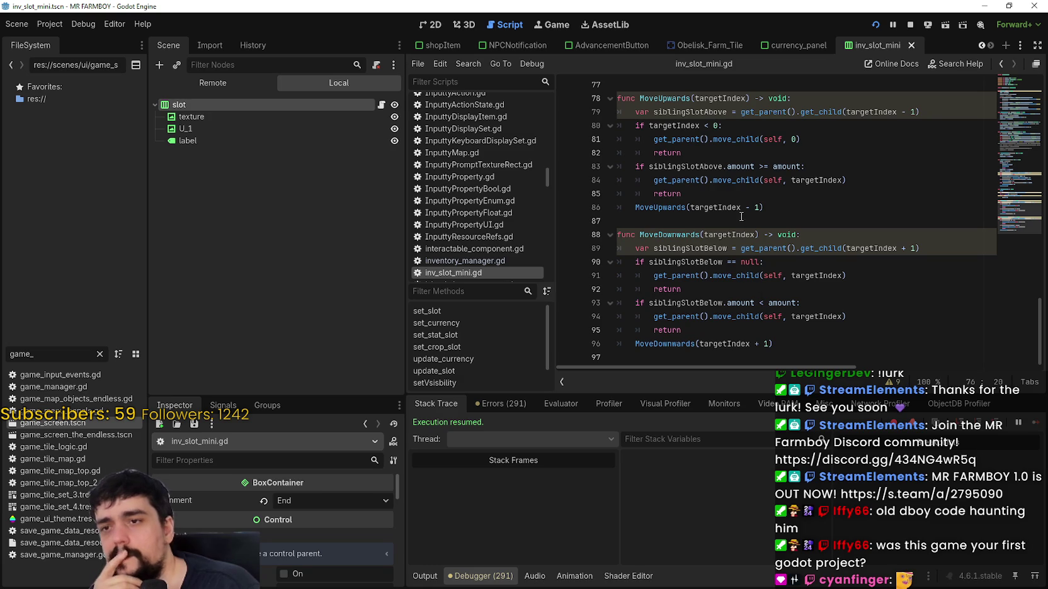
{"action": "left_click", "coordinate": [740, 211]}
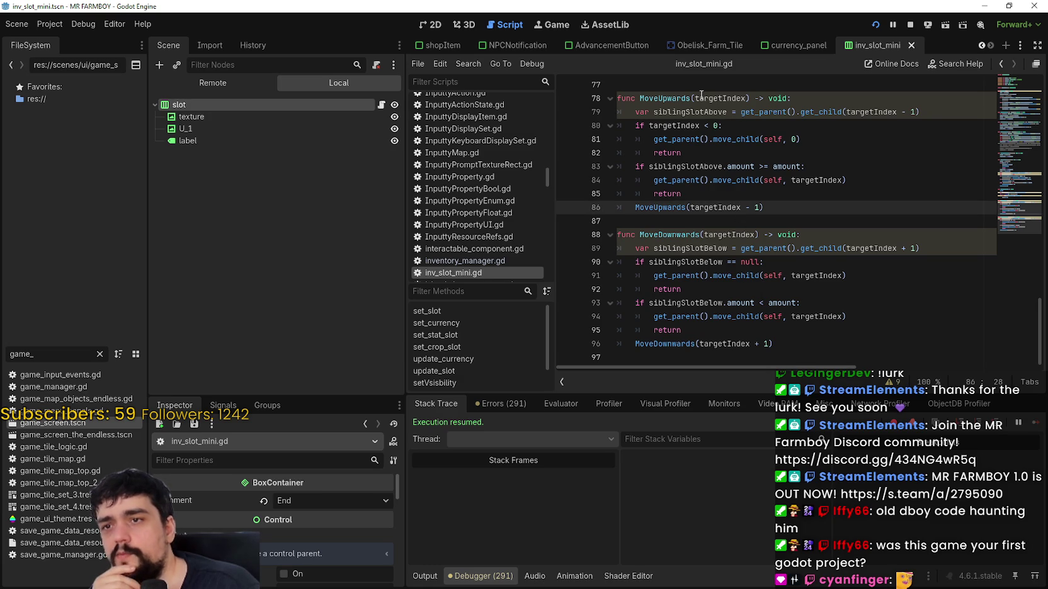
{"action": "double_click", "coordinate": [677, 235]}
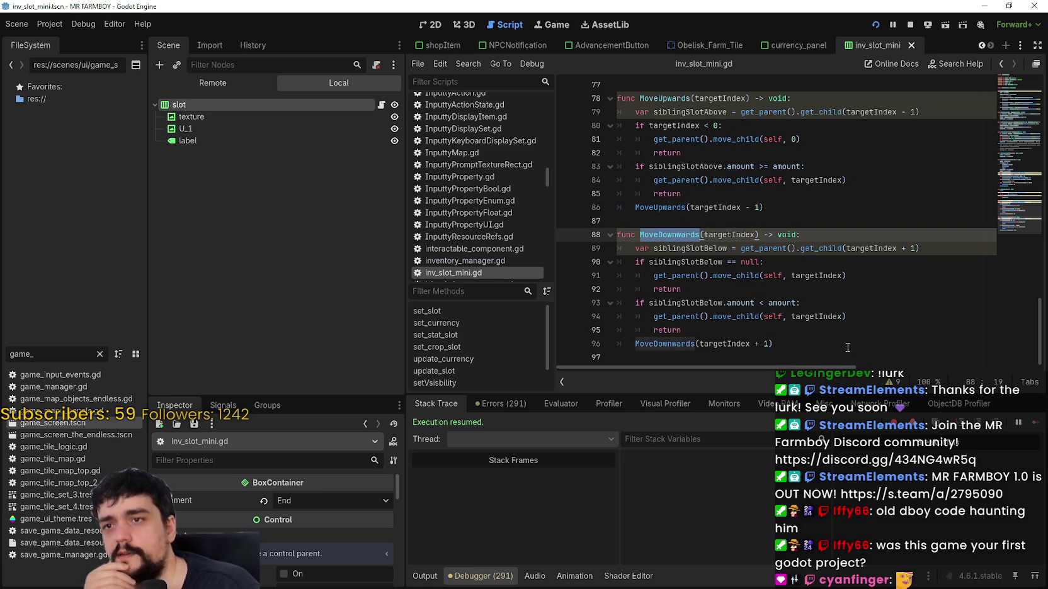
{"action": "double_click", "coordinate": [706, 98]}
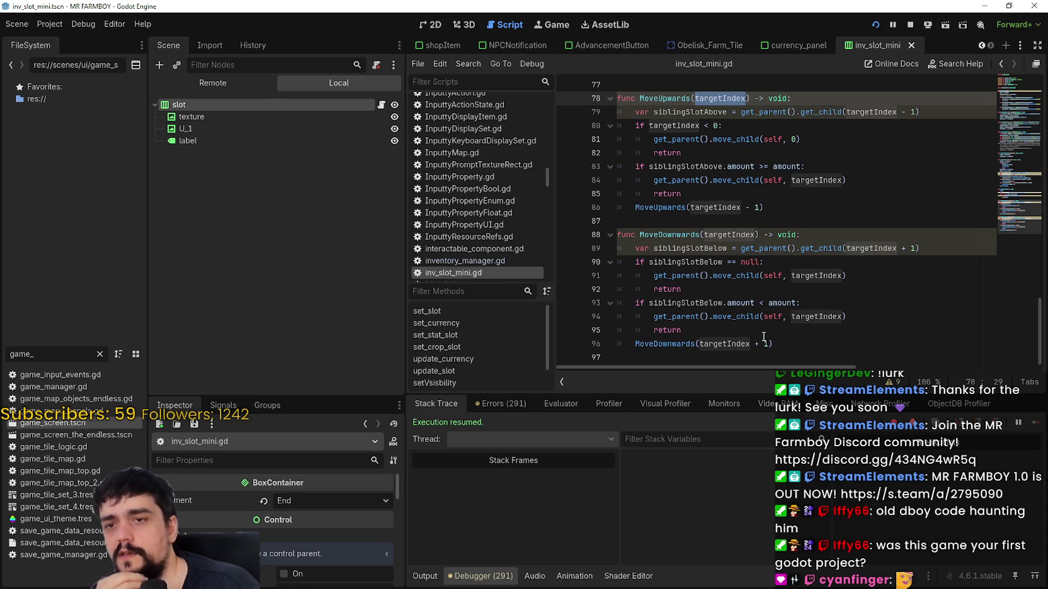
- Read through the amount comparison on lines 92–96 and the slot.hide() logic around lines 76–86
{"action": "left_click", "coordinate": [733, 286]}
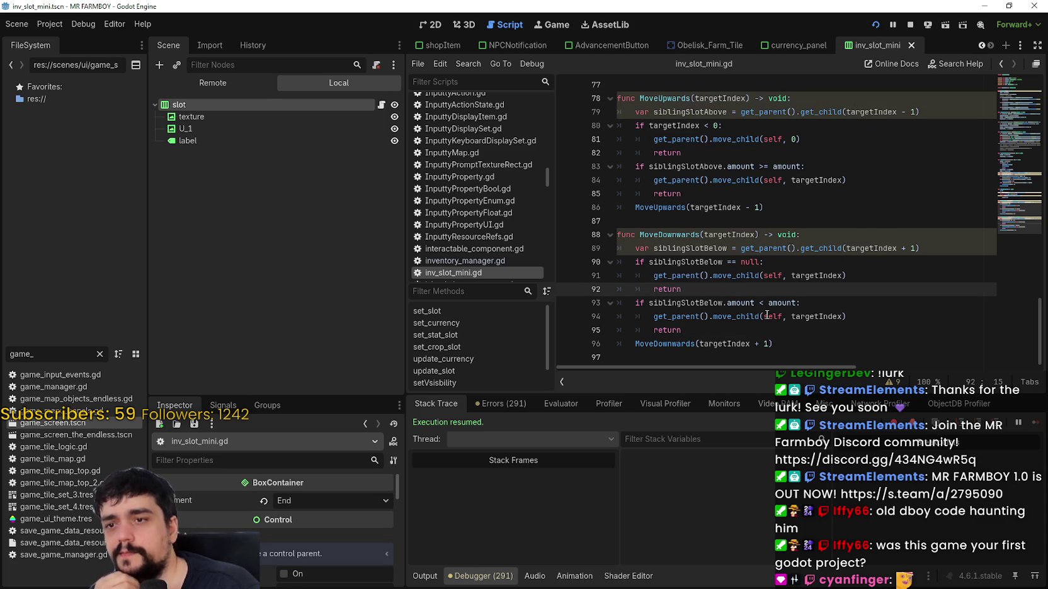
{"action": "left_click_drag", "start_coordinate": [728, 303], "coordinate": [797, 303]}
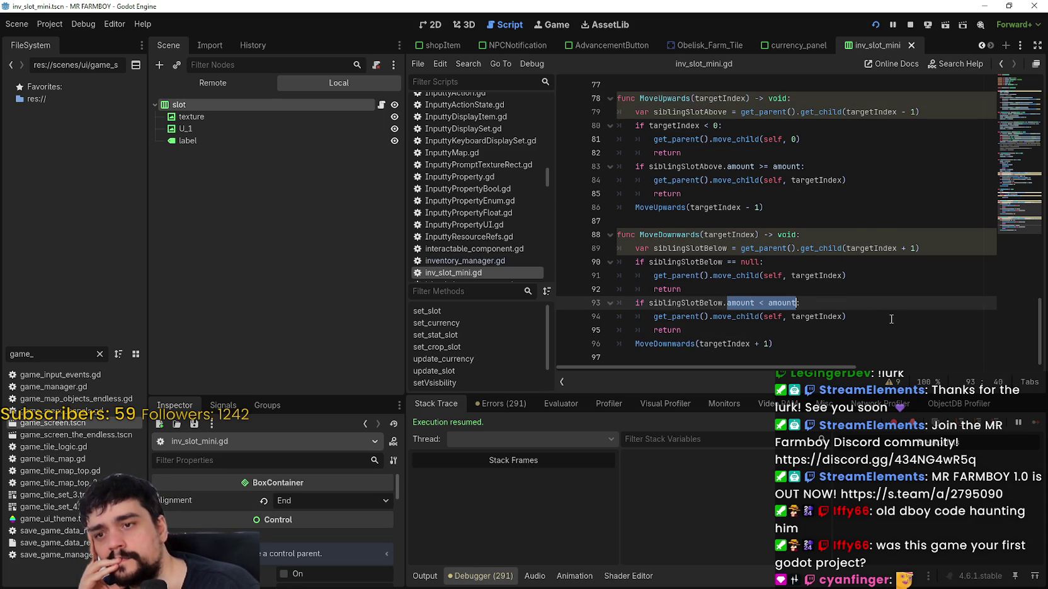
{"action": "left_click", "coordinate": [881, 344]}
{"action": "scroll", "coordinate": [819, 315], "scroll_direction": "up", "scroll_amount": 2}
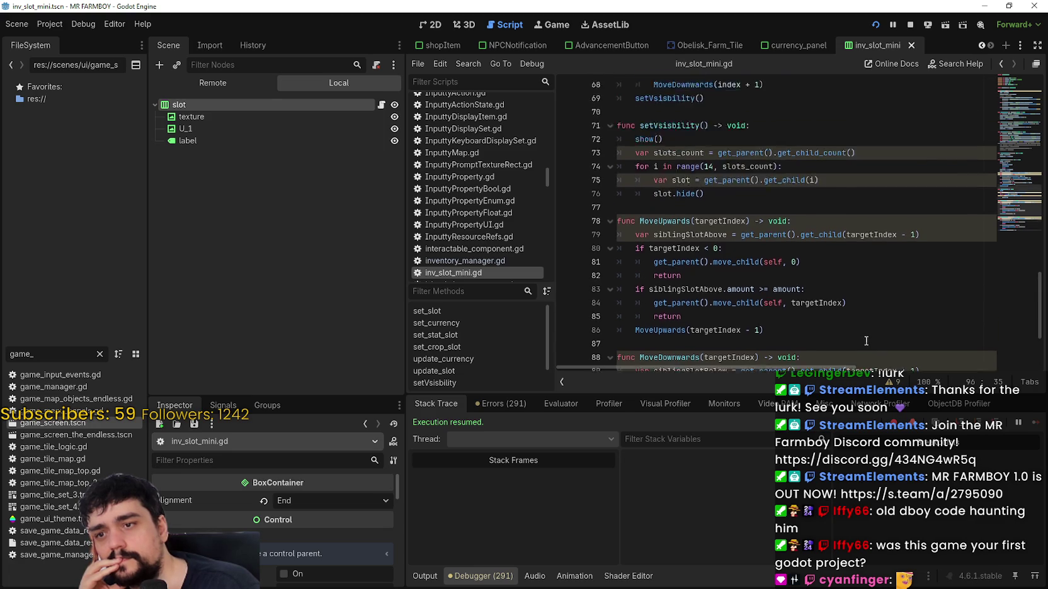
{"action": "left_click", "coordinate": [802, 295]}
{"action": "scroll", "coordinate": [801, 290], "scroll_direction": "up", "scroll_amount": 3}
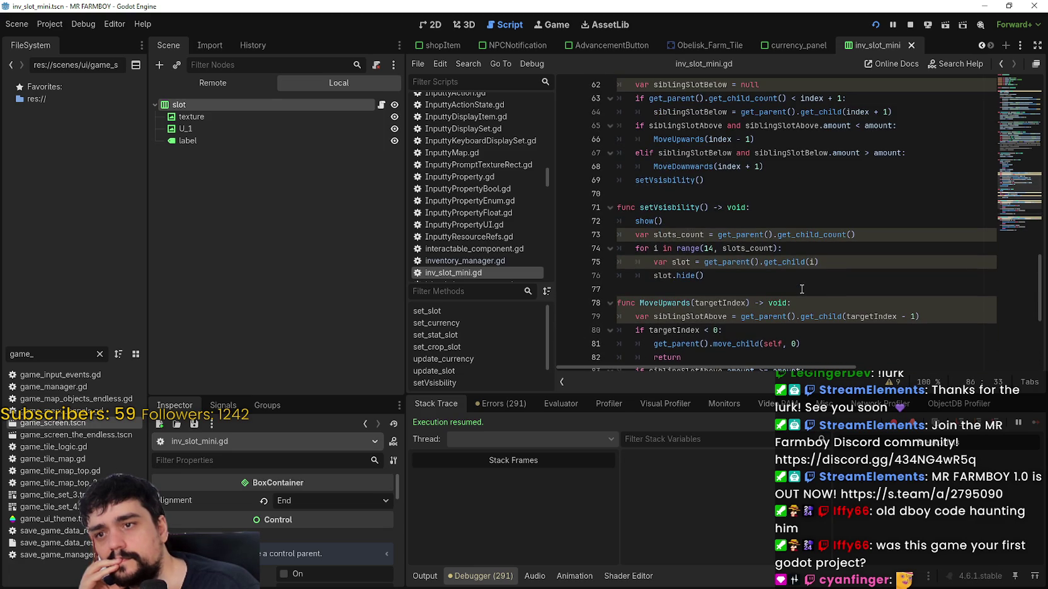
{"action": "left_click", "coordinate": [797, 275]}
{"action": "scroll", "coordinate": [796, 275], "scroll_direction": "up", "scroll_amount": 1}
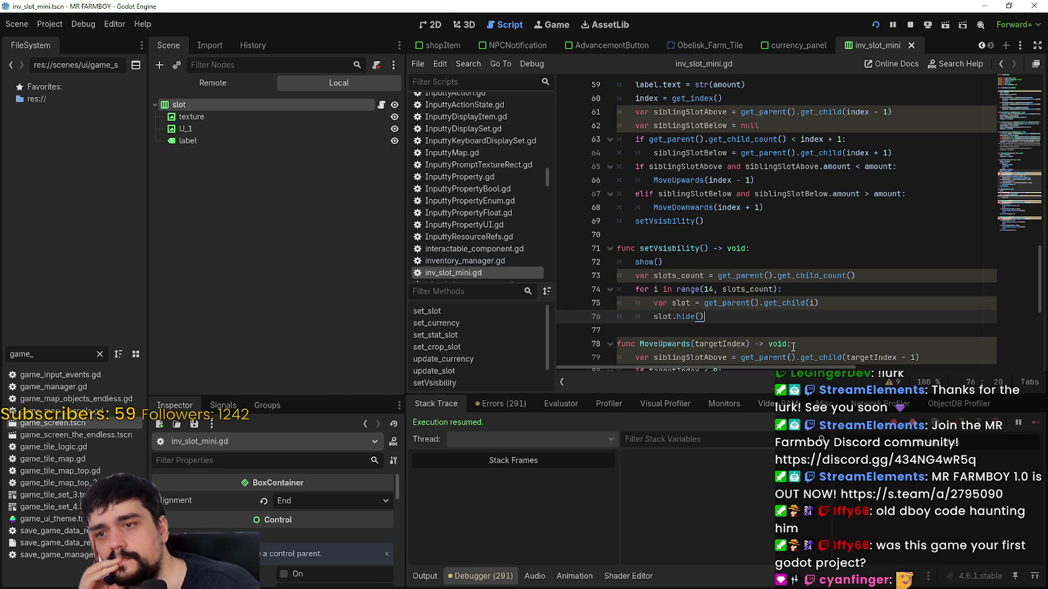
- Highlight every use of slots_count and setVsisbility in inv_slot_mini.gd
{"action": "double_click", "coordinate": [736, 289]}
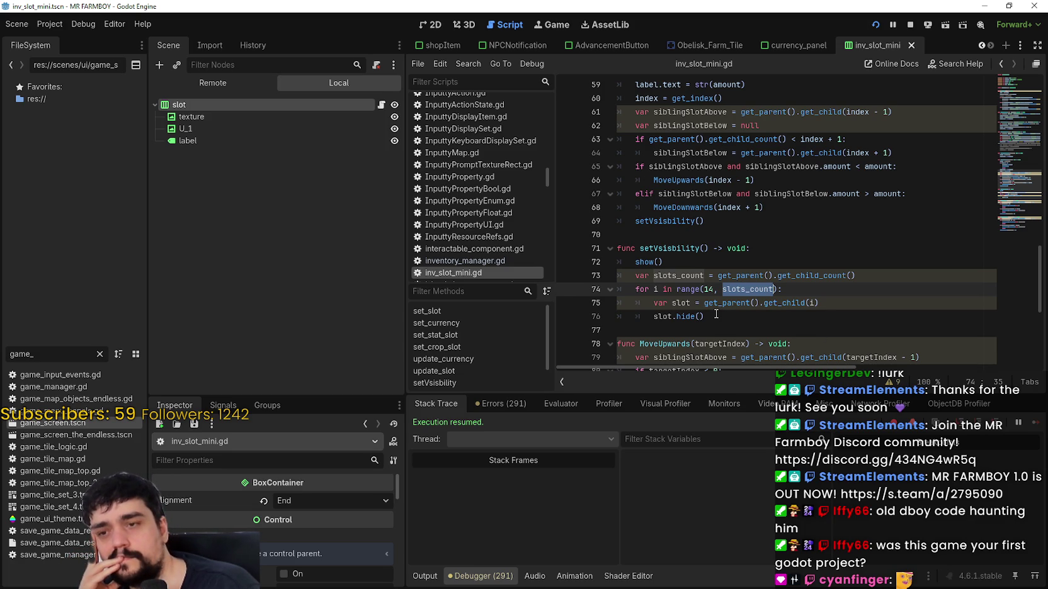
{"action": "double_click", "coordinate": [685, 250]}
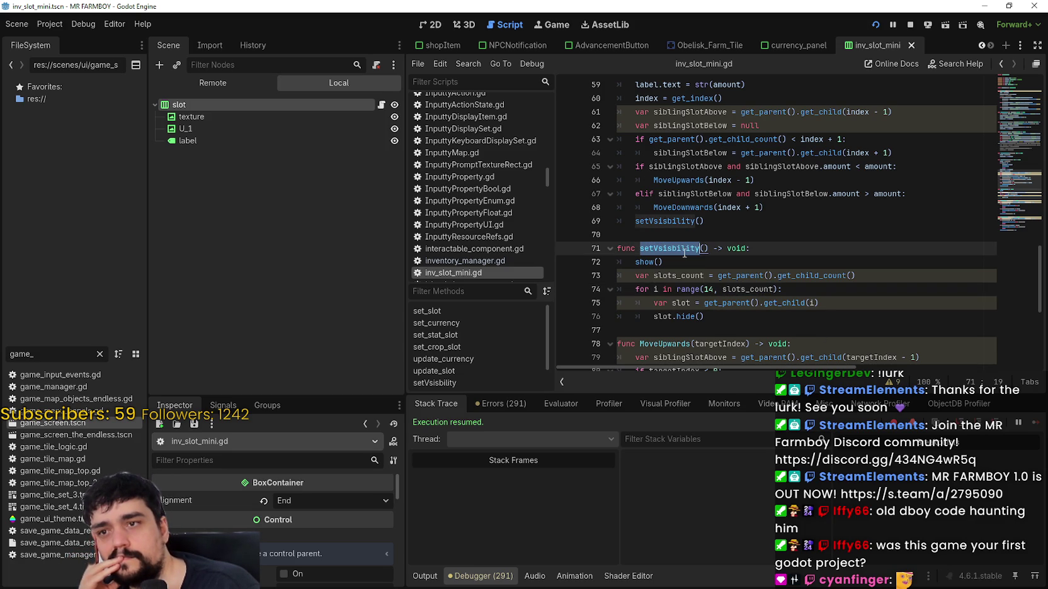
{"action": "scroll", "coordinate": [719, 313], "scroll_direction": "up", "scroll_amount": 4}
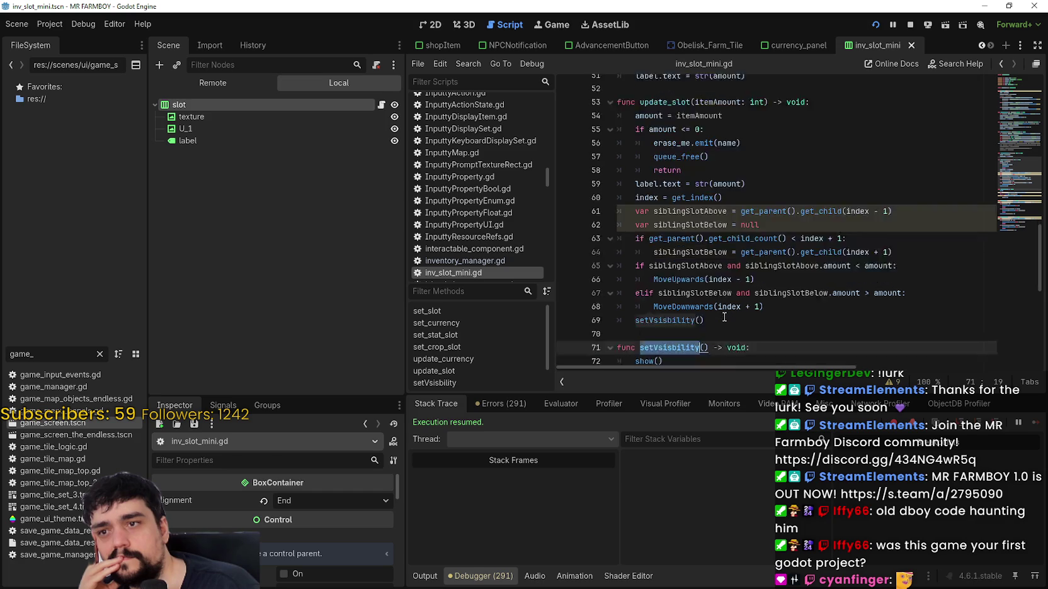
{"action": "scroll", "coordinate": [728, 215], "scroll_direction": "down", "scroll_amount": 3}
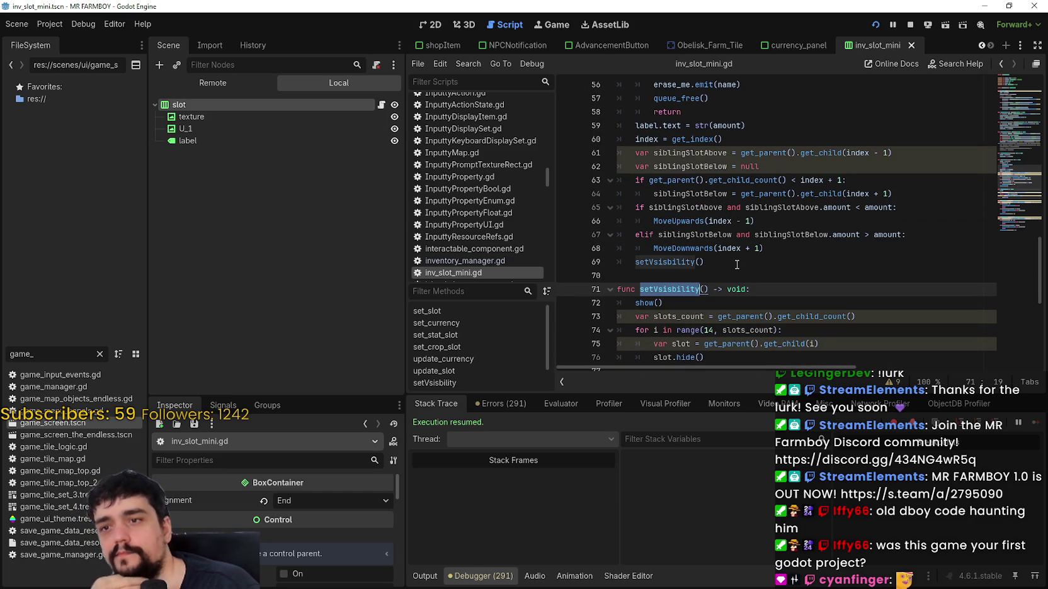
- Select the move-up branch (lines 65–66), the move-down branch (lines 67–68), and the line 69 setVsisbility call
{"action": "double_click", "coordinate": [833, 212]}
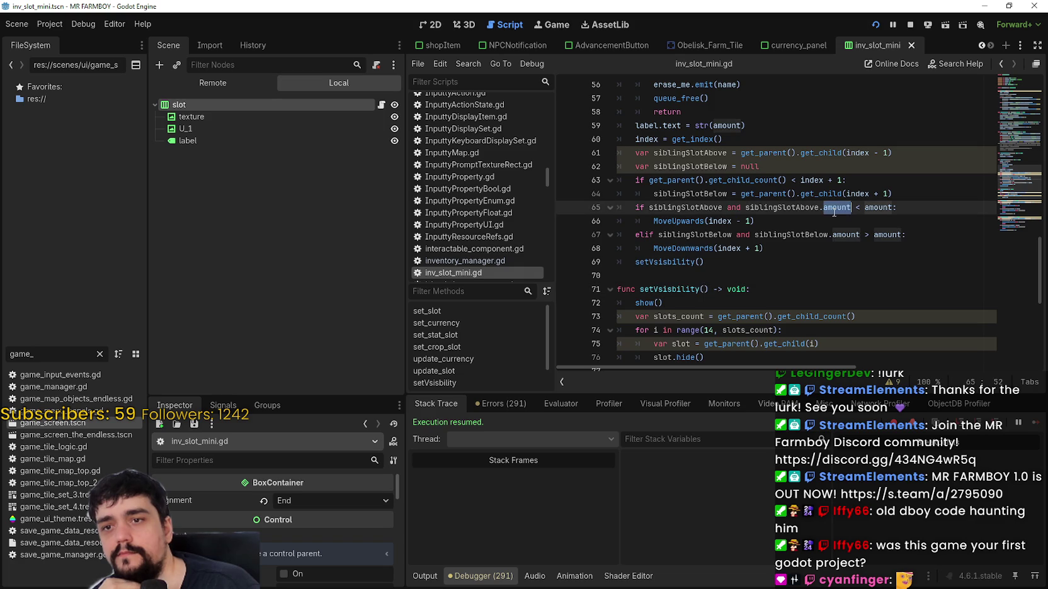
{"action": "left_click", "coordinate": [882, 220], "text": "shift"}
{"action": "left_click", "coordinate": [836, 258]}
{"action": "mouse_move", "coordinate": [755, 221]}
{"action": "left_mouse_down"}
{"action": "mouse_move", "coordinate": [614, 194]}
{"action": "mouse_move", "coordinate": [604, 206]}
{"action": "left_mouse_up"}
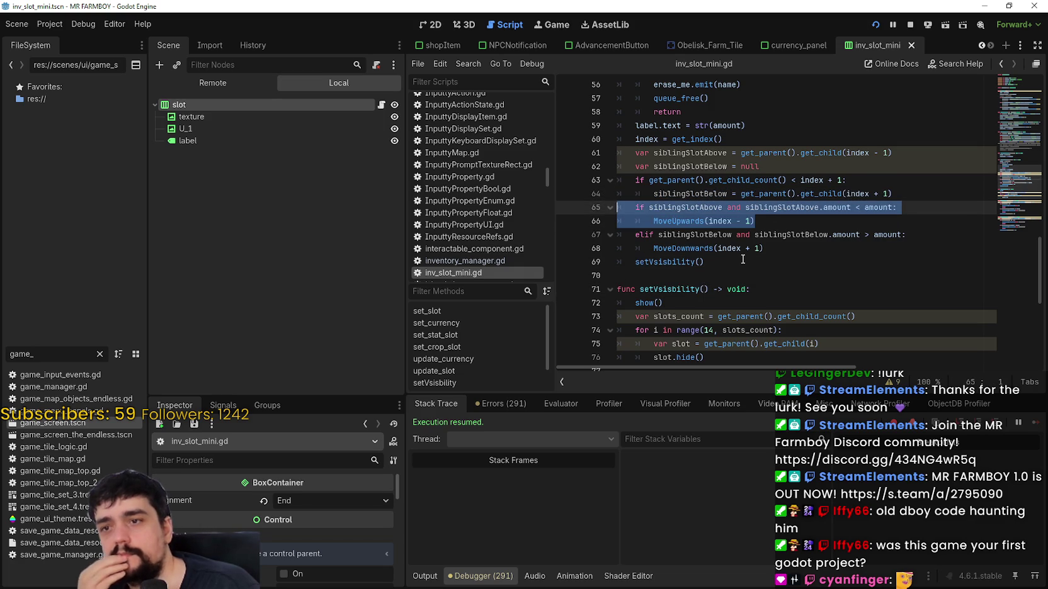
{"action": "left_click_drag", "start_coordinate": [765, 248], "coordinate": [615, 234]}
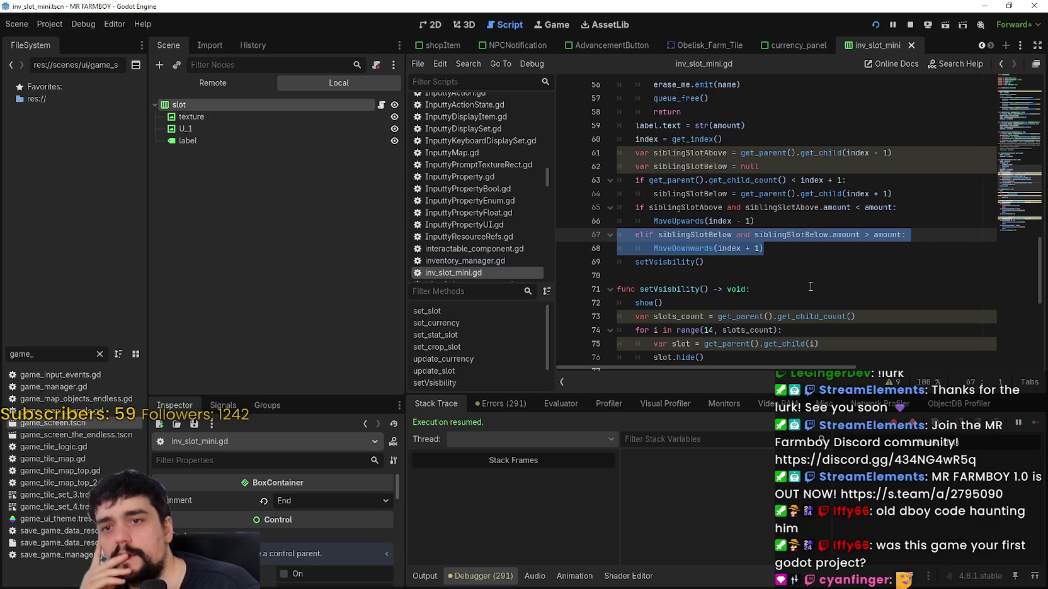
{"action": "left_click", "coordinate": [782, 244]}
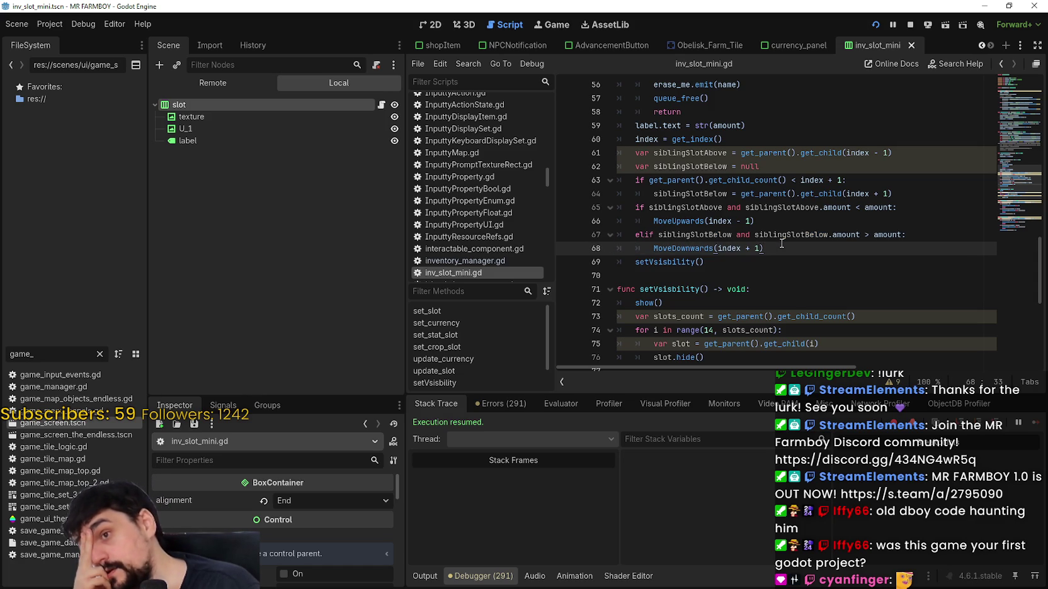
{"action": "double_click", "coordinate": [668, 262]}
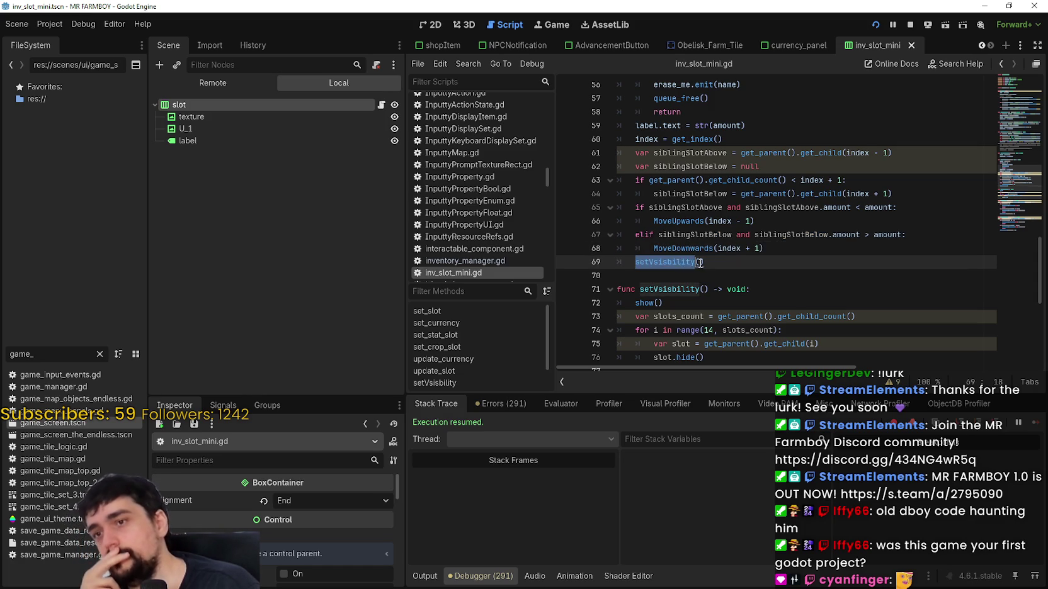
{"action": "scroll", "coordinate": [713, 265], "scroll_direction": "down", "scroll_amount": 3}
{"action": "scroll", "coordinate": [733, 260], "scroll_direction": "up", "scroll_amount": 2}
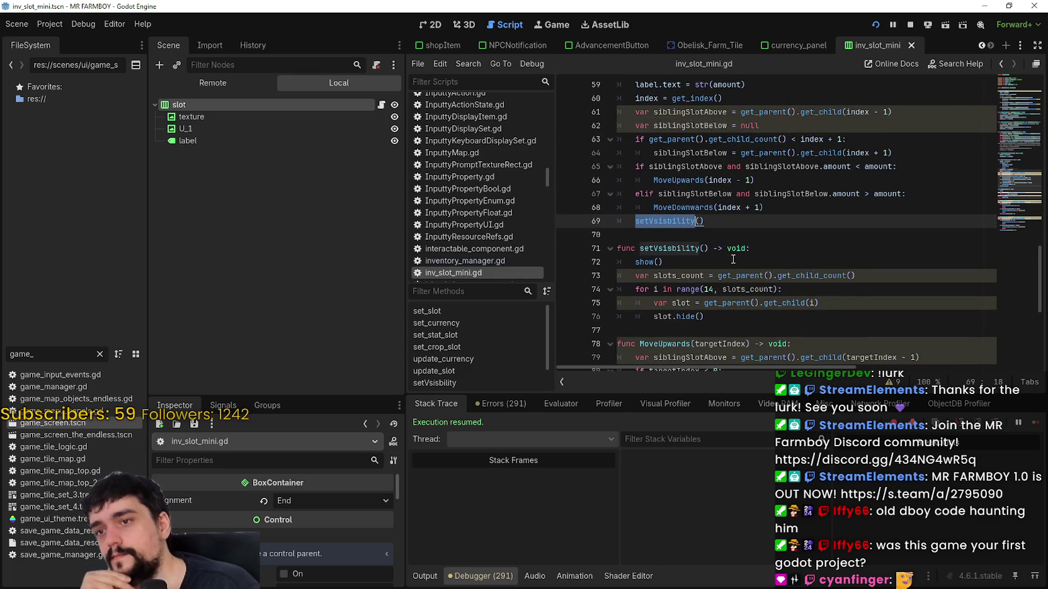
{"action": "scroll", "coordinate": [733, 260], "scroll_direction": "up", "scroll_amount": 3}
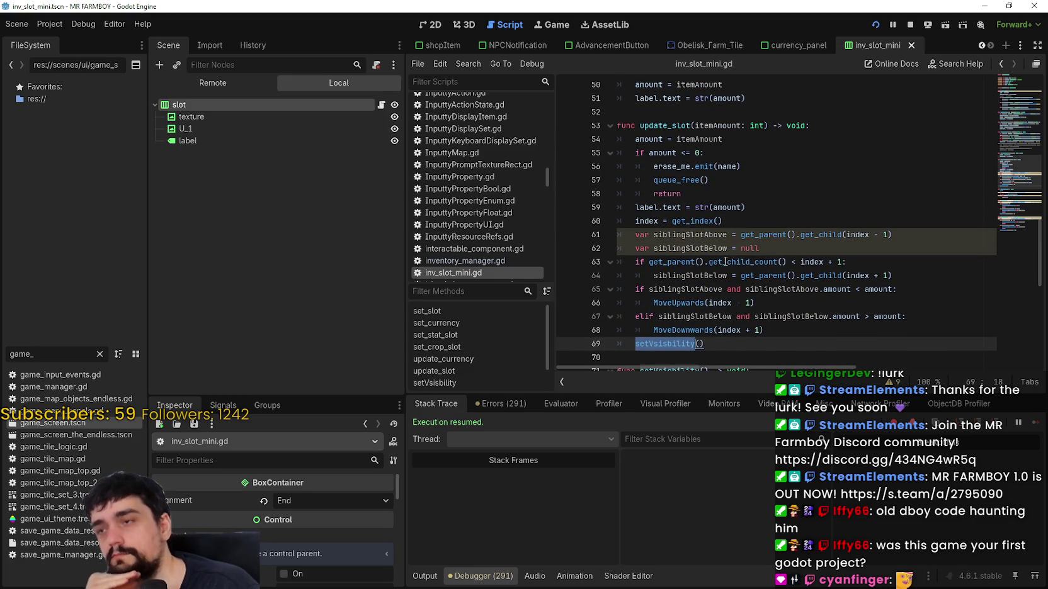
- Show the running game's live Remote tree and browse its tr_inventory nodes
{"action": "left_click", "coordinate": [247, 84]}
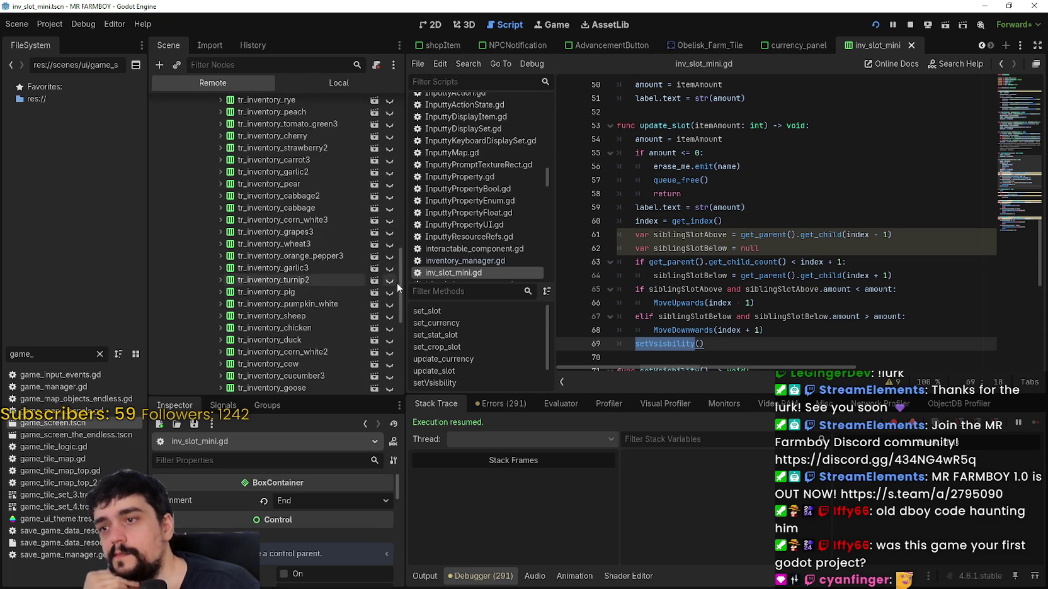
{"action": "mouse_move", "coordinate": [397, 282]}
{"action": "left_mouse_down"}
{"action": "mouse_move", "coordinate": [390, 218]}
{"action": "mouse_move", "coordinate": [391, 244]}
{"action": "left_mouse_up"}
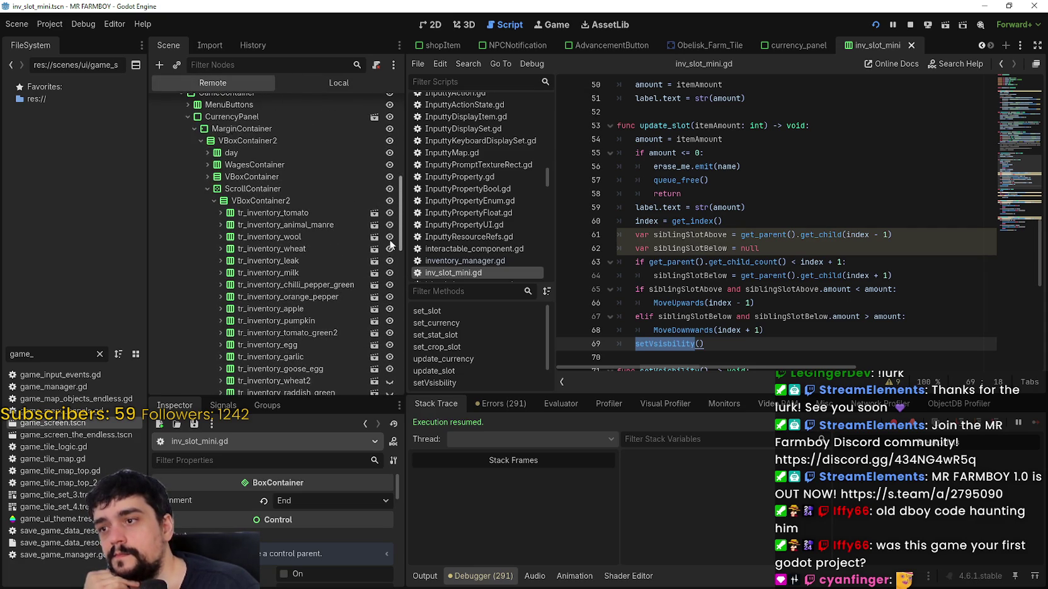
{"action": "scroll", "coordinate": [390, 244], "scroll_direction": "down", "scroll_amount": 10}
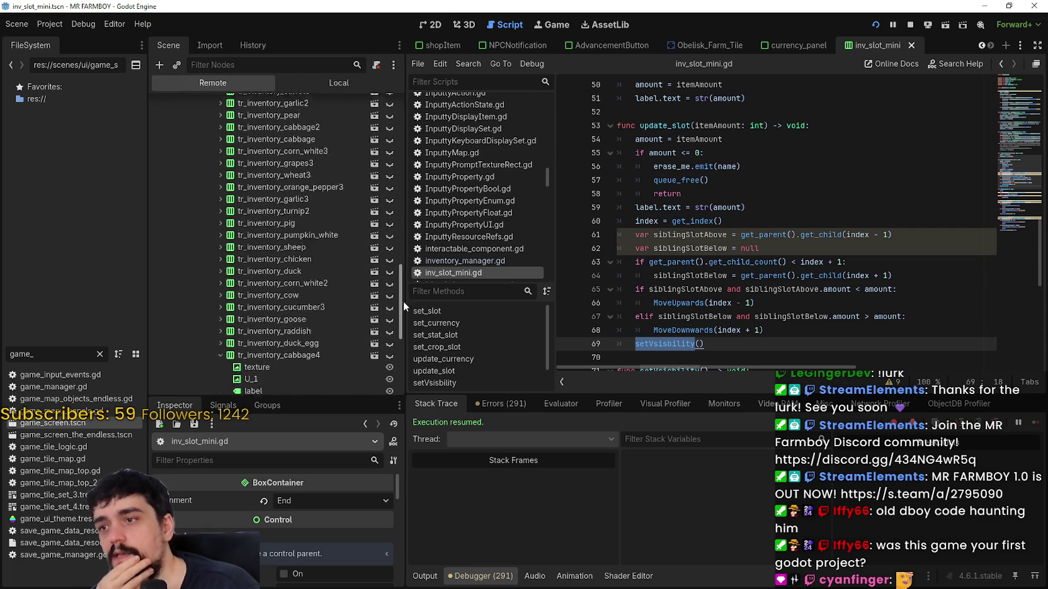
- Collapse tr_inventory_cabbage4 and place the caret on empty line 70
{"action": "scroll", "coordinate": [402, 300], "scroll_direction": "down", "scroll_amount": 2}
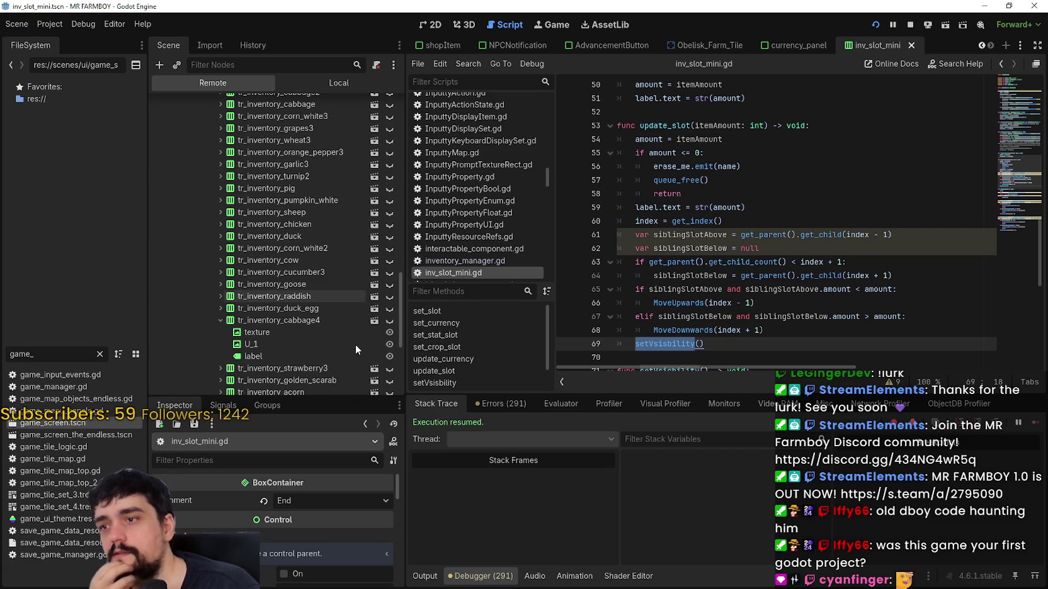
{"action": "left_click", "coordinate": [219, 320]}
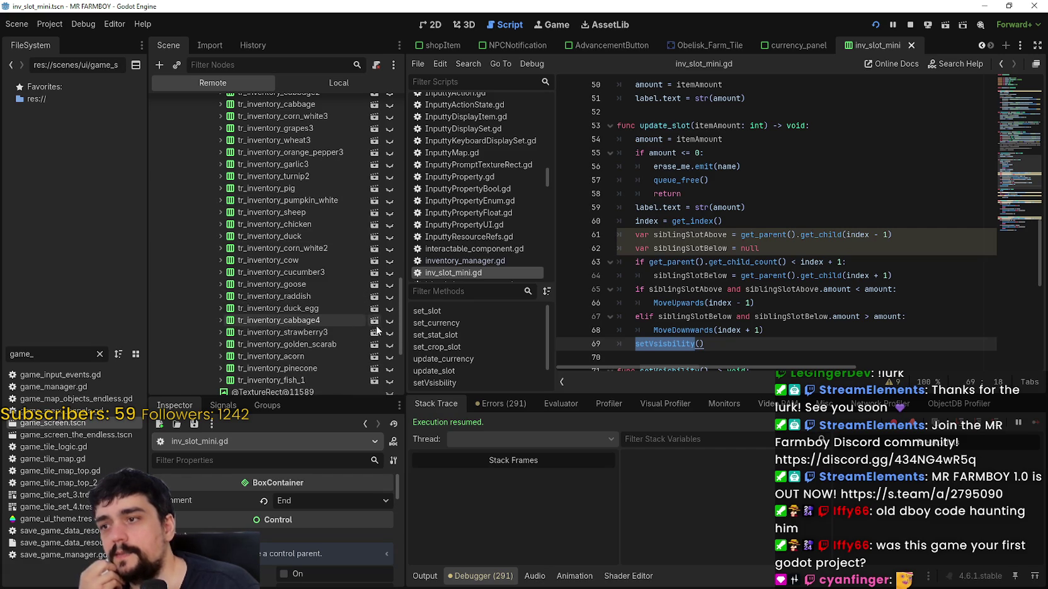
{"action": "scroll", "coordinate": [727, 284], "scroll_direction": "down", "scroll_amount": 2}
{"action": "left_click", "coordinate": [717, 271]}
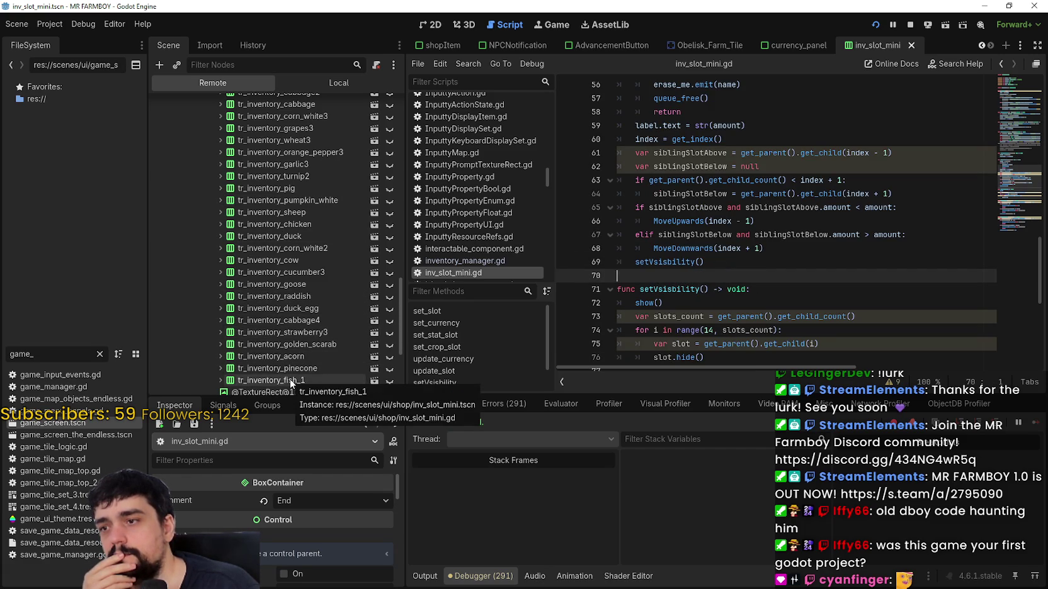
{"action": "scroll", "coordinate": [289, 372], "scroll_direction": "up", "scroll_amount": 3}
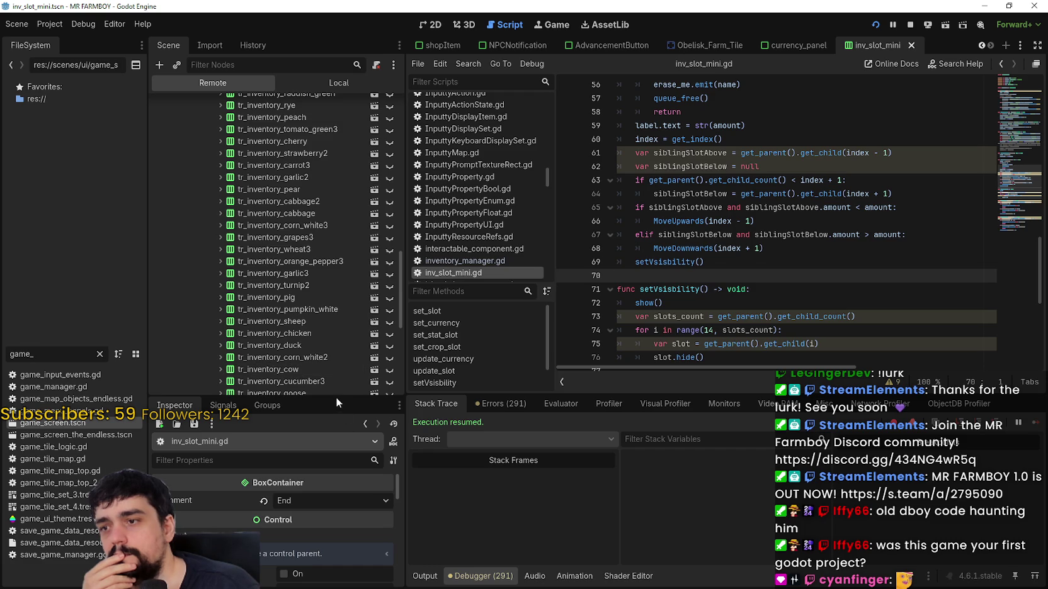
- Enlarge the Scene dock, then bring the MR FARMBOY game window to the front
{"action": "left_click_drag", "start_coordinate": [336, 396], "coordinate": [336, 505]}
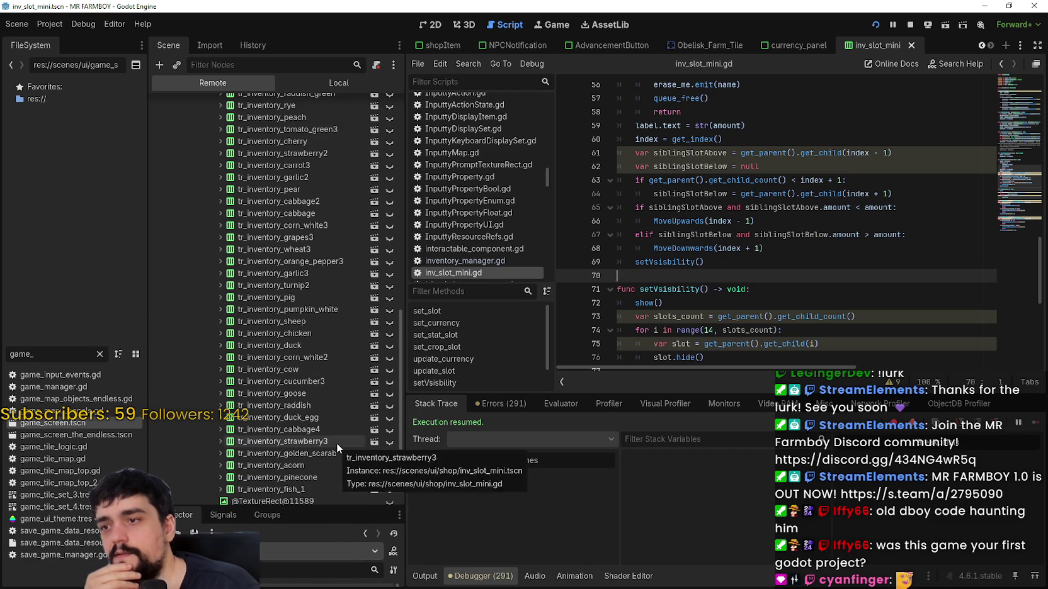
{"action": "scroll", "coordinate": [336, 442], "scroll_direction": "down", "scroll_amount": 5}
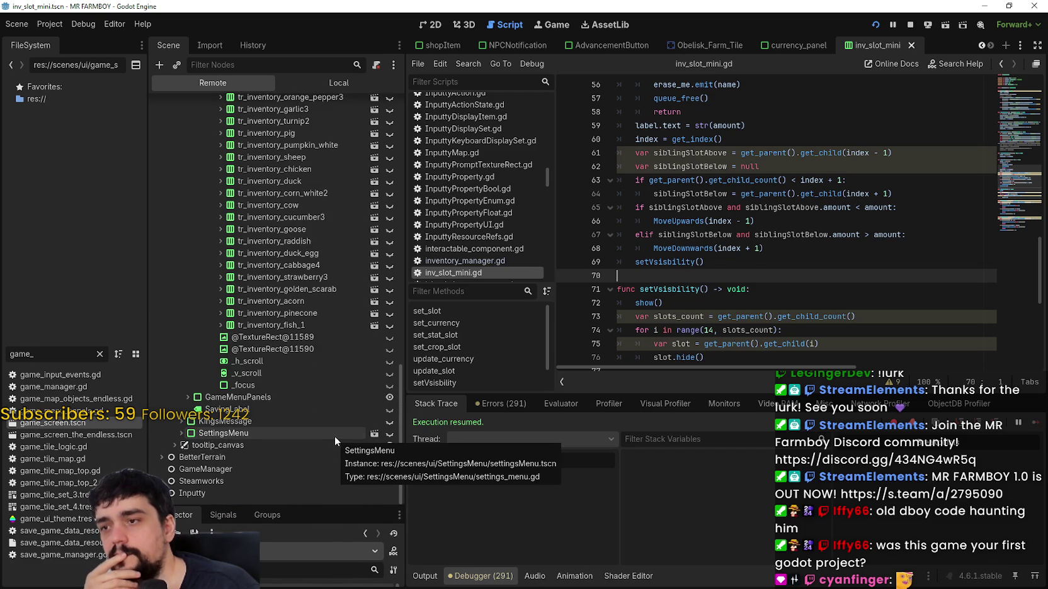
{"action": "scroll", "coordinate": [331, 430], "scroll_direction": "up", "scroll_amount": 10}
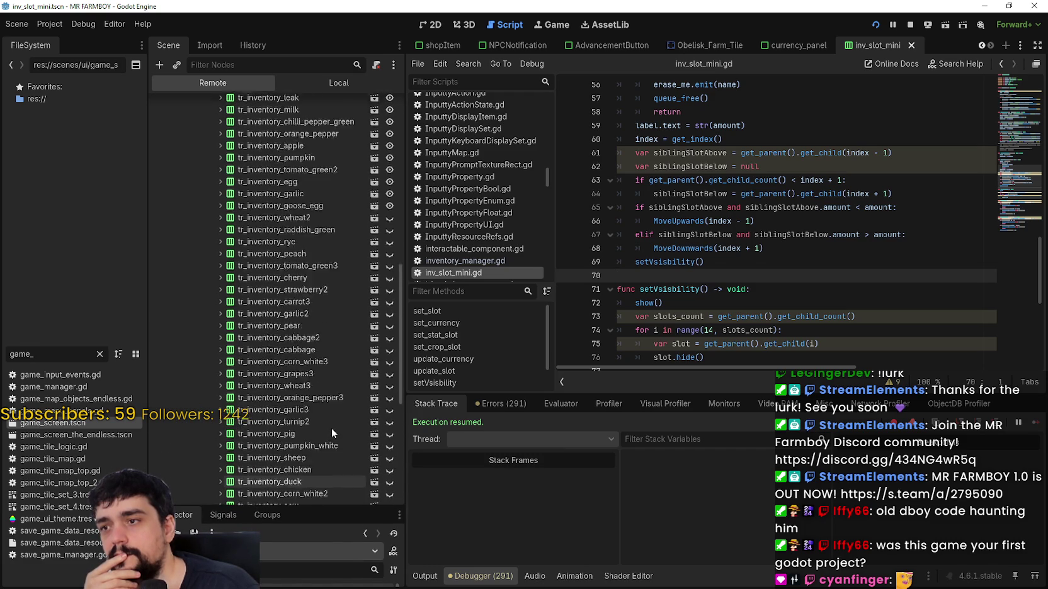
{"action": "scroll", "coordinate": [332, 428], "scroll_direction": "up", "scroll_amount": 3}
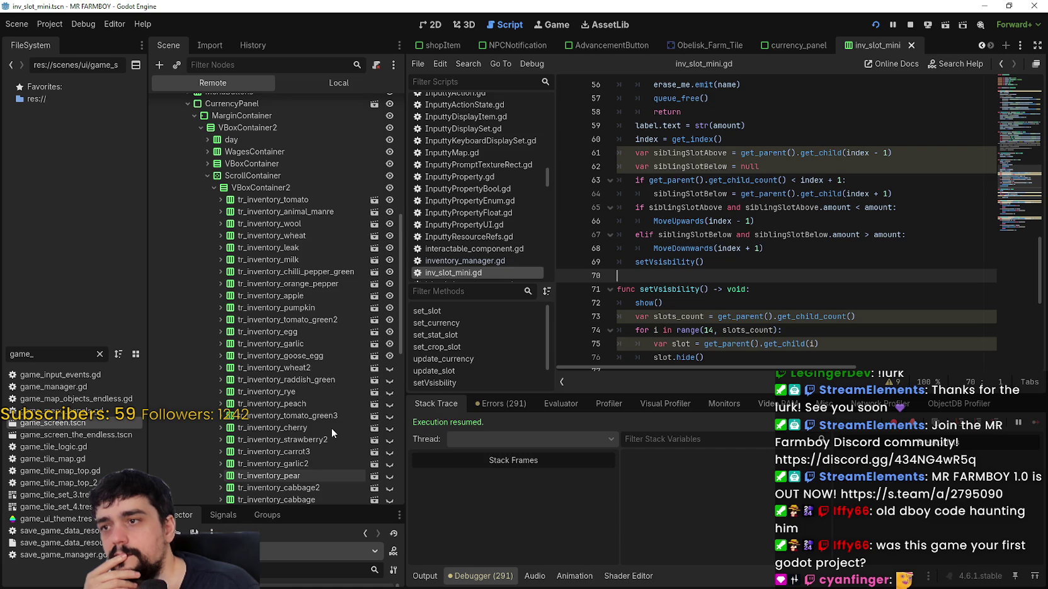
{"action": "scroll", "coordinate": [331, 429], "scroll_direction": "down", "scroll_amount": 3}
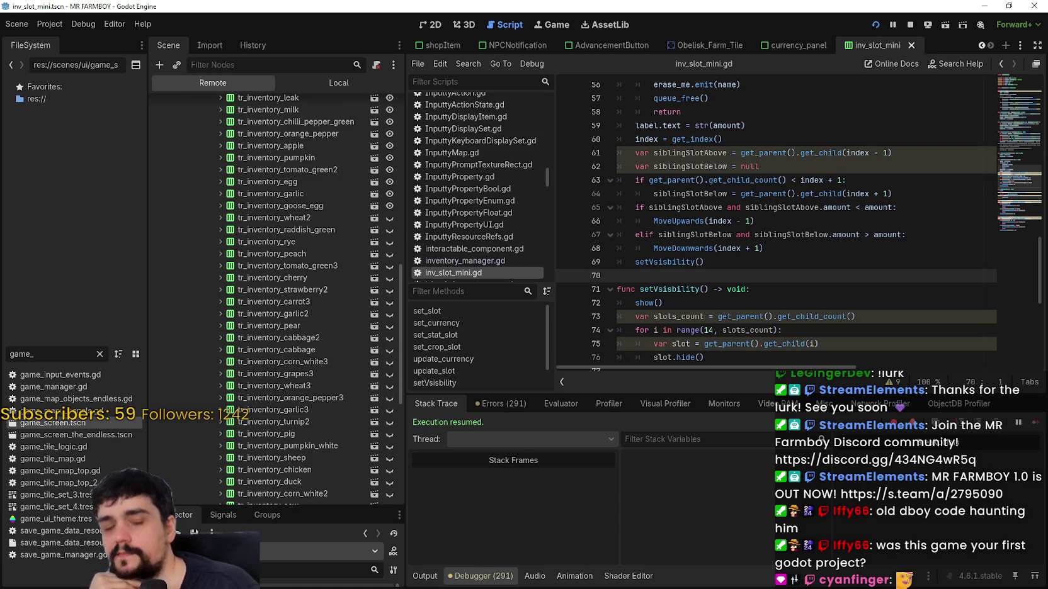
{"action": "key", "text": "alt+Tab"}
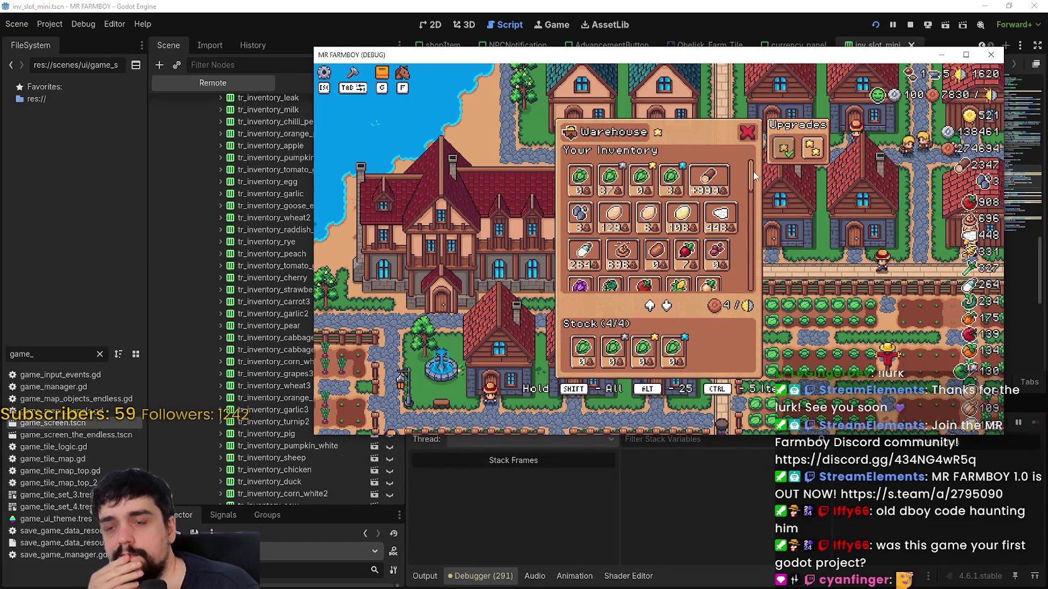
- Take one item out of Stock, then move the wool from inventory into Stock in batches
{"action": "scroll", "coordinate": [749, 205], "scroll_direction": "down", "scroll_amount": 5}
{"action": "scroll", "coordinate": [749, 206], "scroll_direction": "up", "scroll_amount": 5}
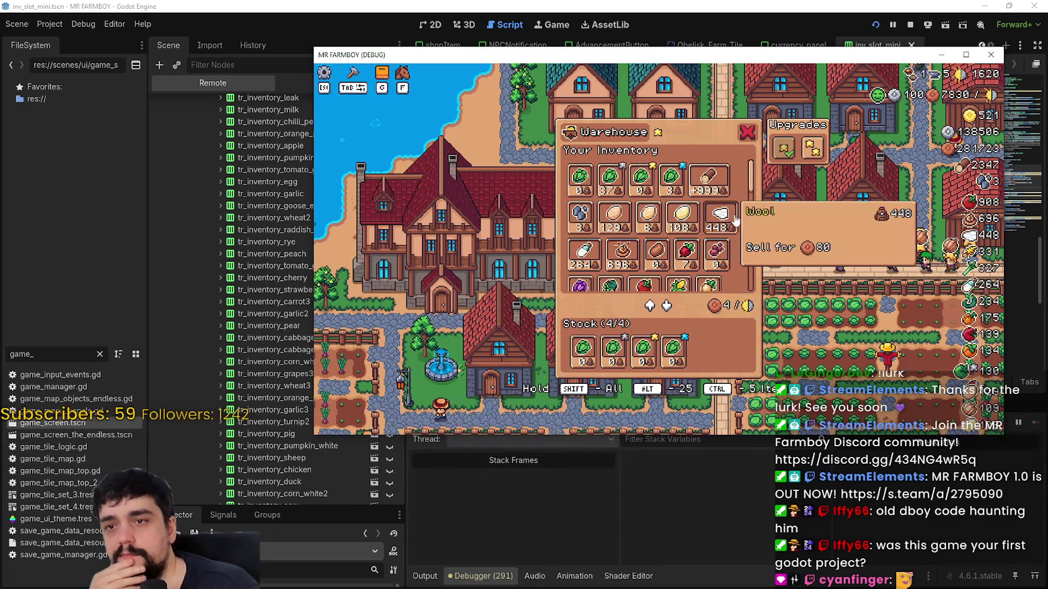
{"action": "left_click", "coordinate": [605, 360]}
{"action": "left_click", "coordinate": [722, 215], "text": "alt"}
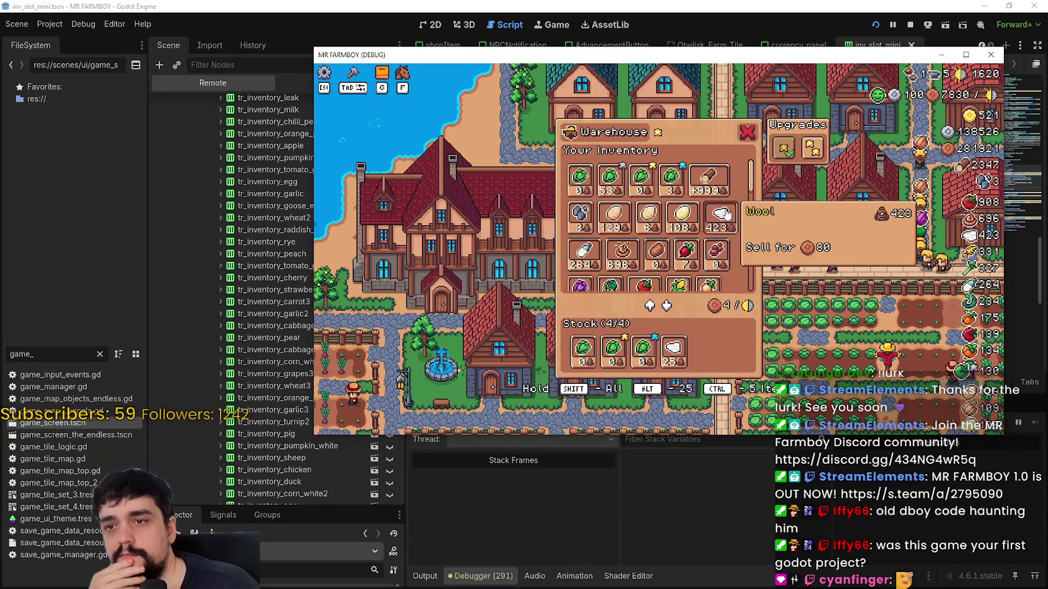
{"action": "left_click", "coordinate": [725, 214], "text": "shift"}
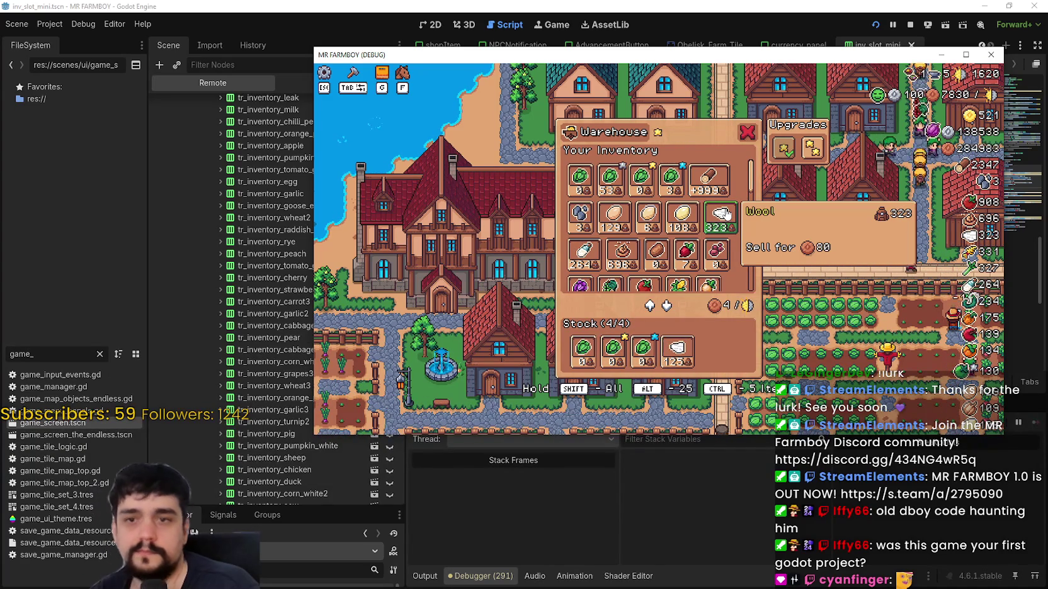
{"action": "left_click", "coordinate": [725, 217], "text": "shift"}
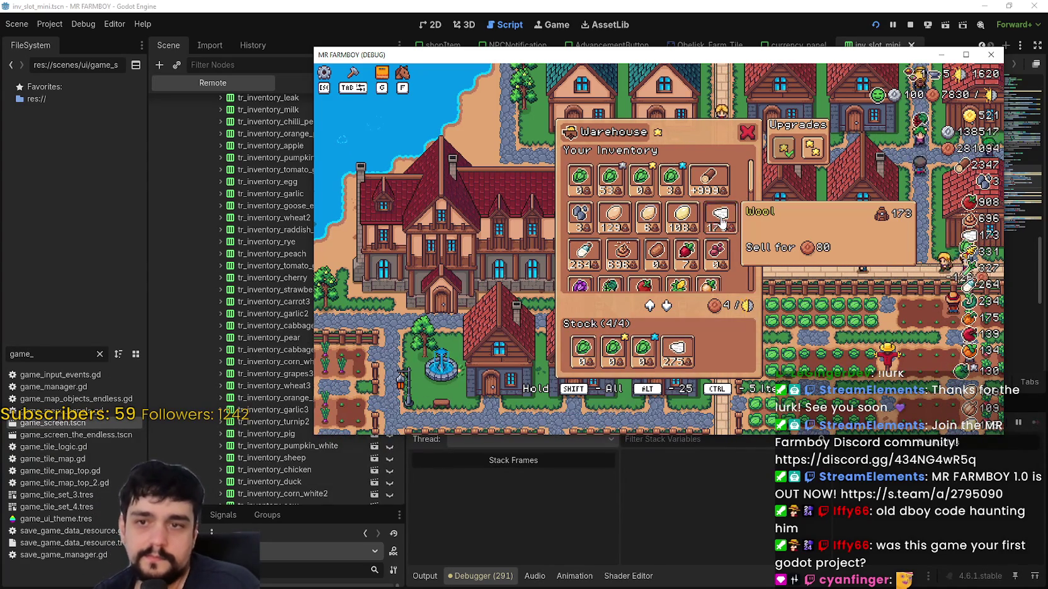
{"action": "left_click", "coordinate": [722, 223], "text": "shift"}
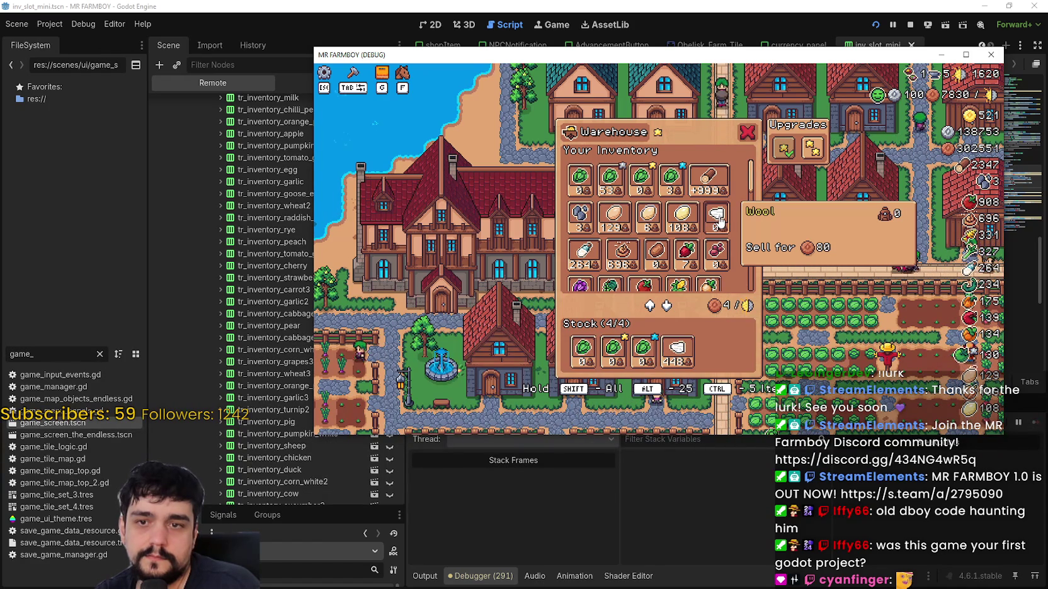
- Return the wool from Stock to inventory, leaving 448 Wool and 3/4 stock, and close the Warehouse
{"action": "left_click", "coordinate": [682, 356]}
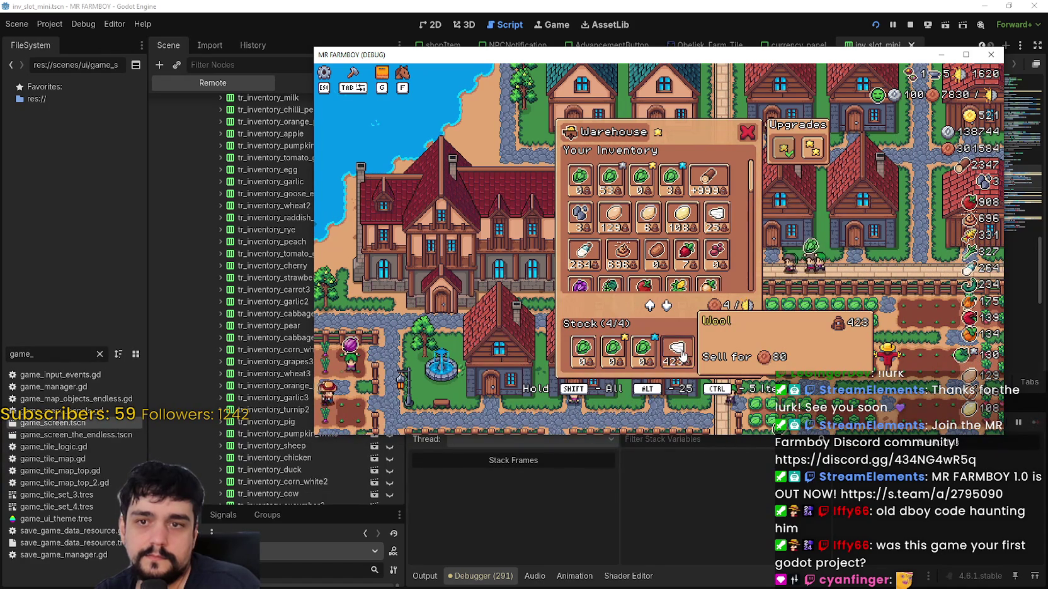
{"action": "left_click", "coordinate": [682, 356]}
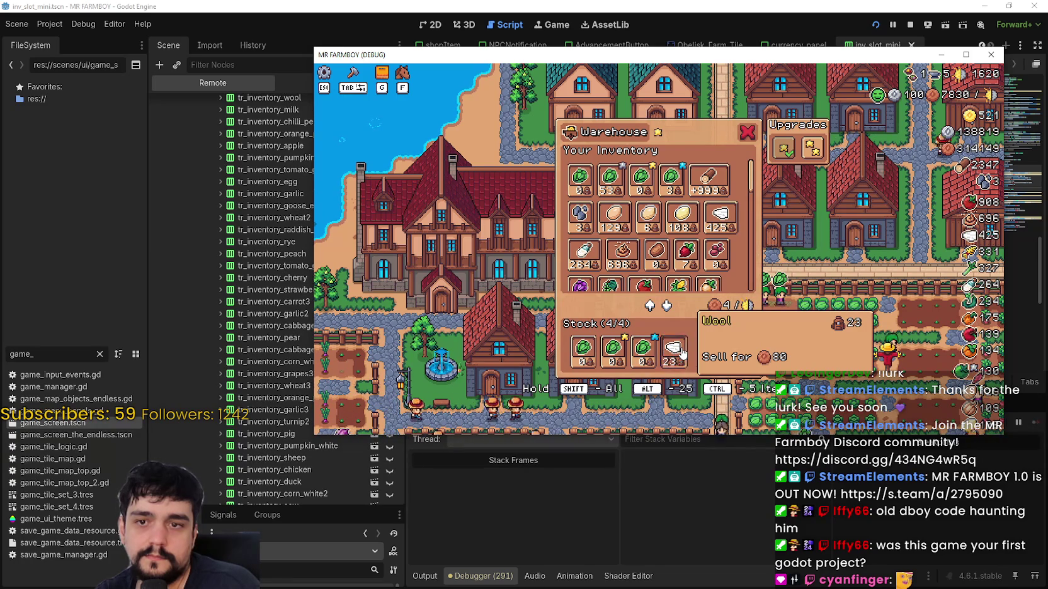
{"action": "left_click", "coordinate": [682, 353]}
{"action": "mouse_move", "coordinate": [779, 151]}
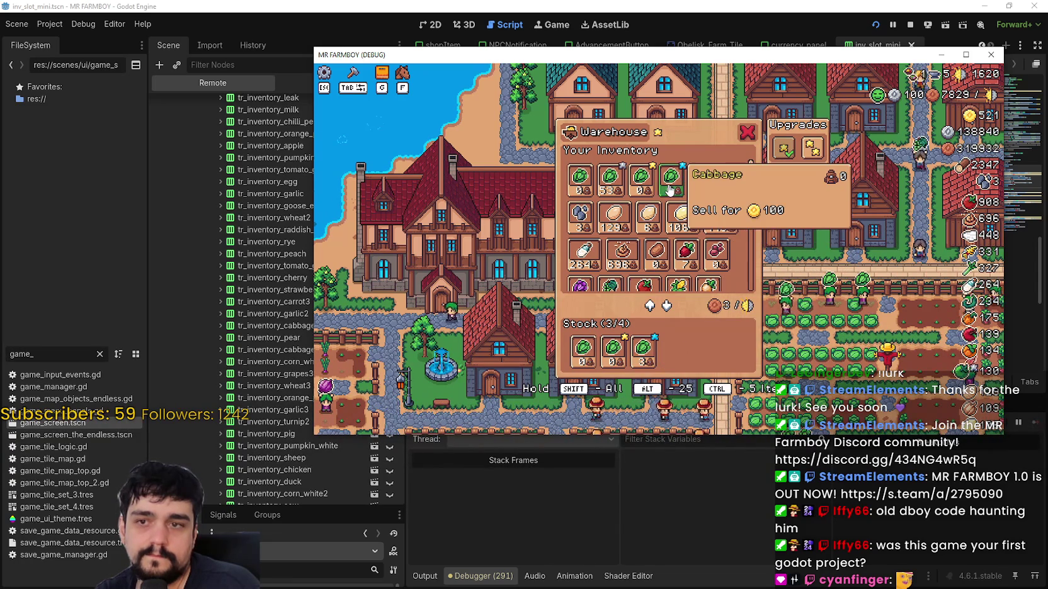
{"action": "mouse_move", "coordinate": [639, 361]}
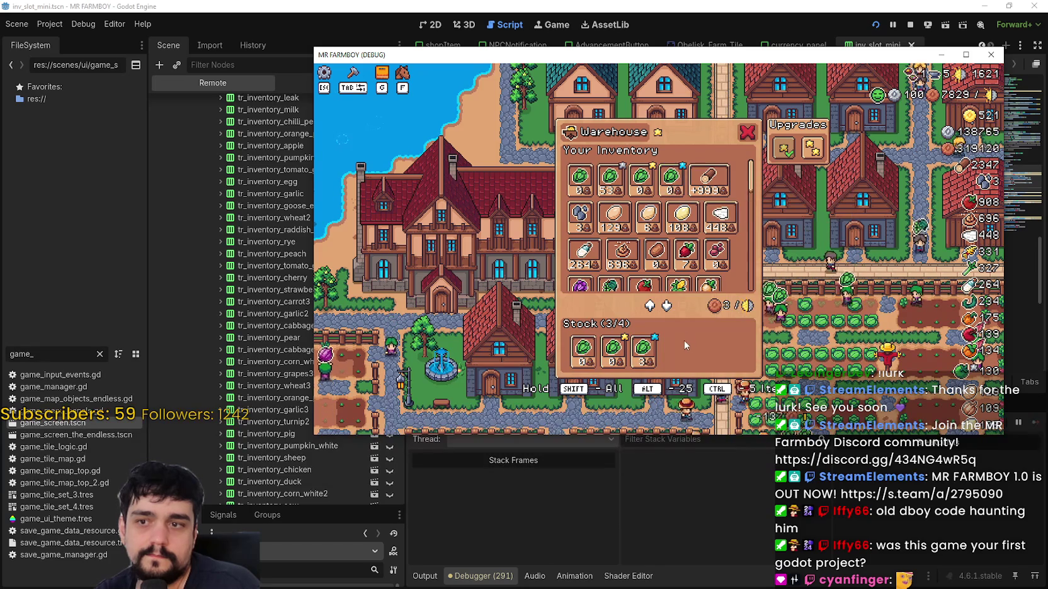
{"action": "left_click", "coordinate": [747, 132]}
{"action": "mouse_move", "coordinate": [979, 74]}
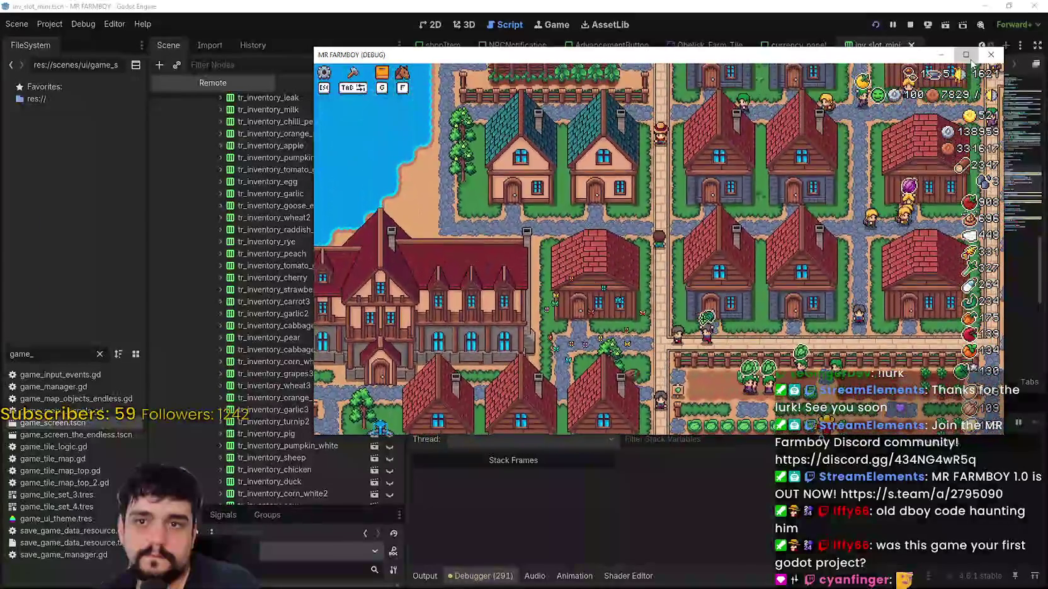
- Maximize the game, pan the map right and up to the farm fields, then show the editor's Local tree
{"action": "left_click", "coordinate": [965, 54]}
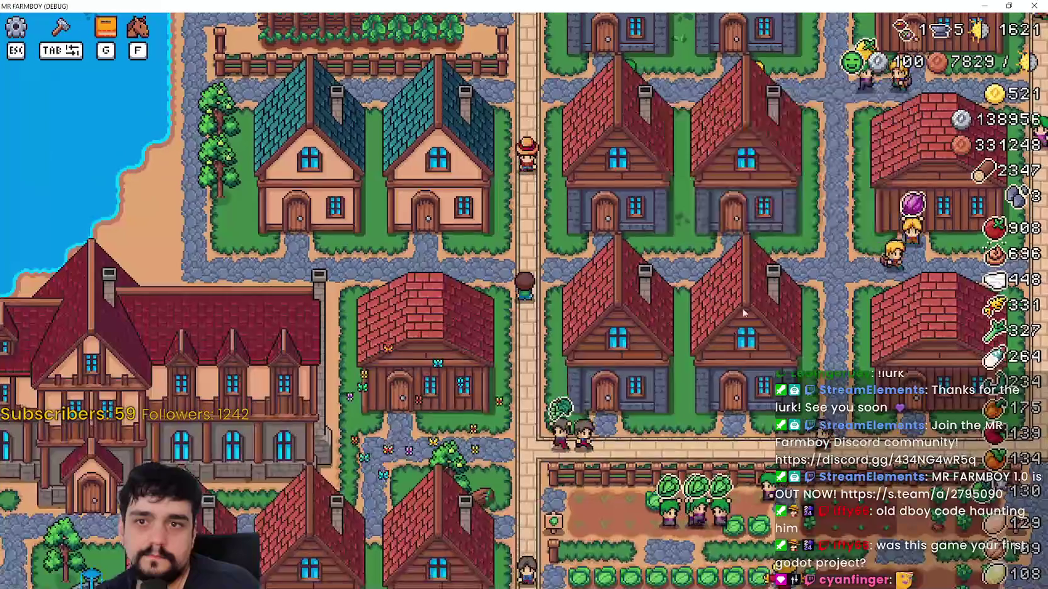
{"action": "key", "text": "d"}
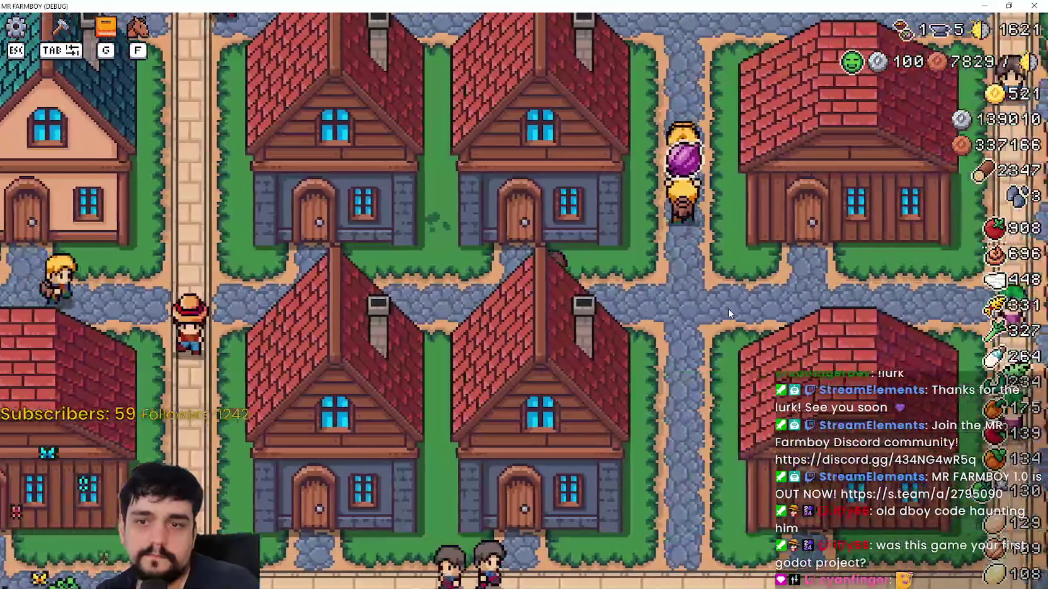
{"action": "key", "text": "w"}
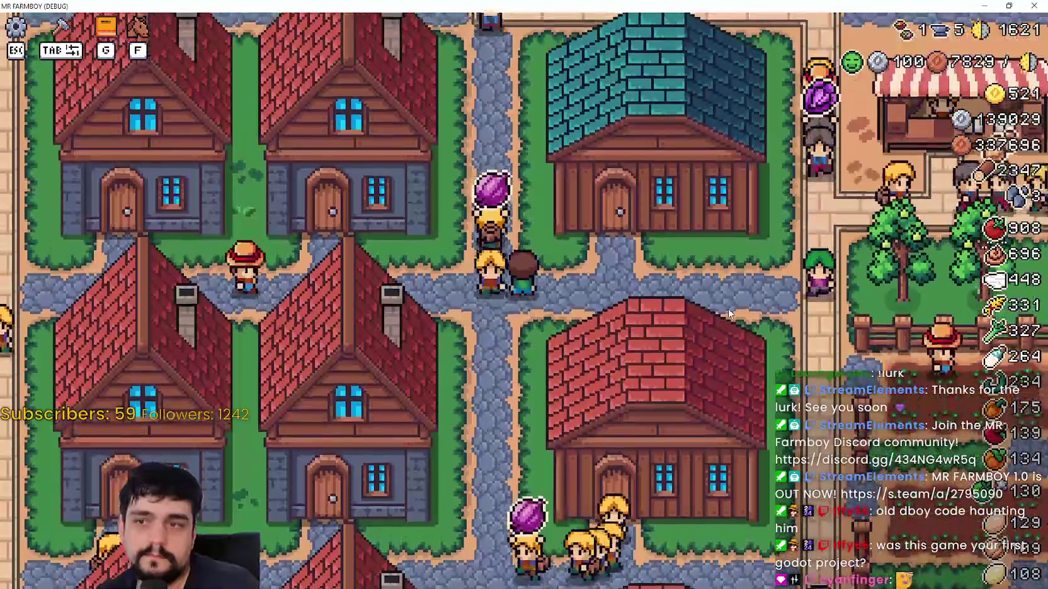
{"action": "scroll", "coordinate": [728, 309], "scroll_direction": "down", "scroll_amount": 2}
{"action": "key", "text": "w"}
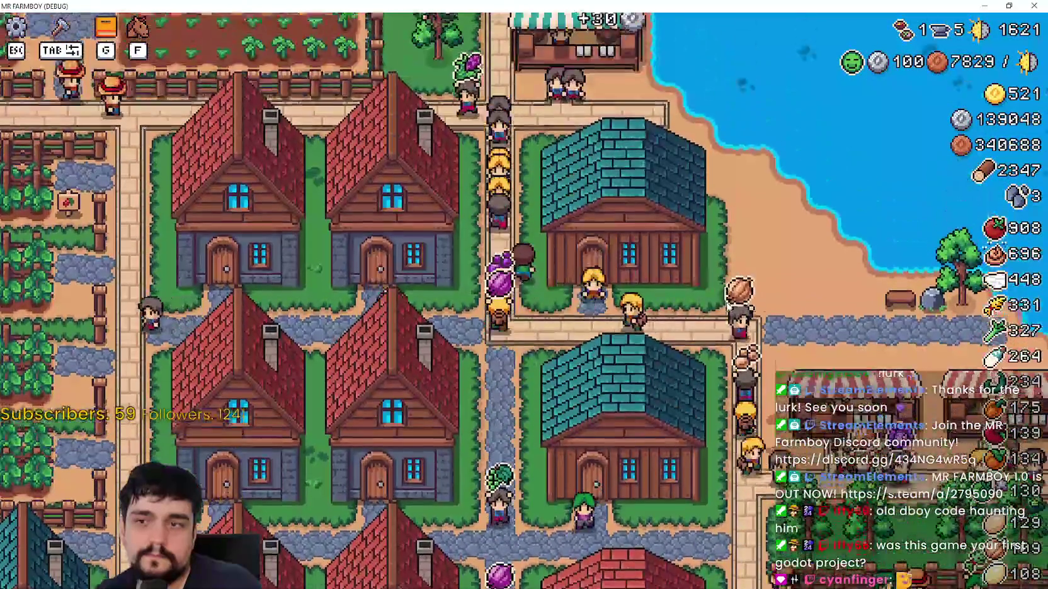
{"action": "key", "text": "w"}
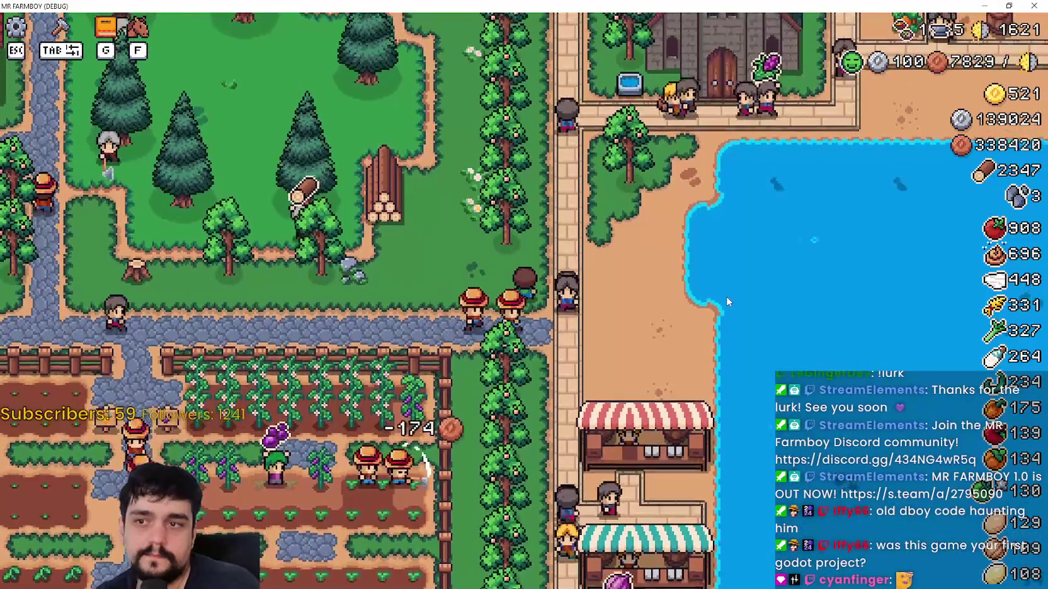
{"action": "key", "text": "alt+Tab"}
{"action": "left_click", "coordinate": [330, 80]}
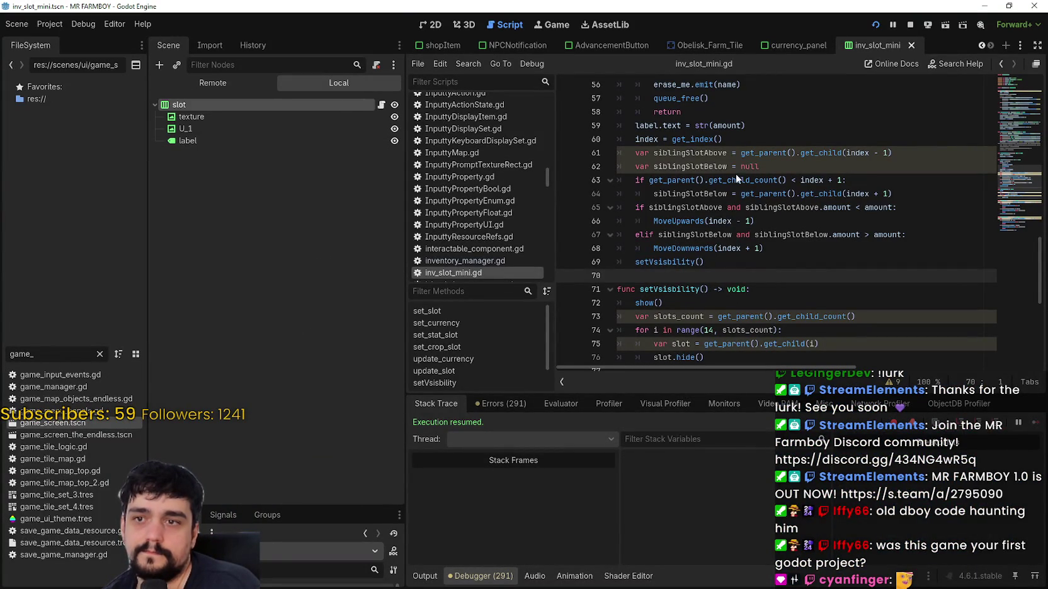
- Narrow the Scene dock to widen the code area and save inv_slot_mini with Ctrl+S
{"action": "left_click_drag", "start_coordinate": [557, 207], "coordinate": [552, 207]}
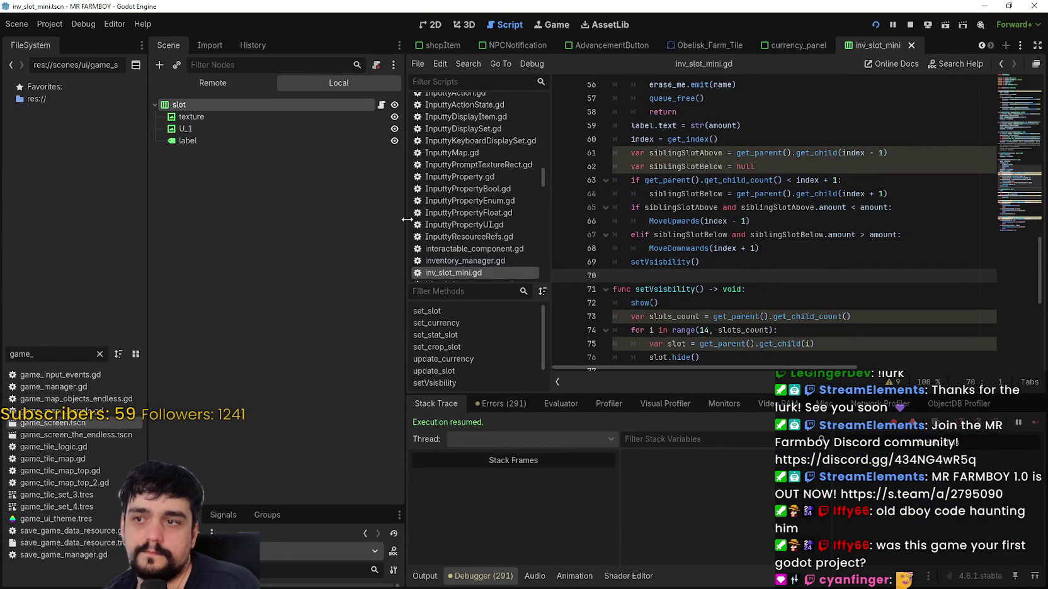
{"action": "left_click_drag", "start_coordinate": [406, 214], "coordinate": [287, 218]}
{"action": "left_click_drag", "start_coordinate": [431, 214], "coordinate": [463, 217]}
{"action": "left_click", "coordinate": [672, 248]}
{"action": "scroll", "coordinate": [671, 248], "scroll_direction": "up", "scroll_amount": 2}
{"action": "left_click", "coordinate": [684, 275]}
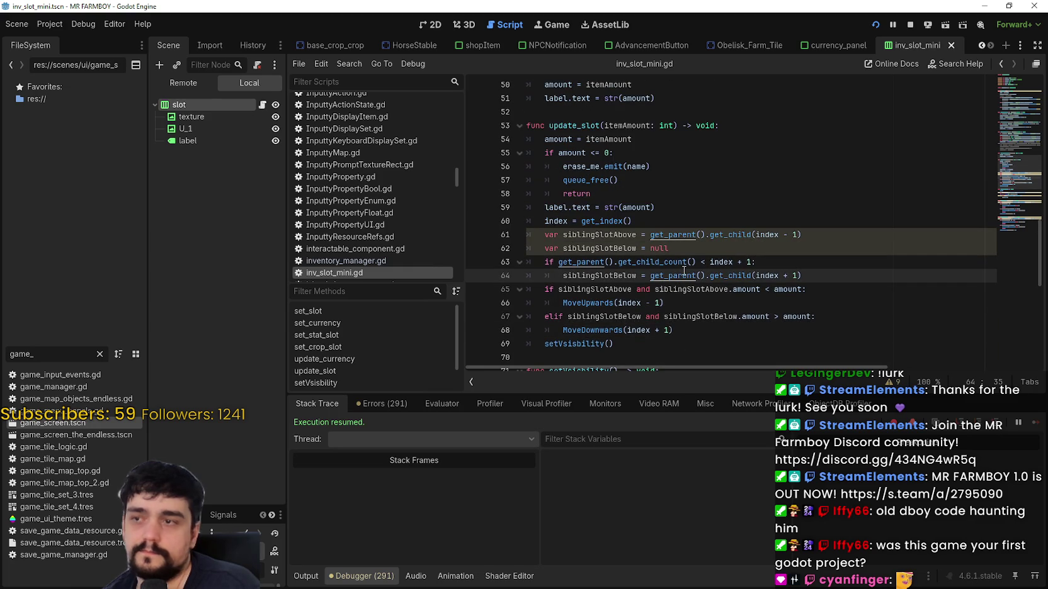
{"action": "key", "text": "ctrl+s"}
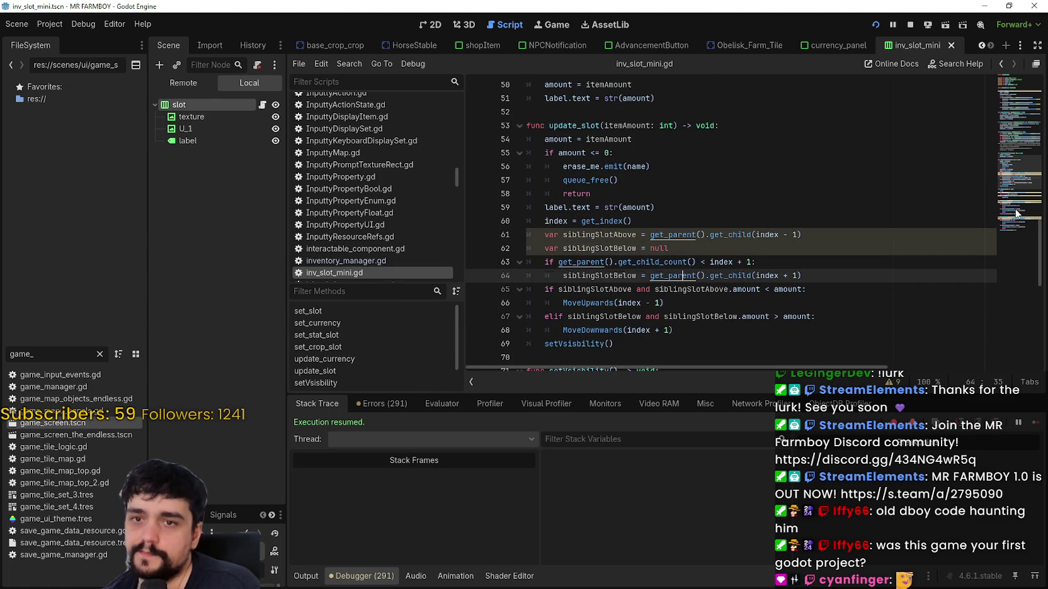
- Review inv_slot_mini.gd's setVsisibility code across lines 69–86
{"action": "left_click", "coordinate": [1011, 118]}
{"action": "mouse_move", "coordinate": [1011, 117]}
{"action": "left_mouse_down"}
{"action": "mouse_move", "coordinate": [1013, 56]}
{"action": "mouse_move", "coordinate": [1012, 160]}
{"action": "left_mouse_up"}
{"action": "scroll", "coordinate": [1012, 160], "scroll_direction": "down", "scroll_amount": 5}
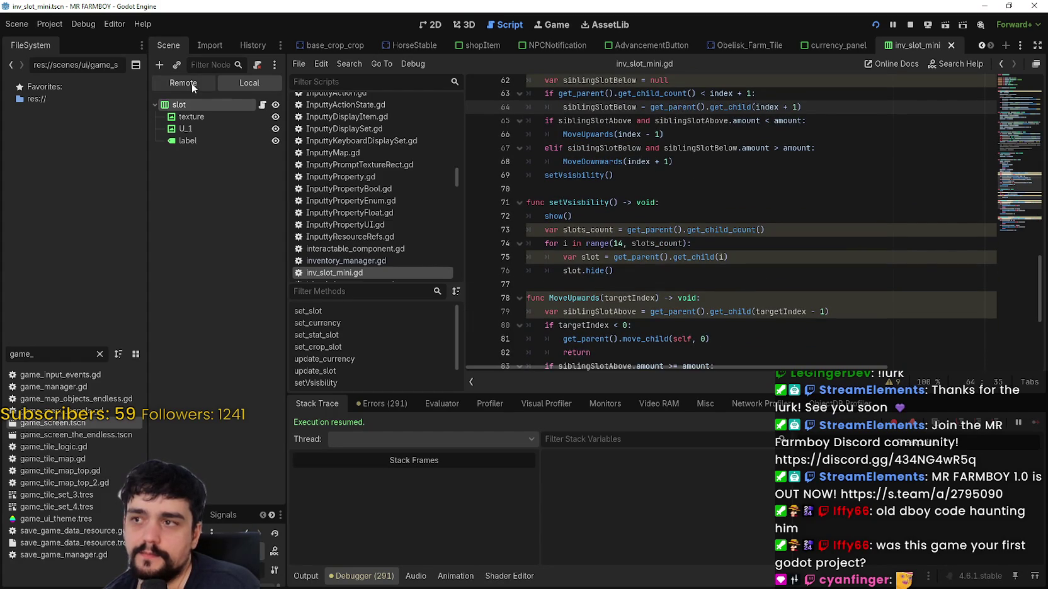
{"action": "left_click", "coordinate": [620, 341]}
{"action": "scroll", "coordinate": [620, 331], "scroll_direction": "down", "scroll_amount": 1}
{"action": "scroll", "coordinate": [619, 321], "scroll_direction": "down", "scroll_amount": 4}
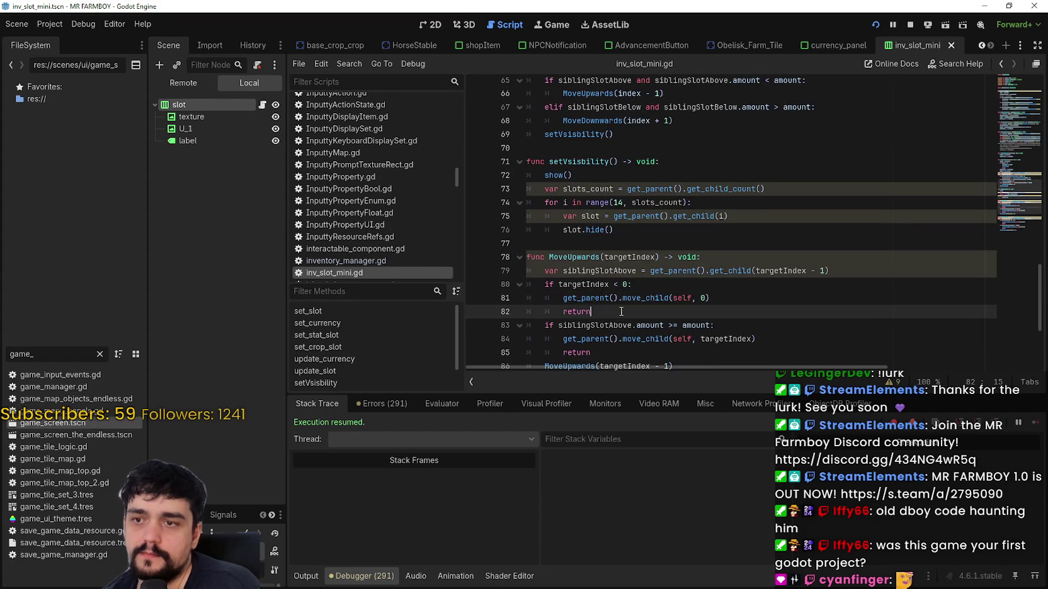
{"action": "left_click", "coordinate": [616, 240]}
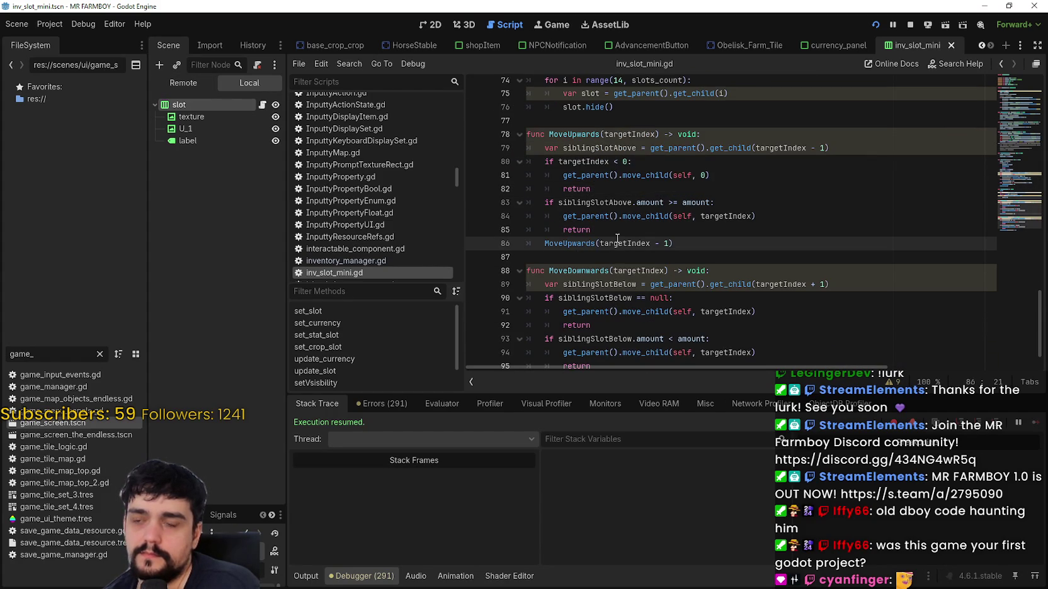
{"action": "scroll", "coordinate": [617, 238], "scroll_direction": "up", "scroll_amount": 3}
{"action": "left_click", "coordinate": [630, 179]}
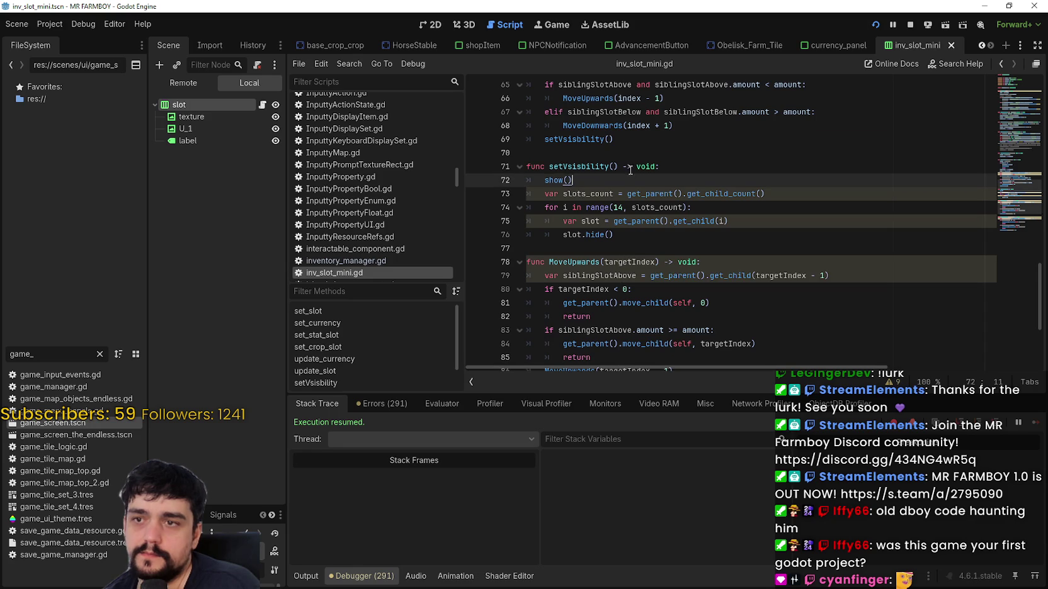
{"action": "left_click", "coordinate": [630, 139]}
- Open currency_panel.gd from the currency_panel scene, widen the split, view line 211, and reveal hidden scene tabs
{"action": "left_click", "coordinate": [832, 45]}
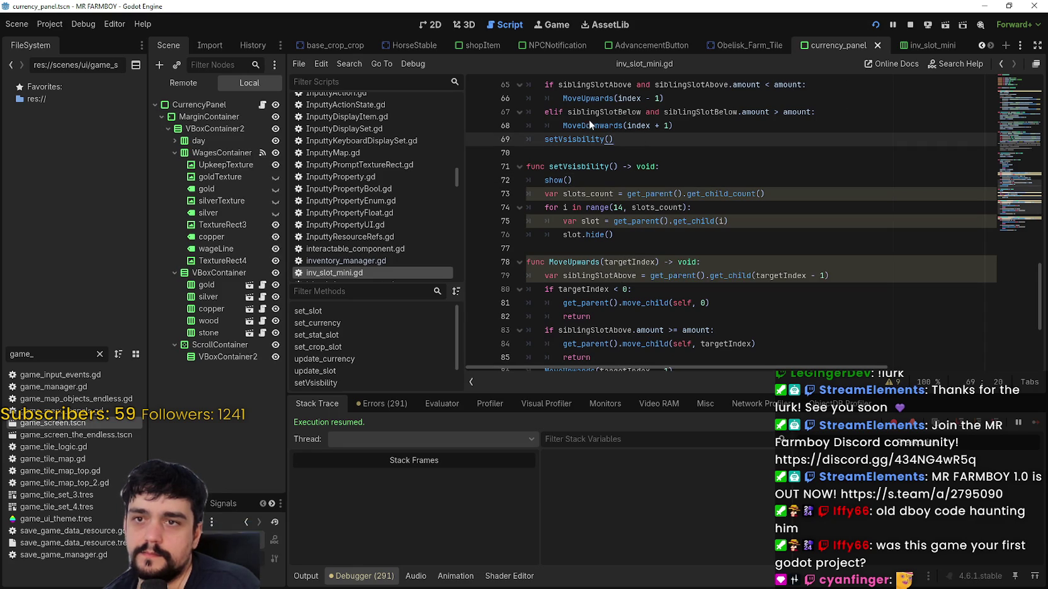
{"action": "left_click", "coordinate": [262, 104]}
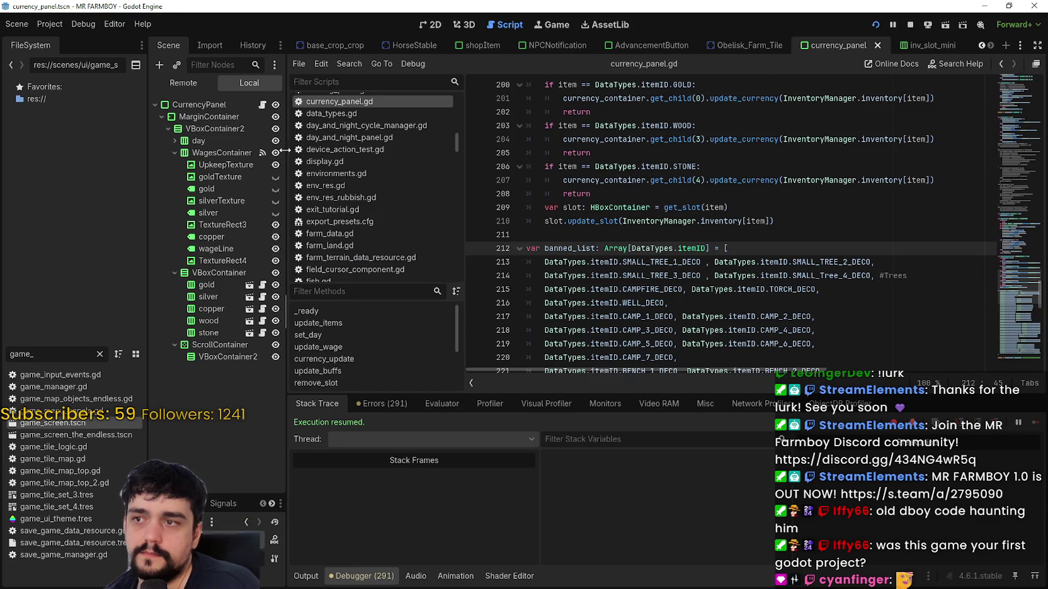
{"action": "left_click_drag", "start_coordinate": [284, 150], "coordinate": [394, 150]}
{"action": "left_click", "coordinate": [755, 235]}
{"action": "scroll", "coordinate": [758, 235], "scroll_direction": "up", "scroll_amount": 4}
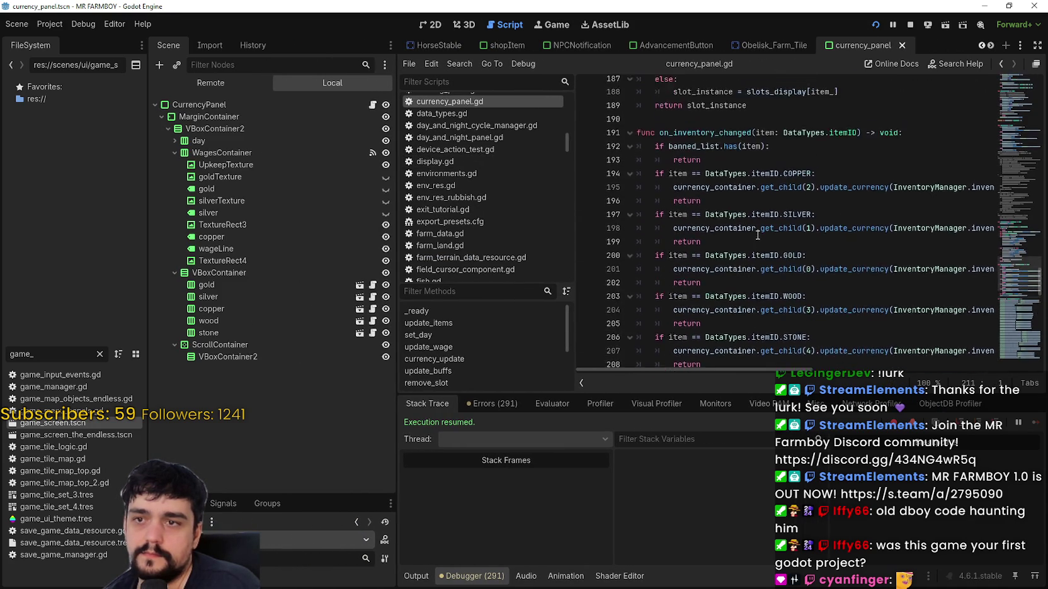
{"action": "scroll", "coordinate": [1019, 282], "scroll_direction": "down", "scroll_amount": 2}
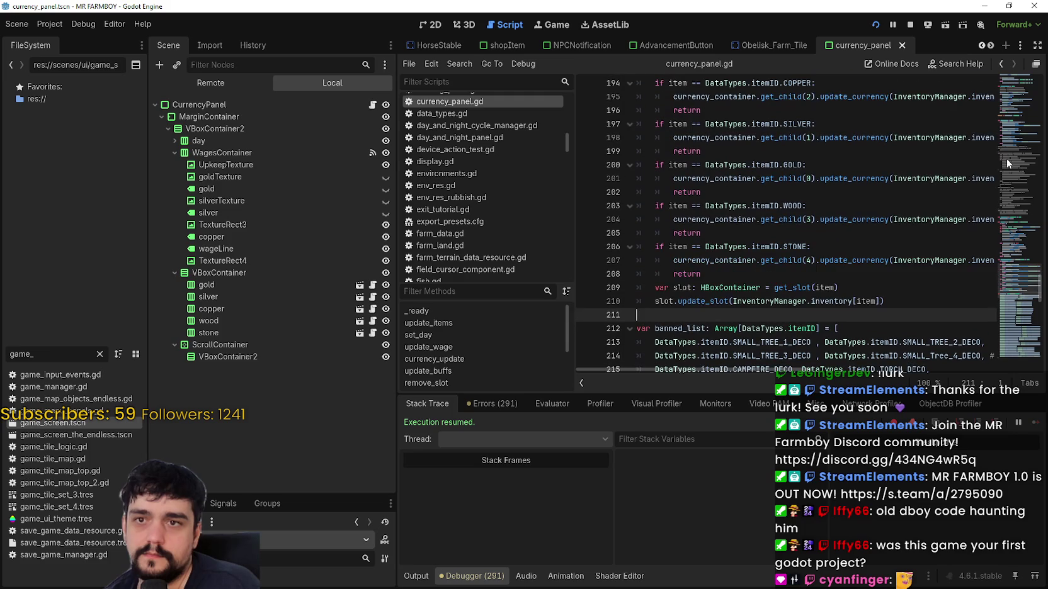
{"action": "left_click", "coordinate": [991, 46]}
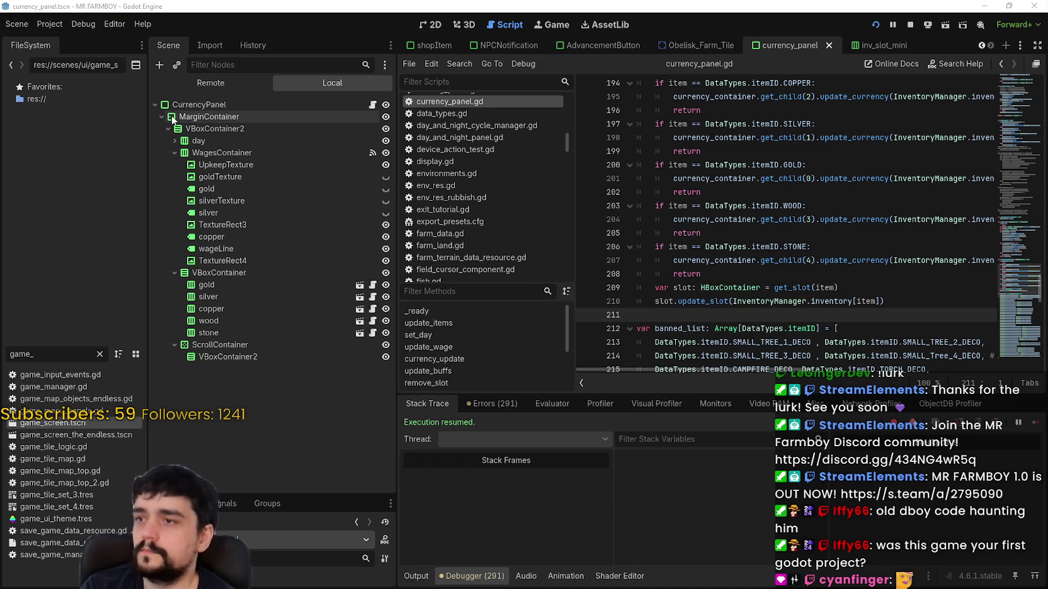
- Expand ScrollContainer and VBoxContainer2 in the Remote tree and scroll through the tr_inventory slot nodes
{"action": "left_click", "coordinate": [228, 82]}
{"action": "scroll", "coordinate": [284, 174], "scroll_direction": "up", "scroll_amount": 10}
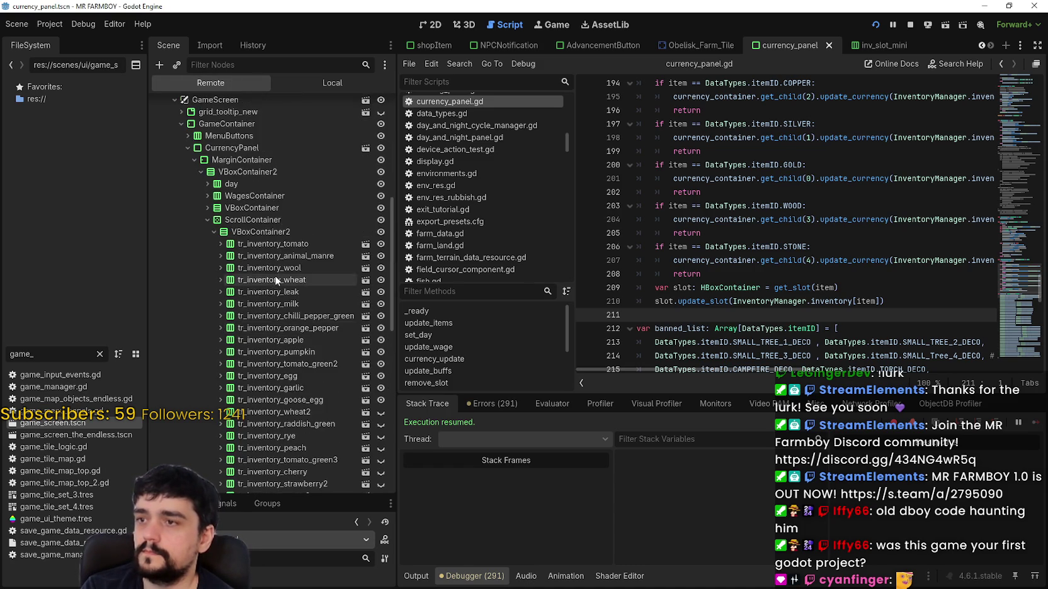
{"action": "left_click", "coordinate": [206, 319]}
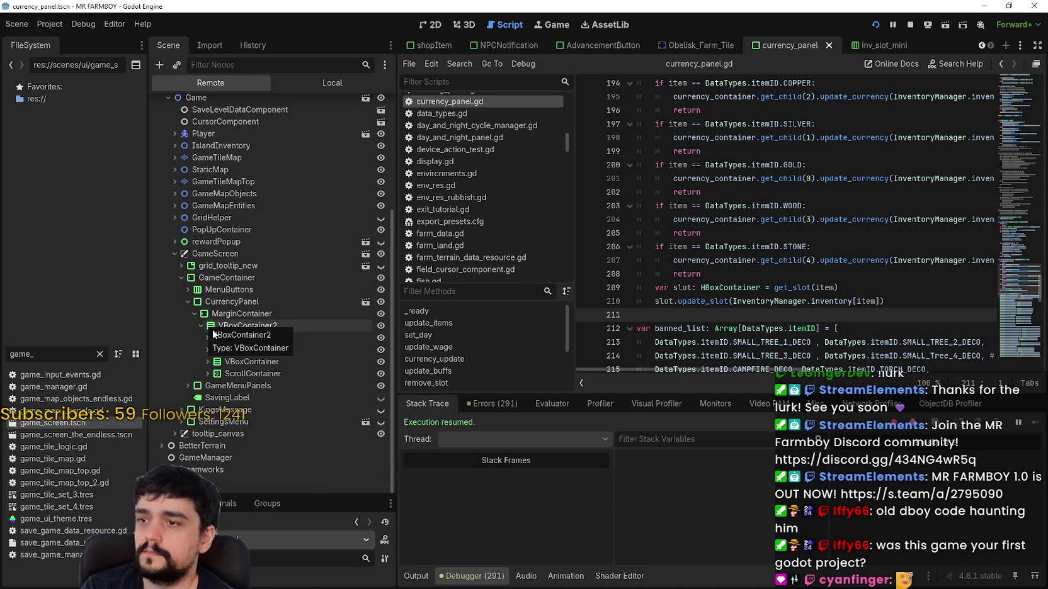
{"action": "left_click", "coordinate": [208, 374]}
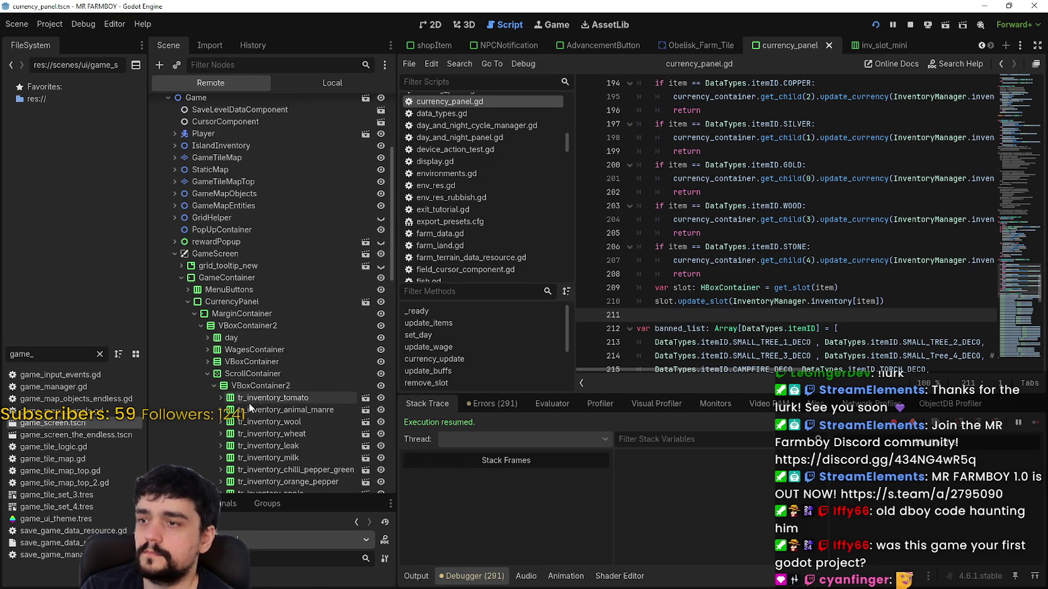
{"action": "left_click", "coordinate": [215, 386]}
{"action": "left_click", "coordinate": [214, 385]}
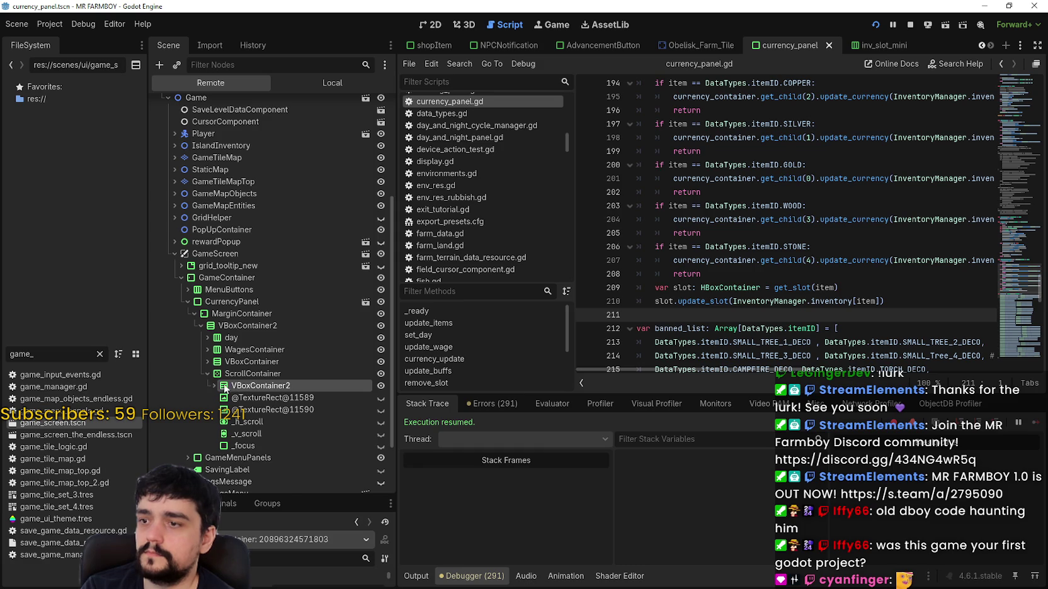
{"action": "scroll", "coordinate": [271, 428], "scroll_direction": "down", "scroll_amount": 10}
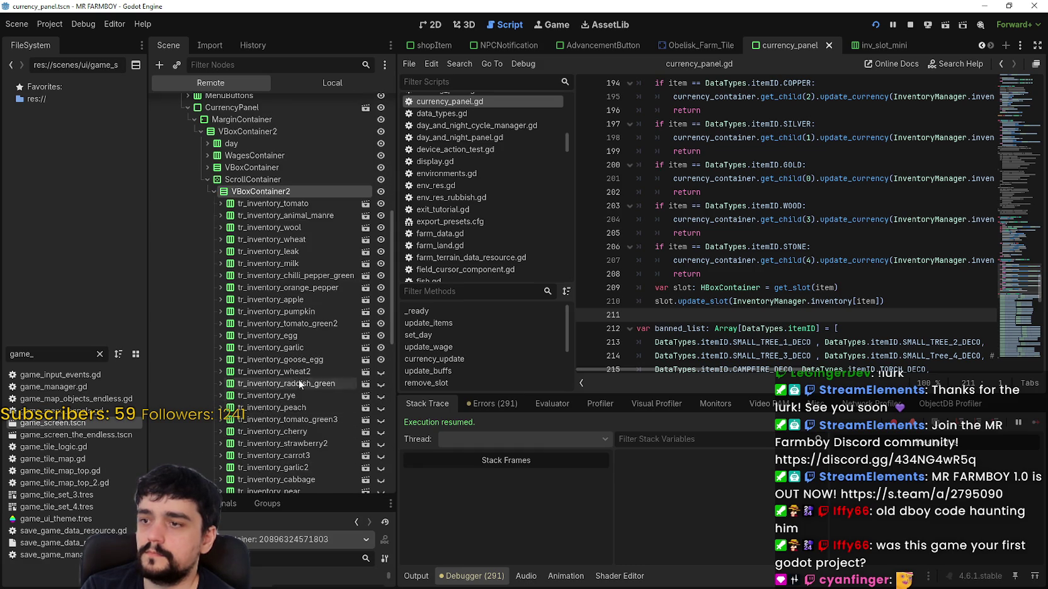
{"action": "scroll", "coordinate": [308, 434], "scroll_direction": "down", "scroll_amount": 5}
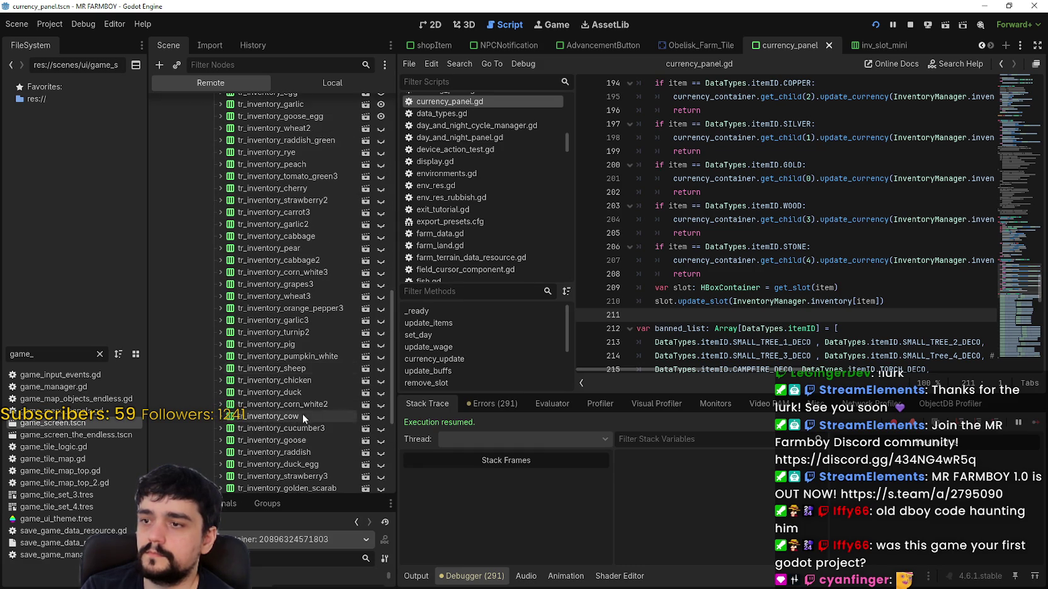
{"action": "scroll", "coordinate": [318, 457], "scroll_direction": "up", "scroll_amount": 8}
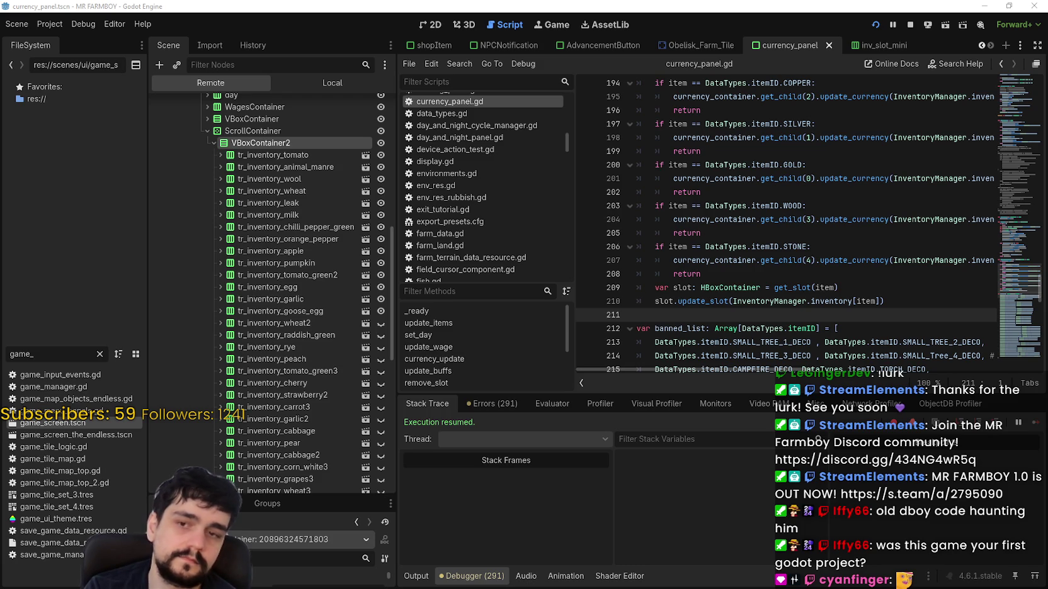
- Scroll the script up to update_items, then switch the Scene dock to the Local CurrencyPanel tree
{"action": "scroll", "coordinate": [816, 291], "scroll_direction": "down", "scroll_amount": 4}
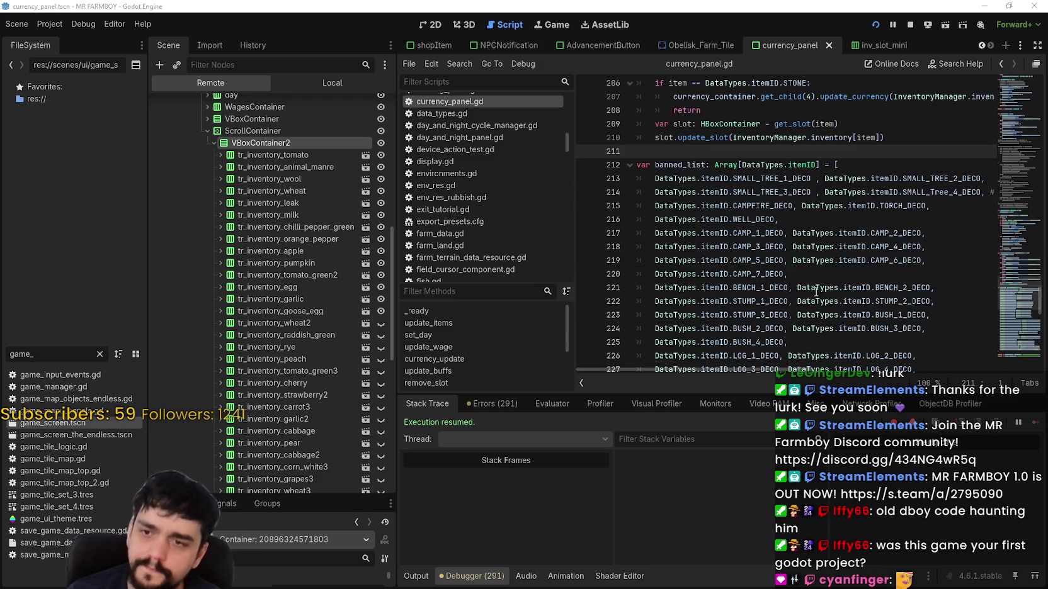
{"action": "scroll", "coordinate": [816, 292], "scroll_direction": "up", "scroll_amount": 15}
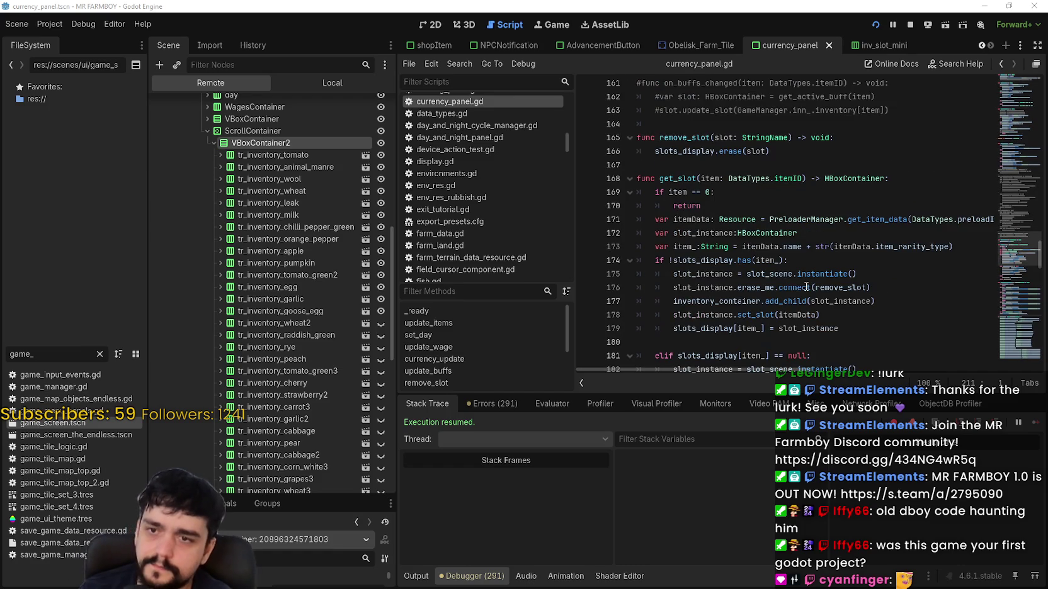
{"action": "scroll", "coordinate": [1023, 235], "scroll_direction": "up", "scroll_amount": 2}
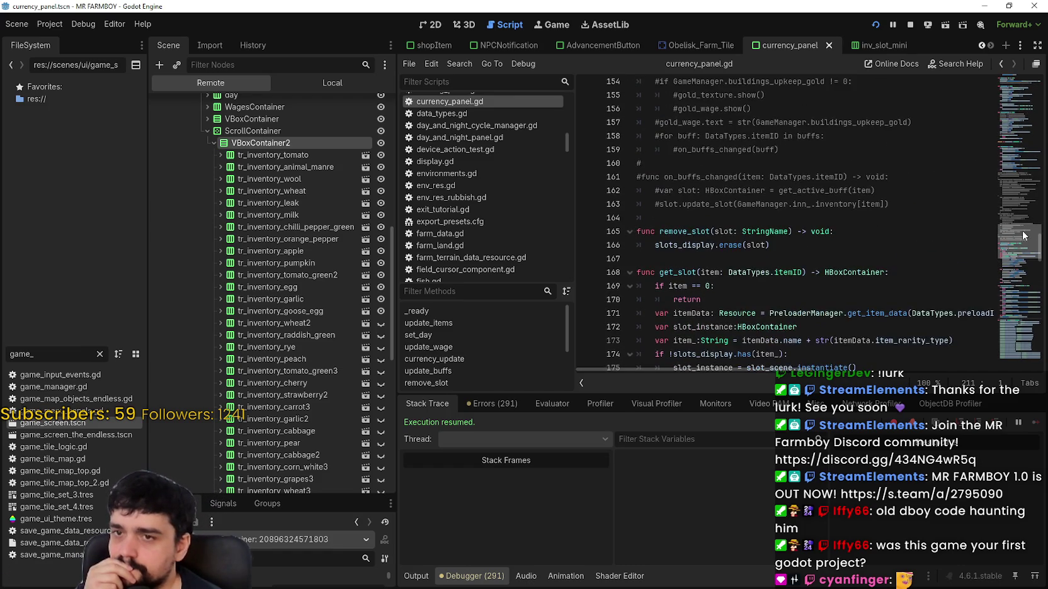
{"action": "scroll", "coordinate": [1023, 235], "scroll_direction": "up", "scroll_amount": 17}
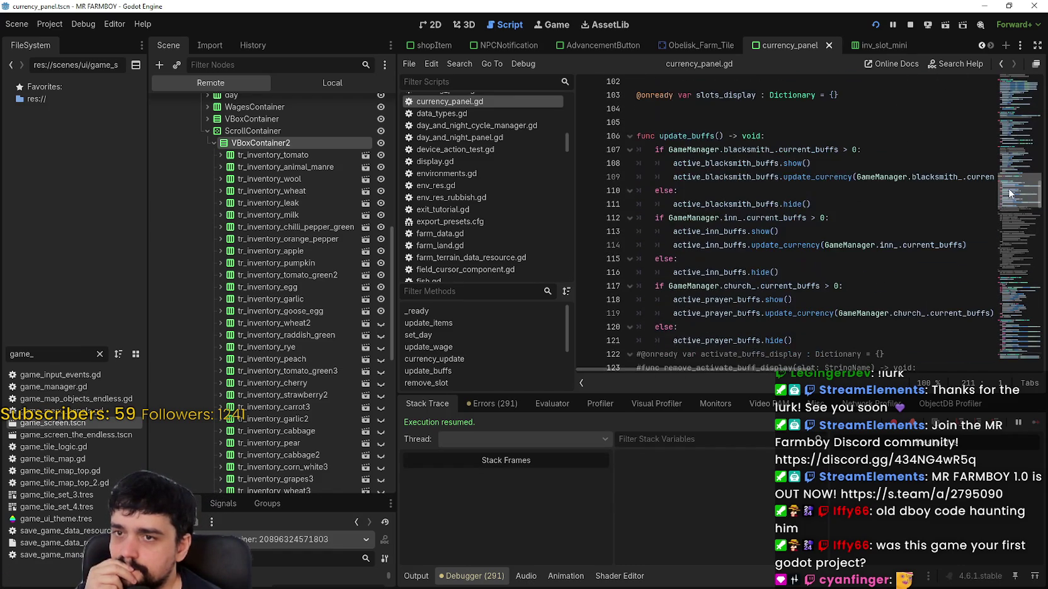
{"action": "left_click", "coordinate": [1007, 136]}
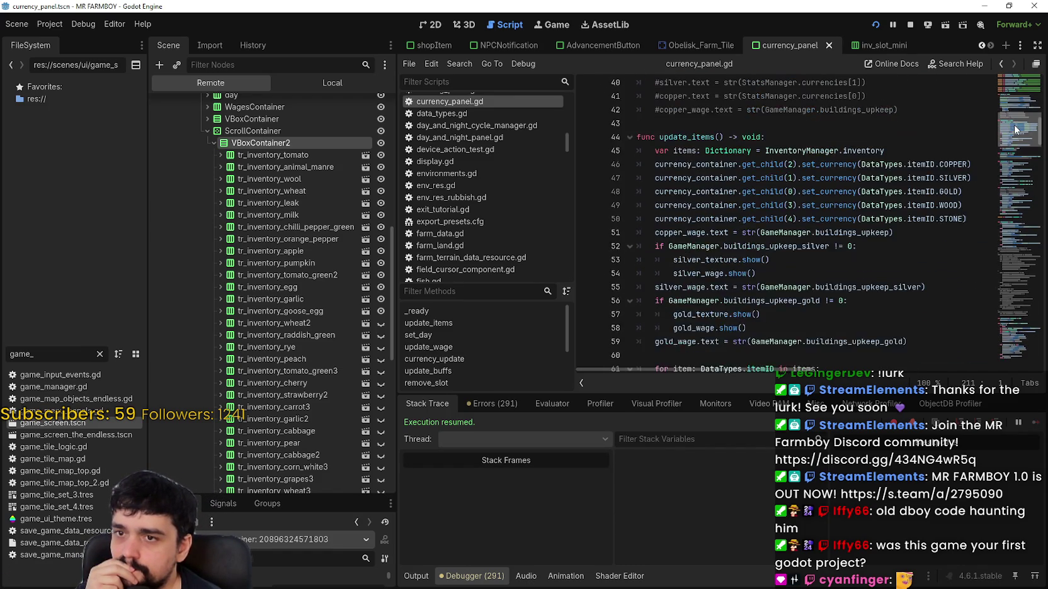
{"action": "mouse_move", "coordinate": [1015, 129]}
{"action": "left_mouse_down"}
{"action": "mouse_move", "coordinate": [1015, 89]}
{"action": "mouse_move", "coordinate": [994, 219]}
{"action": "mouse_move", "coordinate": [1001, 173]}
{"action": "left_mouse_up"}
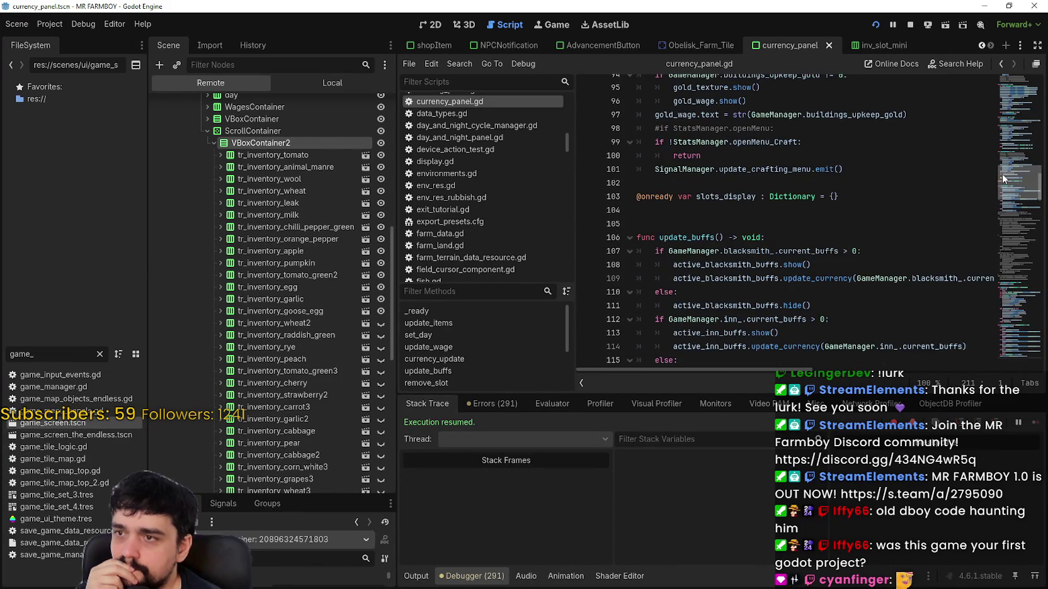
{"action": "left_click", "coordinate": [362, 83]}
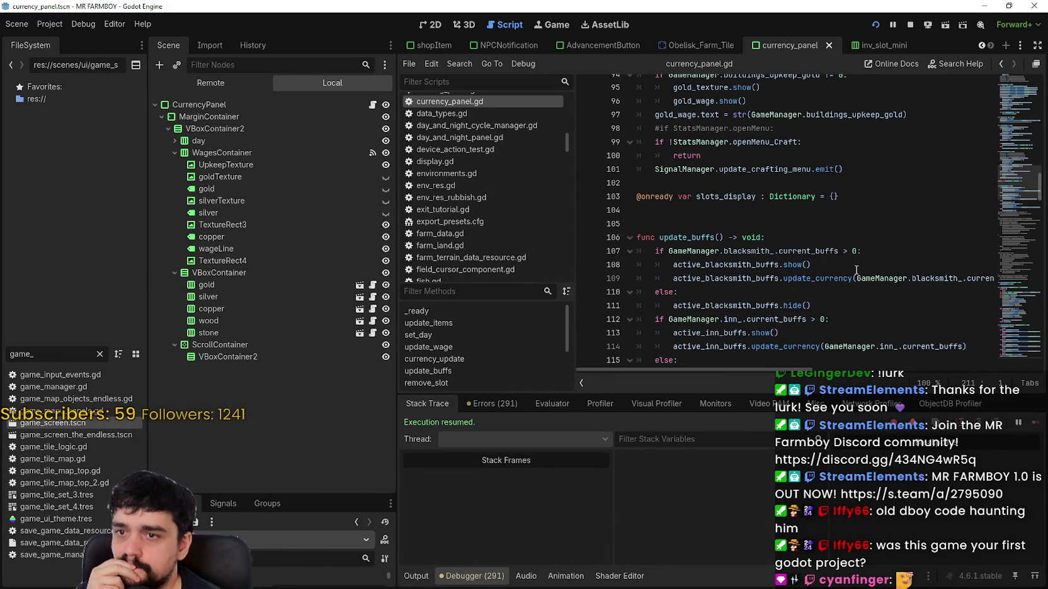
{"action": "left_click_drag", "start_coordinate": [1011, 189], "coordinate": [1013, 262]}
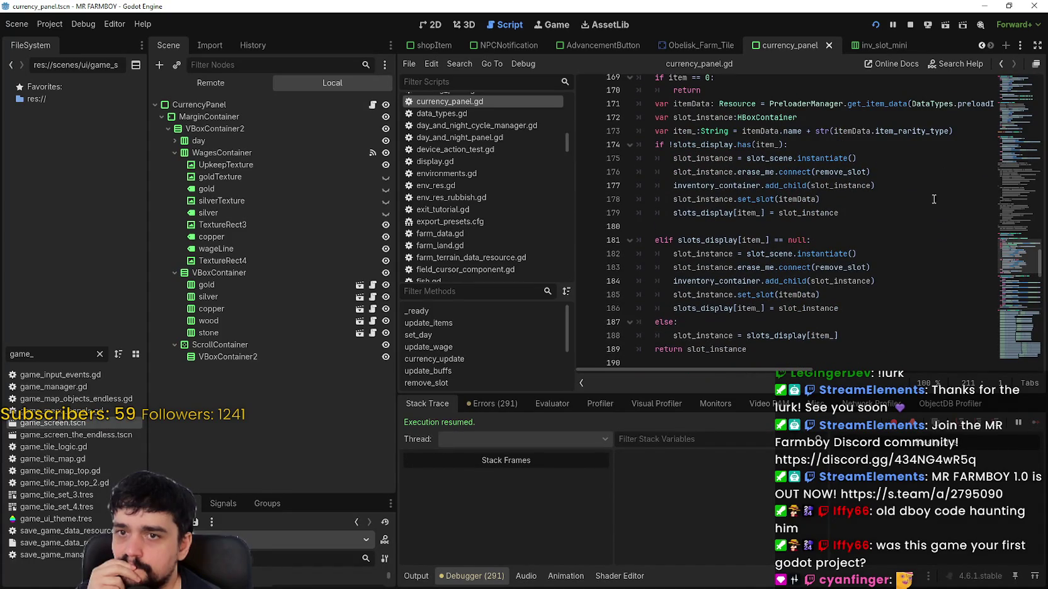
{"action": "double_click", "coordinate": [912, 131]}
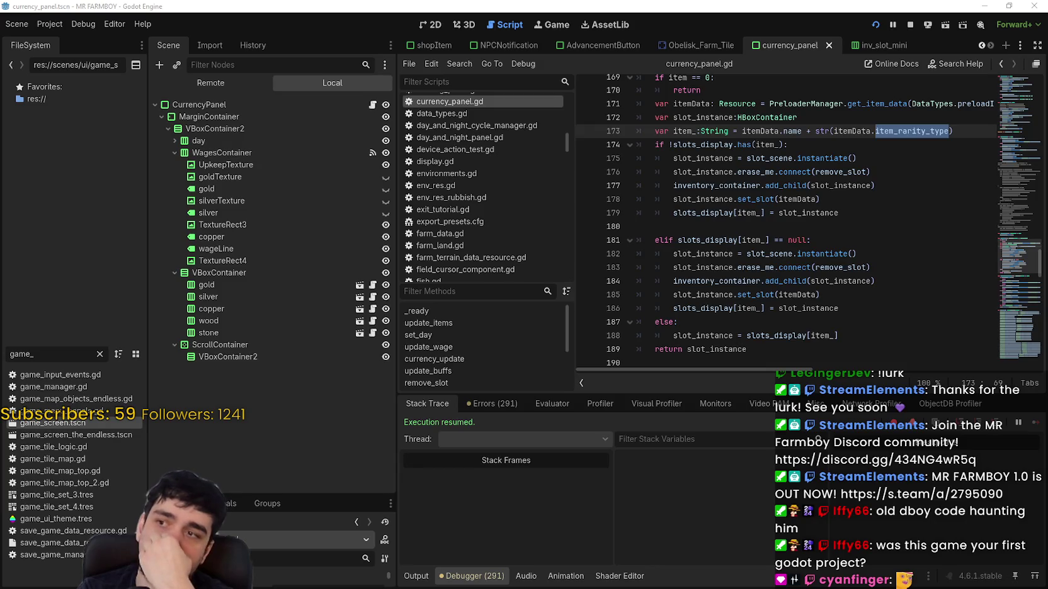
{"action": "double_click", "coordinate": [685, 306]}
{"action": "left_click", "coordinate": [841, 293]}
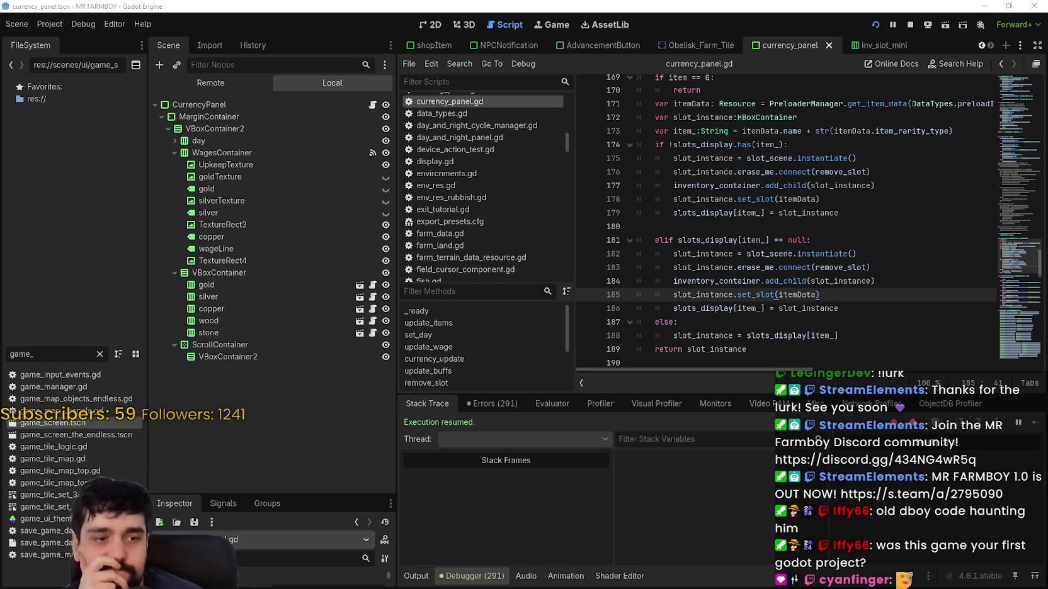
{"action": "key", "text": "alt+Tab"}
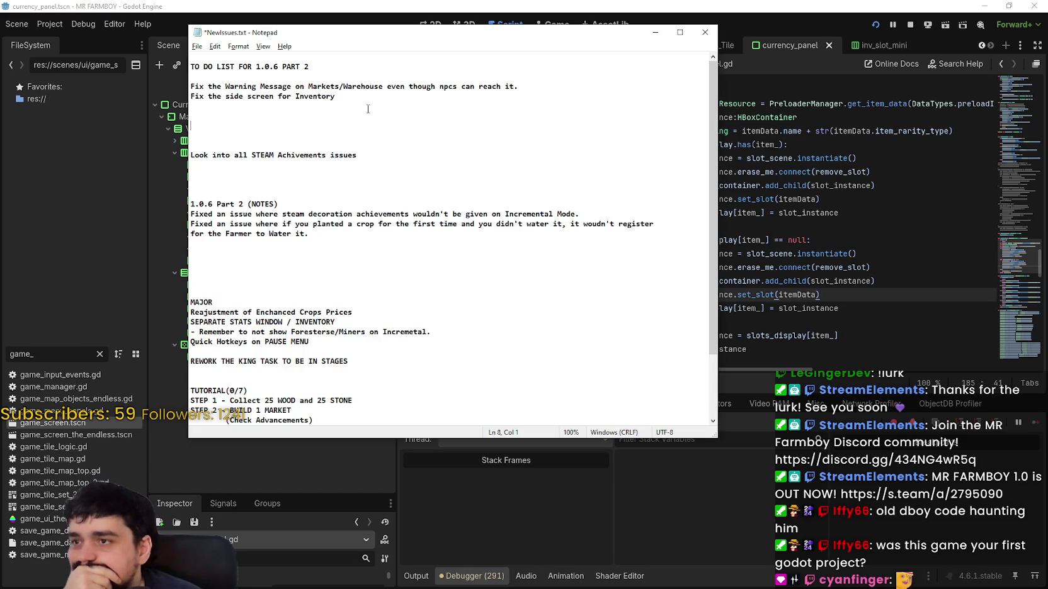
{"action": "left_click", "coordinate": [577, 90]}
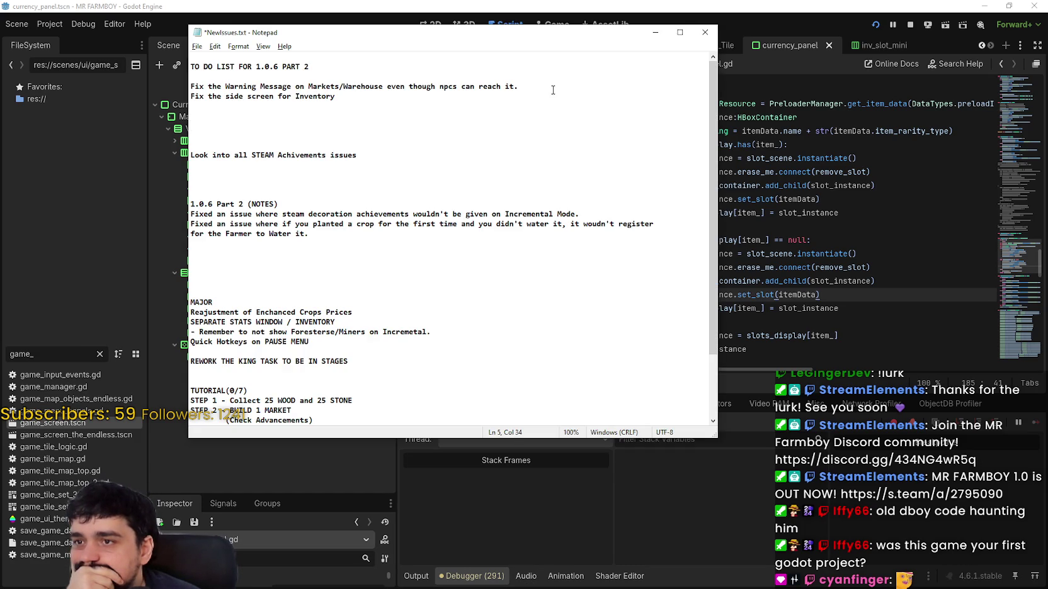
{"action": "left_click", "coordinate": [552, 90]}
{"action": "left_click", "coordinate": [181, 88], "text": "shift"}
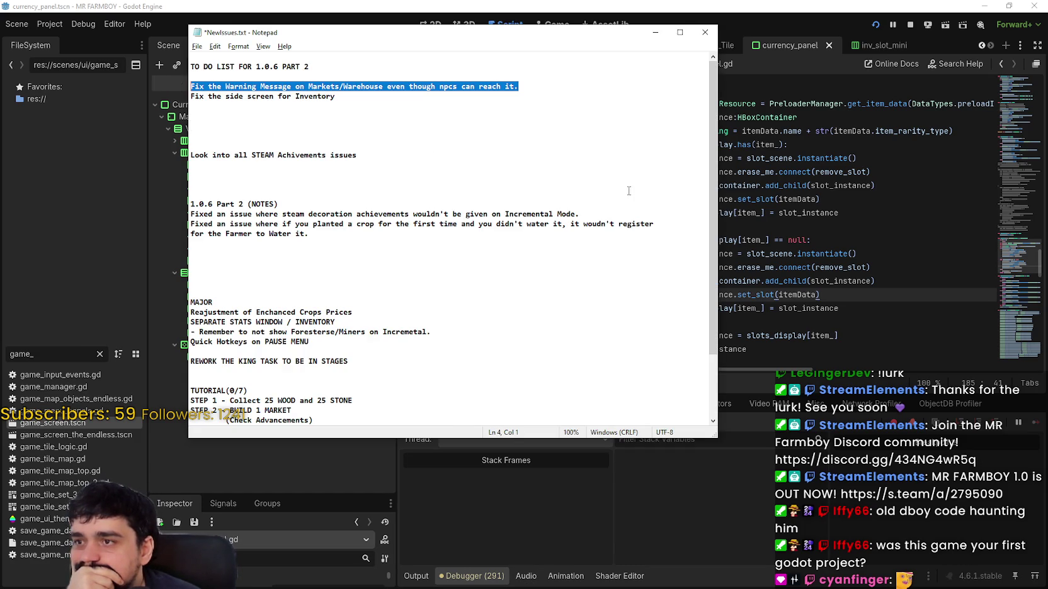
{"action": "left_click", "coordinate": [814, 185]}
- Filter the FileSystem dock for 'village' and open the villager_npc.tscn scene
{"action": "left_click_drag", "start_coordinate": [88, 355], "coordinate": [9, 346]}
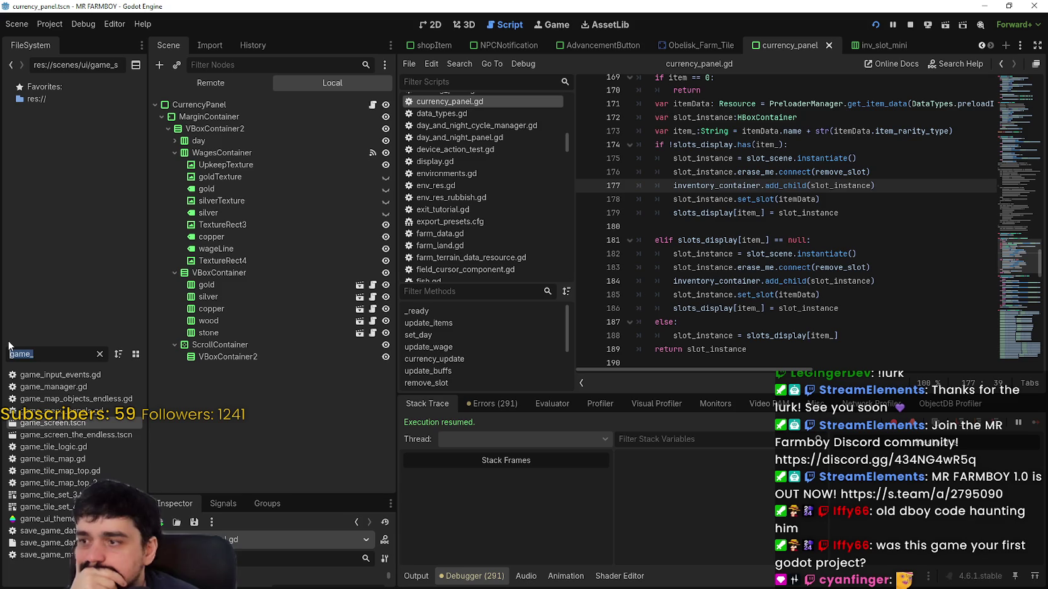
{"action": "type", "text": "war"}
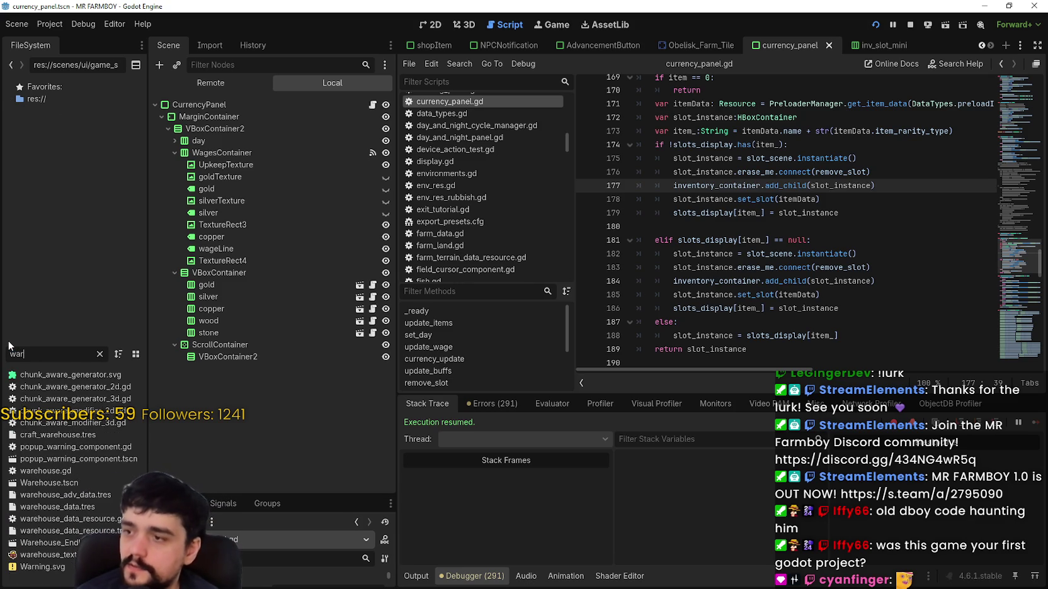
{"action": "key", "text": "BackSpace"}
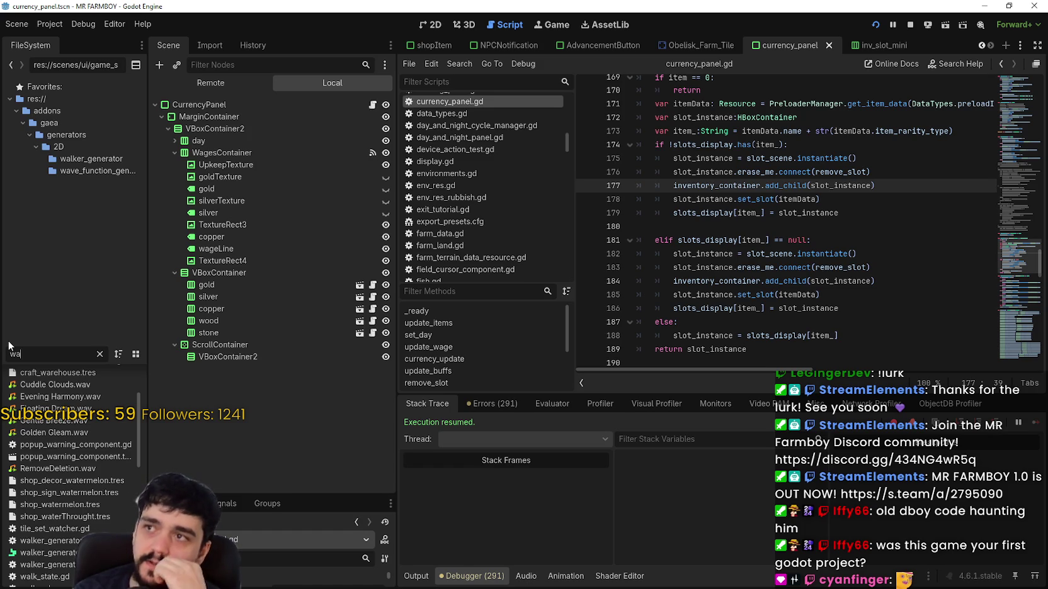
{"action": "key", "text": "BackSpace"}
{"action": "key", "text": "BackSpace"}
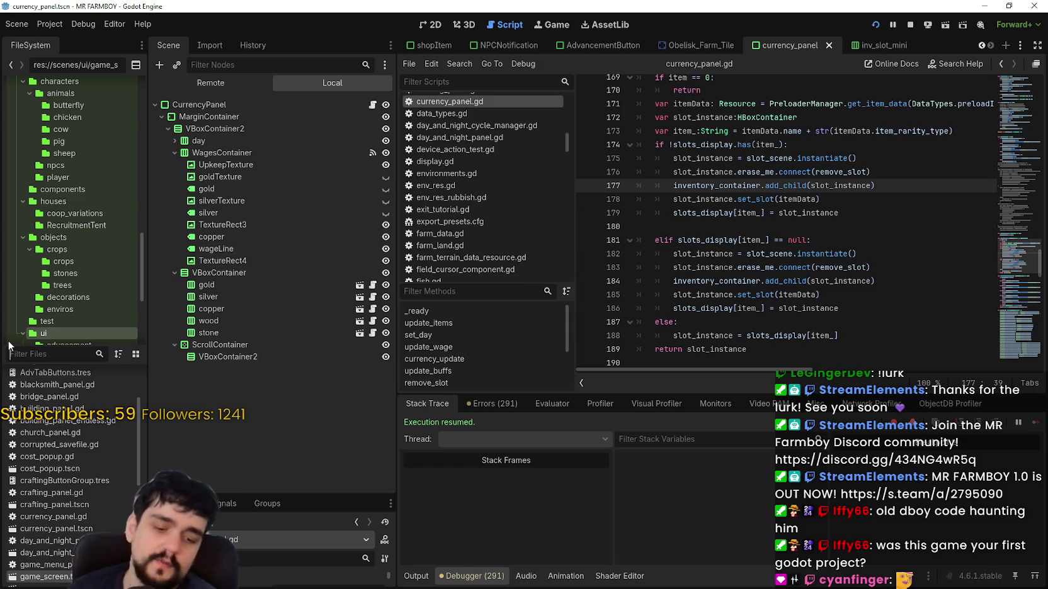
{"action": "type", "text": "Vila"}
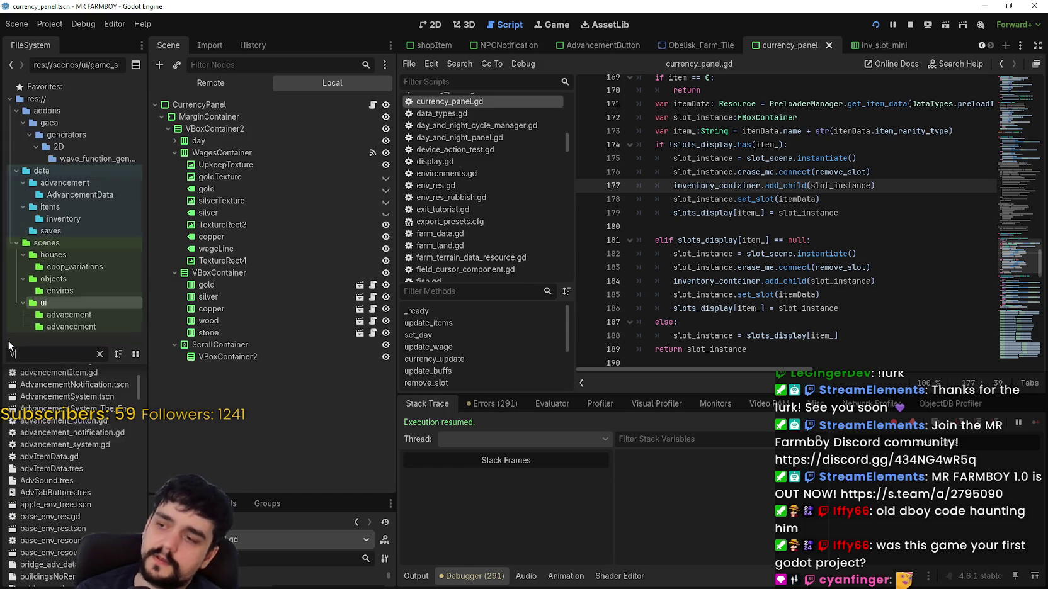
{"action": "key", "text": "BackSpace"}
{"action": "key", "text": "BackSpace"}
{"action": "key", "text": "BackSpace"}
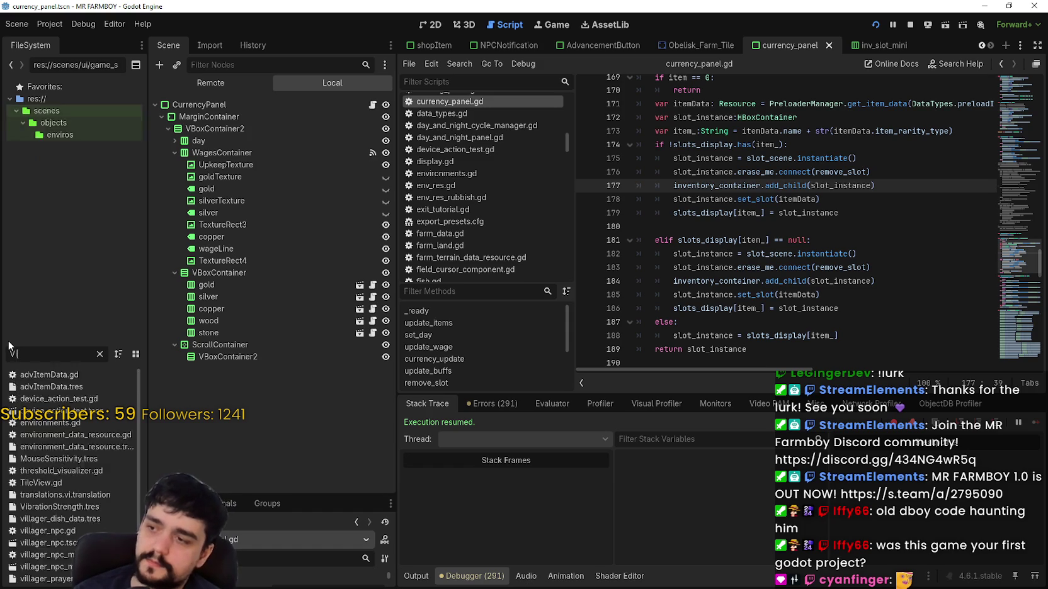
{"action": "type", "text": "llage"}
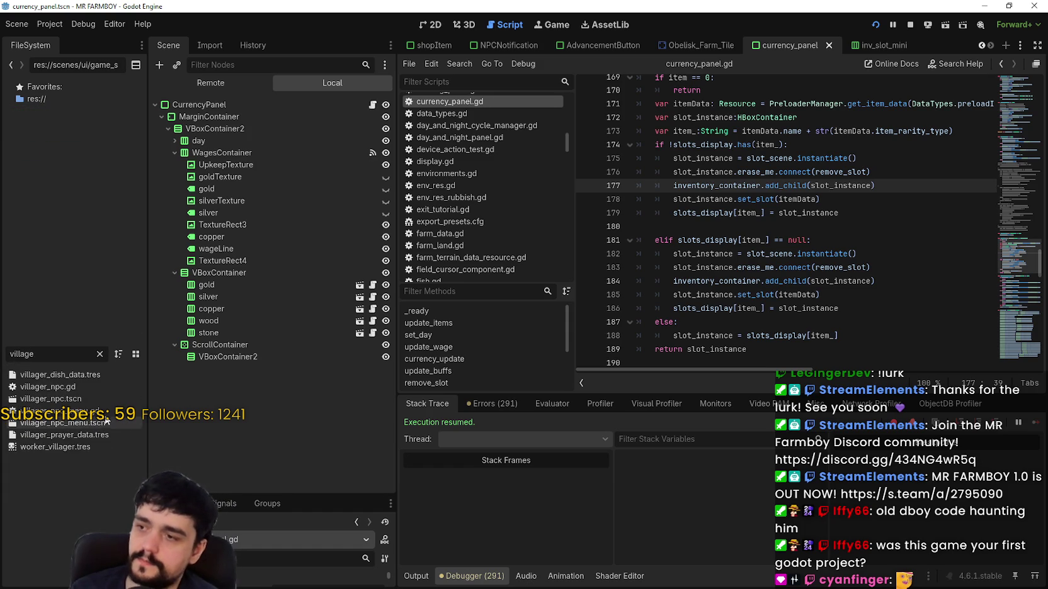
{"action": "double_click", "coordinate": [86, 399]}
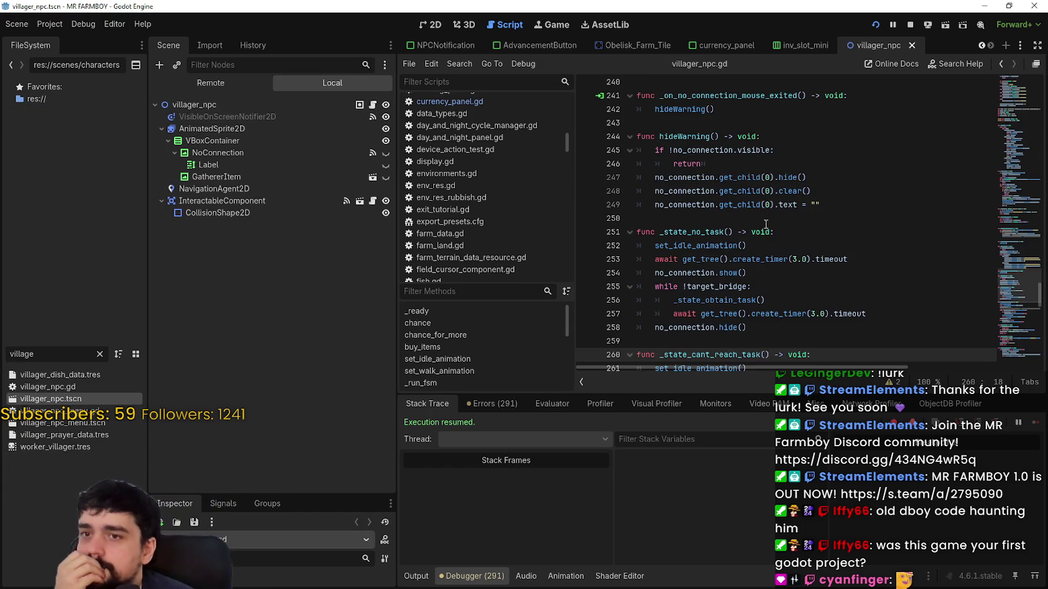
- Search villager_npc.gd for hideWarning and scroll through where it is used
{"action": "scroll", "coordinate": [869, 296], "scroll_direction": "down", "scroll_amount": 5}
{"action": "scroll", "coordinate": [1020, 306], "scroll_direction": "up", "scroll_amount": 4}
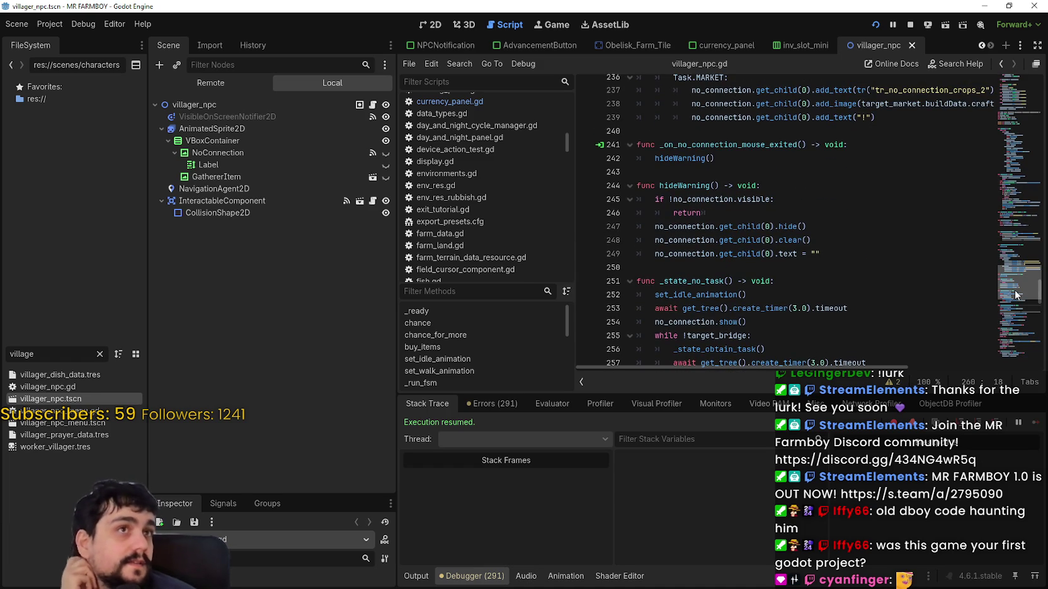
{"action": "scroll", "coordinate": [1015, 294], "scroll_direction": "up", "scroll_amount": 1}
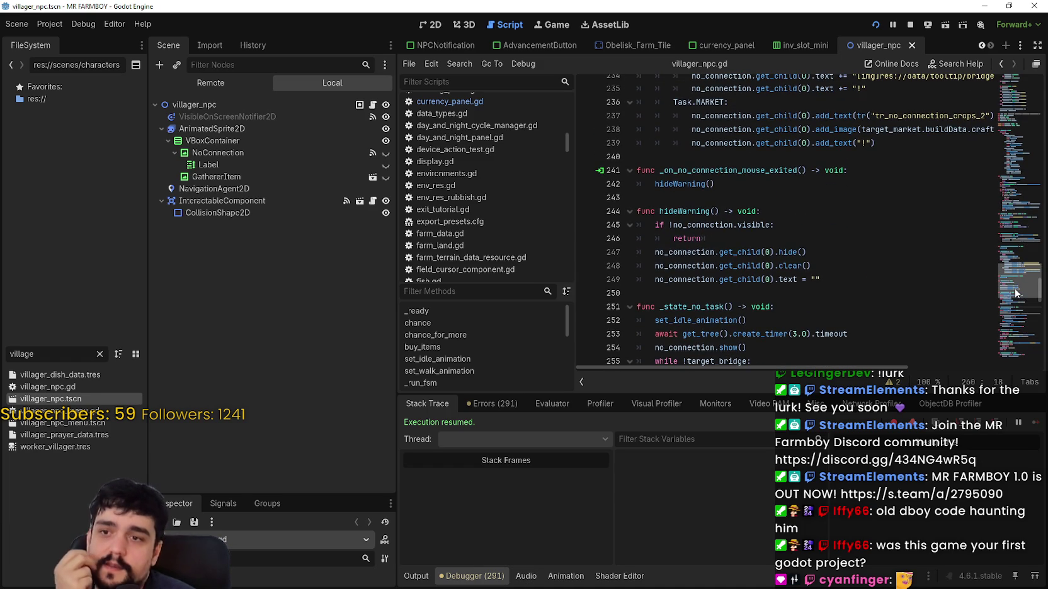
{"action": "double_click", "coordinate": [692, 212]}
{"action": "key", "text": "ctrl+f"}
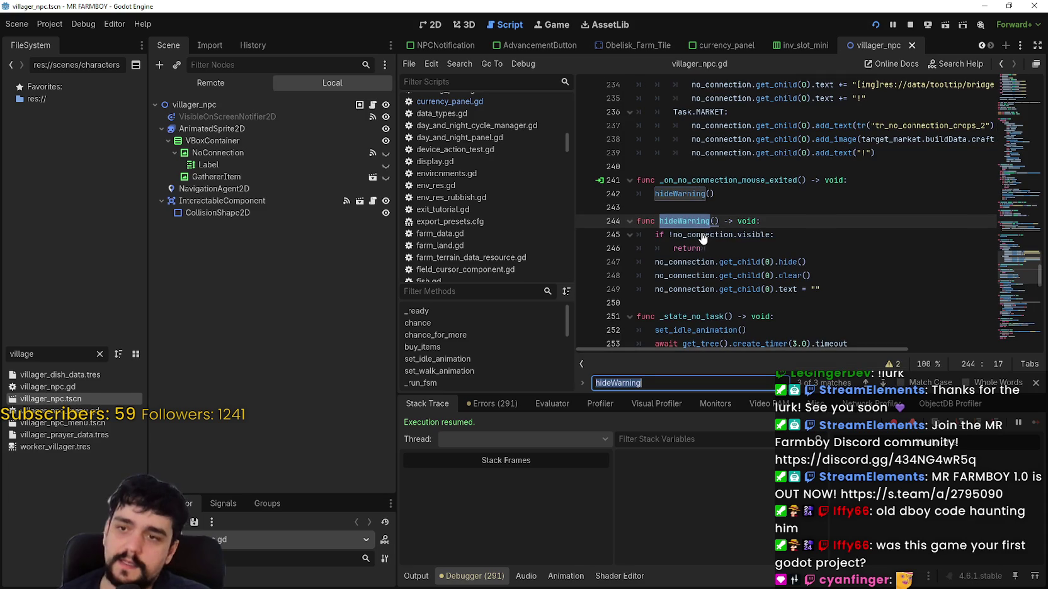
{"action": "left_click", "coordinate": [769, 235]}
{"action": "scroll", "coordinate": [769, 236], "scroll_direction": "down", "scroll_amount": 2}
{"action": "scroll", "coordinate": [769, 236], "scroll_direction": "down", "scroll_amount": 6}
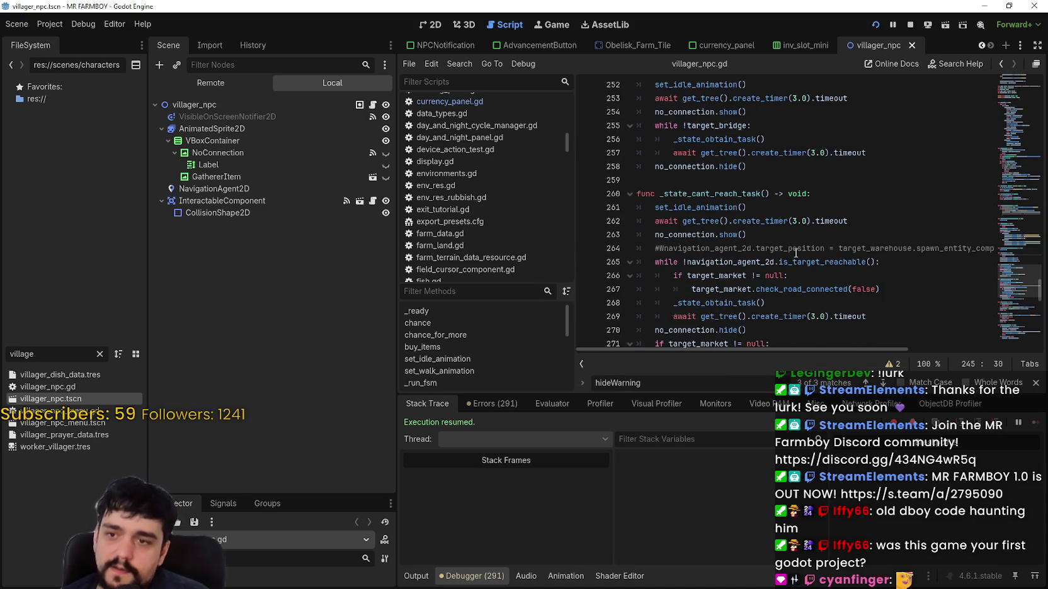
{"action": "scroll", "coordinate": [790, 241], "scroll_direction": "down", "scroll_amount": 4}
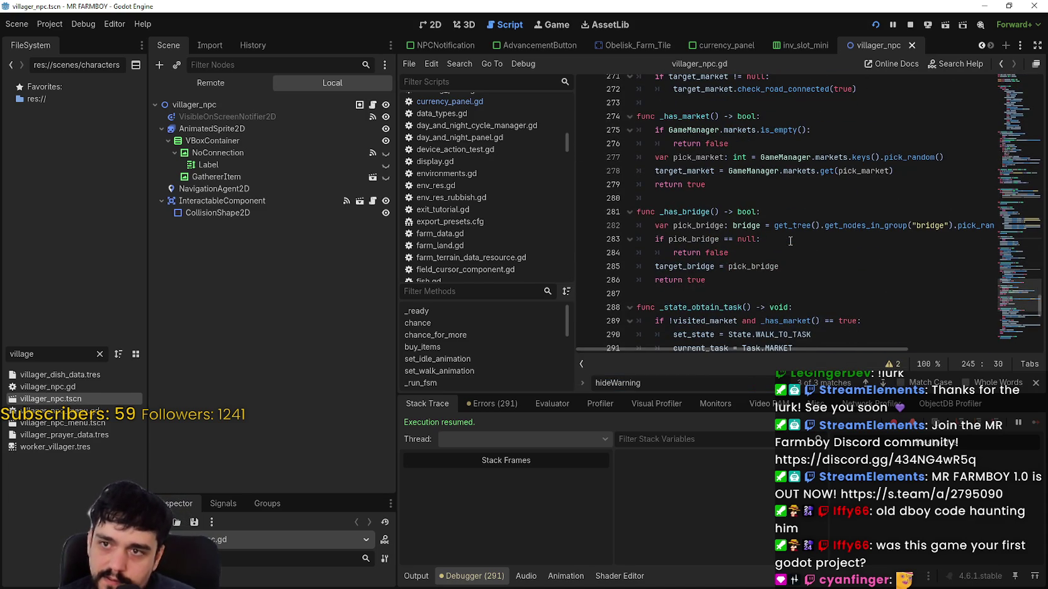
{"action": "scroll", "coordinate": [790, 241], "scroll_direction": "down", "scroll_amount": 2}
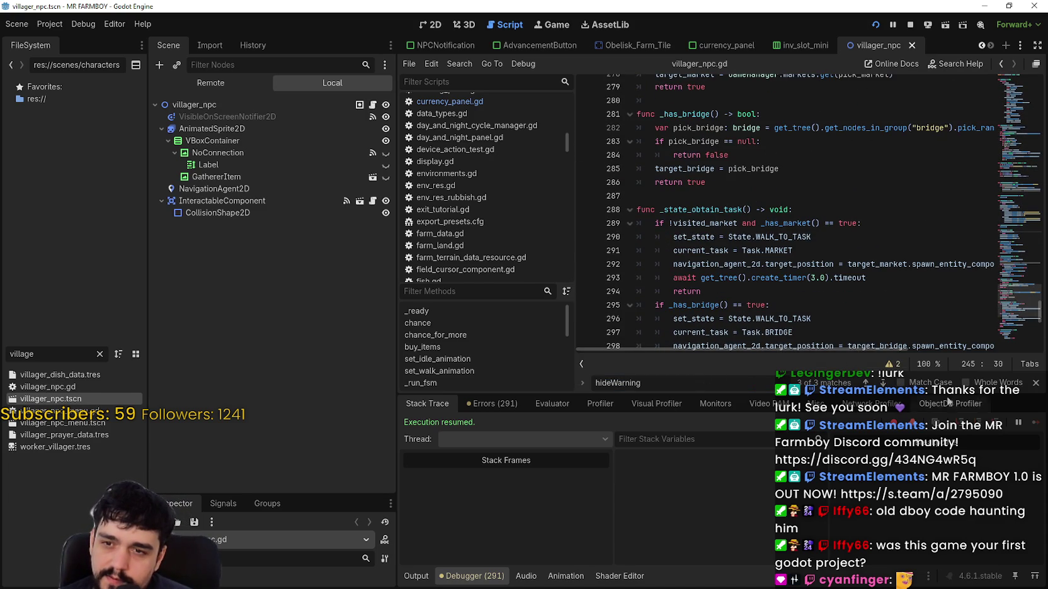
- Close the find bar and drag the dock splitter left to widen the code area
{"action": "left_click", "coordinate": [1035, 382]}
{"action": "scroll", "coordinate": [1032, 319], "scroll_direction": "down", "scroll_amount": 4}
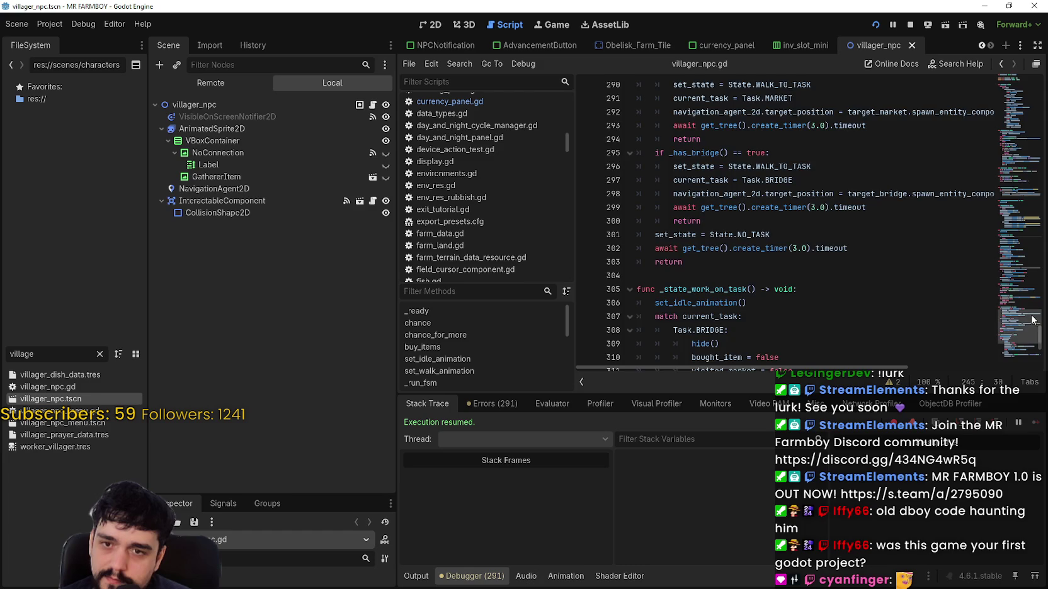
{"action": "mouse_move", "coordinate": [1032, 319]}
{"action": "left_mouse_down"}
{"action": "mouse_move", "coordinate": [1027, 330]}
{"action": "mouse_move", "coordinate": [1015, 318]}
{"action": "mouse_move", "coordinate": [995, 231]}
{"action": "left_mouse_up"}
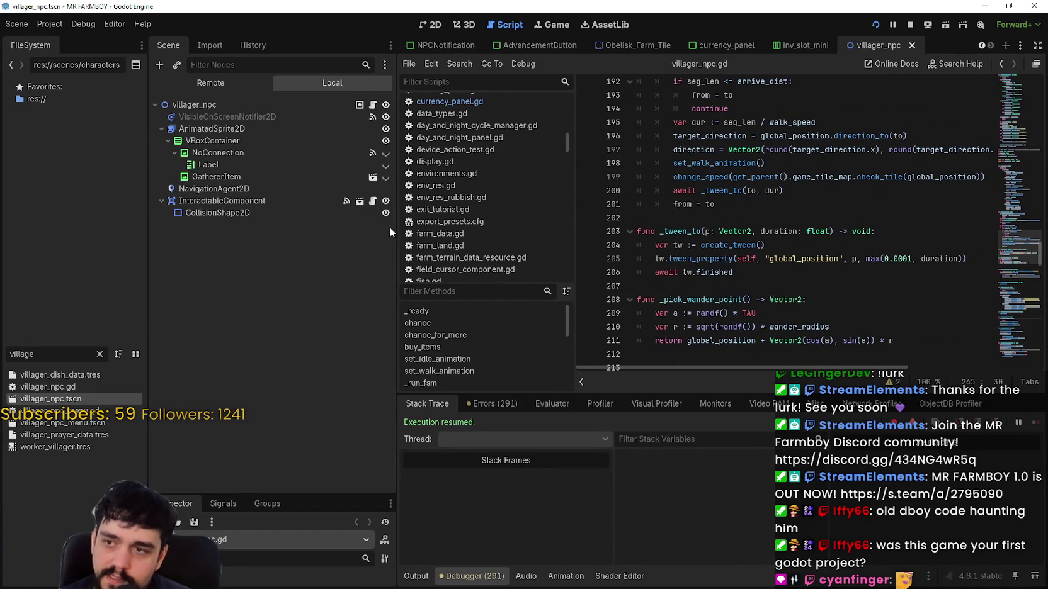
{"action": "left_click_drag", "start_coordinate": [389, 232], "coordinate": [287, 232]}
{"action": "left_click", "coordinate": [856, 249]}
{"action": "scroll", "coordinate": [856, 264], "scroll_direction": "up", "scroll_amount": 3}
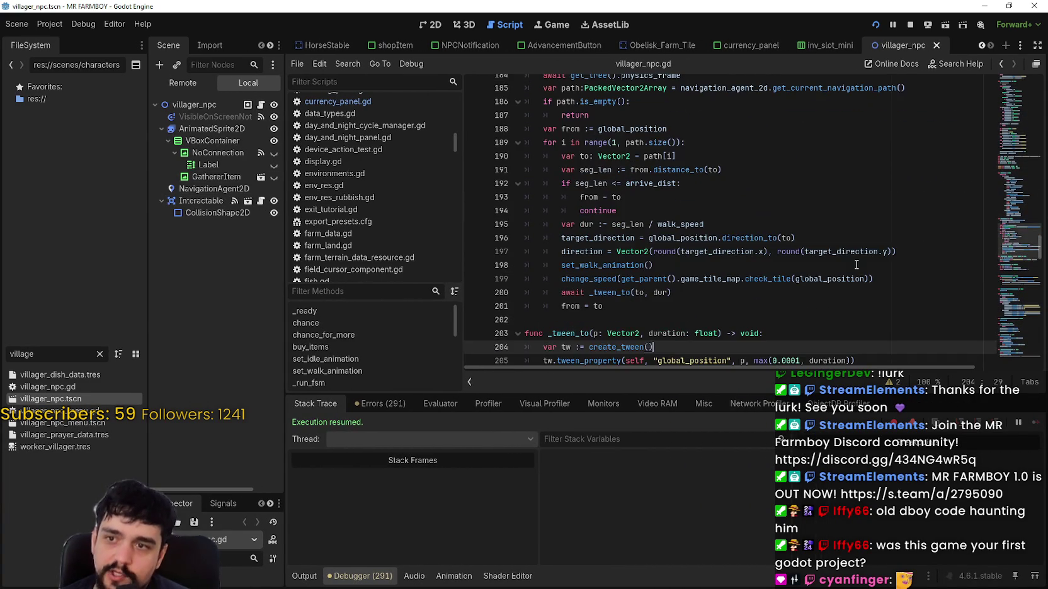
{"action": "mouse_move", "coordinate": [1006, 247]}
{"action": "left_mouse_down"}
{"action": "mouse_move", "coordinate": [1014, 197]}
{"action": "mouse_move", "coordinate": [1010, 225]}
{"action": "mouse_move", "coordinate": [999, 78]}
{"action": "mouse_move", "coordinate": [985, 118]}
{"action": "mouse_move", "coordinate": [980, 258]}
{"action": "left_mouse_up"}
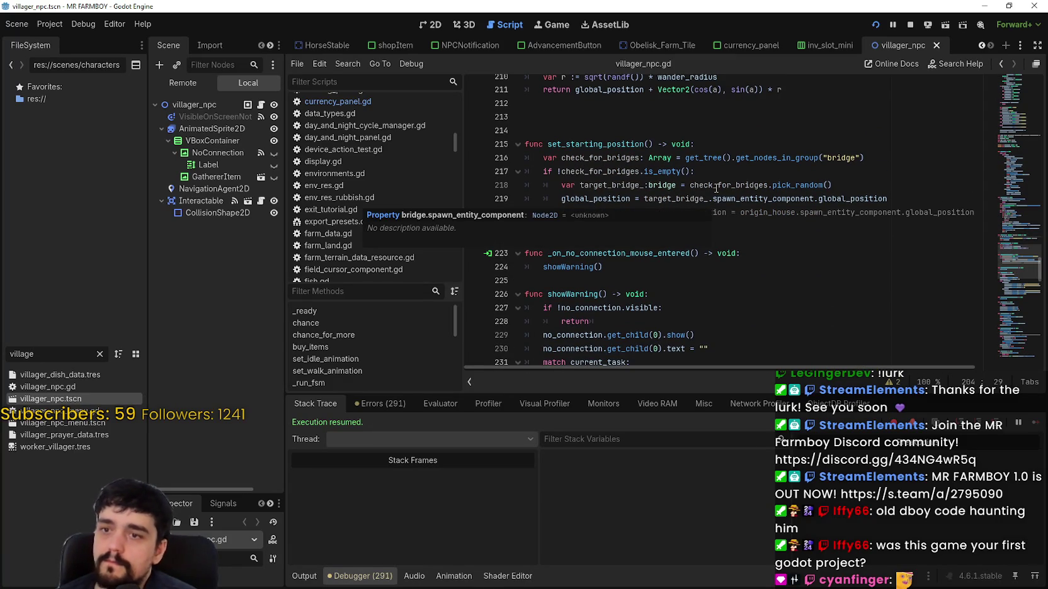
{"action": "scroll", "coordinate": [704, 145], "scroll_direction": "down", "scroll_amount": 4}
{"action": "scroll", "coordinate": [704, 144], "scroll_direction": "down", "scroll_amount": 5}
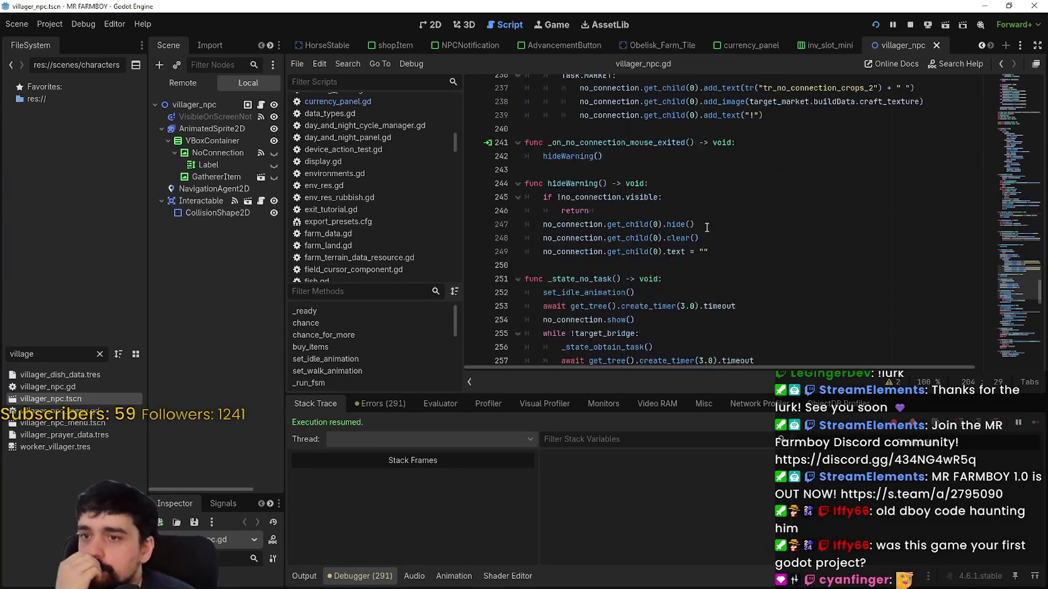
{"action": "left_click", "coordinate": [665, 162]}
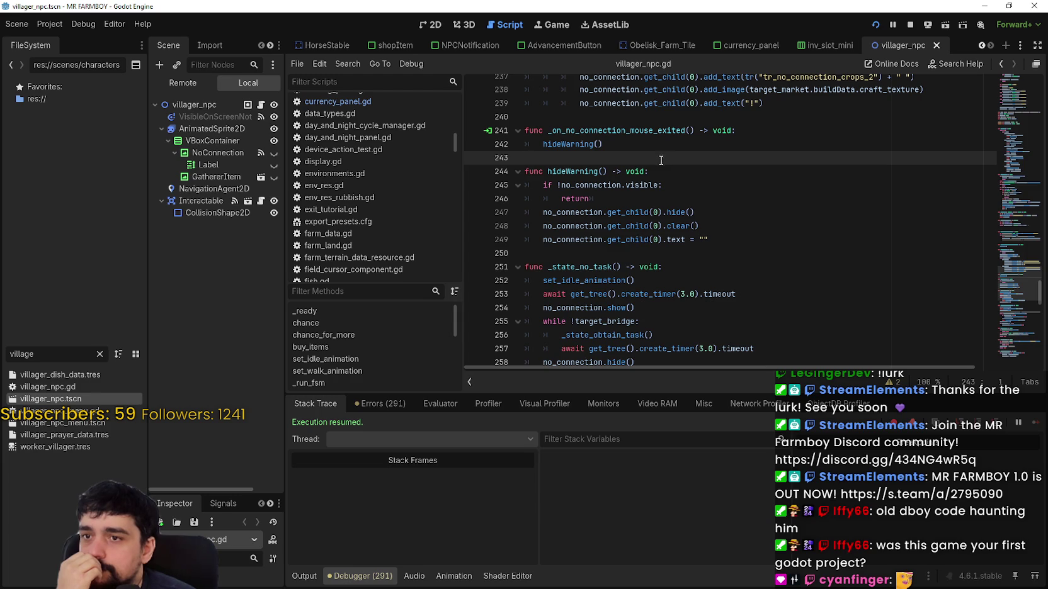
{"action": "double_click", "coordinate": [641, 185]}
{"action": "left_click_drag", "start_coordinate": [608, 183], "coordinate": [578, 181]}
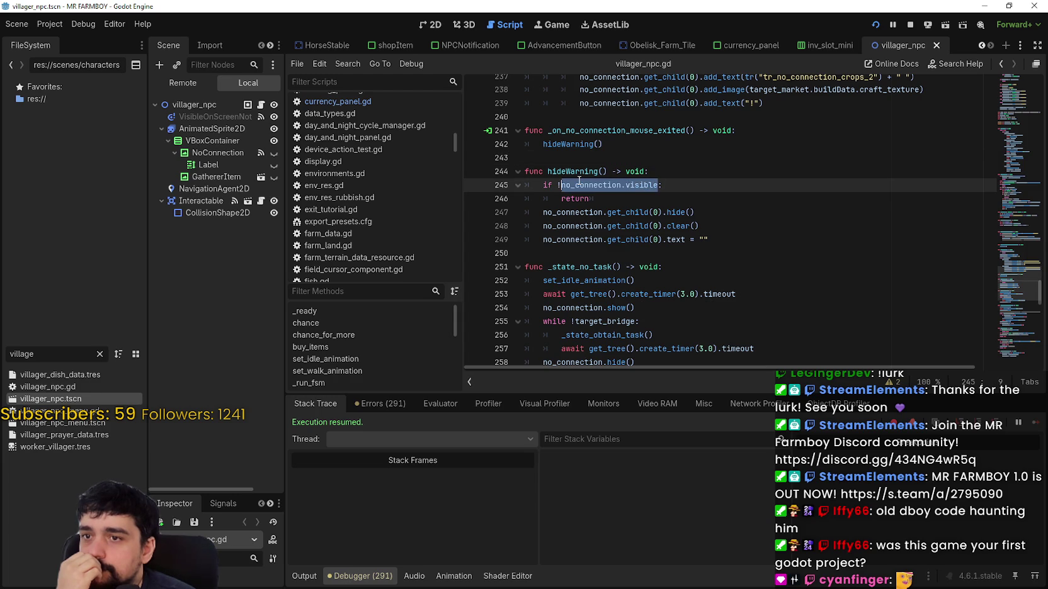
{"action": "double_click", "coordinate": [585, 170]}
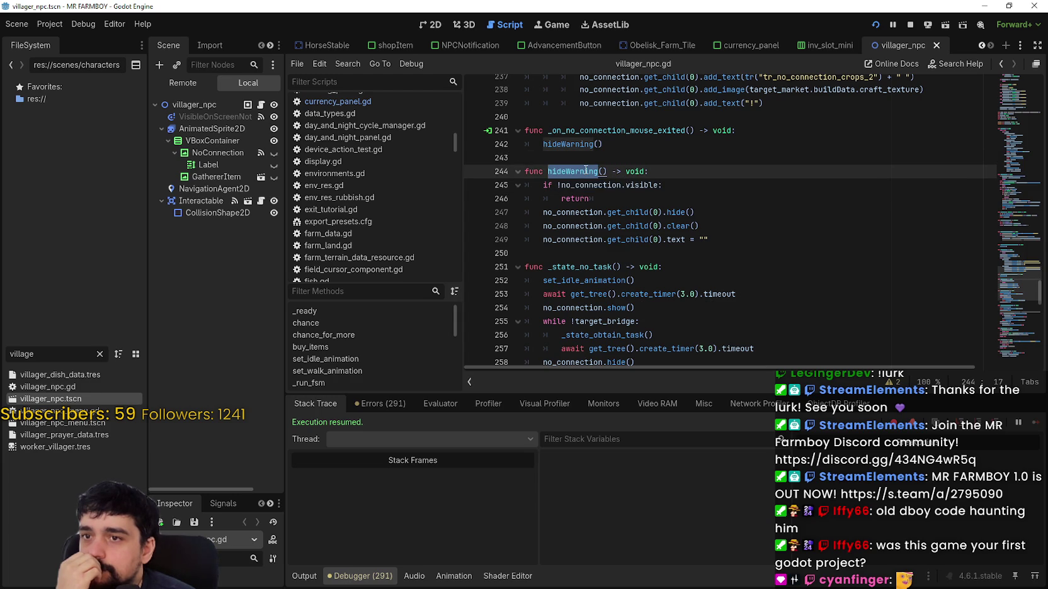
{"action": "scroll", "coordinate": [734, 214], "scroll_direction": "down", "scroll_amount": 2}
{"action": "scroll", "coordinate": [734, 214], "scroll_direction": "down", "scroll_amount": 1}
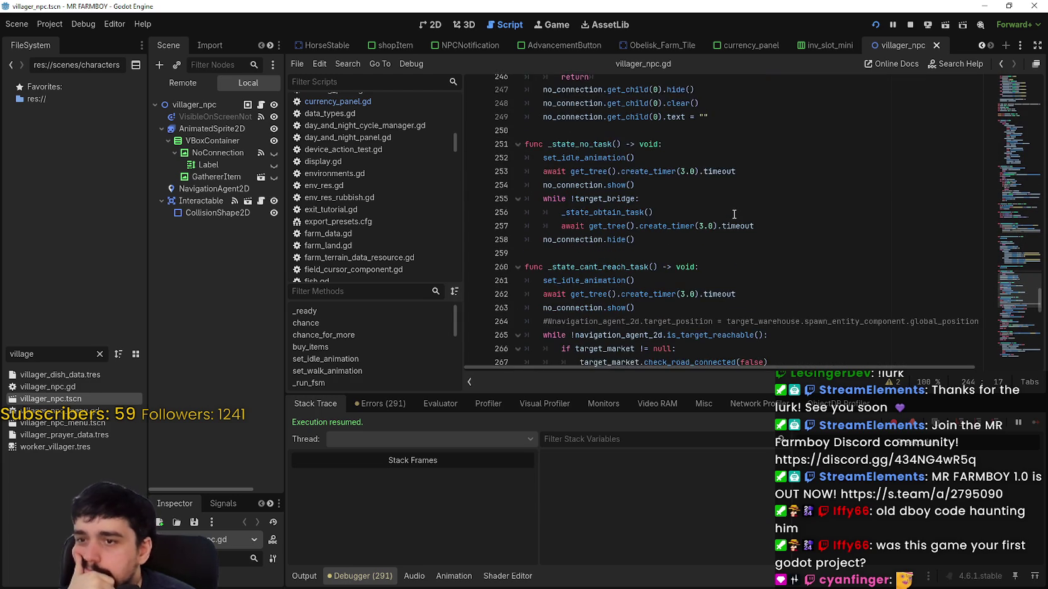
{"action": "scroll", "coordinate": [734, 214], "scroll_direction": "down", "scroll_amount": 7}
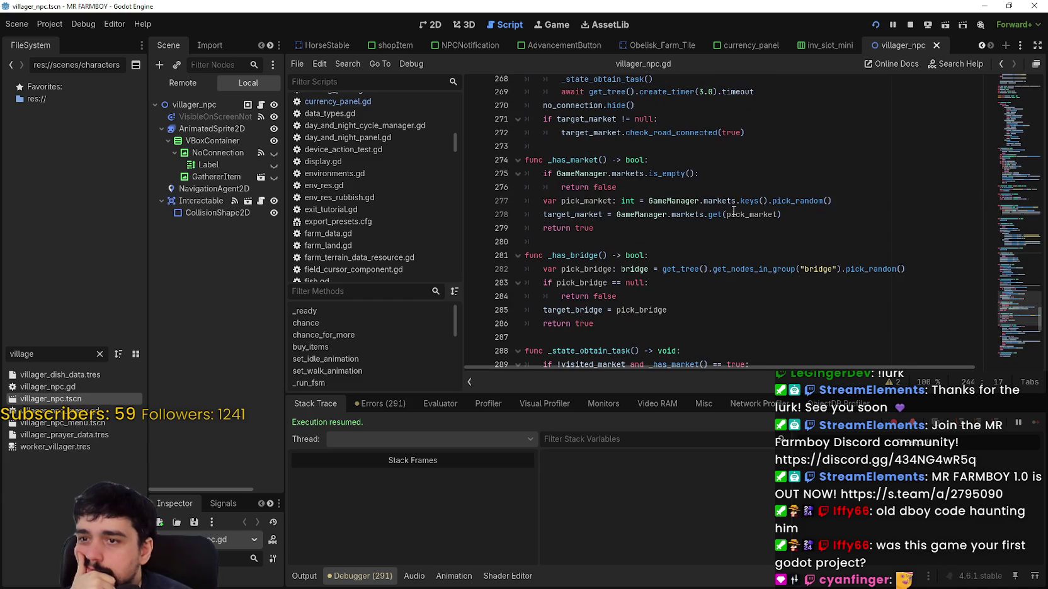
{"action": "scroll", "coordinate": [852, 253], "scroll_direction": "down", "scroll_amount": 3}
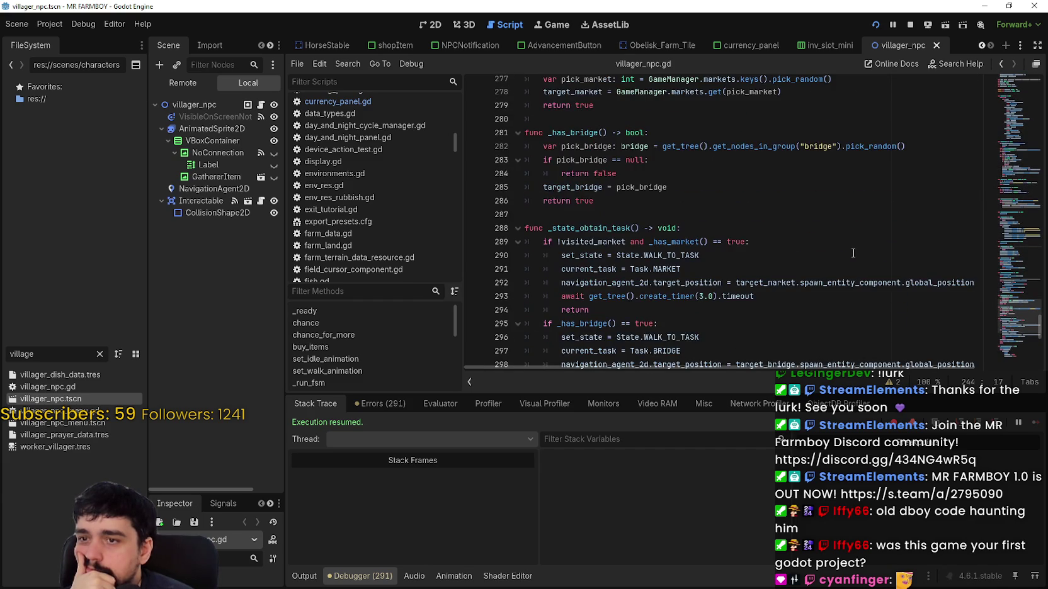
{"action": "scroll", "coordinate": [852, 252], "scroll_direction": "down", "scroll_amount": 4}
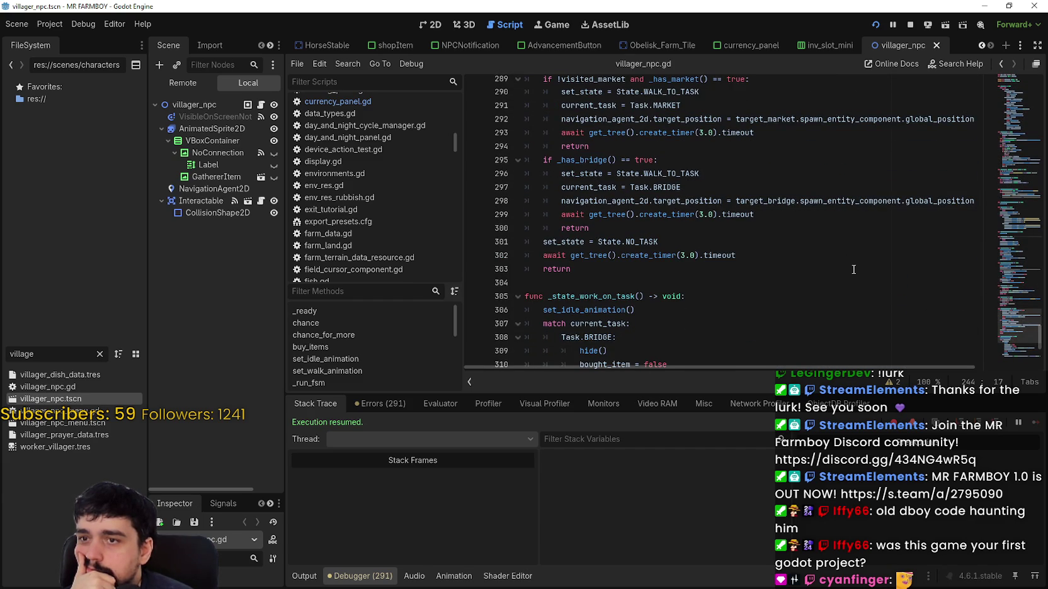
{"action": "scroll", "coordinate": [853, 268], "scroll_direction": "up", "scroll_amount": 1}
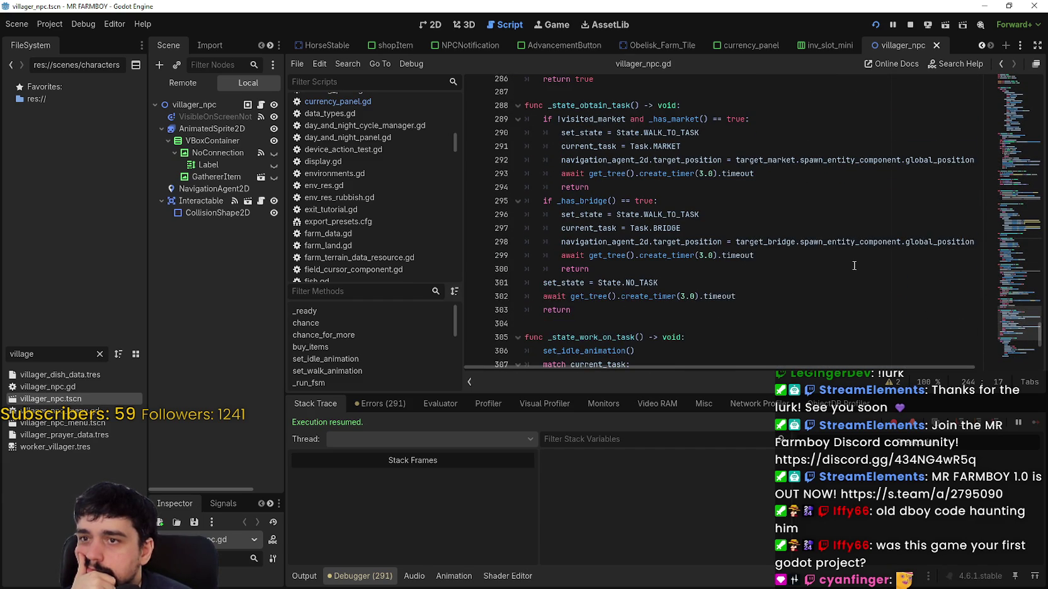
{"action": "double_click", "coordinate": [610, 120]}
{"action": "left_click", "coordinate": [687, 119]}
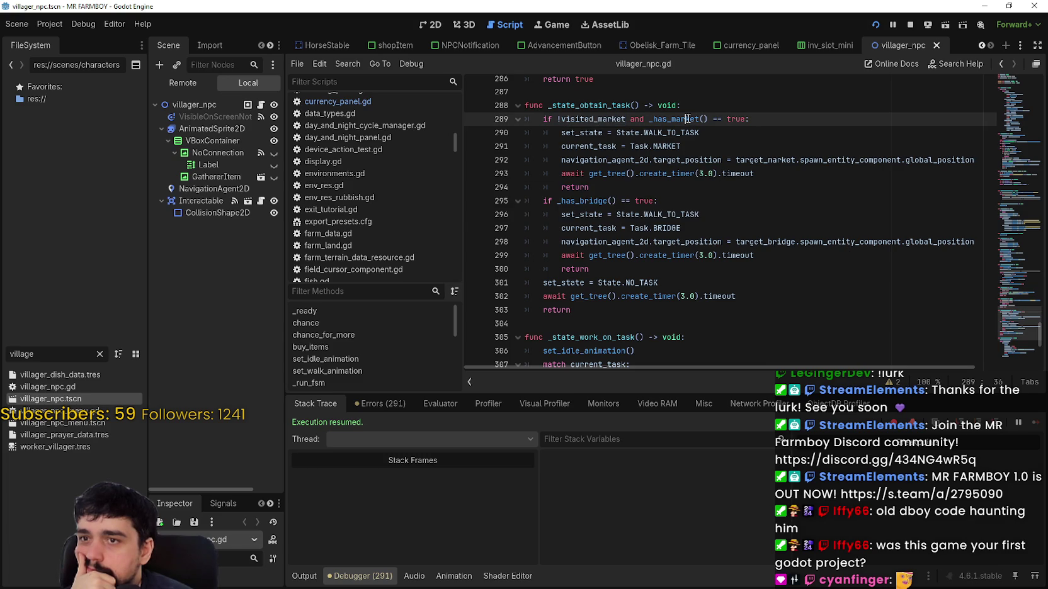
{"action": "scroll", "coordinate": [709, 210], "scroll_direction": "down", "scroll_amount": 7}
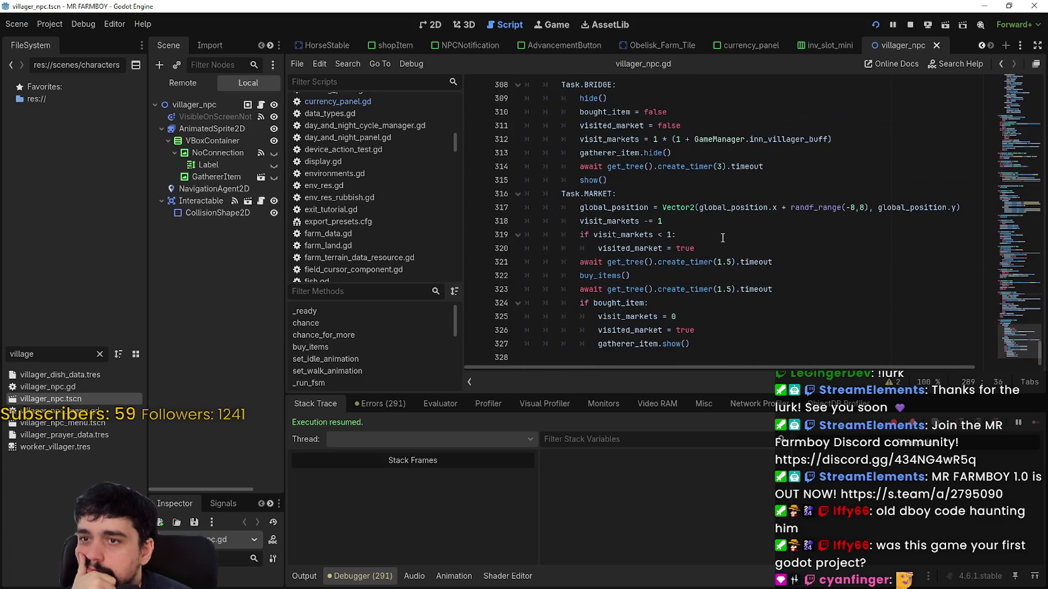
{"action": "scroll", "coordinate": [722, 238], "scroll_direction": "up", "scroll_amount": 1}
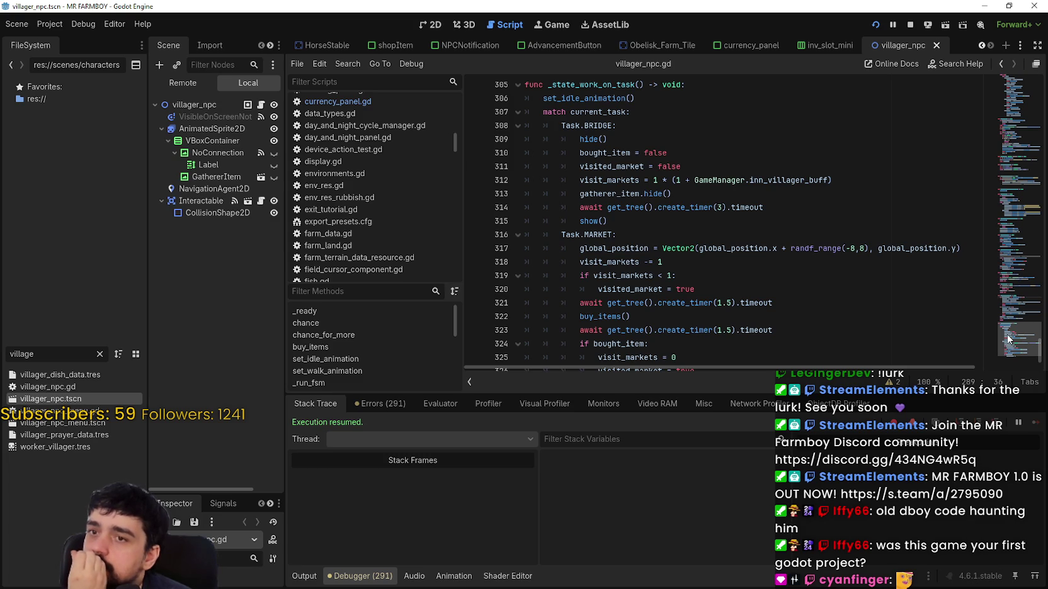
{"action": "mouse_move", "coordinate": [1013, 340]}
{"action": "left_mouse_down"}
{"action": "mouse_move", "coordinate": [1003, 192]}
{"action": "mouse_move", "coordinate": [999, 209]}
{"action": "left_mouse_up"}
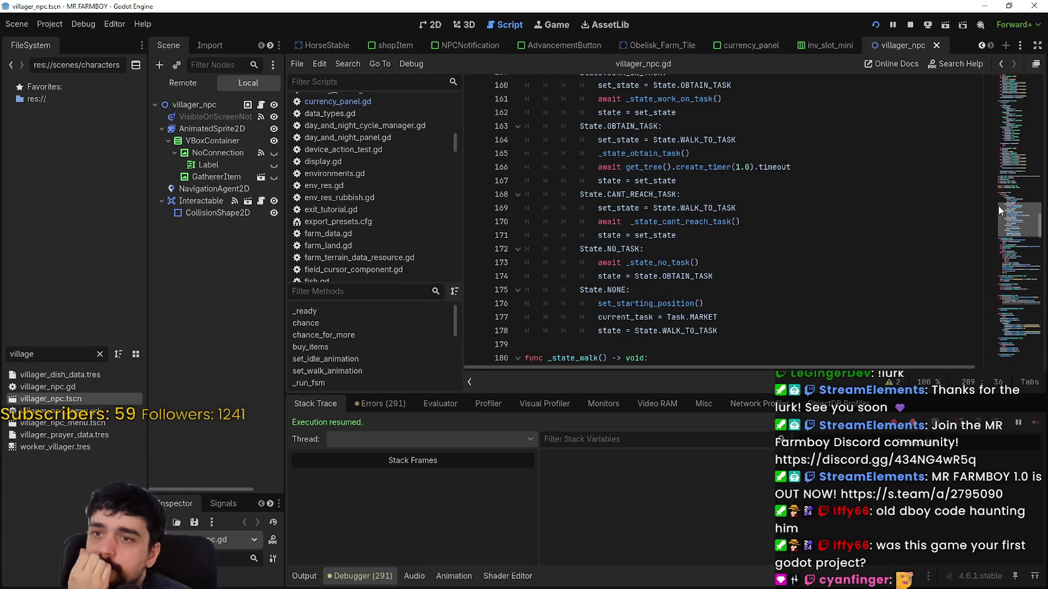
{"action": "left_click", "coordinate": [695, 220]}
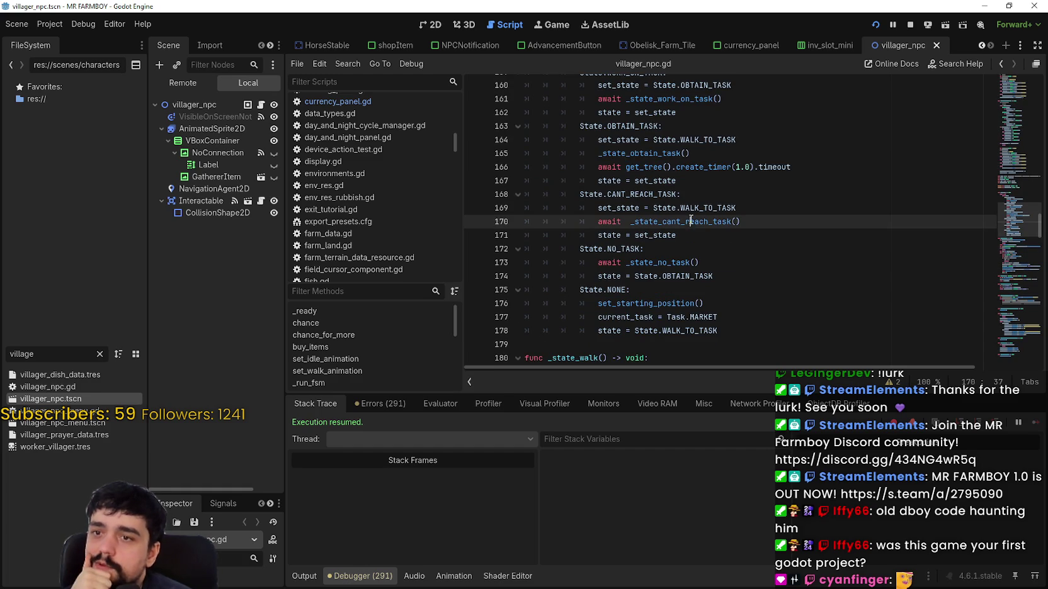
{"action": "right_click", "coordinate": [695, 221]}
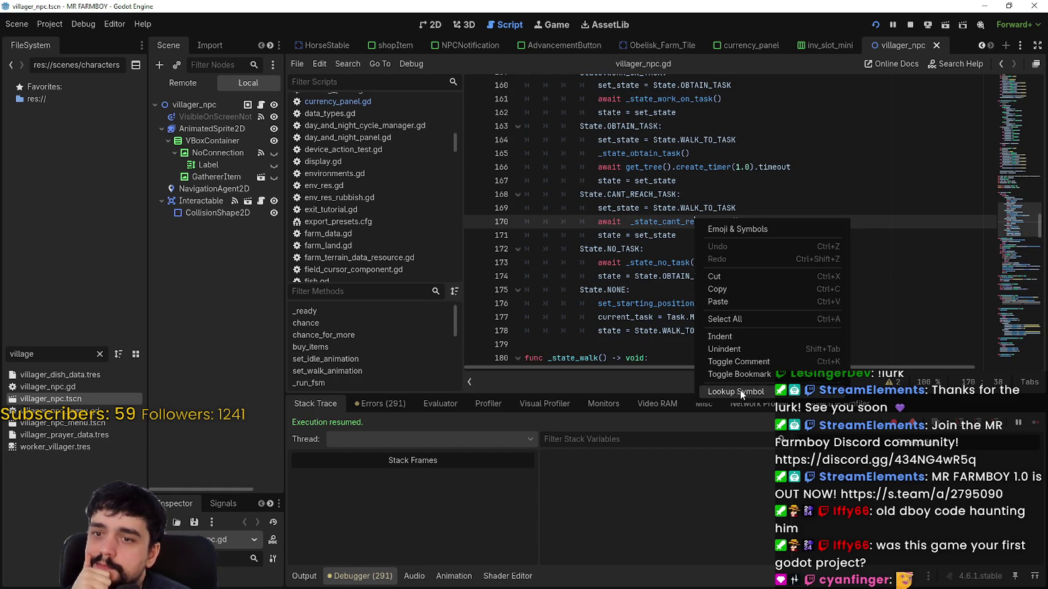
- Jump to _state_cant_reach_task and inspect check_road_connected, _state_obtain_task and no_connection there
{"action": "left_click", "coordinate": [740, 390]}
{"action": "left_click", "coordinate": [633, 234]}
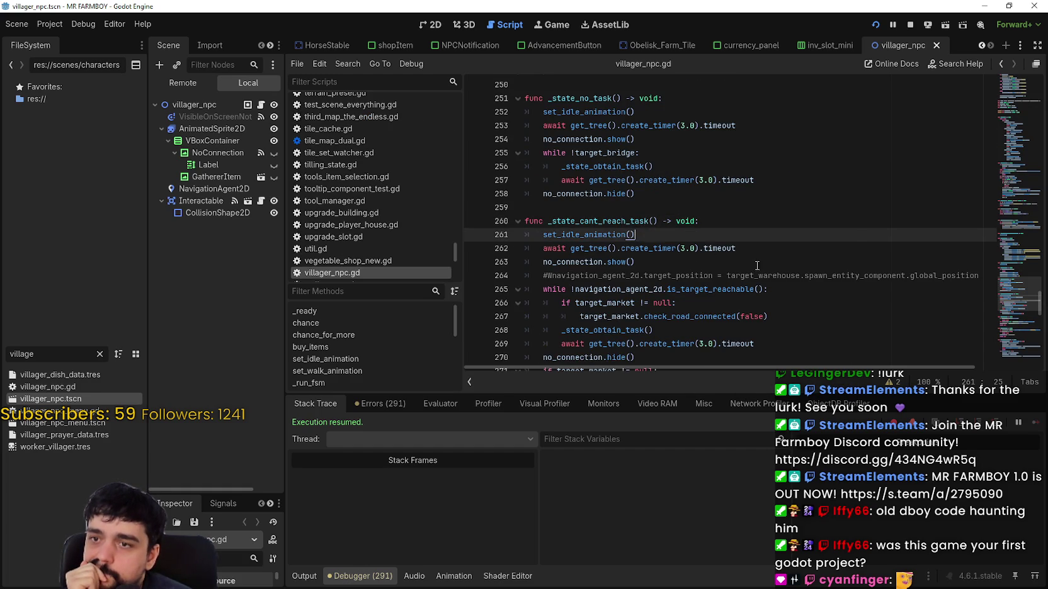
{"action": "scroll", "coordinate": [769, 276], "scroll_direction": "down", "scroll_amount": 2}
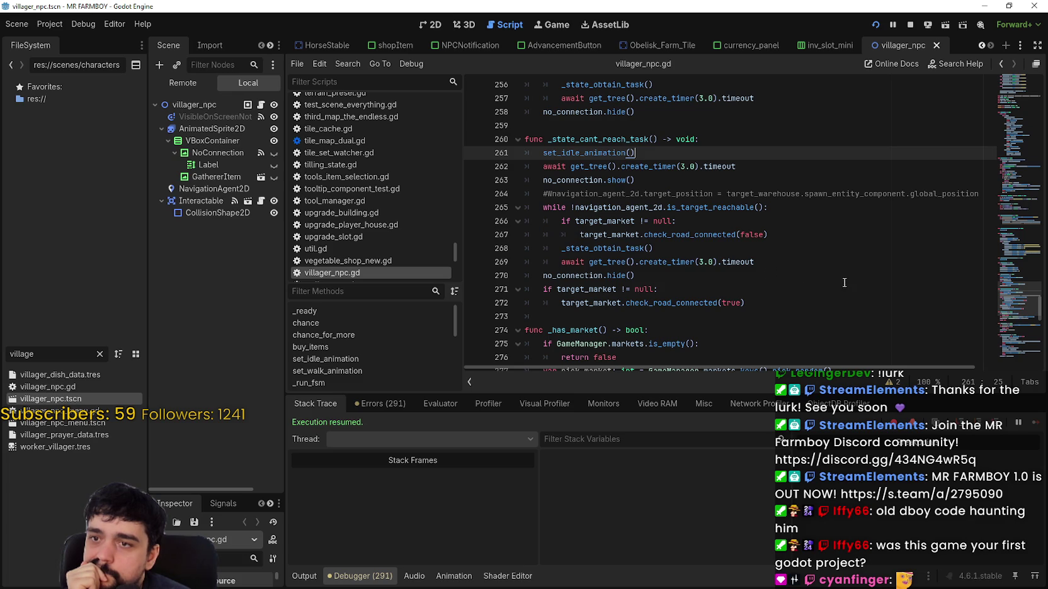
{"action": "double_click", "coordinate": [673, 235]}
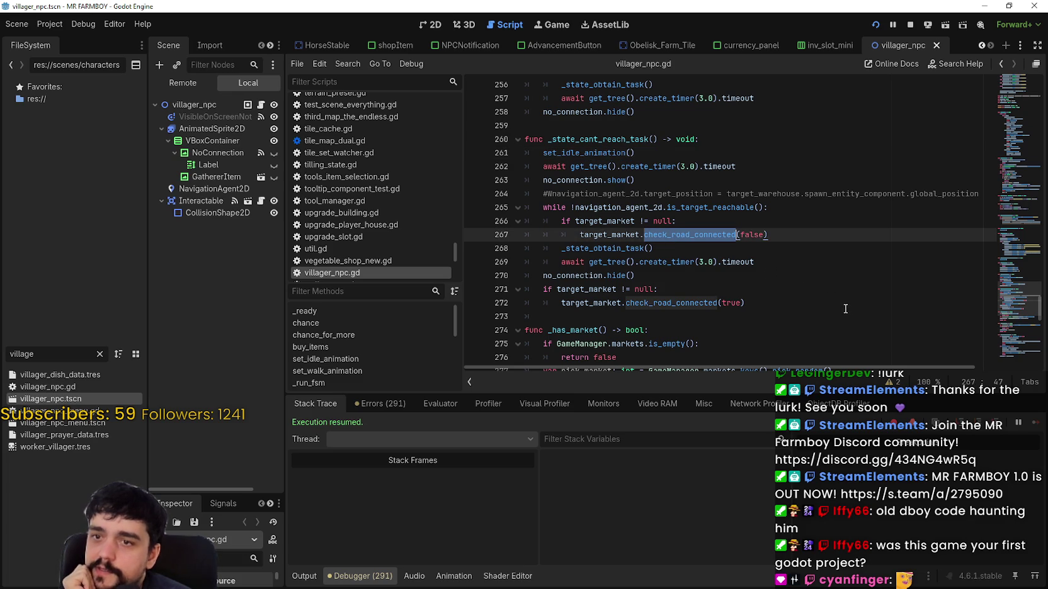
{"action": "left_click_drag", "start_coordinate": [768, 234], "coordinate": [528, 222]}
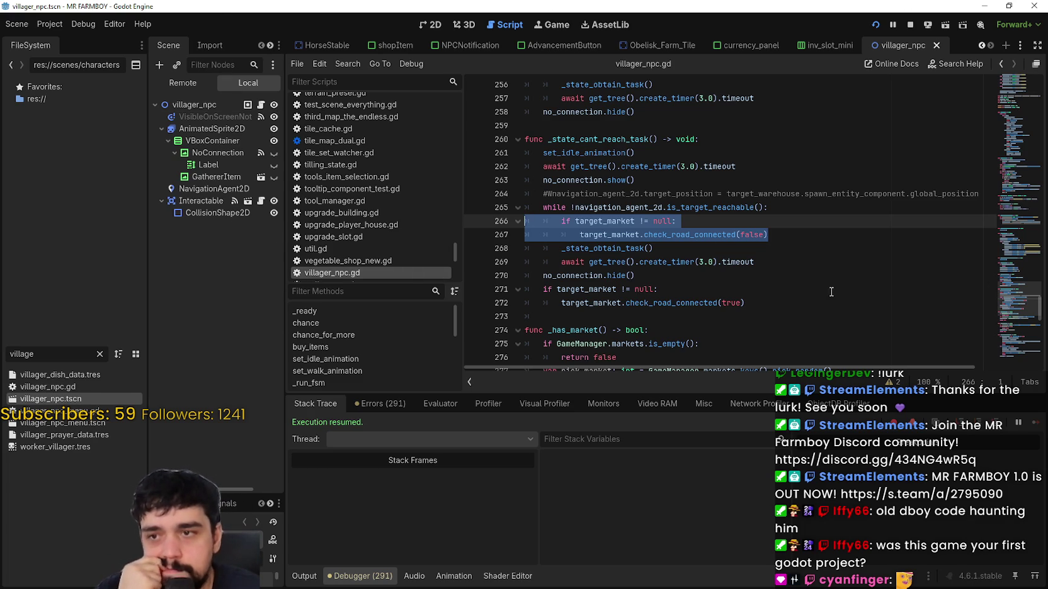
{"action": "double_click", "coordinate": [622, 245]}
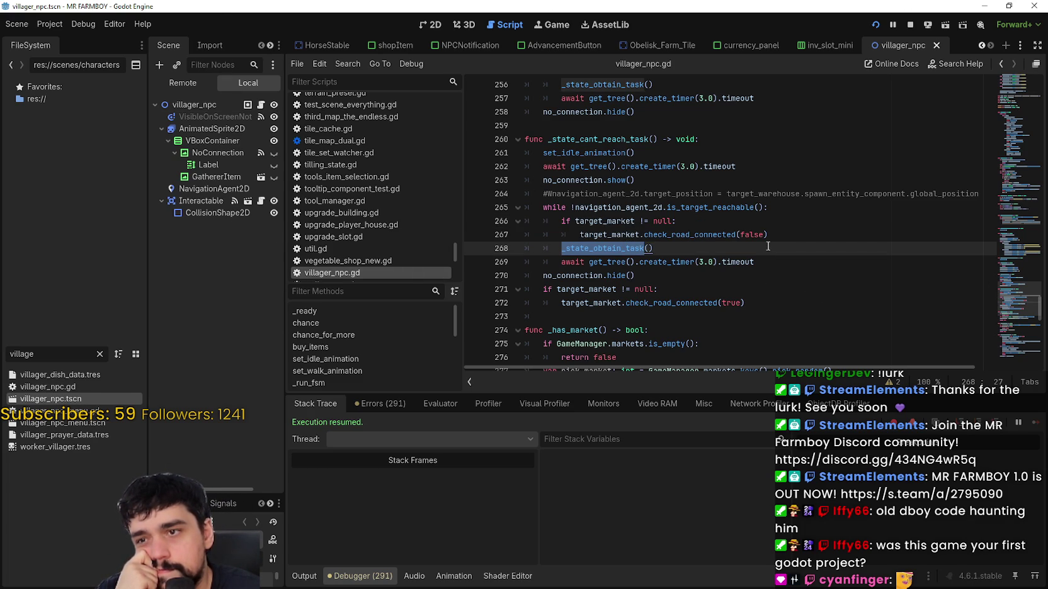
{"action": "double_click", "coordinate": [572, 277]}
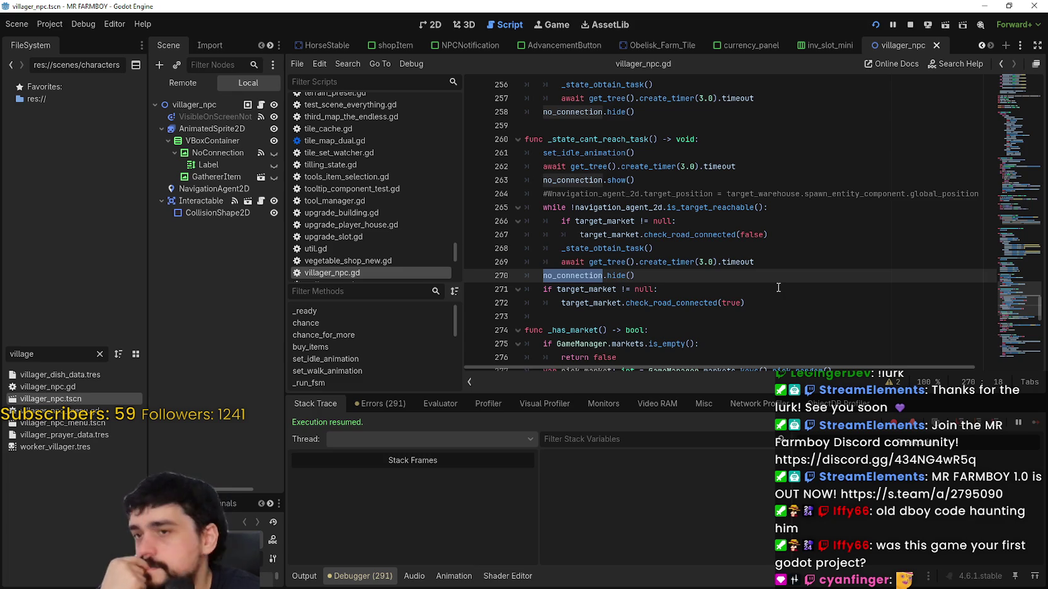
- Highlight target_market and _state_obtain_task uses around lines 266–268
{"action": "left_click", "coordinate": [639, 221]}
{"action": "double_click", "coordinate": [628, 220]}
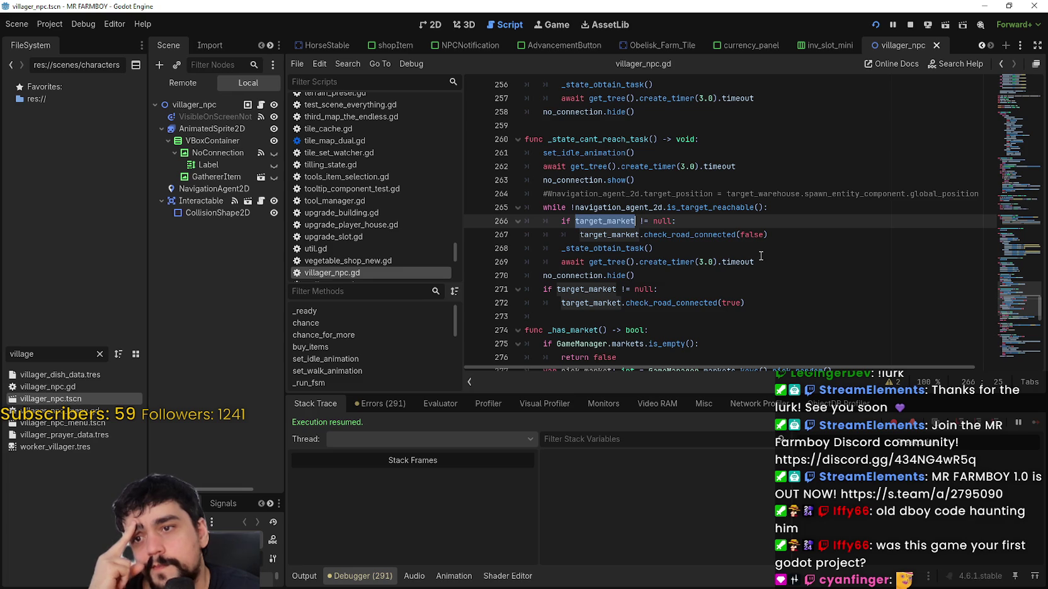
{"action": "scroll", "coordinate": [760, 256], "scroll_direction": "down", "scroll_amount": 2}
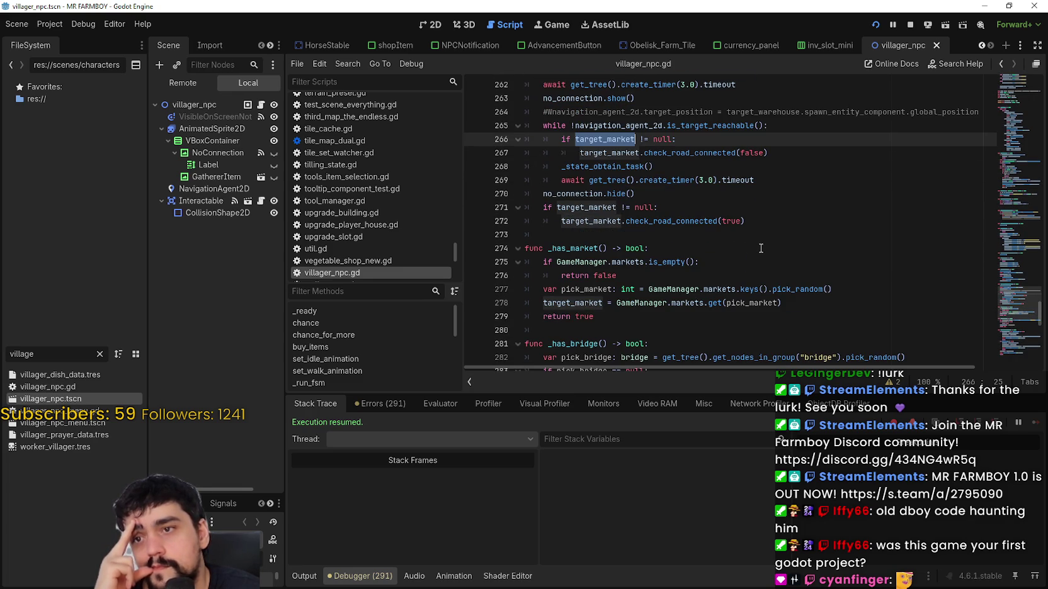
{"action": "scroll", "coordinate": [760, 248], "scroll_direction": "up", "scroll_amount": 2}
{"action": "scroll", "coordinate": [762, 246], "scroll_direction": "down", "scroll_amount": 3}
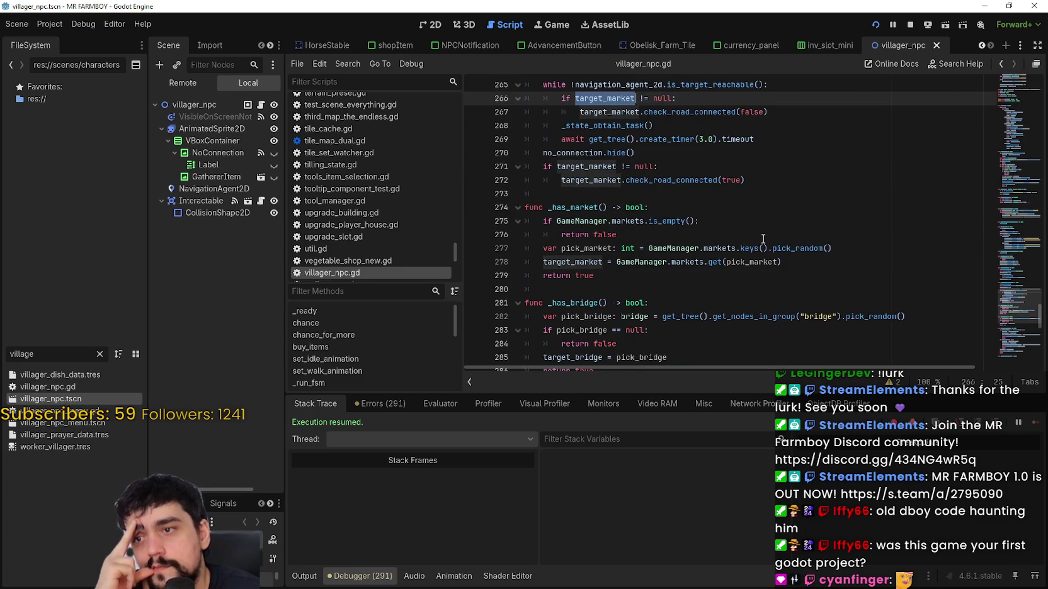
{"action": "scroll", "coordinate": [762, 240], "scroll_direction": "up", "scroll_amount": 2}
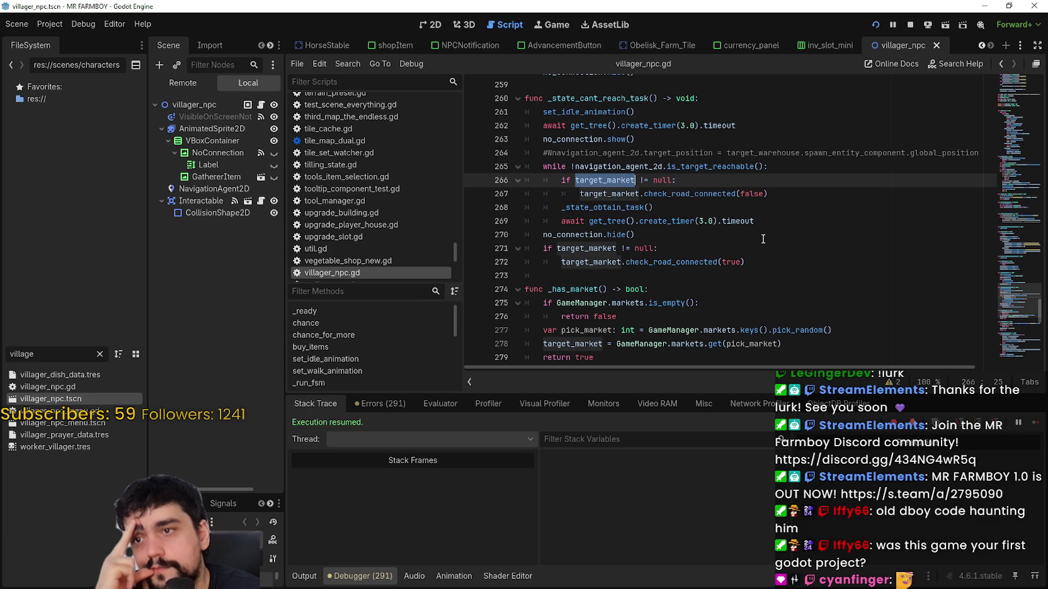
{"action": "double_click", "coordinate": [652, 206]}
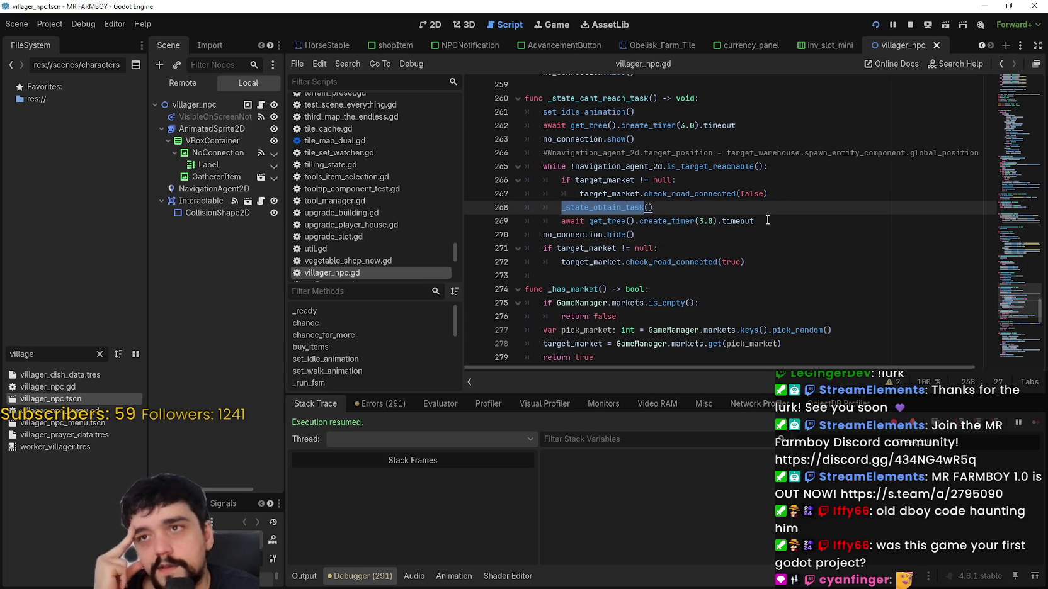
{"action": "scroll", "coordinate": [767, 220], "scroll_direction": "down", "scroll_amount": 3}
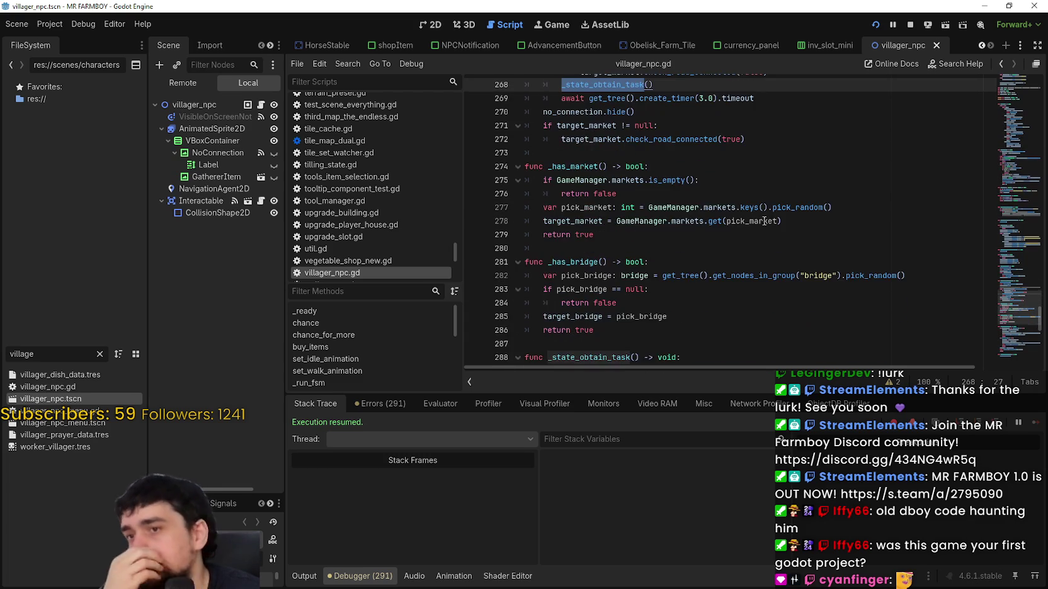
{"action": "scroll", "coordinate": [760, 220], "scroll_direction": "up", "scroll_amount": 3}
- Copy the target_market road-check lines 266–267 to the clipboard
{"action": "left_click_drag", "start_coordinate": [767, 193], "coordinate": [526, 180]}
{"action": "right_click", "coordinate": [590, 188]}
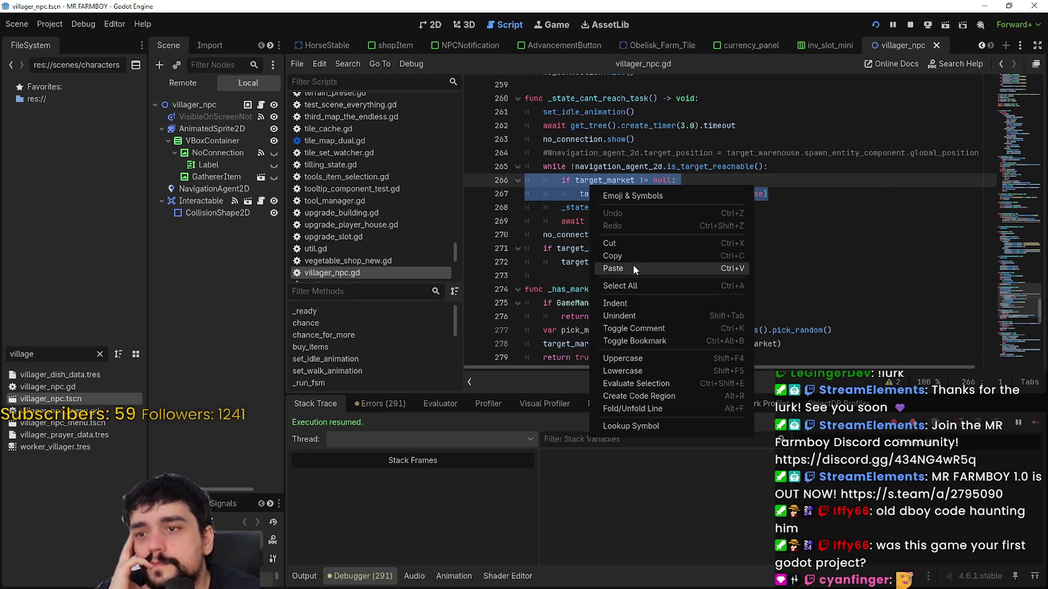
{"action": "left_click", "coordinate": [630, 255]}
{"action": "left_click", "coordinate": [623, 193]}
{"action": "right_click", "coordinate": [623, 193]}
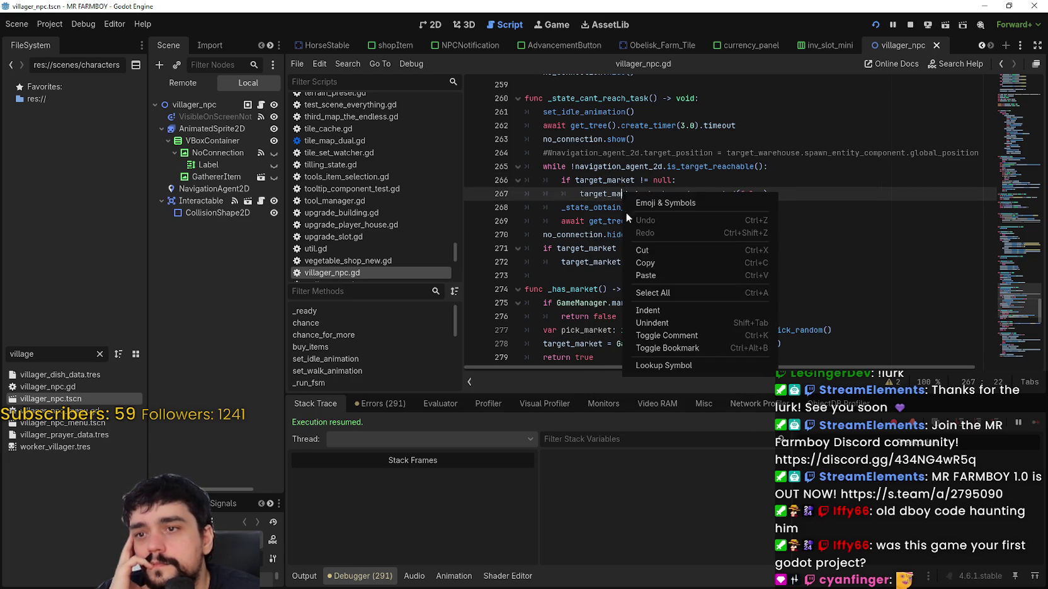
{"action": "left_click", "coordinate": [597, 193]}
{"action": "right_click", "coordinate": [675, 197]}
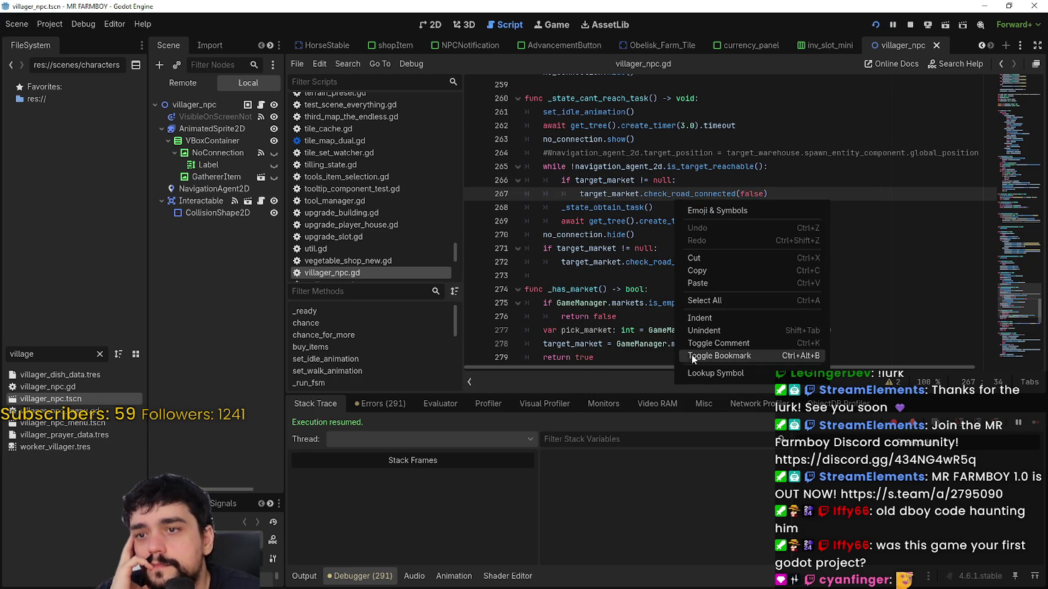
- Jump to check_road_connected in building.gd and review how road_connection toggles no_connection
{"action": "left_click", "coordinate": [701, 373]}
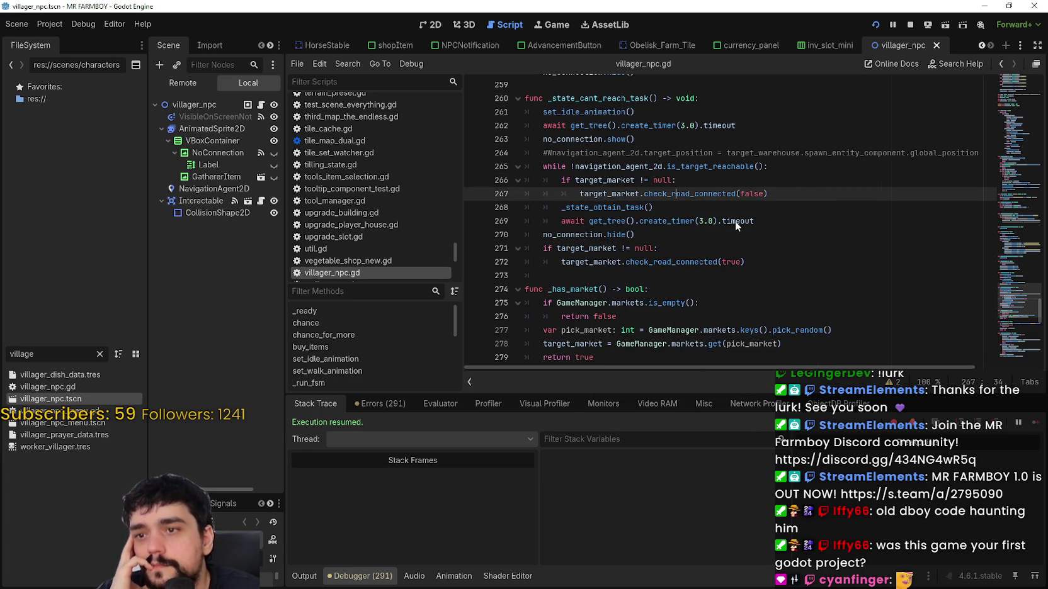
{"action": "scroll", "coordinate": [739, 208], "scroll_direction": "up", "scroll_amount": 2}
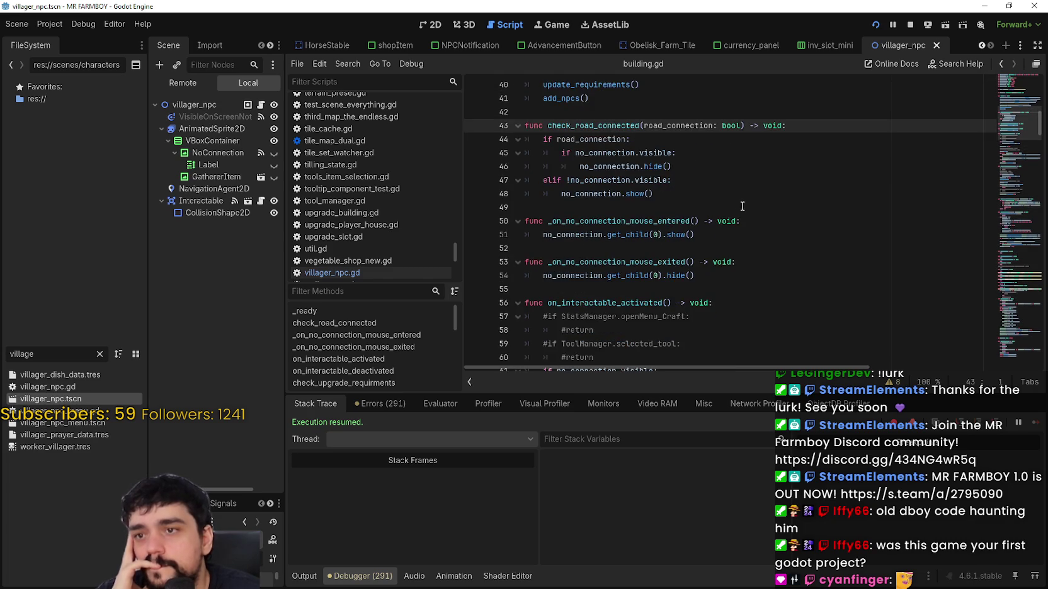
{"action": "left_click", "coordinate": [717, 250]}
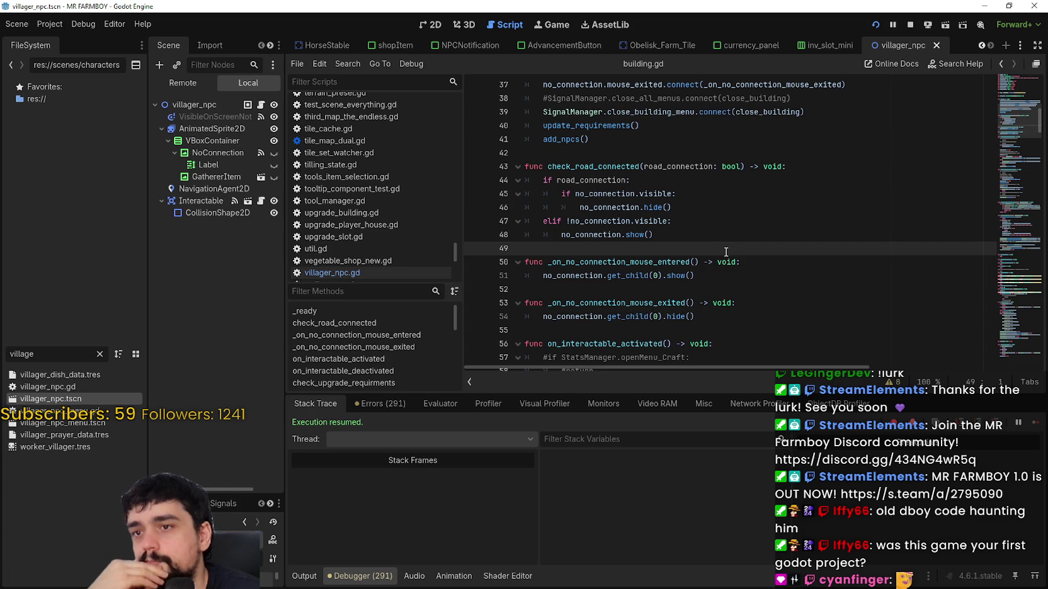
{"action": "double_click", "coordinate": [600, 221]}
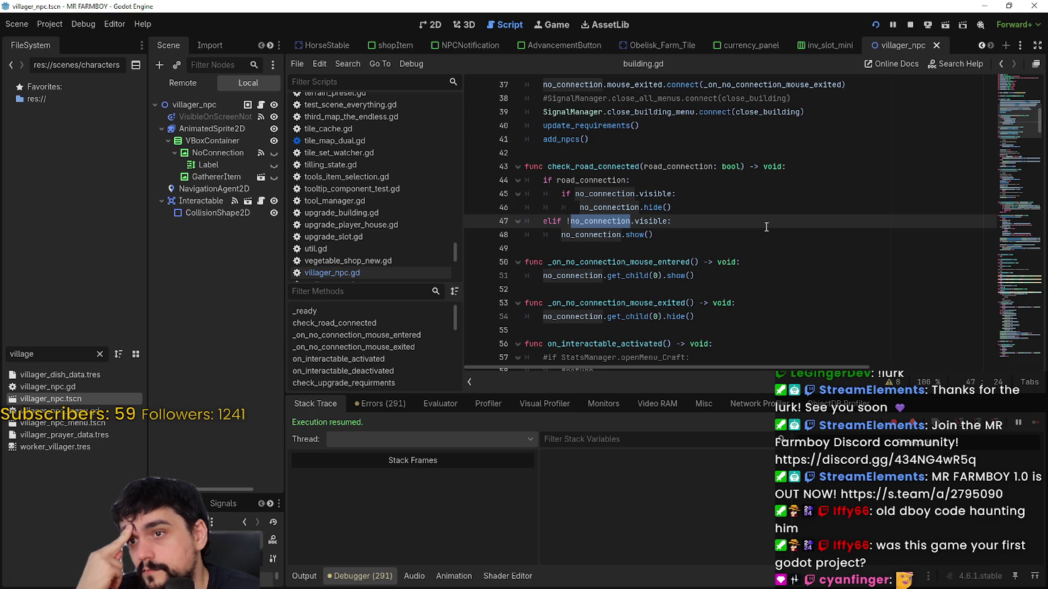
{"action": "double_click", "coordinate": [697, 167]}
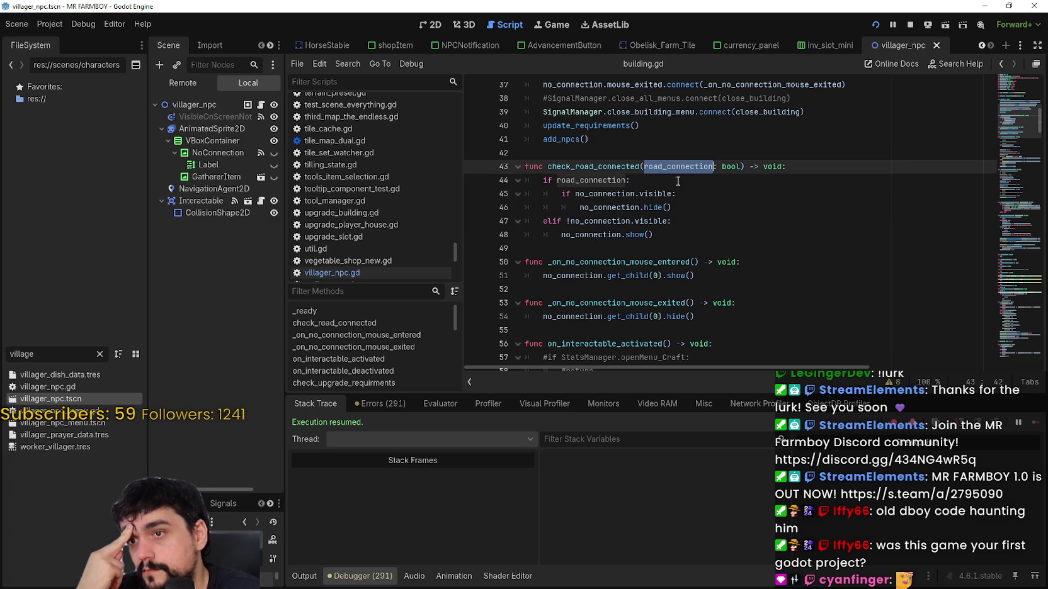
{"action": "double_click", "coordinate": [617, 183]}
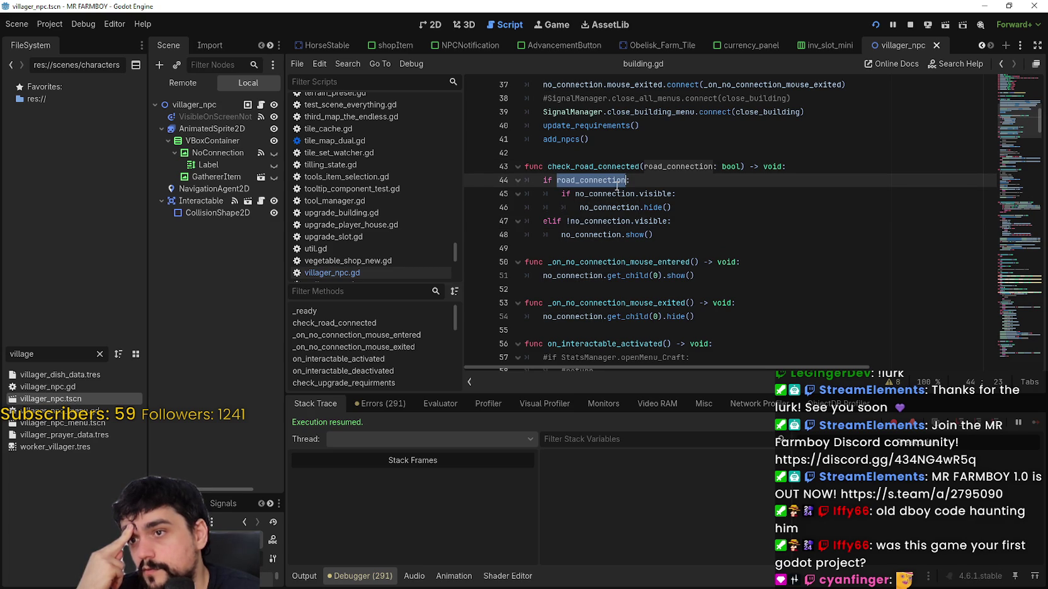
{"action": "left_click_drag", "start_coordinate": [616, 182], "coordinate": [659, 194]}
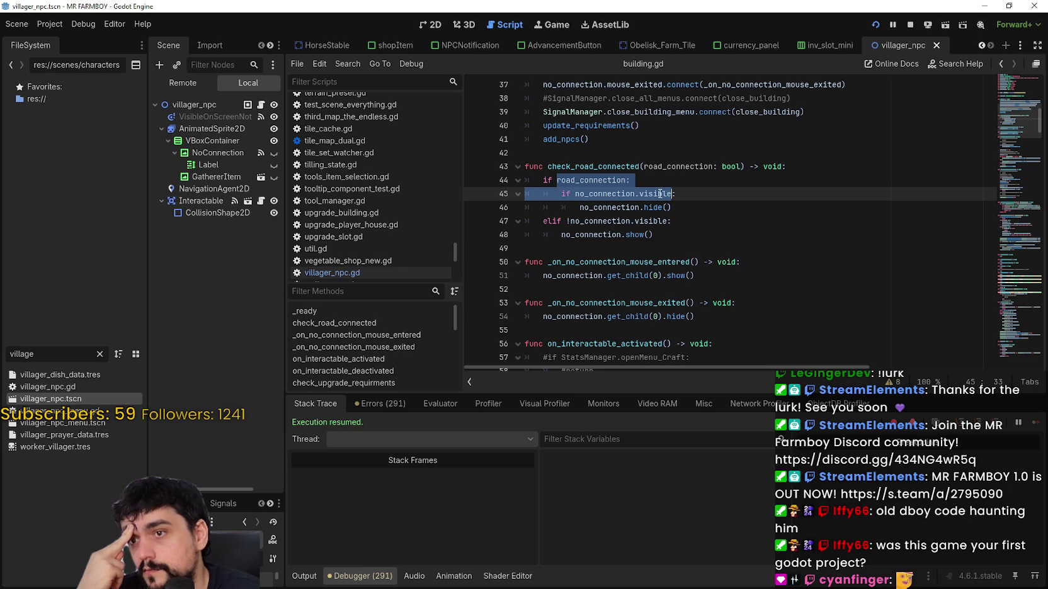
{"action": "left_click_drag", "start_coordinate": [659, 194], "coordinate": [661, 207]}
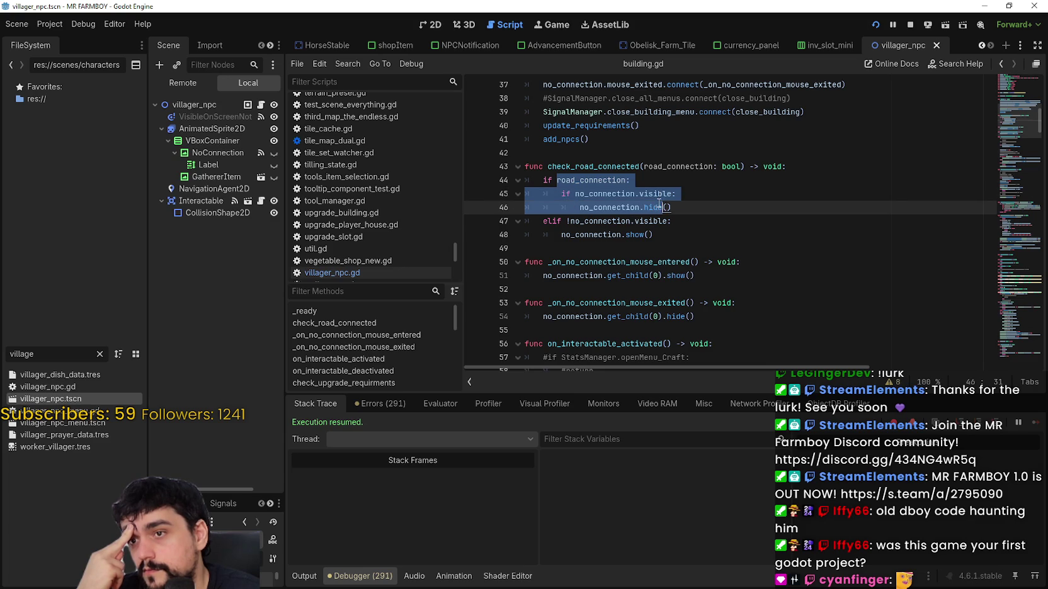
- Search building.gd for the check_road_connected function name
{"action": "left_click", "coordinate": [752, 239]}
{"action": "left_click", "coordinate": [746, 247]}
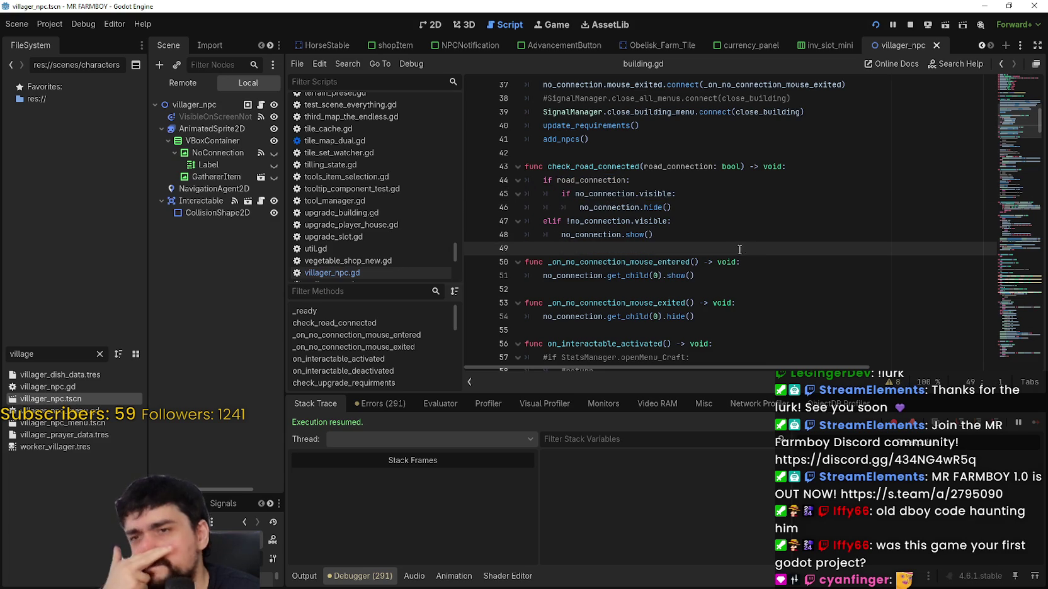
{"action": "double_click", "coordinate": [591, 166]}
{"action": "key", "text": "ctrl+f"}
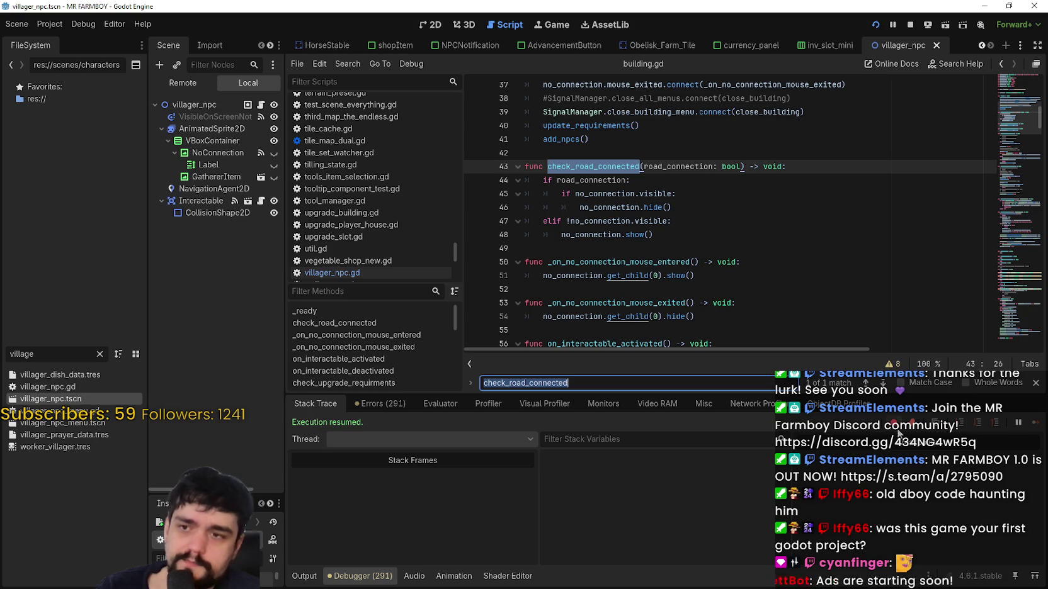
{"action": "left_click", "coordinate": [866, 386]}
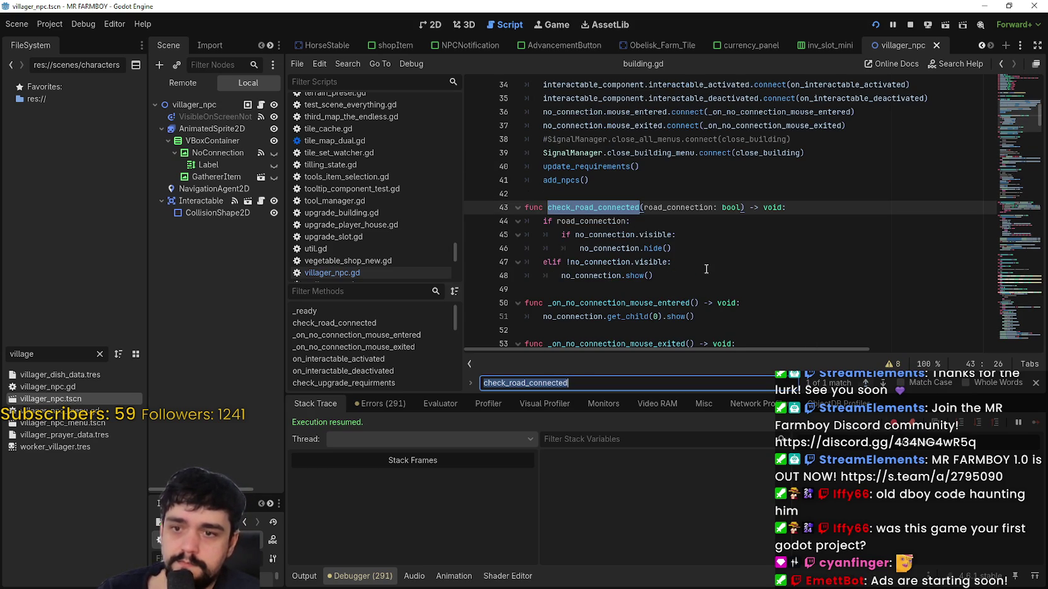
{"action": "scroll", "coordinate": [972, 168], "scroll_direction": "up", "scroll_amount": 5}
{"action": "scroll", "coordinate": [973, 169], "scroll_direction": "down", "scroll_amount": 8}
{"action": "mouse_move", "coordinate": [1015, 129]}
{"action": "left_mouse_down"}
{"action": "mouse_move", "coordinate": [1017, 165]}
{"action": "mouse_move", "coordinate": [995, 191]}
{"action": "mouse_move", "coordinate": [996, 176]}
{"action": "mouse_move", "coordinate": [995, 216]}
{"action": "mouse_move", "coordinate": [993, 137]}
{"action": "mouse_move", "coordinate": [995, 233]}
{"action": "left_mouse_up"}
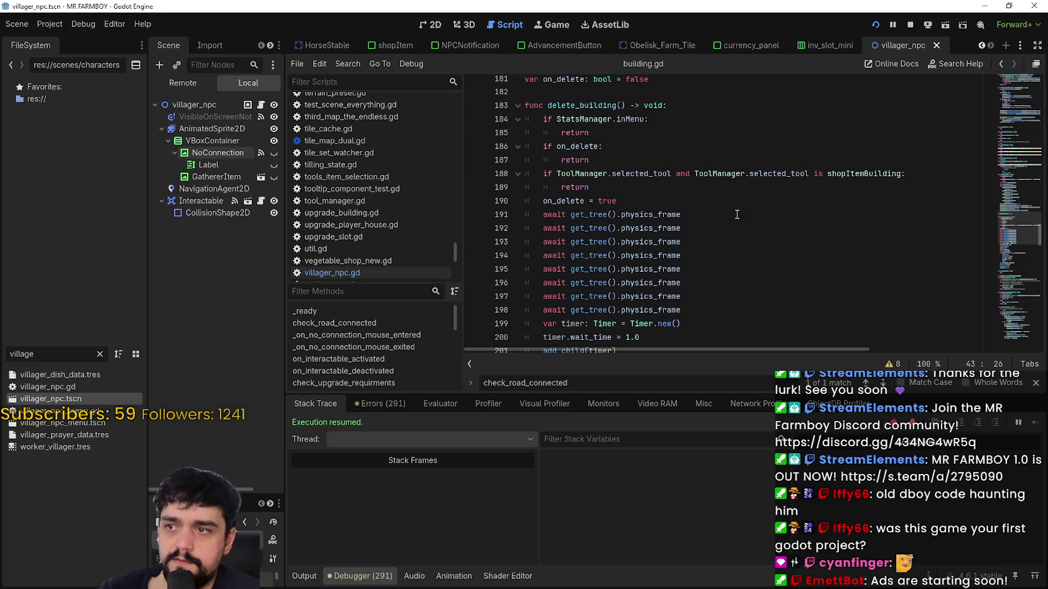
{"action": "left_click_drag", "start_coordinate": [1014, 220], "coordinate": [1014, 69]}
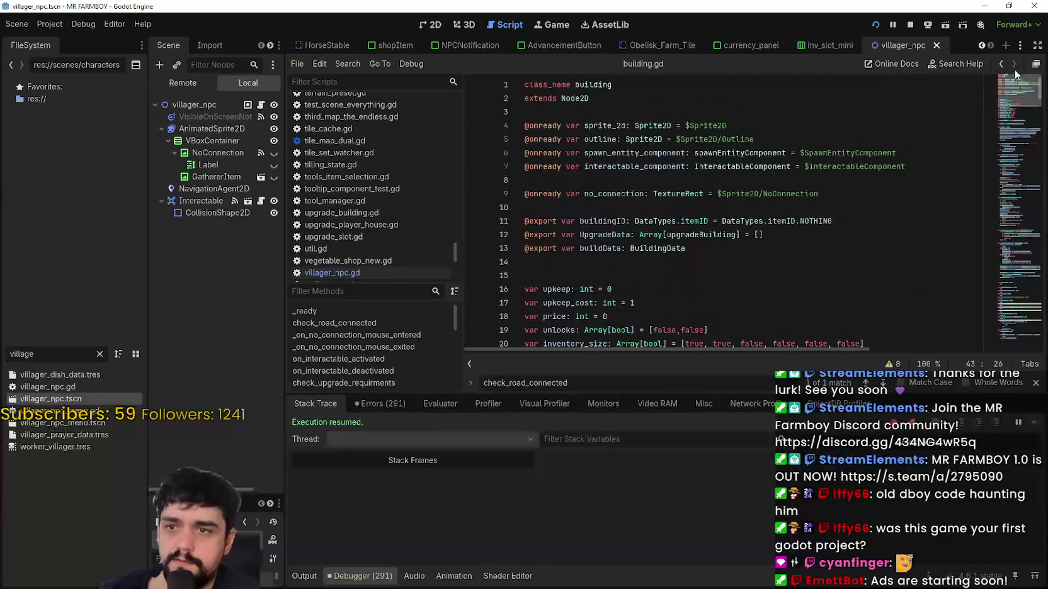
{"action": "scroll", "coordinate": [630, 189], "scroll_direction": "down", "scroll_amount": 2}
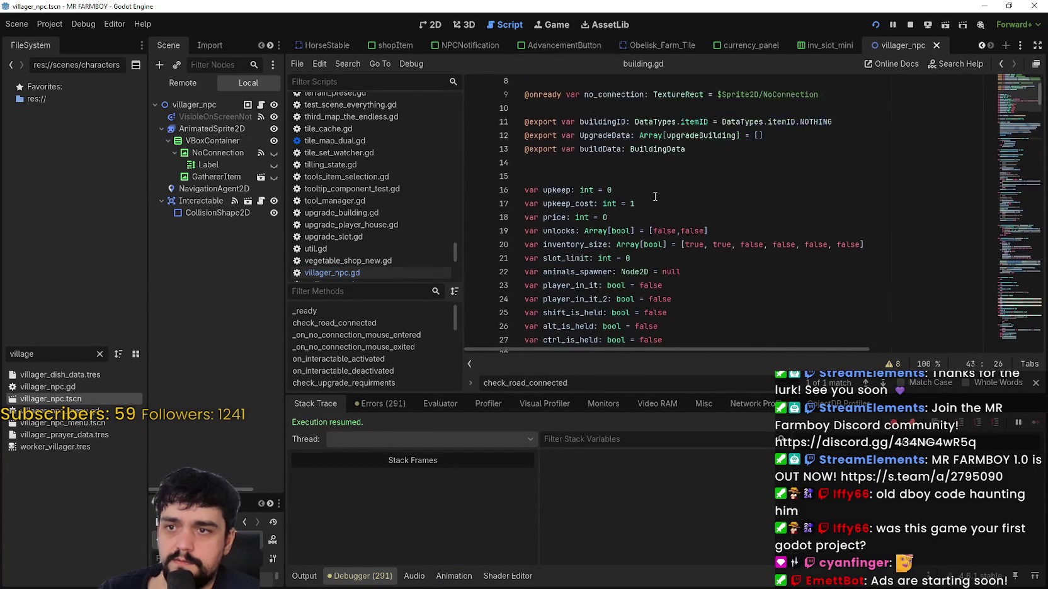
{"action": "scroll", "coordinate": [627, 163], "scroll_direction": "up", "scroll_amount": 1}
{"action": "double_click", "coordinate": [624, 153]}
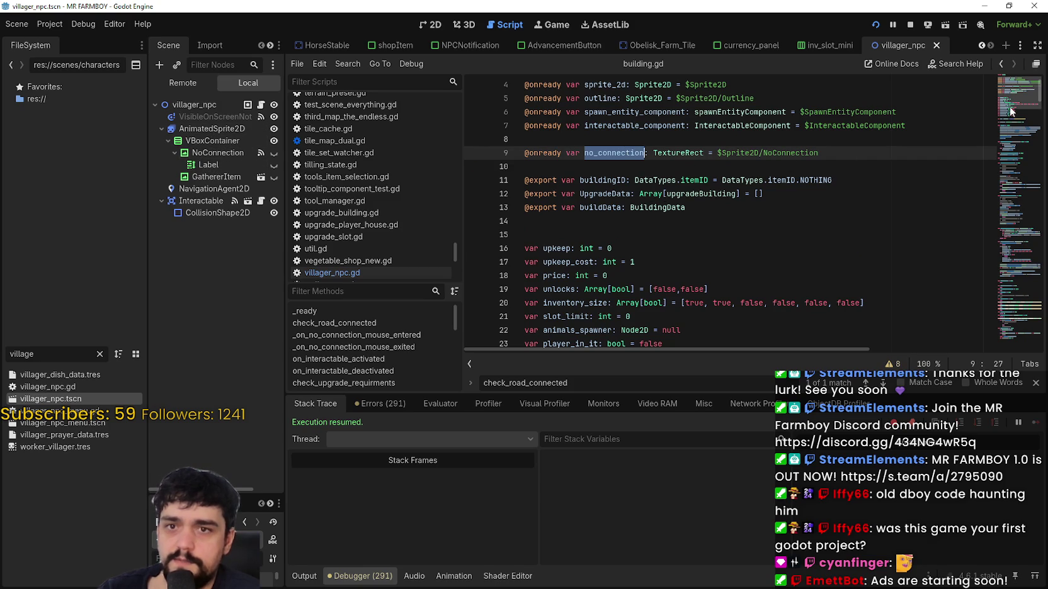
{"action": "left_click_drag", "start_coordinate": [1012, 85], "coordinate": [1019, 323]}
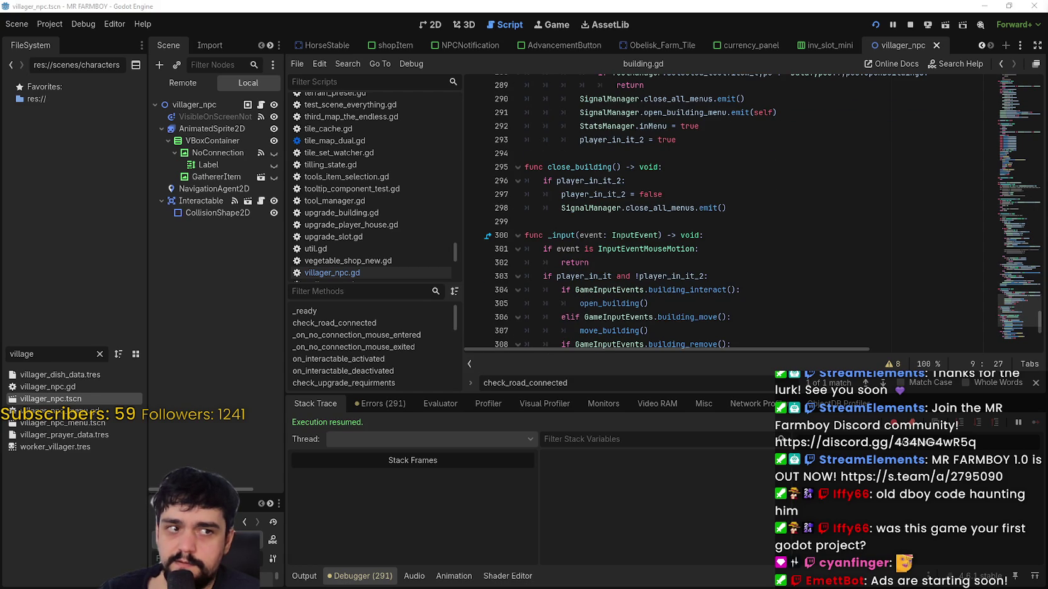
{"action": "left_click", "coordinate": [950, 238]}
{"action": "scroll", "coordinate": [858, 224], "scroll_direction": "down", "scroll_amount": 6}
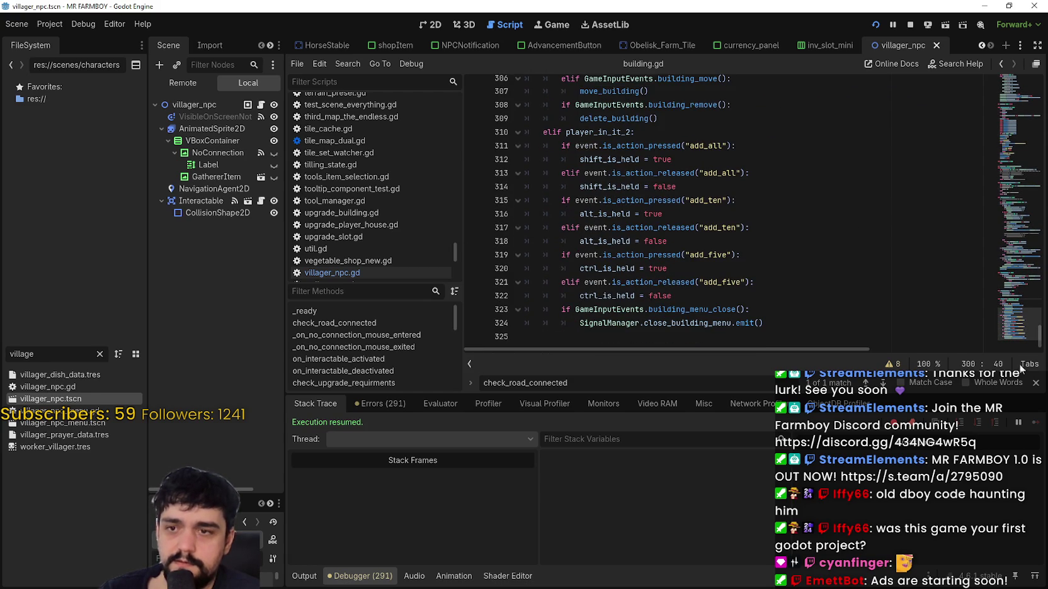
{"action": "mouse_move", "coordinate": [1018, 332]}
{"action": "left_mouse_down"}
{"action": "mouse_move", "coordinate": [1018, 322]}
{"action": "mouse_move", "coordinate": [1020, 332]}
{"action": "left_mouse_up"}
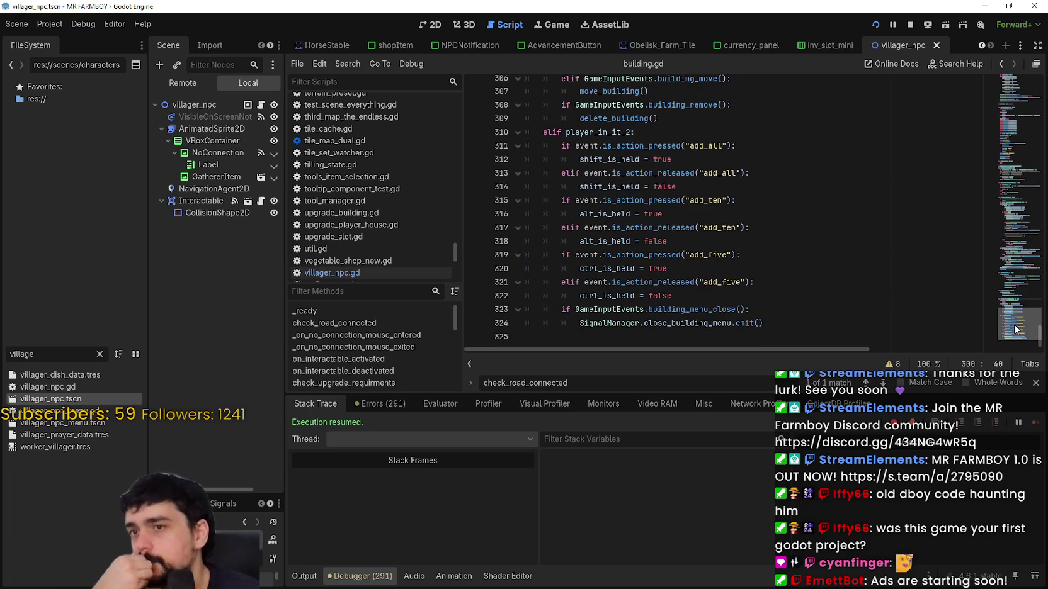
{"action": "left_click_drag", "start_coordinate": [1015, 329], "coordinate": [1026, 68]}
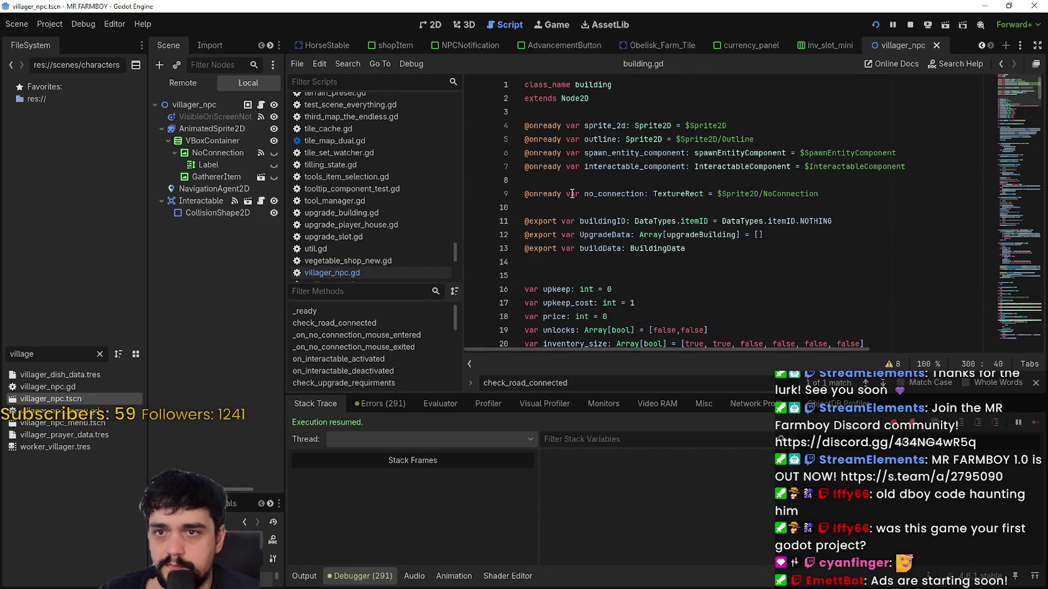
- Change the FileSystem filter from 'village' to 'ma', listing files like building_market.gd
{"action": "double_click", "coordinate": [53, 352]}
{"action": "type", "text": "marke"}
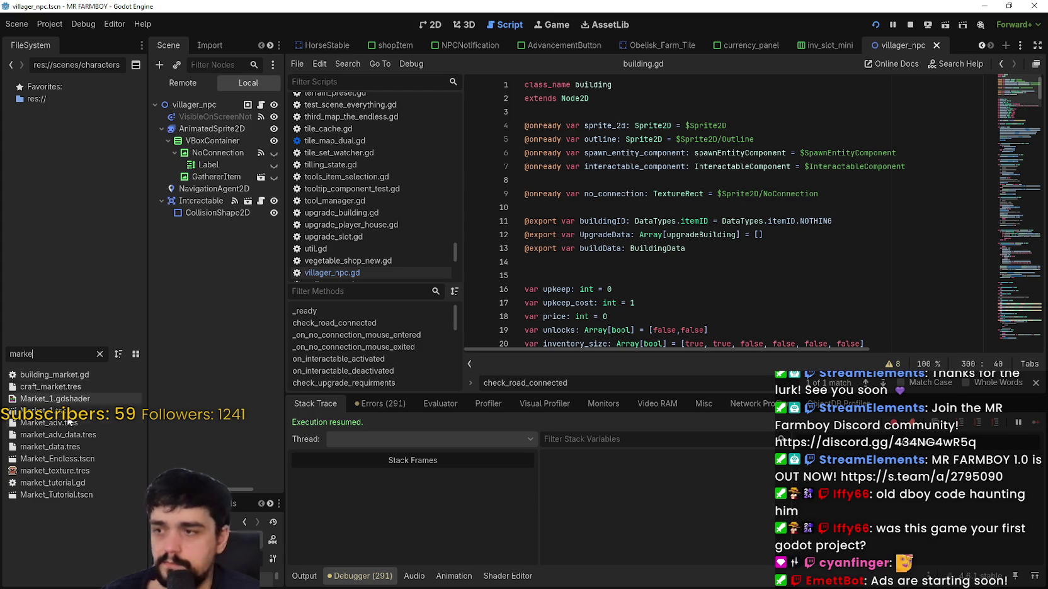
{"action": "type", "text": "r"}
{"action": "key", "text": "shift+Left"}
{"action": "key", "text": "shift+Left"}
{"action": "key", "text": "shift+Left"}
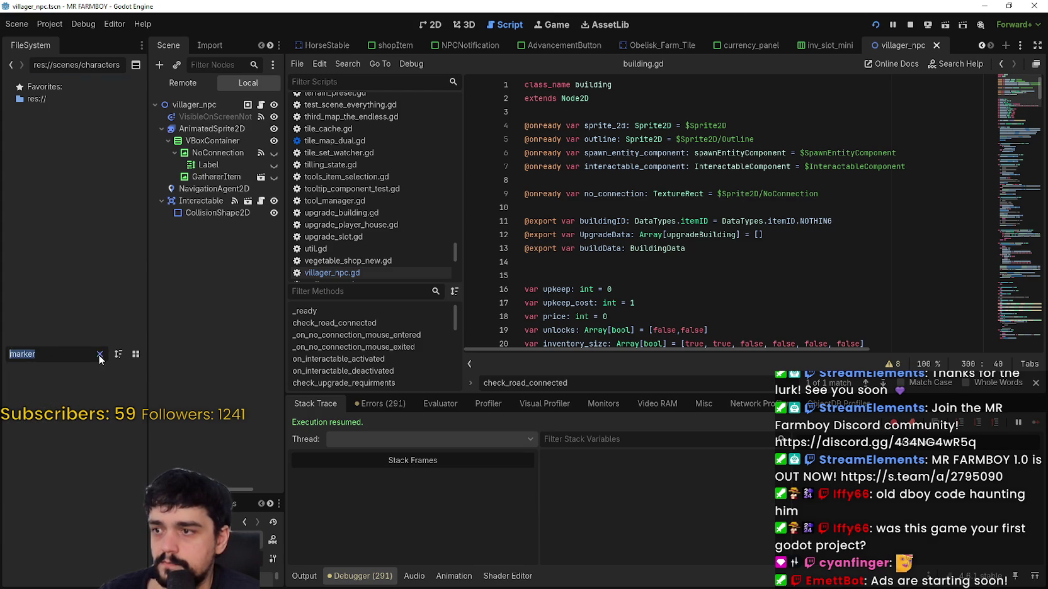
{"action": "type", "text": "ma"}
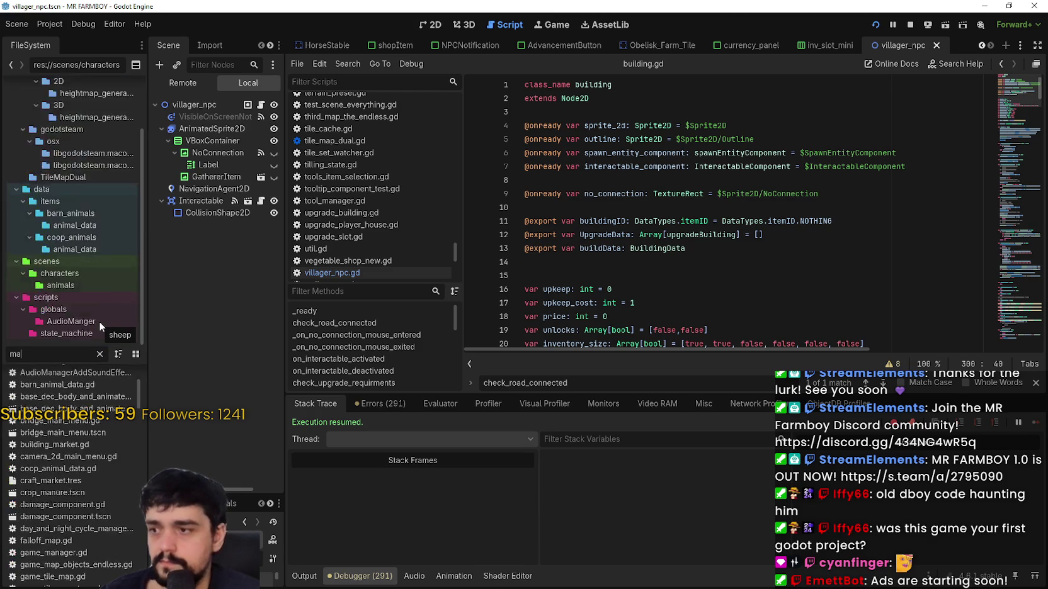
{"action": "type", "text": "r"}
- Open Market_1.tscn, expand Sprite2D to the NoConnection Label, and return to vegetable_shop_new.gd
{"action": "double_click", "coordinate": [50, 410]}
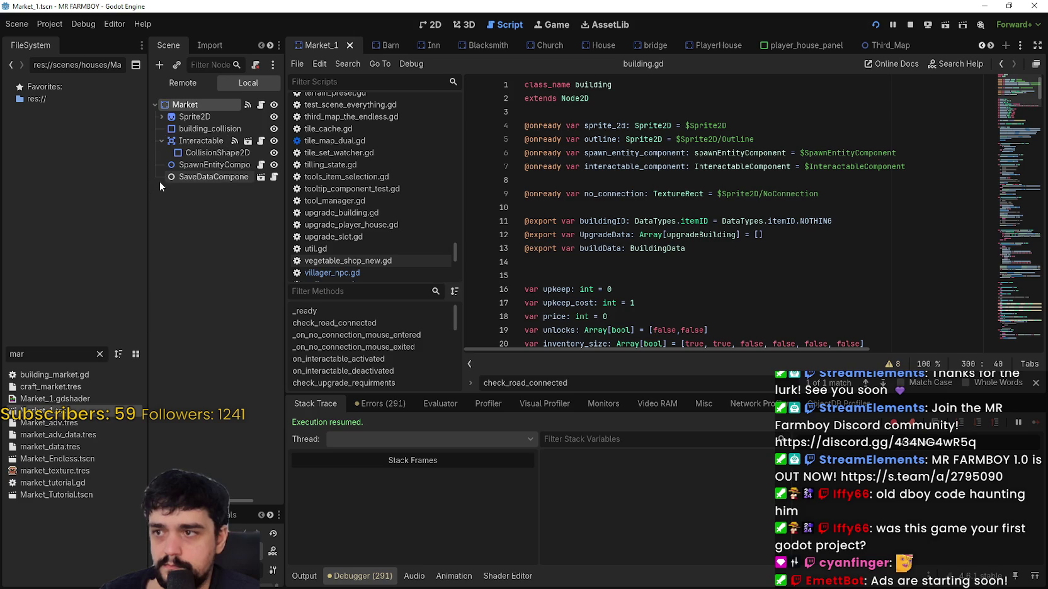
{"action": "left_click", "coordinate": [161, 115]}
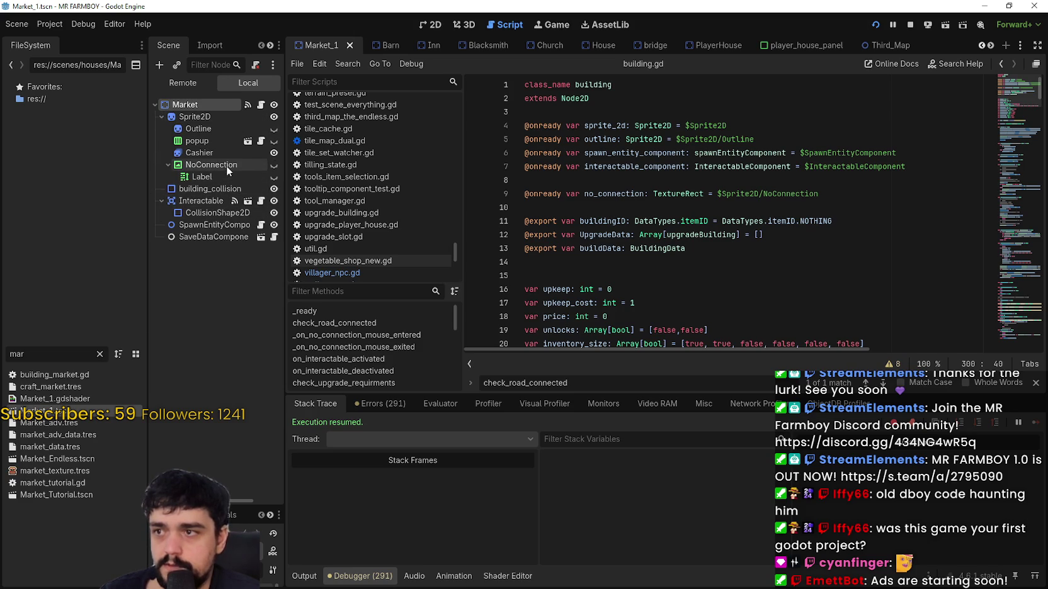
{"action": "left_click", "coordinate": [217, 177]}
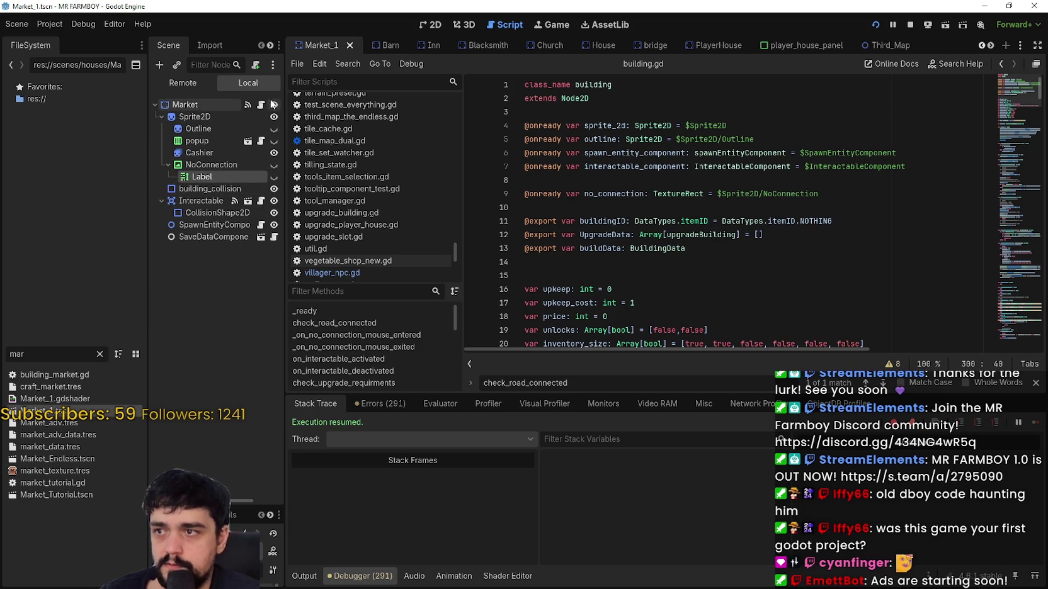
{"action": "key", "text": "alt+Left"}
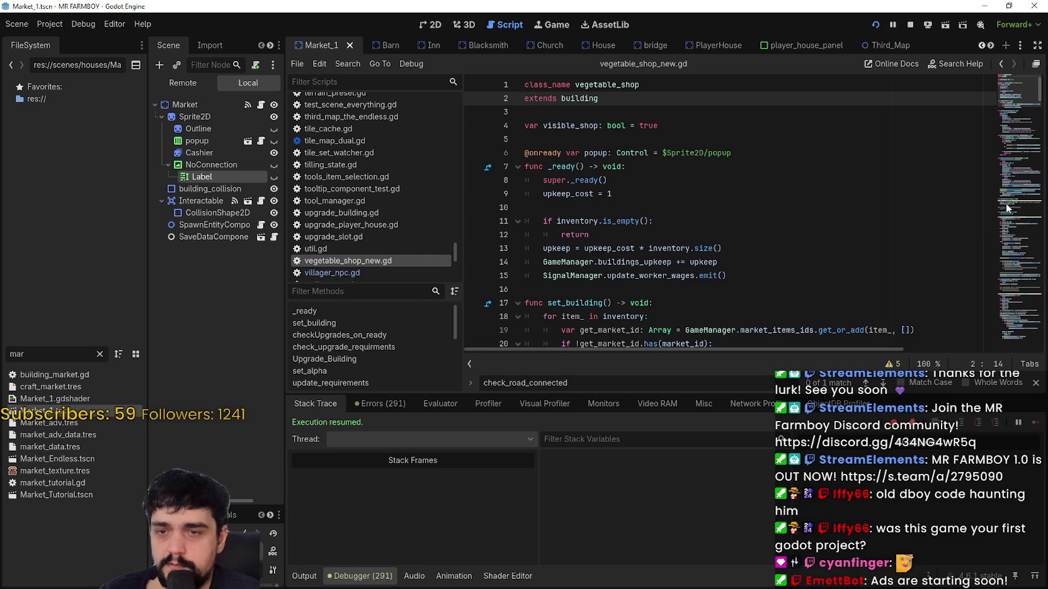
{"action": "mouse_move", "coordinate": [1011, 92]}
{"action": "left_mouse_down"}
{"action": "mouse_move", "coordinate": [1004, 296]}
{"action": "mouse_move", "coordinate": [1002, 188]}
{"action": "mouse_move", "coordinate": [1021, 95]}
{"action": "mouse_move", "coordinate": [1018, 135]}
{"action": "left_mouse_up"}
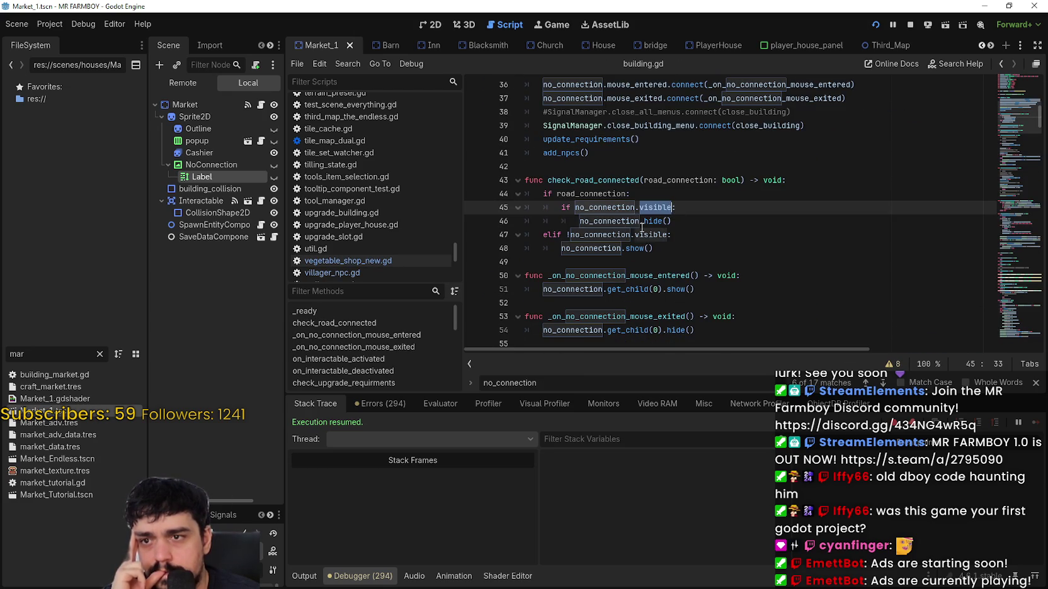
{"action": "left_click_drag", "start_coordinate": [574, 221], "coordinate": [681, 219]}
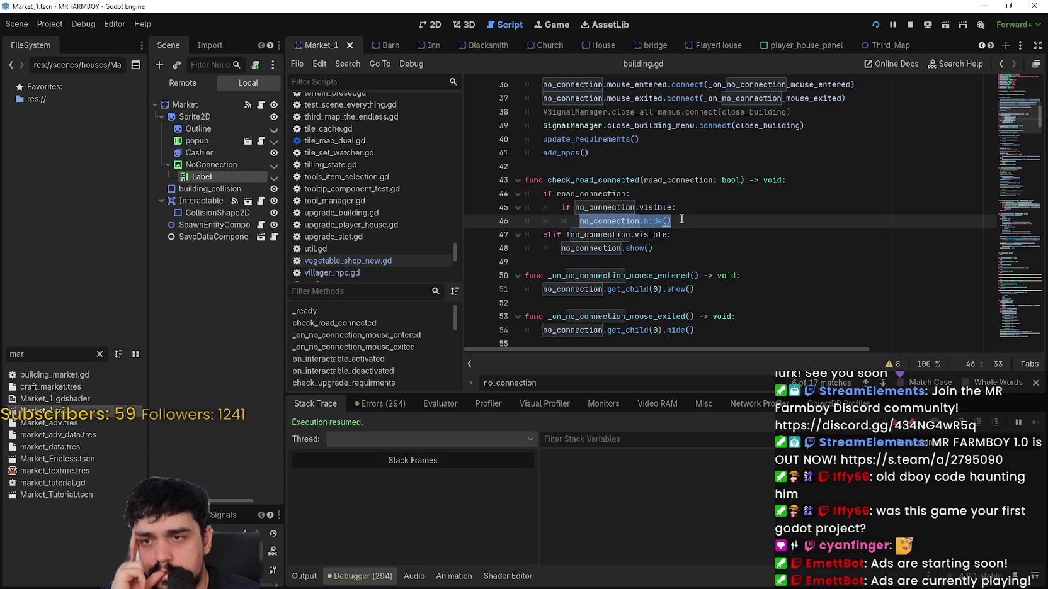
{"action": "left_click_drag", "start_coordinate": [653, 248], "coordinate": [562, 249]}
{"action": "right_click", "coordinate": [582, 251]}
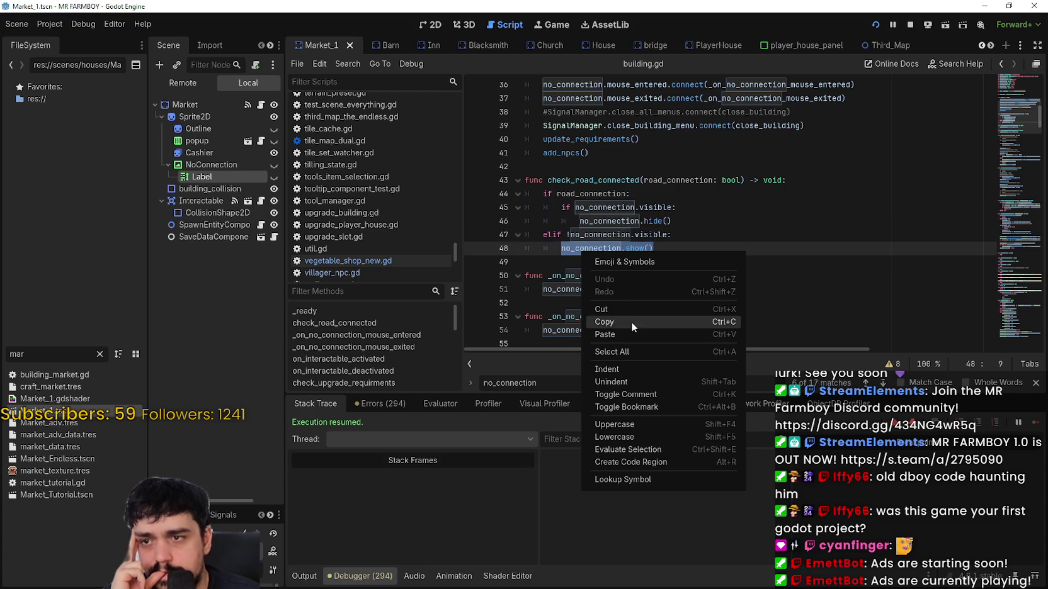
{"action": "left_click", "coordinate": [630, 315]}
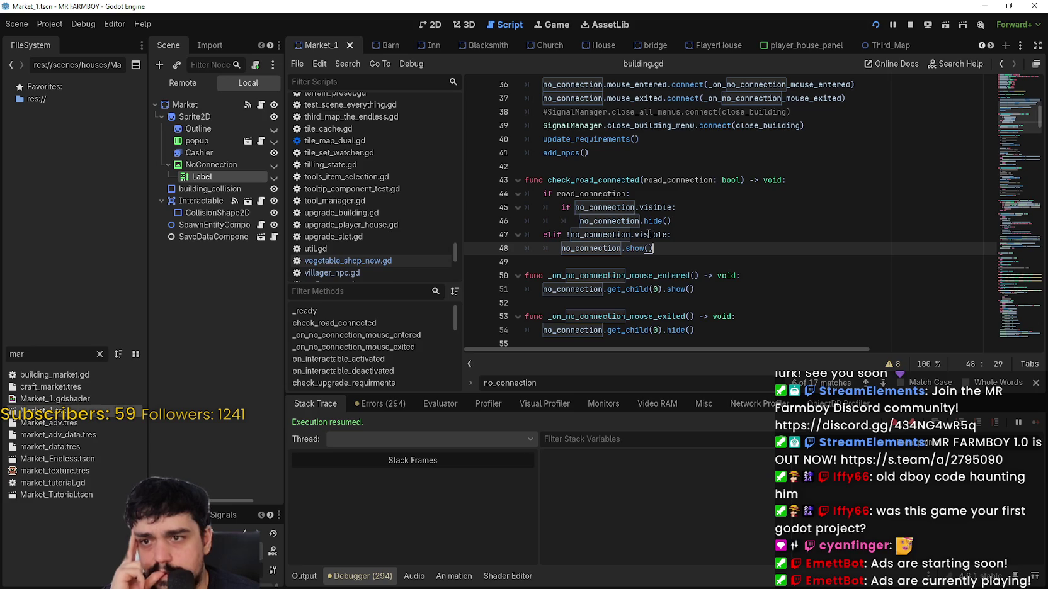
{"action": "mouse_move", "coordinate": [649, 234]}
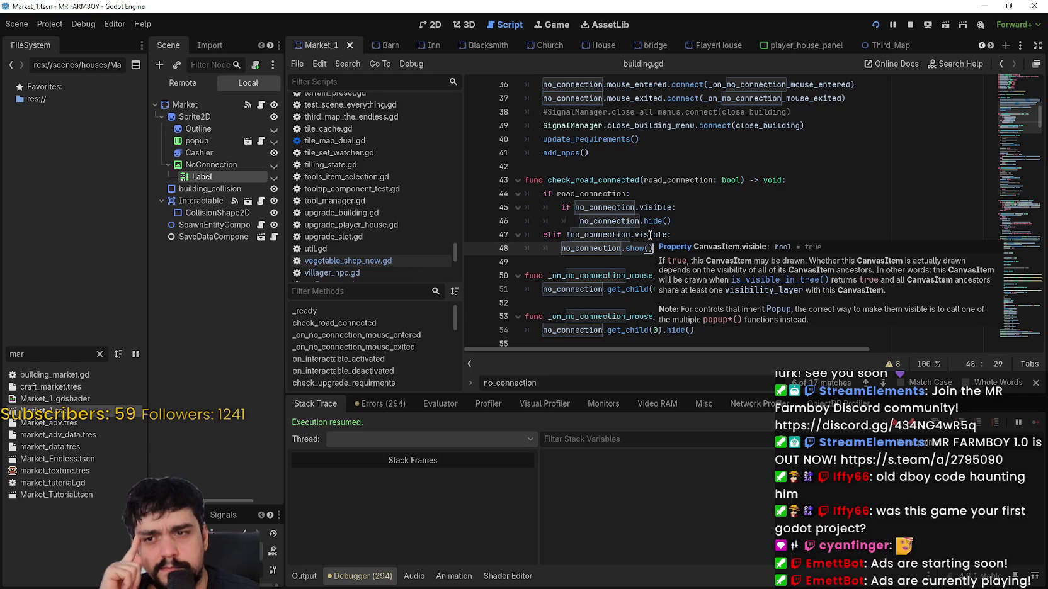
{"action": "key", "text": "alt+Tab"}
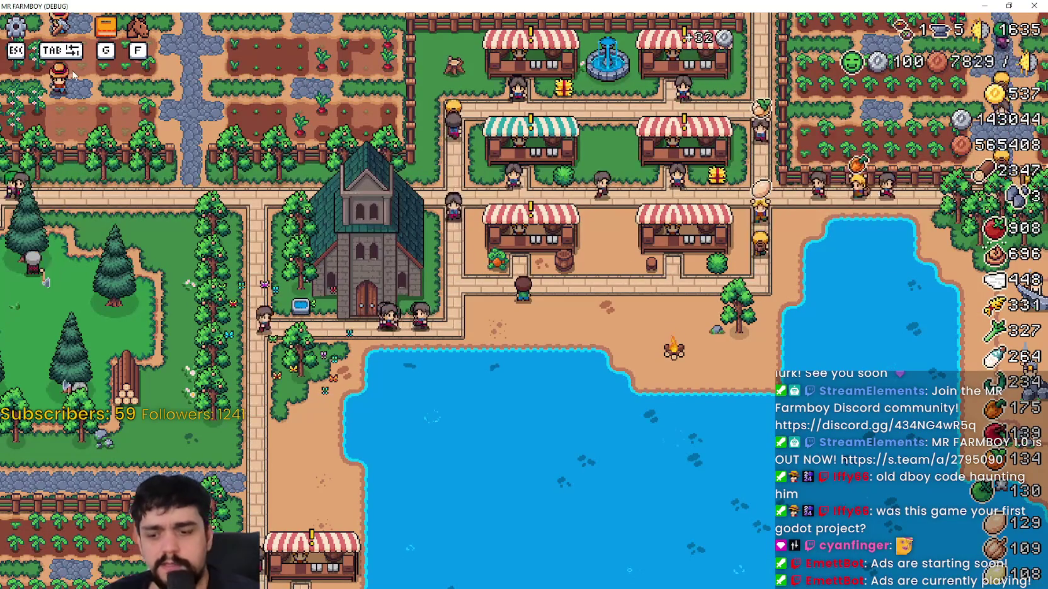
{"action": "key", "text": "alt+Tab"}
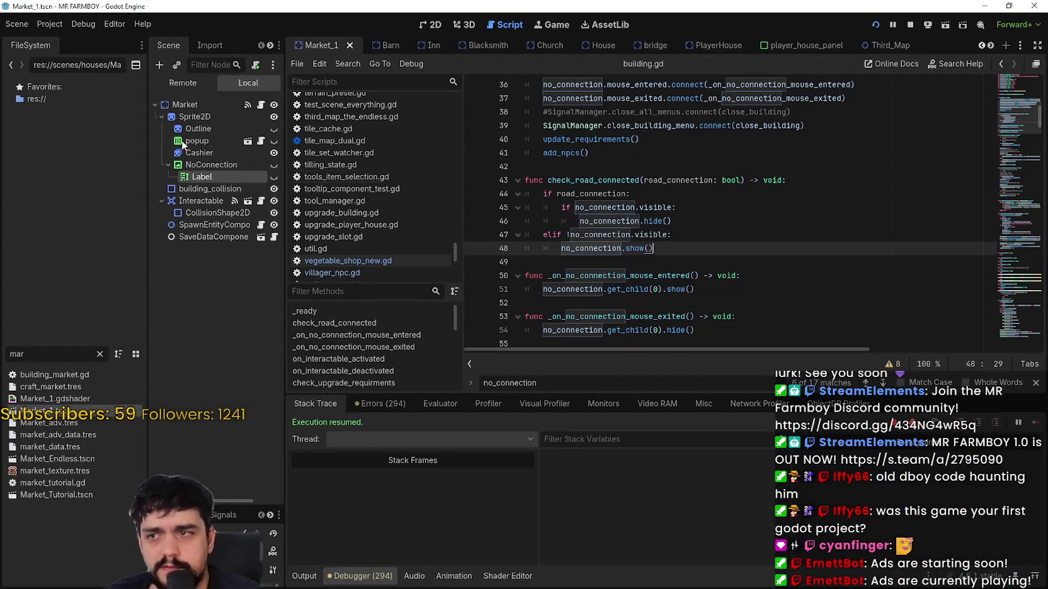
- Open the Market script and review add_item_npc's no_connection check on lines 131–132
{"action": "left_click", "coordinate": [264, 106]}
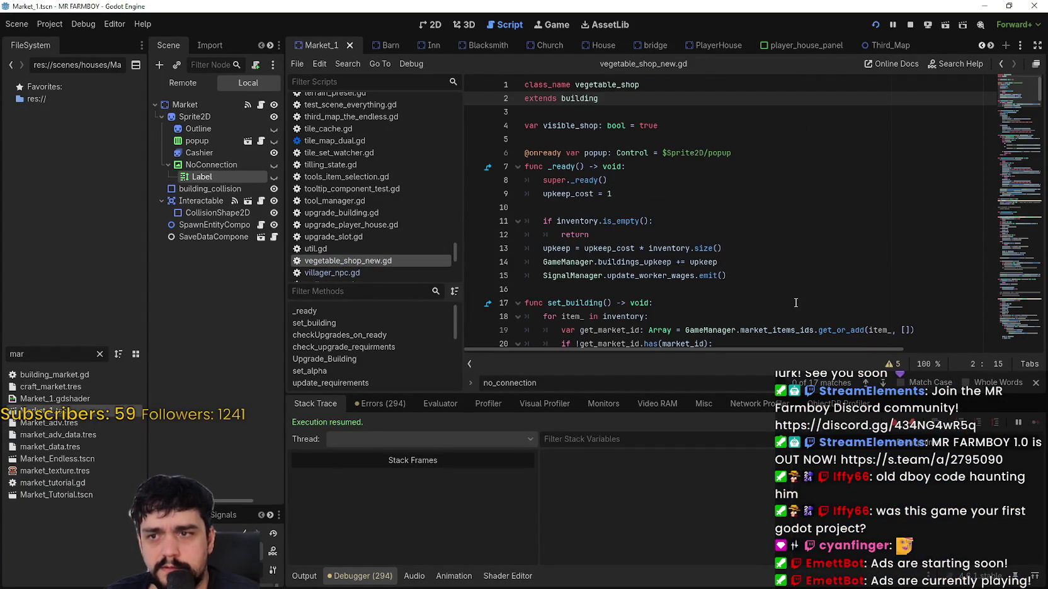
{"action": "scroll", "coordinate": [788, 293], "scroll_direction": "down", "scroll_amount": 3}
{"action": "scroll", "coordinate": [788, 293], "scroll_direction": "down", "scroll_amount": 12}
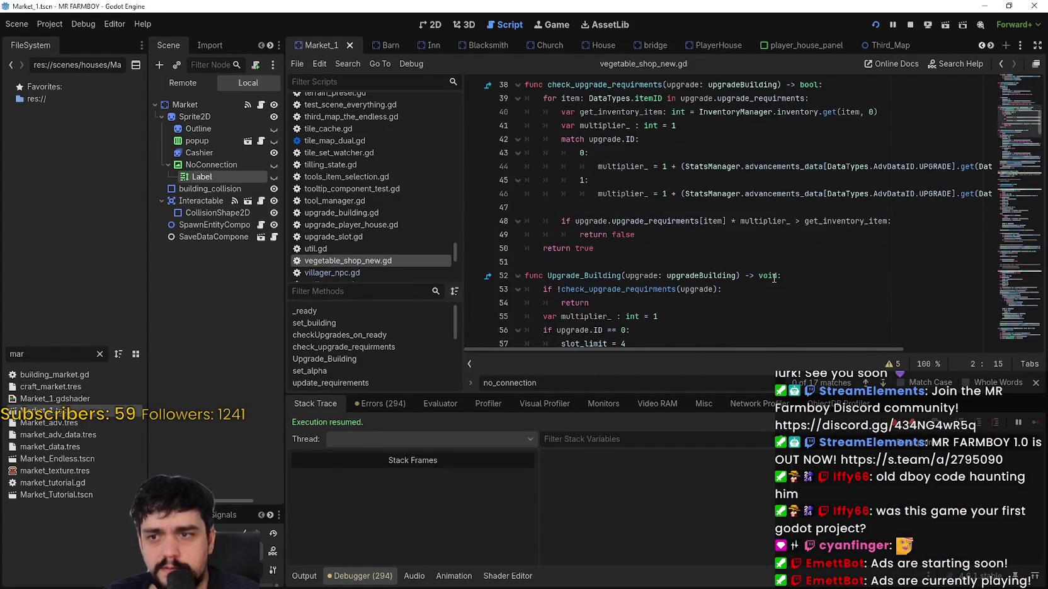
{"action": "scroll", "coordinate": [1007, 256], "scroll_direction": "down", "scroll_amount": 4}
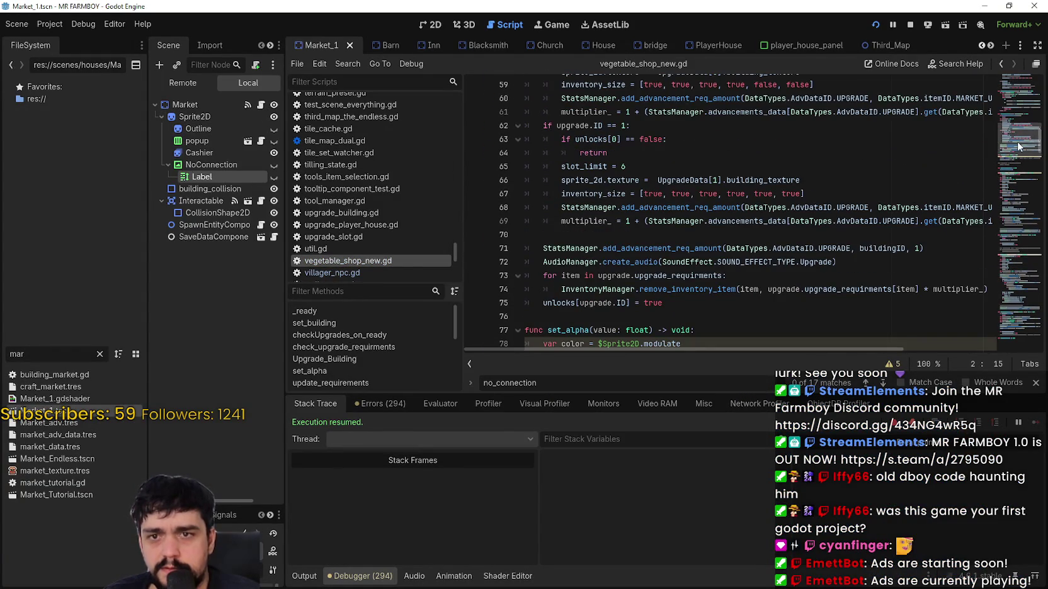
{"action": "left_click_drag", "start_coordinate": [1019, 146], "coordinate": [1010, 204]}
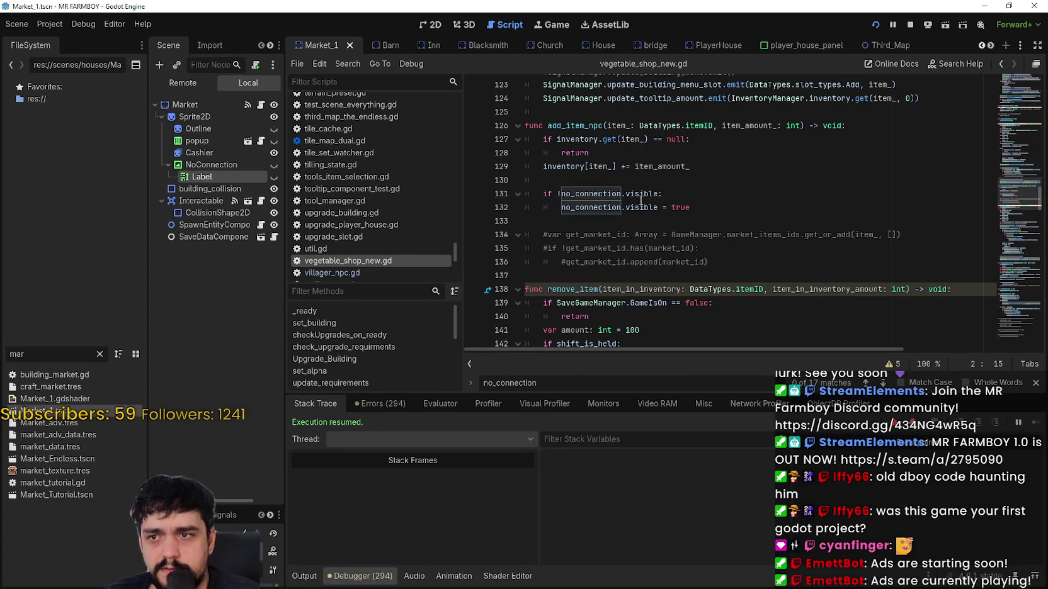
{"action": "mouse_move", "coordinate": [696, 208]}
{"action": "left_mouse_down"}
{"action": "mouse_move", "coordinate": [566, 196]}
{"action": "mouse_move", "coordinate": [559, 209]}
{"action": "left_mouse_up"}
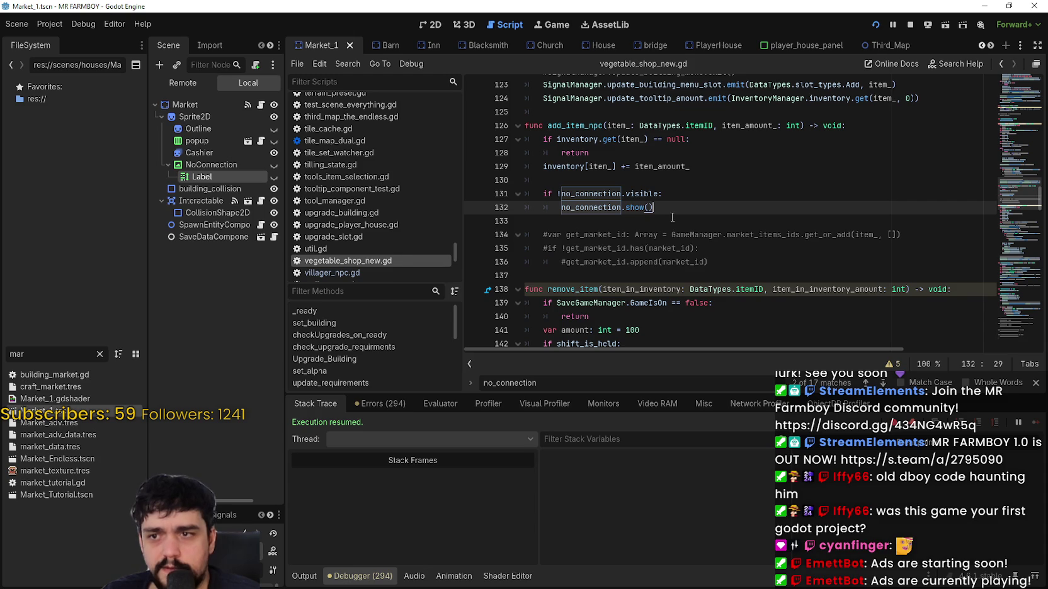
{"action": "left_click_drag", "start_coordinate": [672, 212], "coordinate": [513, 195]}
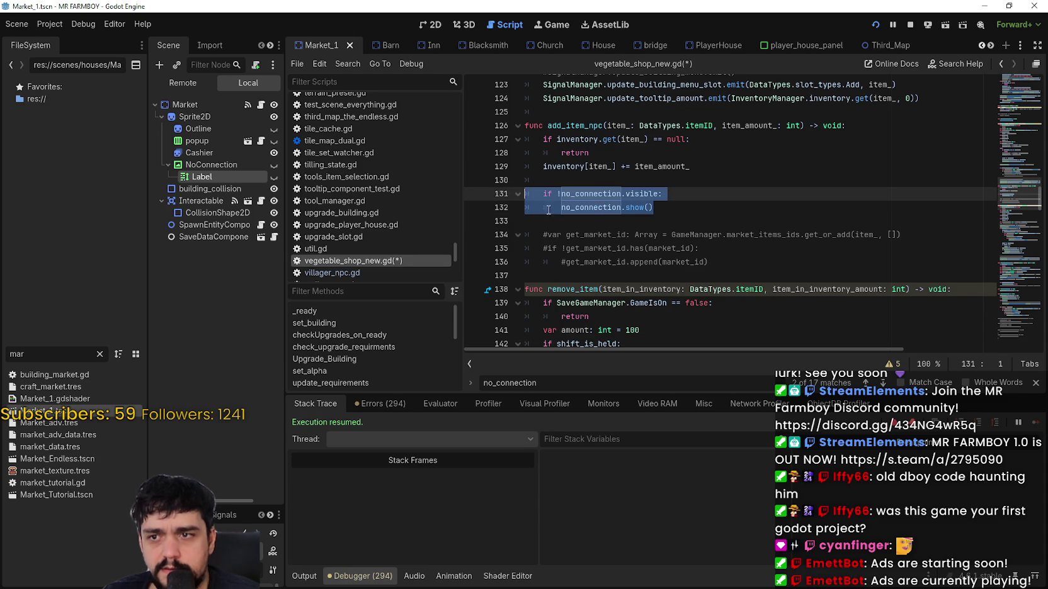
{"action": "left_click", "coordinate": [624, 221]}
{"action": "key", "text": "ctrl+s"}
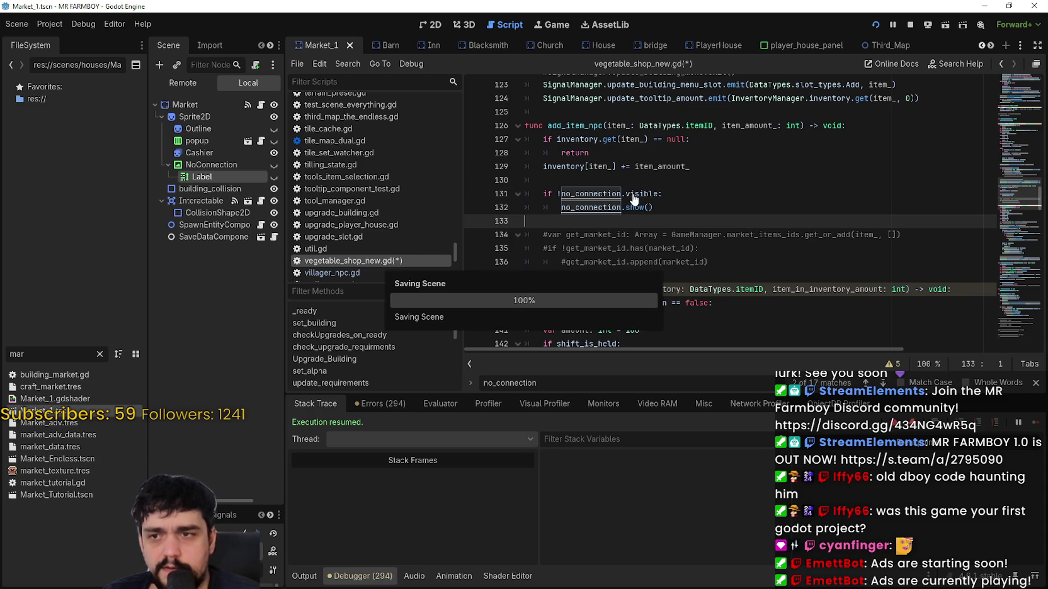
- Remove the '!' from the condition and change show() to hide() on line 132, then save
{"action": "left_click", "coordinate": [634, 195]}
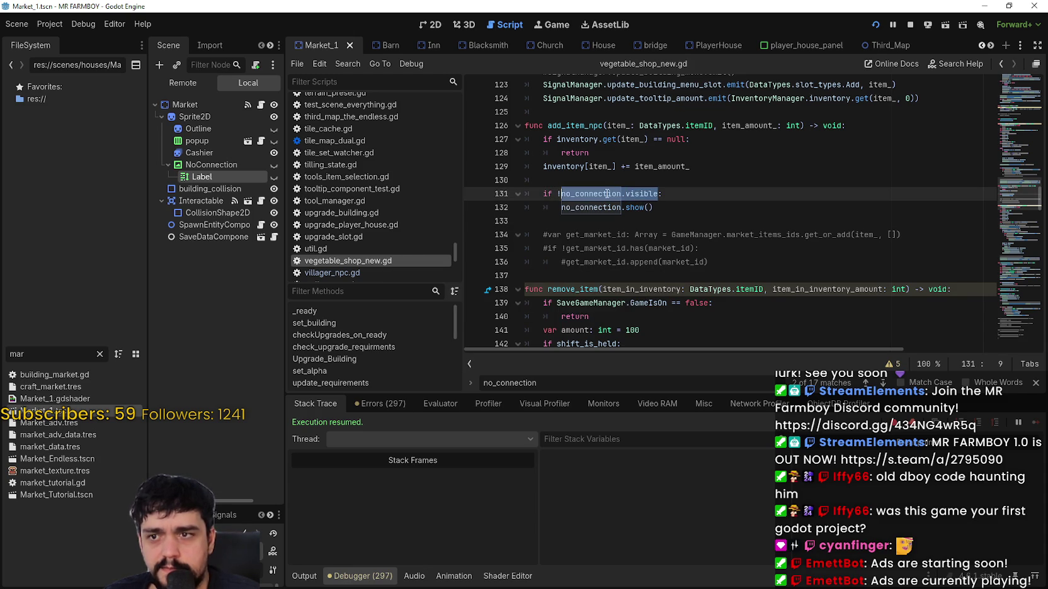
{"action": "left_click", "coordinate": [693, 226]}
{"action": "scroll", "coordinate": [679, 237], "scroll_direction": "down", "scroll_amount": 4}
{"action": "scroll", "coordinate": [679, 236], "scroll_direction": "up", "scroll_amount": 3}
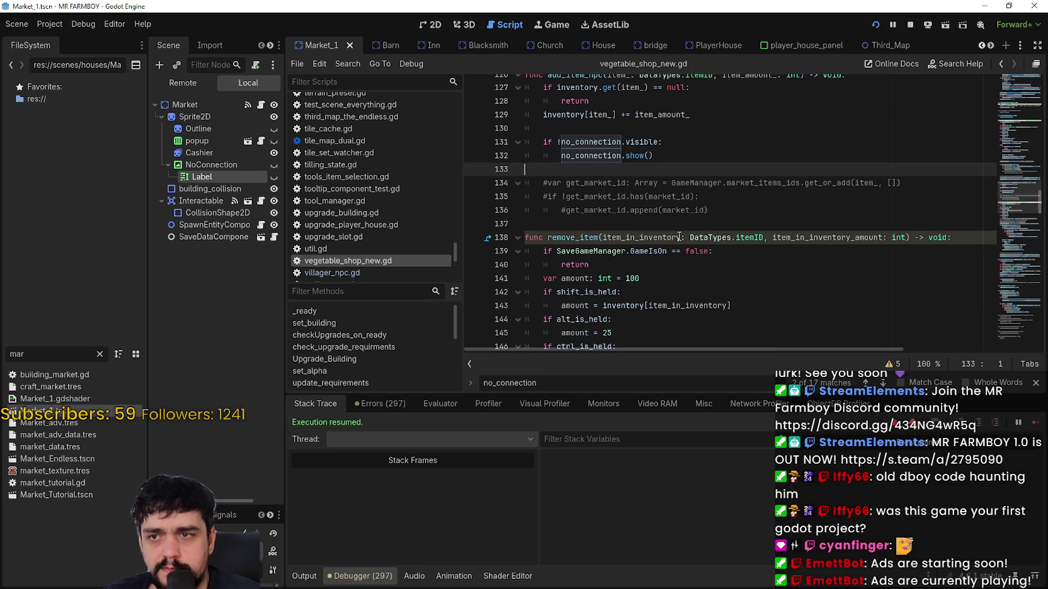
{"action": "scroll", "coordinate": [677, 216], "scroll_direction": "up", "scroll_amount": 1}
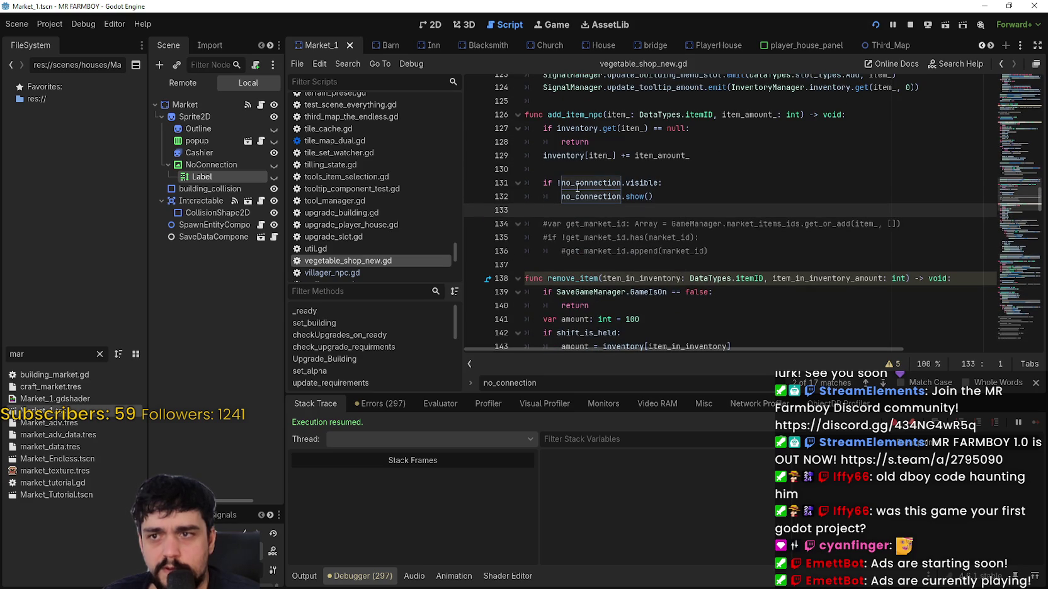
{"action": "left_click", "coordinate": [560, 182]}
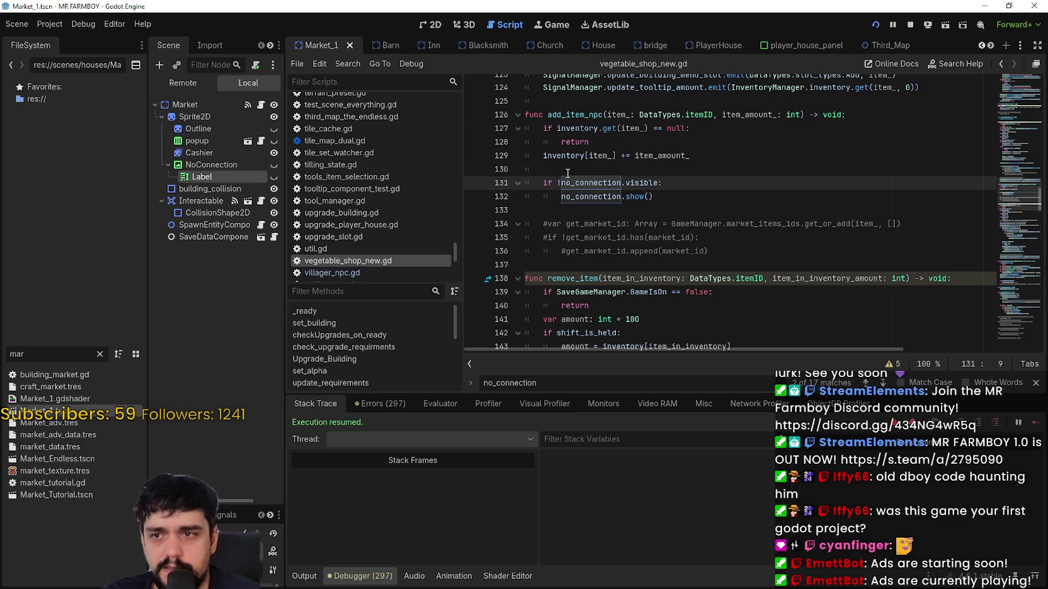
{"action": "left_click", "coordinate": [640, 194]}
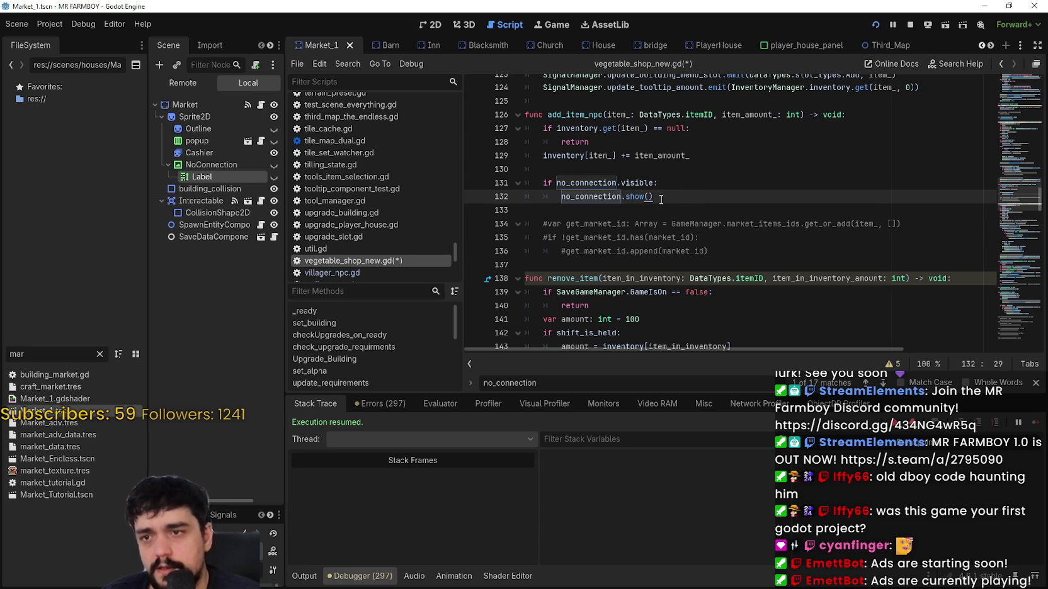
{"action": "type", "text": "ide"}
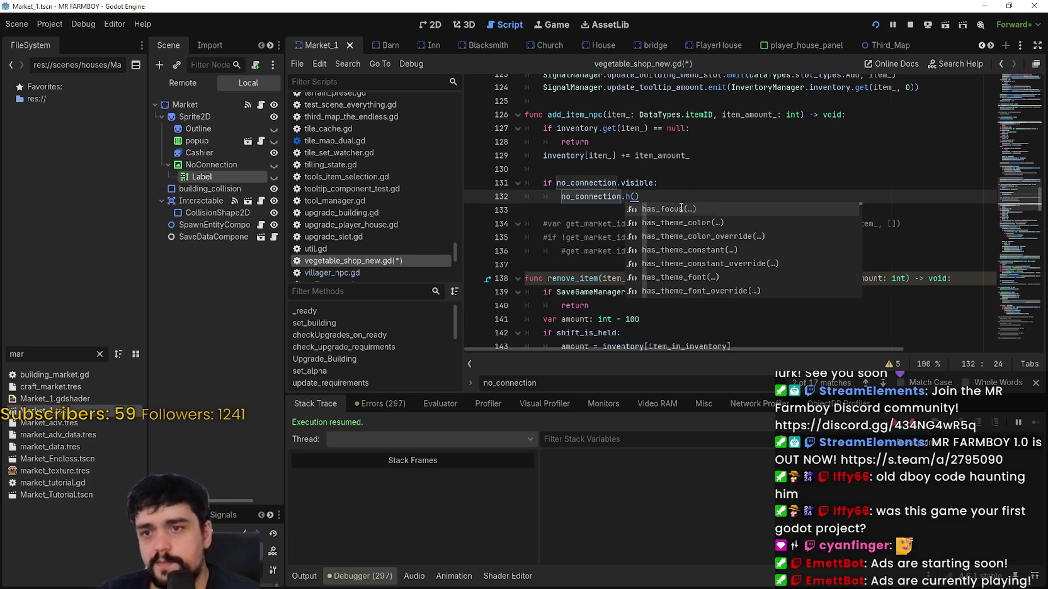
{"action": "left_click", "coordinate": [689, 197]}
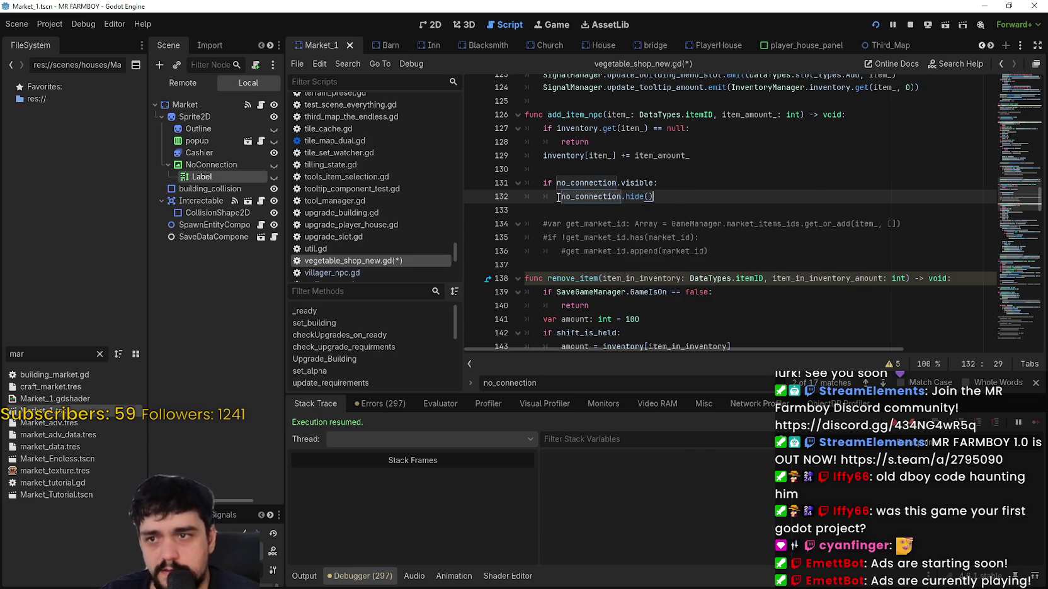
{"action": "left_click", "coordinate": [516, 189], "text": "shift"}
{"action": "left_click", "coordinate": [637, 213]}
{"action": "key", "text": "ctrl+s"}
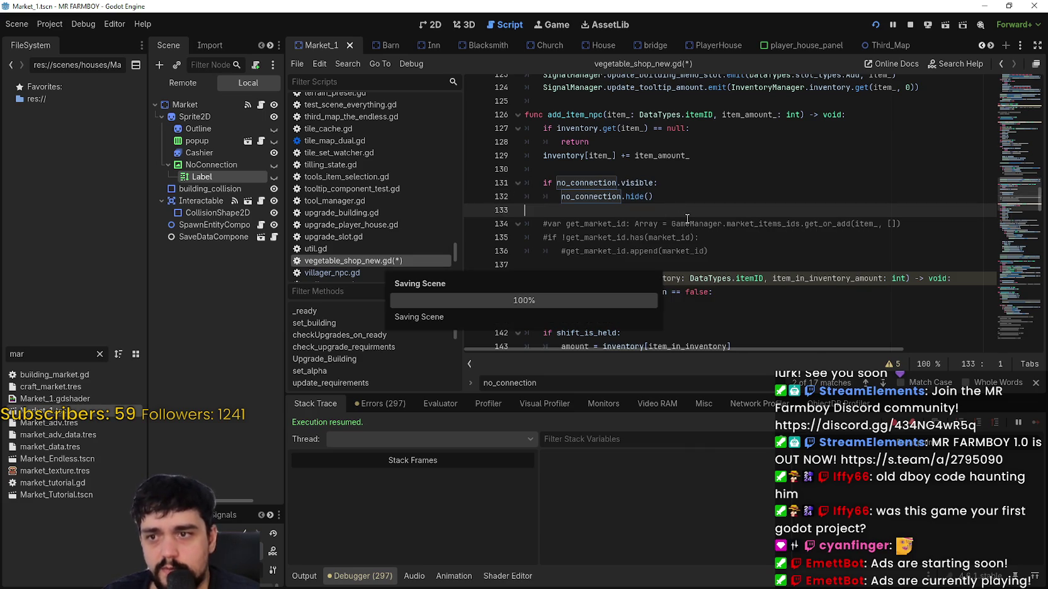
- Replace lines 185–186 in _on_sell_item_npc with the hide() check and save the script
{"action": "scroll", "coordinate": [663, 223], "scroll_direction": "down", "scroll_amount": 15}
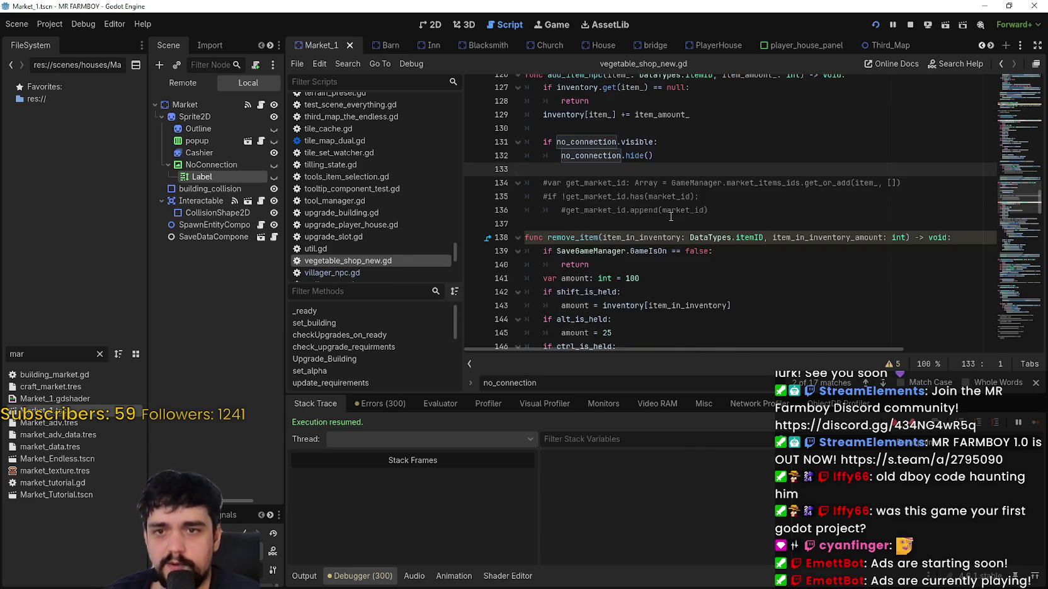
{"action": "scroll", "coordinate": [639, 221], "scroll_direction": "down", "scroll_amount": 6}
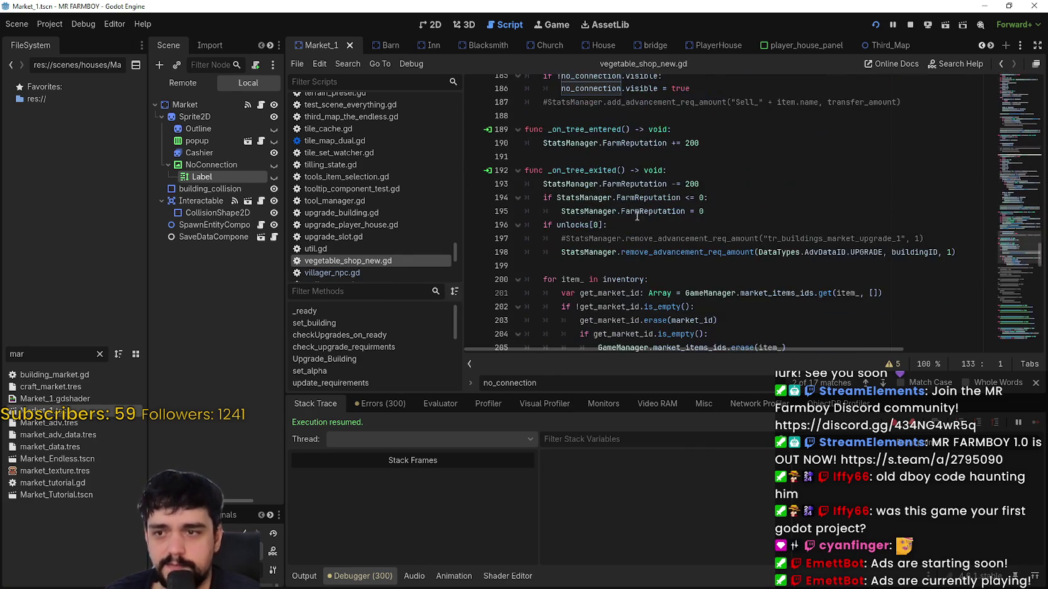
{"action": "scroll", "coordinate": [640, 220], "scroll_direction": "up", "scroll_amount": 5}
{"action": "left_click_drag", "start_coordinate": [722, 252], "coordinate": [656, 252]}
{"action": "key", "text": "ctrl+z"}
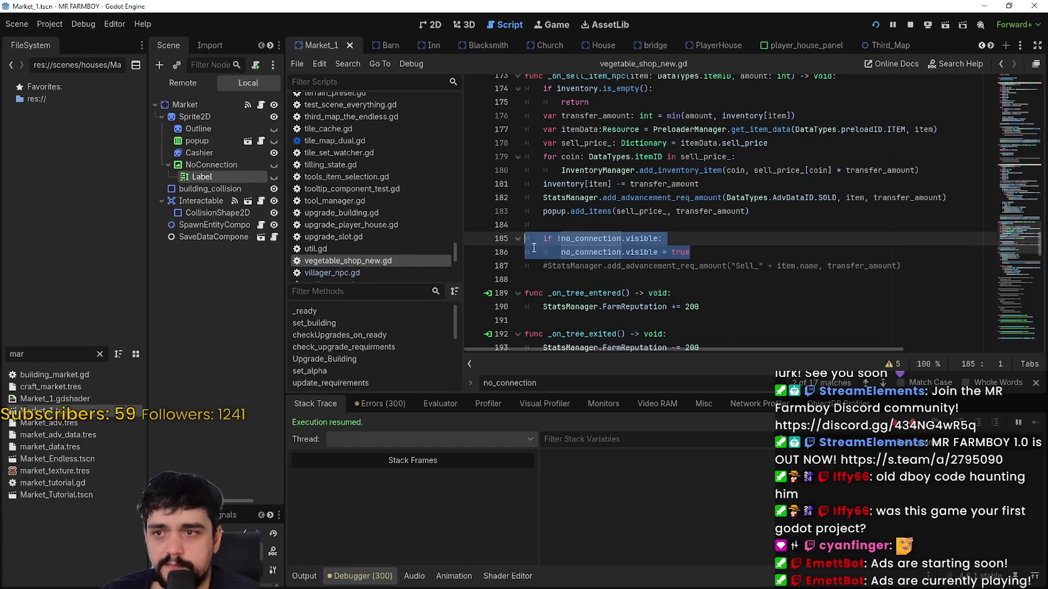
{"action": "key", "text": "ctrl+s"}
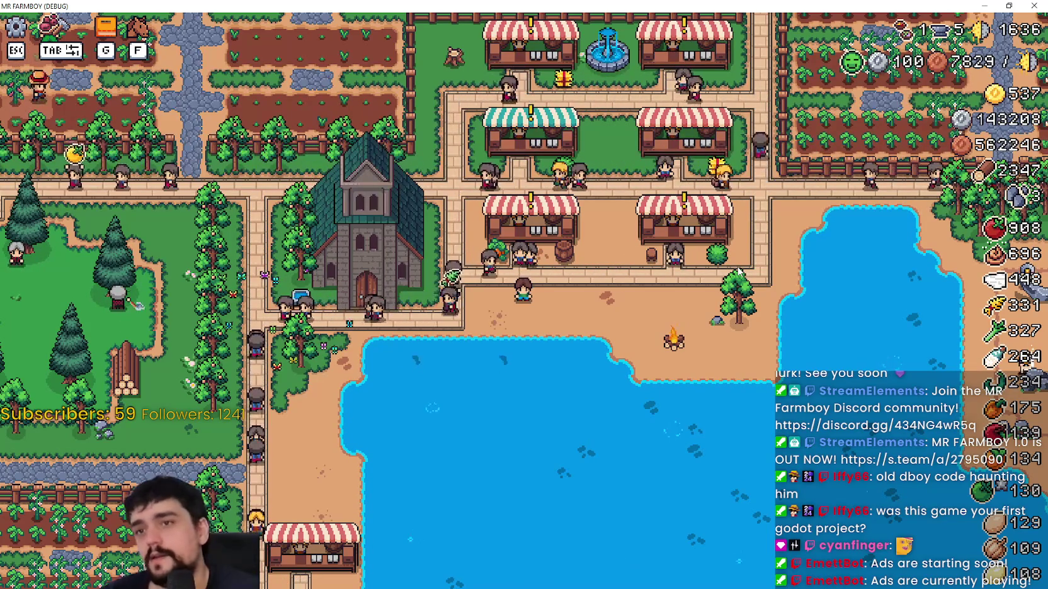
- In build mode, put Garlic, White Corn and Wheat up for sale at one market
{"action": "key", "text": "b"}
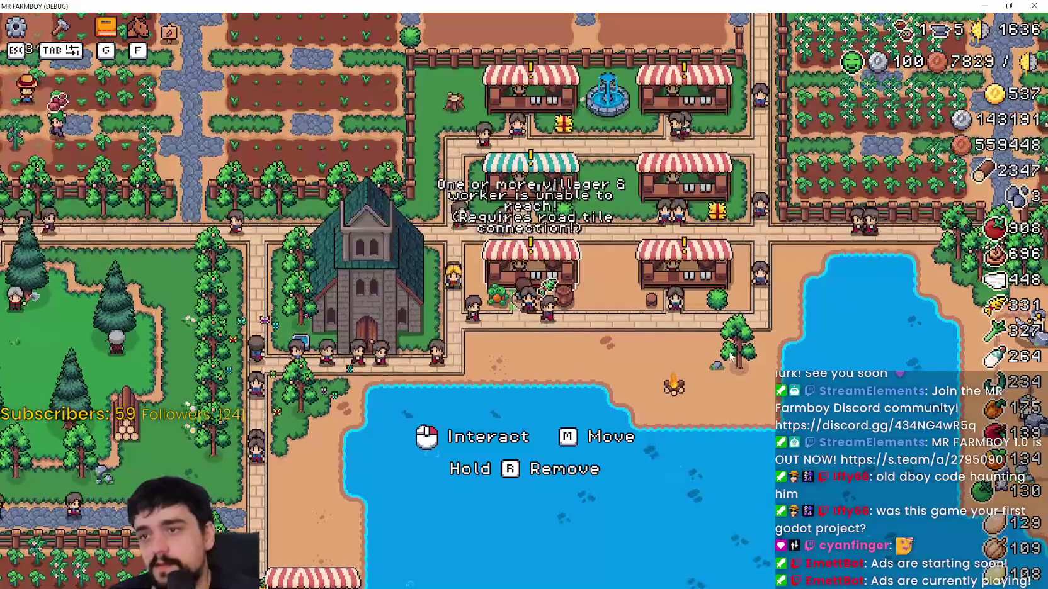
{"action": "left_click", "coordinate": [519, 182]}
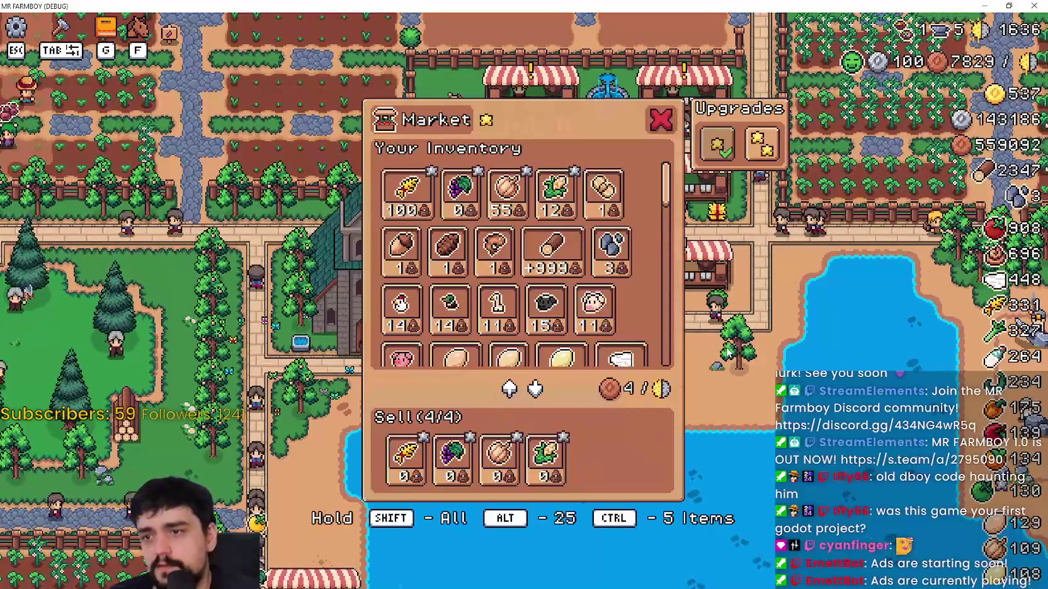
{"action": "left_click", "coordinate": [516, 192], "text": "shift"}
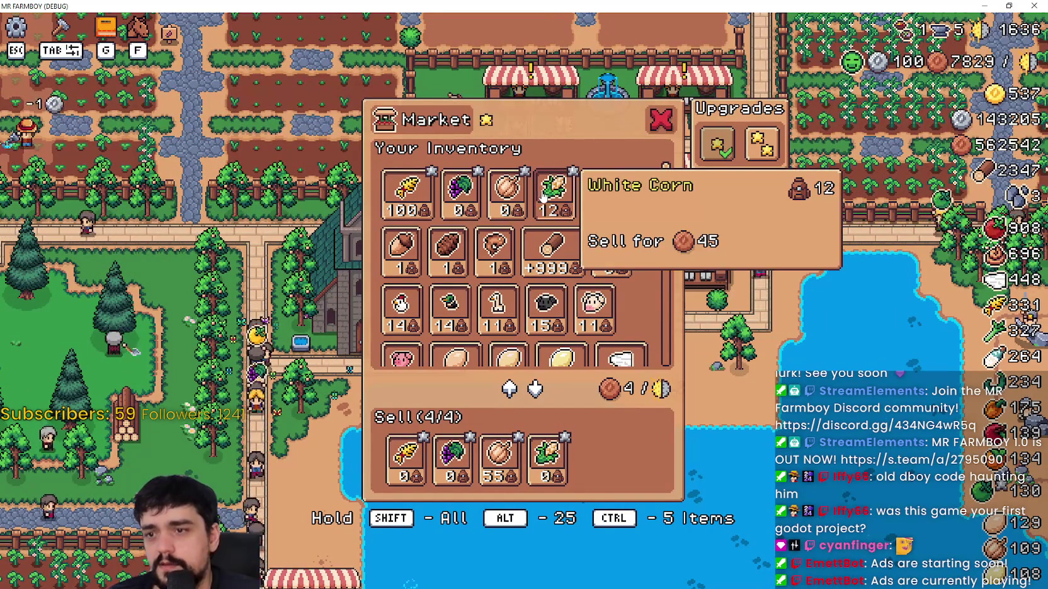
{"action": "left_click", "coordinate": [543, 195], "text": "shift"}
{"action": "left_click", "coordinate": [406, 189], "text": "shift"}
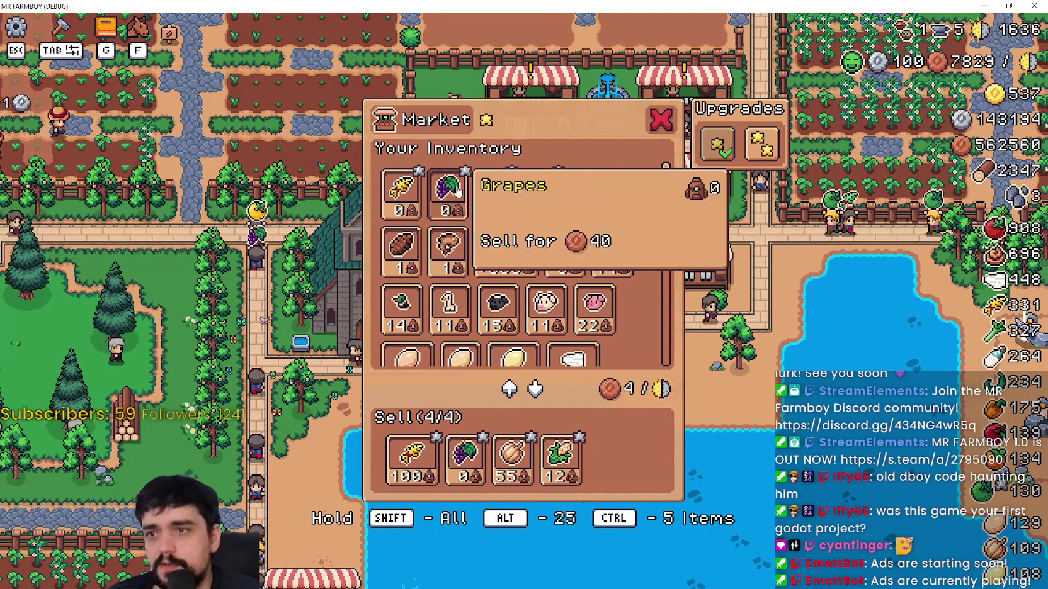
{"action": "key", "text": "Escape"}
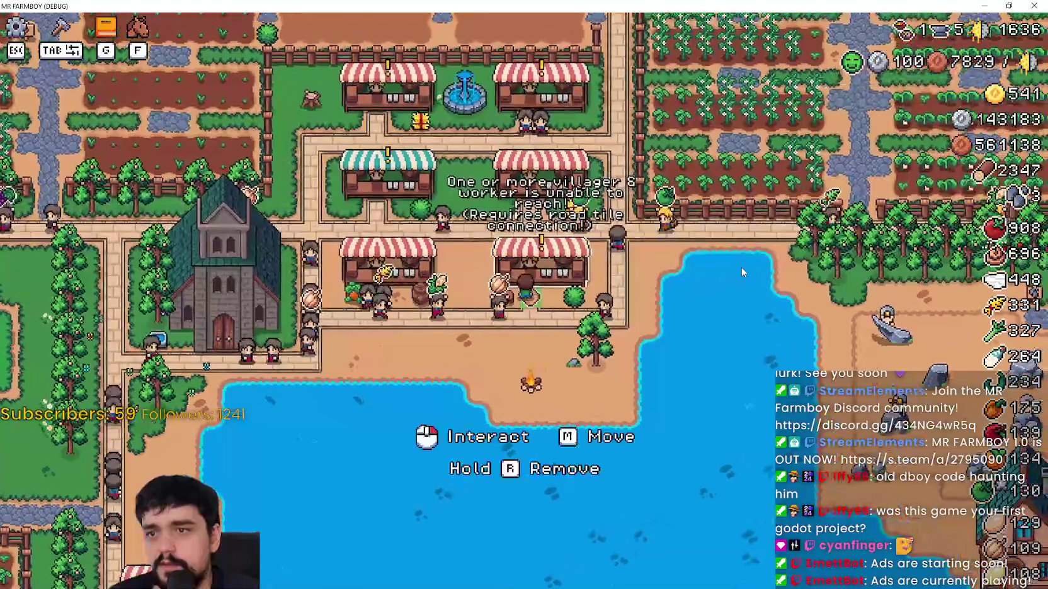
- Put Duck Eggs up for sale at another market and return to the Godot editor
{"action": "key", "text": "Escape"}
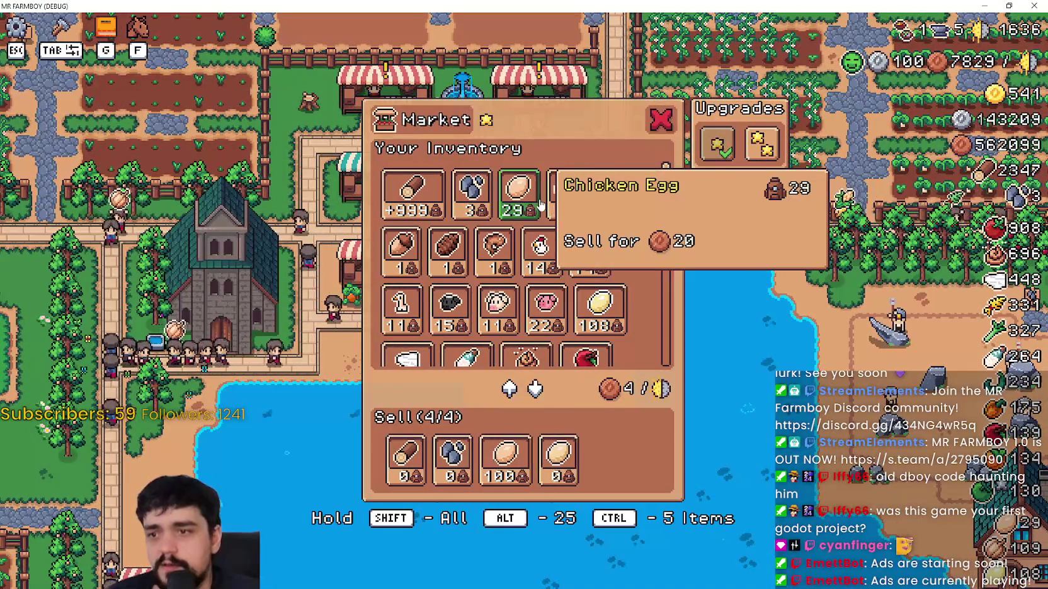
{"action": "left_click", "coordinate": [565, 192], "text": "shift"}
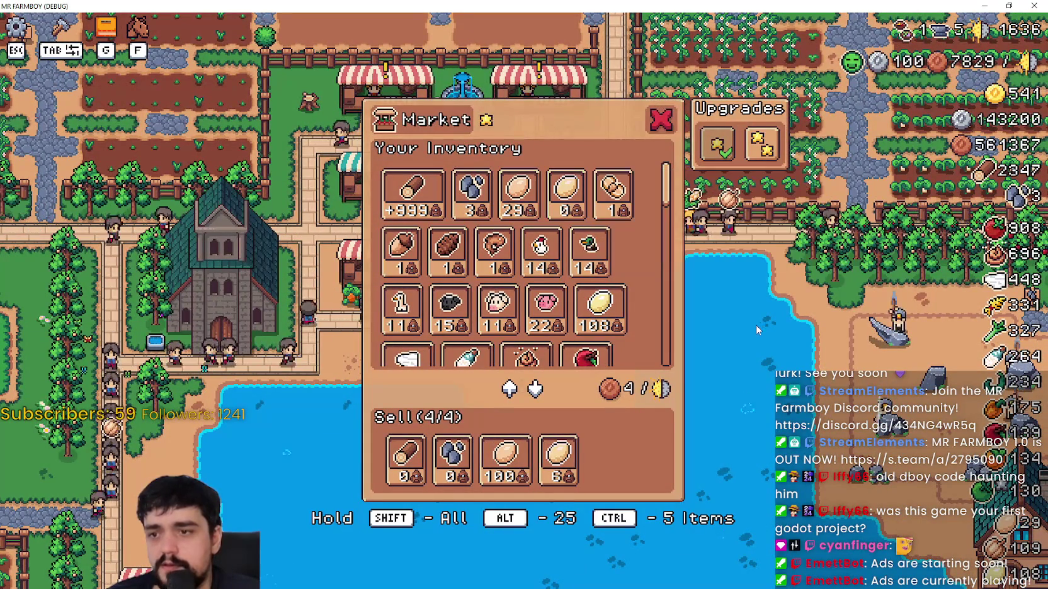
{"action": "key", "text": "Escape"}
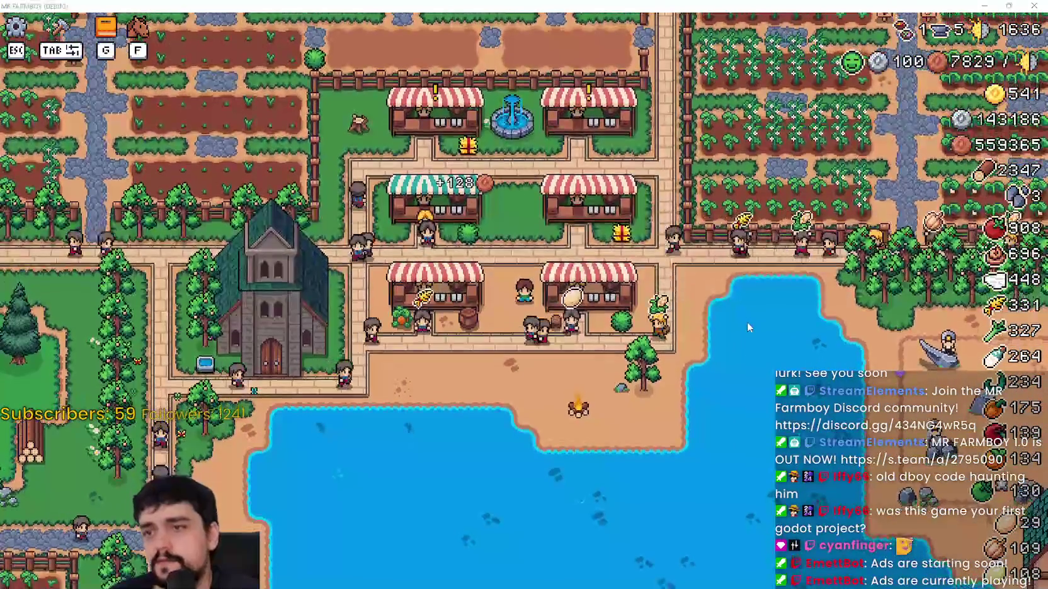
{"action": "key", "text": "alt+Tab"}
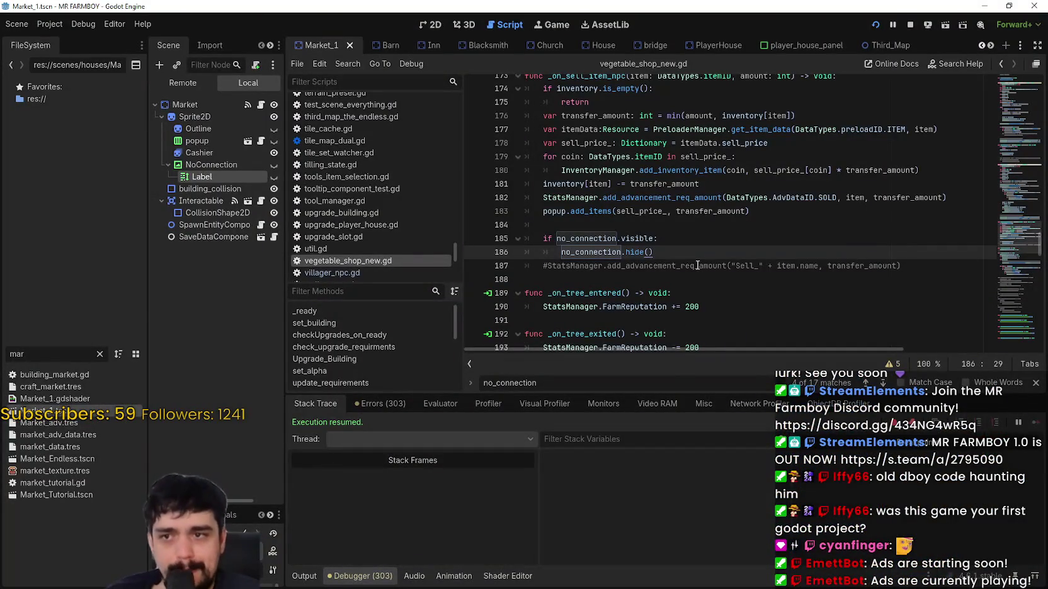
- Review the sell function in vegetable_shop_new.gd, then return to the running MR FARMBOY game
{"action": "scroll", "coordinate": [697, 266], "scroll_direction": "up", "scroll_amount": 2}
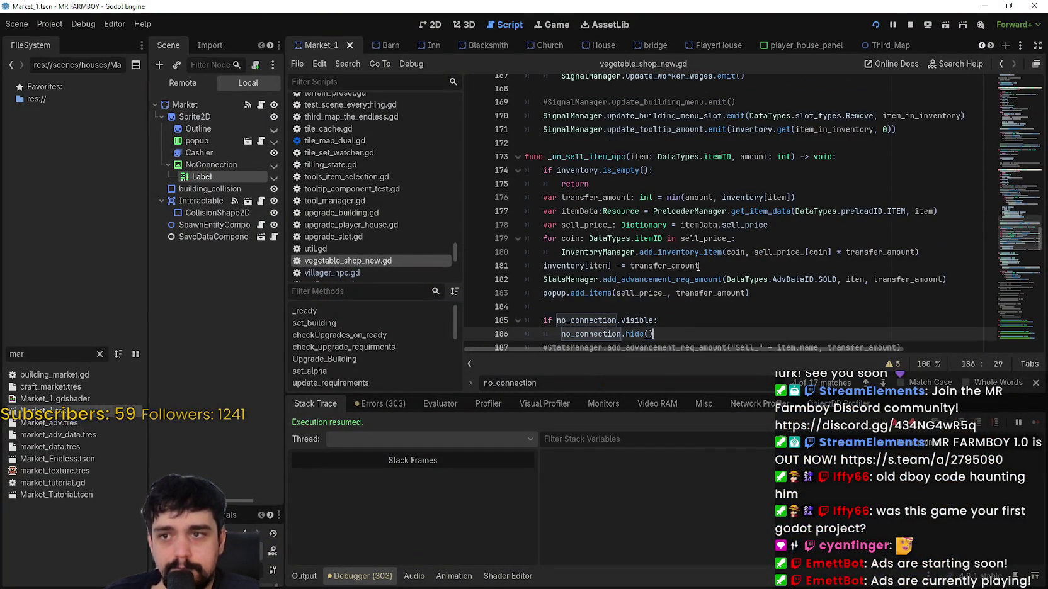
{"action": "scroll", "coordinate": [697, 265], "scroll_direction": "down", "scroll_amount": 2}
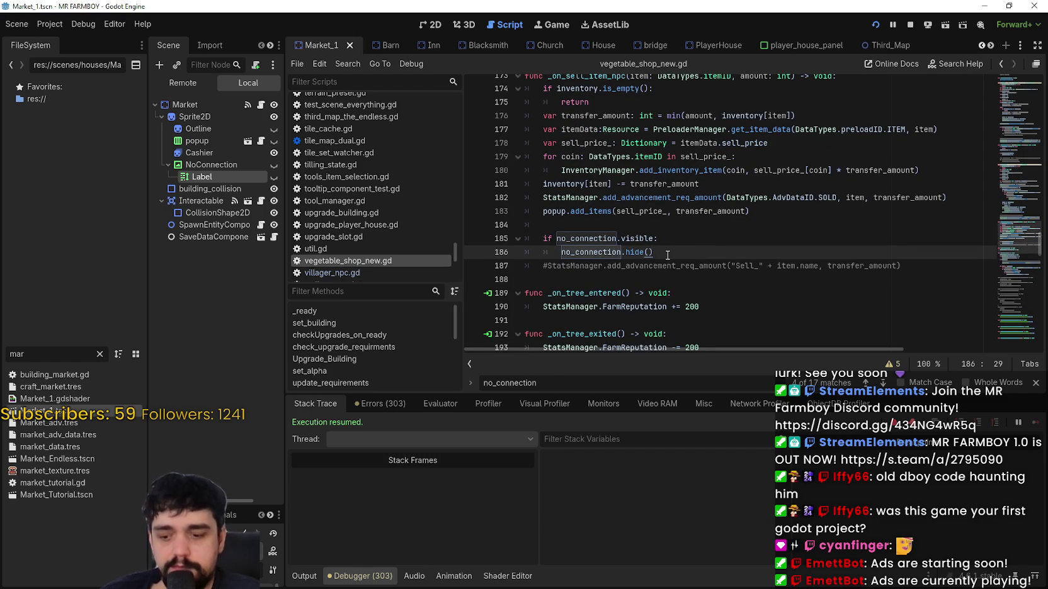
{"action": "scroll", "coordinate": [667, 255], "scroll_direction": "up", "scroll_amount": 1}
{"action": "key", "text": "alt+Tab"}
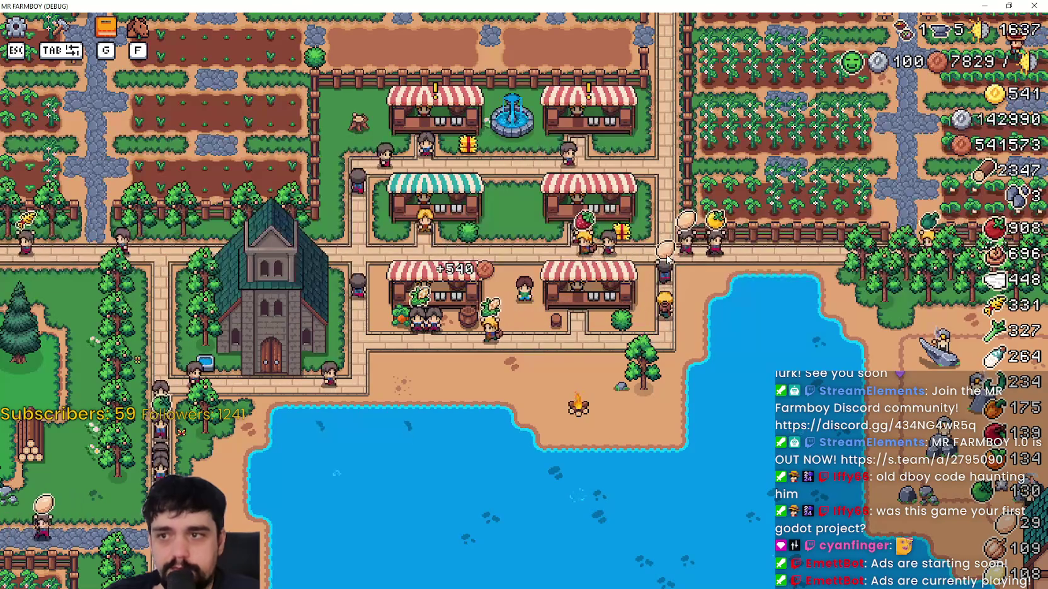
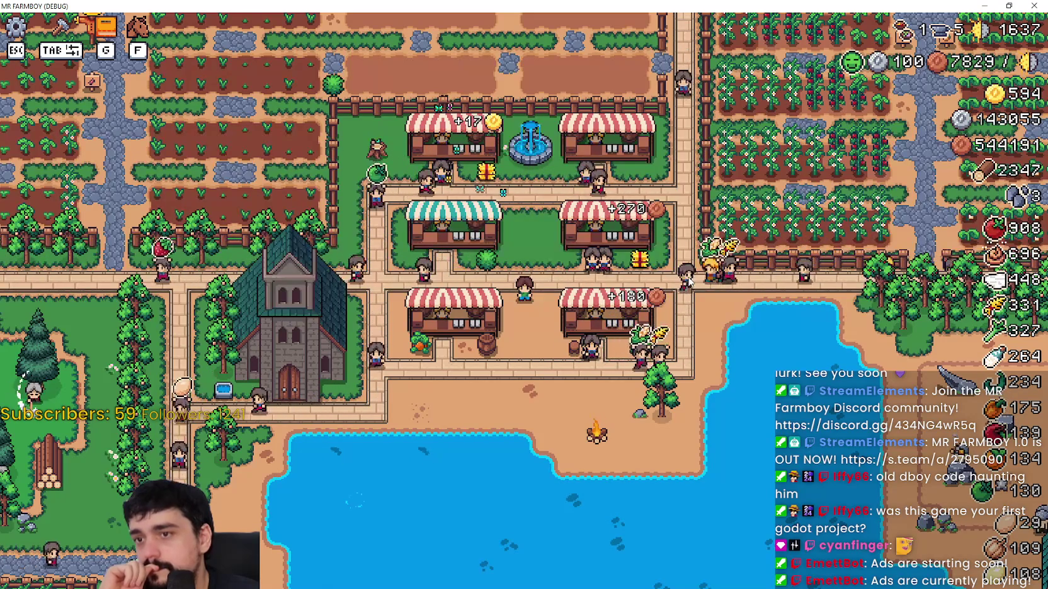
- Zoom the camera out to show the market stalls, church, farmland and lake
{"action": "scroll", "coordinate": [688, 282], "scroll_direction": "down", "scroll_amount": 2}
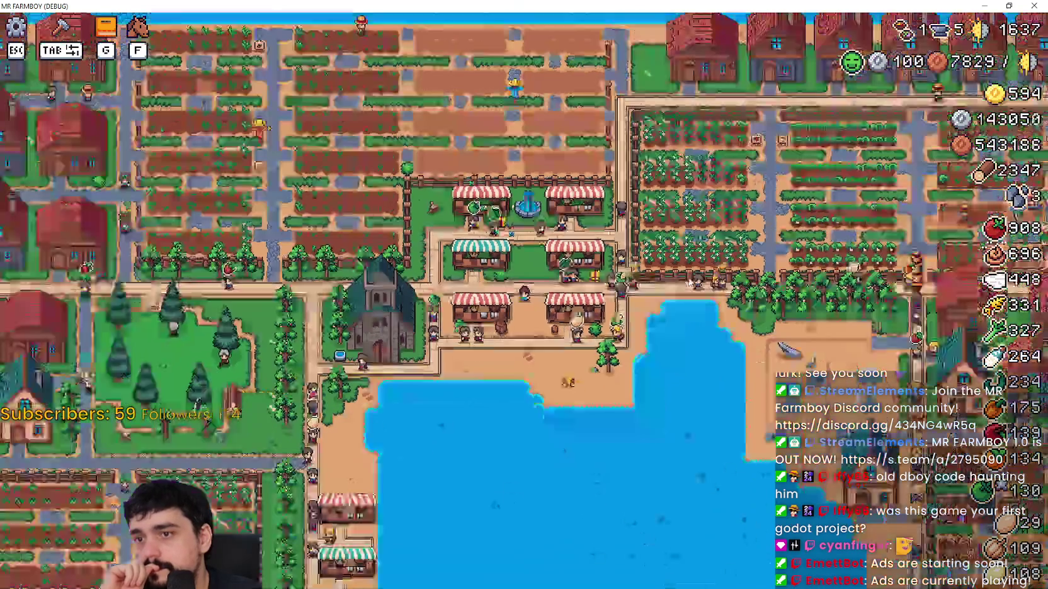